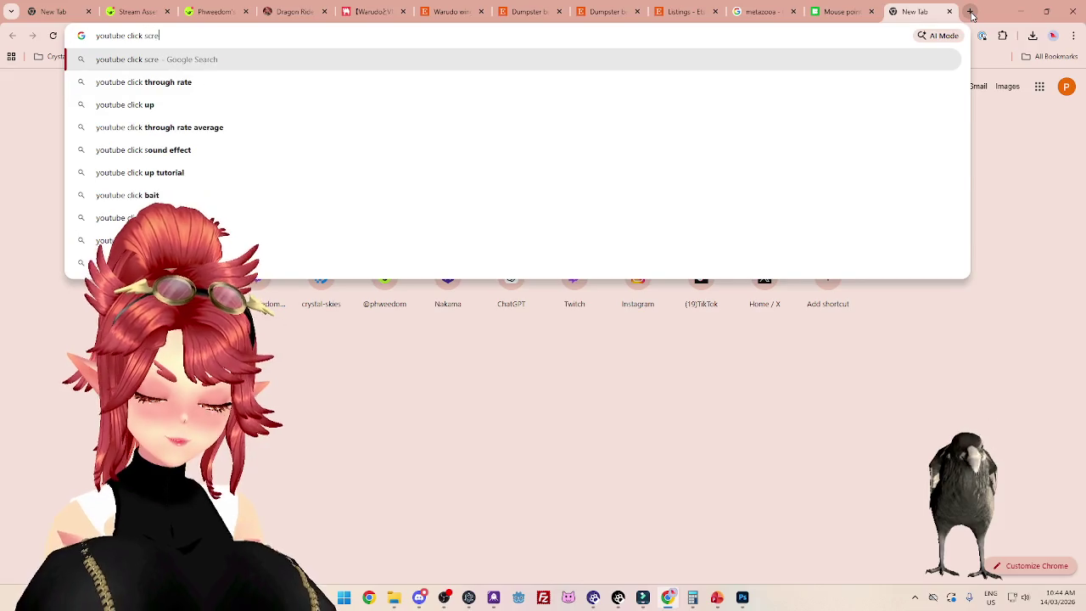
Step: Search Chrome for 'screen icon' and filter the results to Videos
type("en icon")
key("Return")
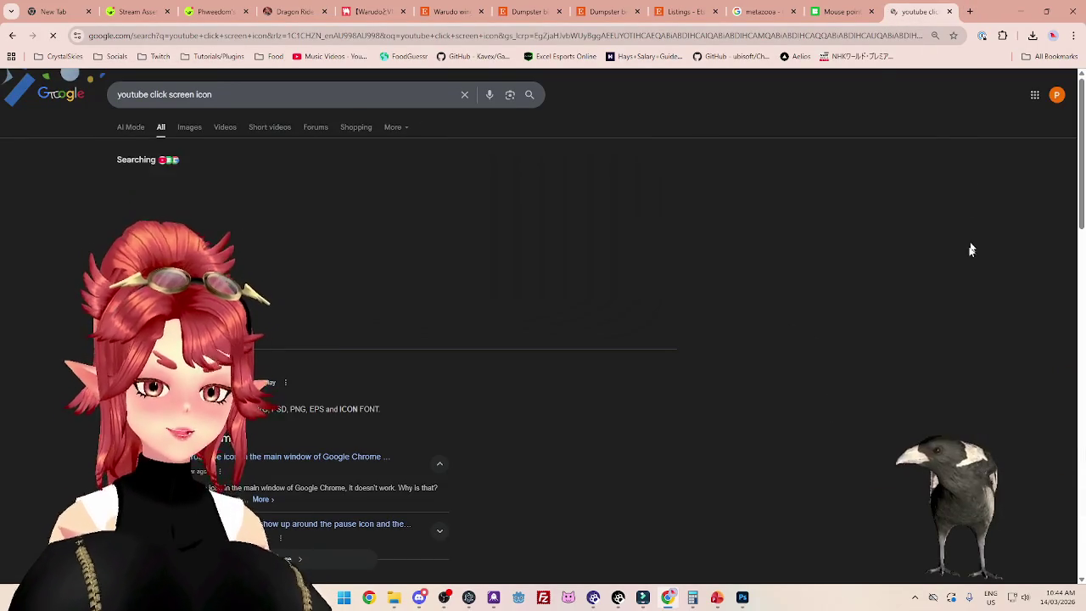
left_click(222, 127)
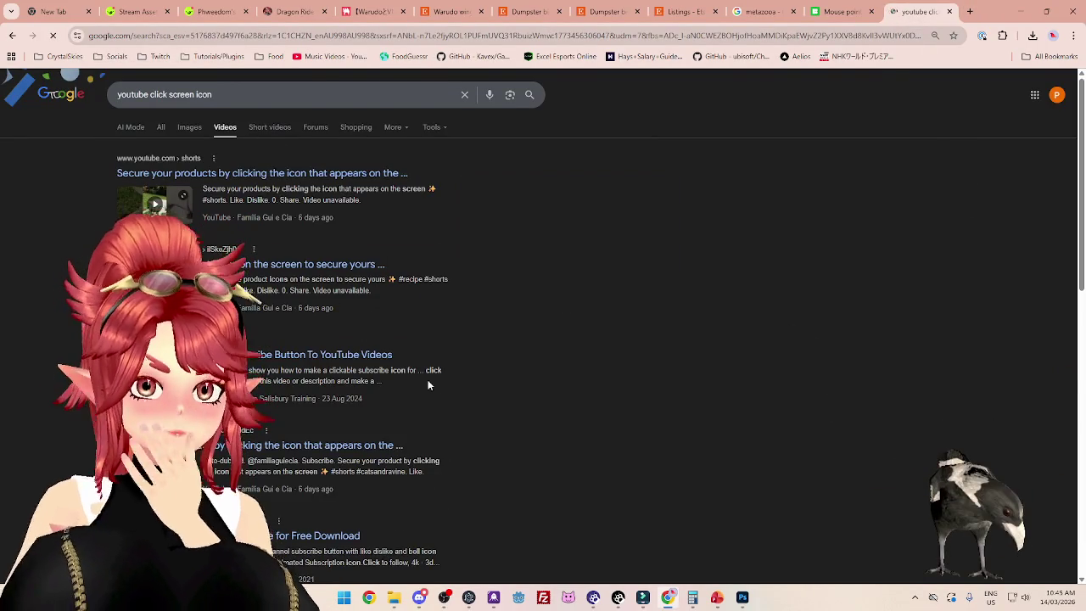
Step: Browse the video results, then minimize Chrome to bring Filmora back
scroll(437, 387, "down", 3)
scroll(437, 387, "down", 3)
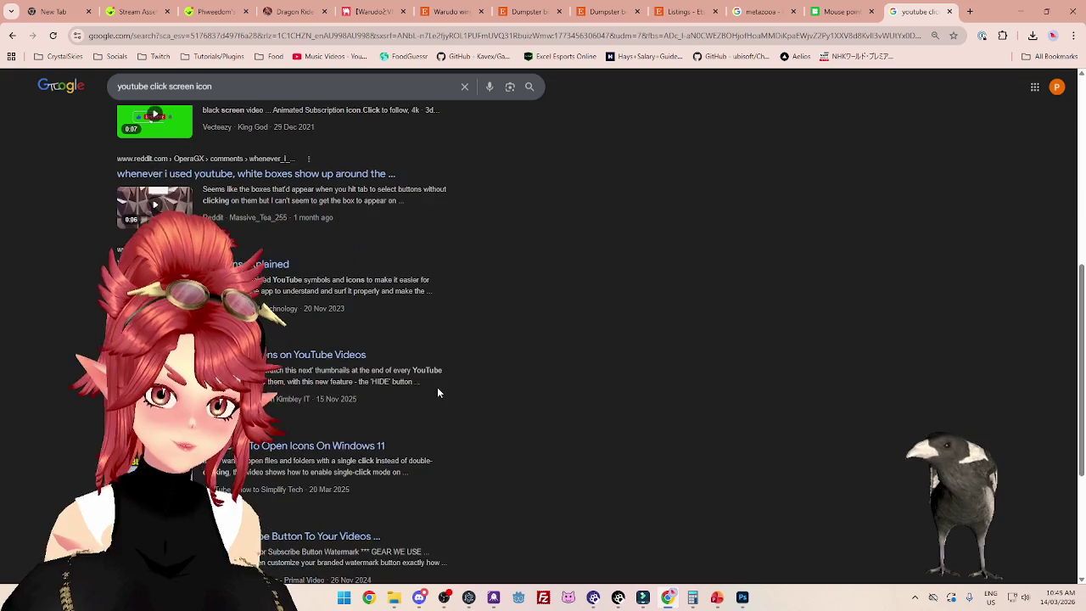
scroll(437, 387, "down", 2)
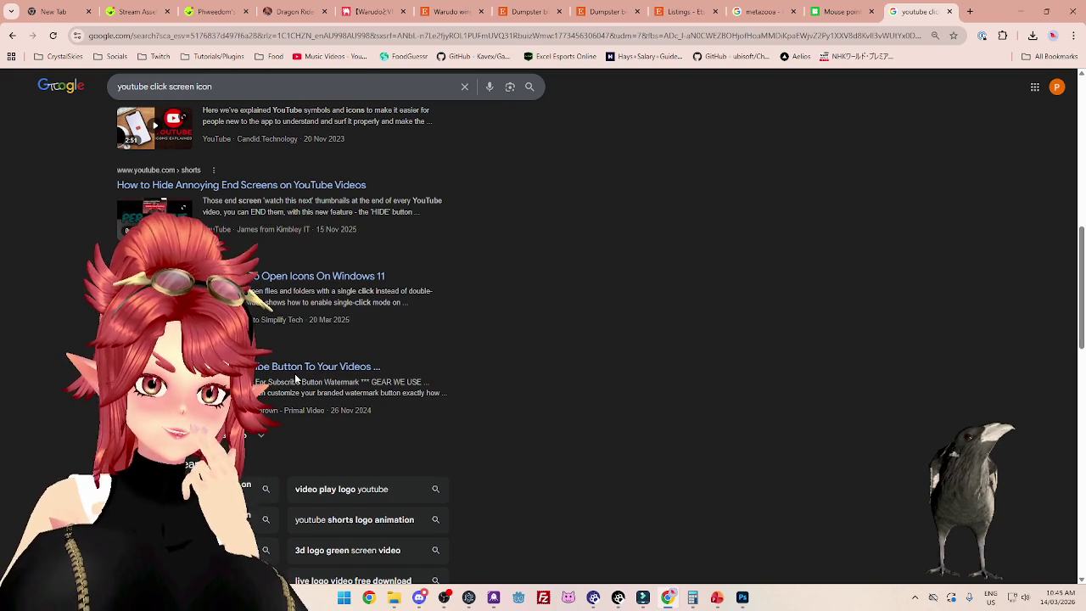
scroll(424, 381, "up", 3)
scroll(424, 381, "up", 4)
scroll(424, 381, "up", 2)
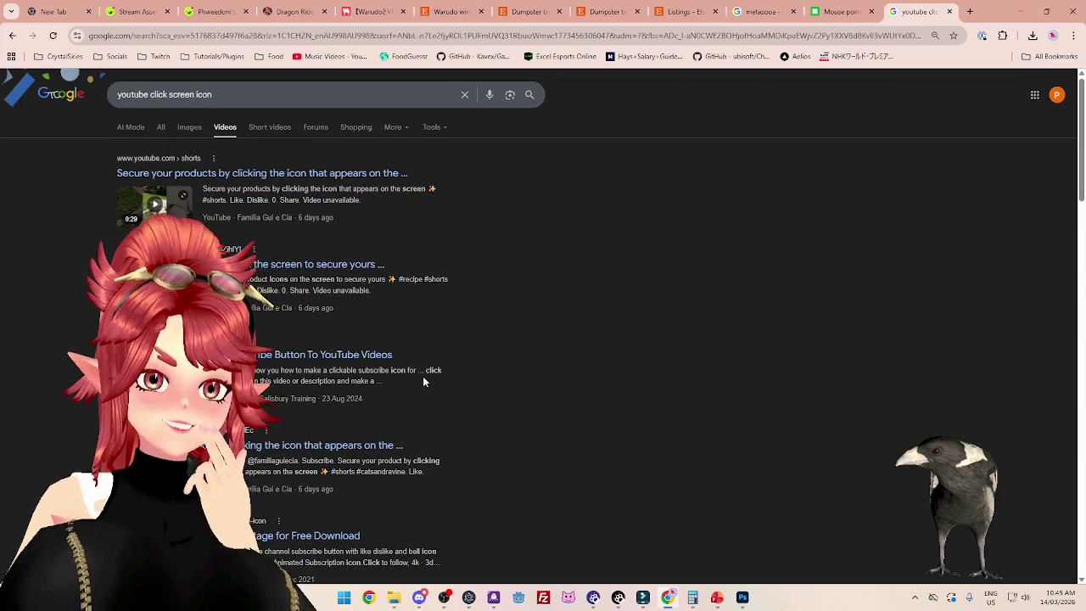
scroll(481, 435, "down", 4)
scroll(481, 435, "down", 4)
scroll(481, 434, "down", 3)
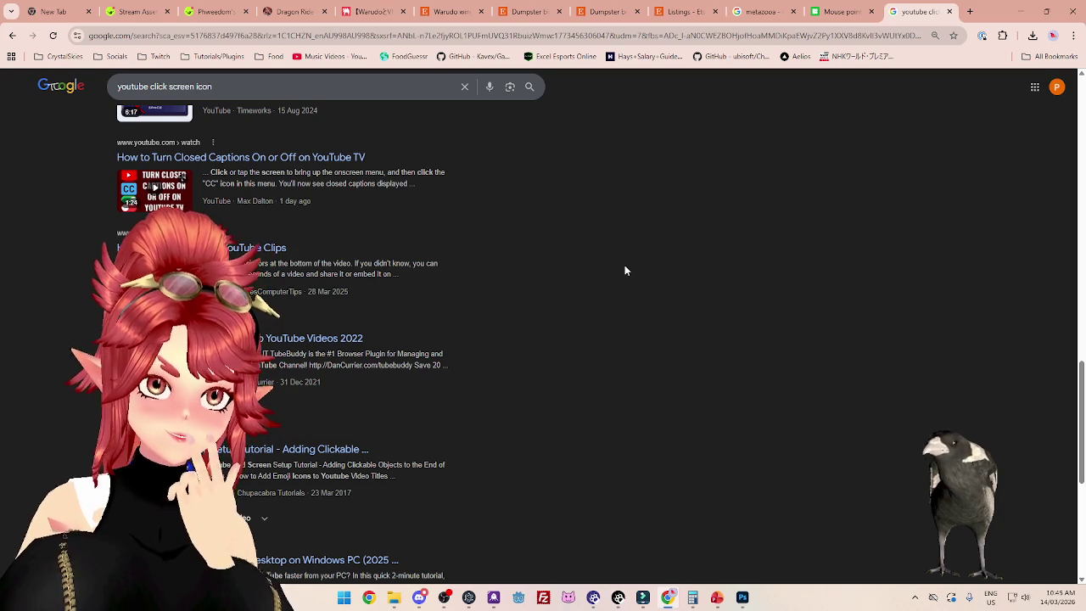
left_click(1021, 12)
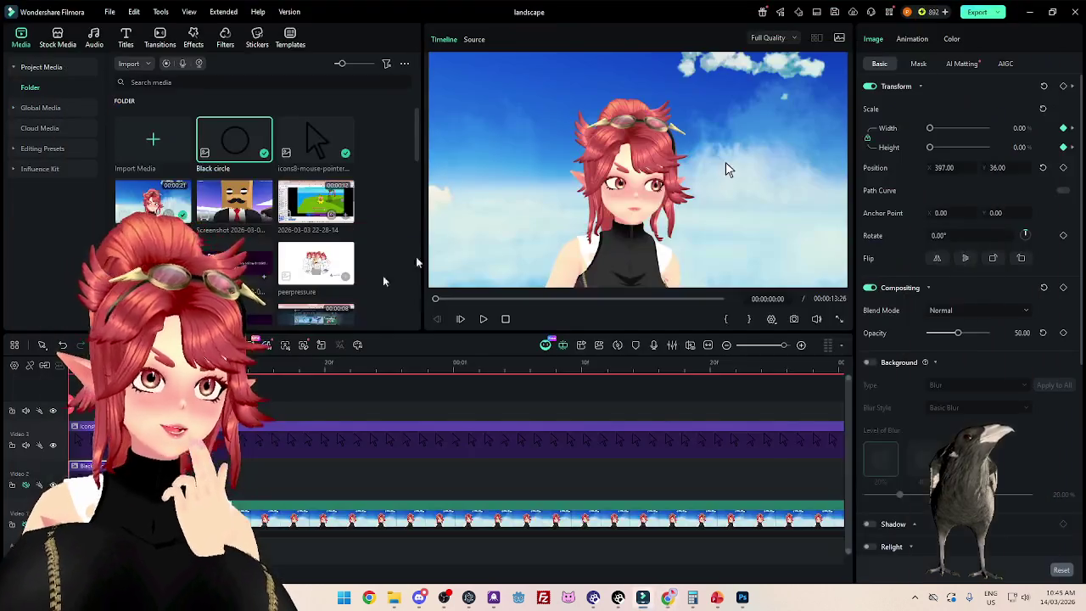
Step: In the Color panel, raise Basic tint to 100 and shift the midtones colour wheel
left_click(951, 39)
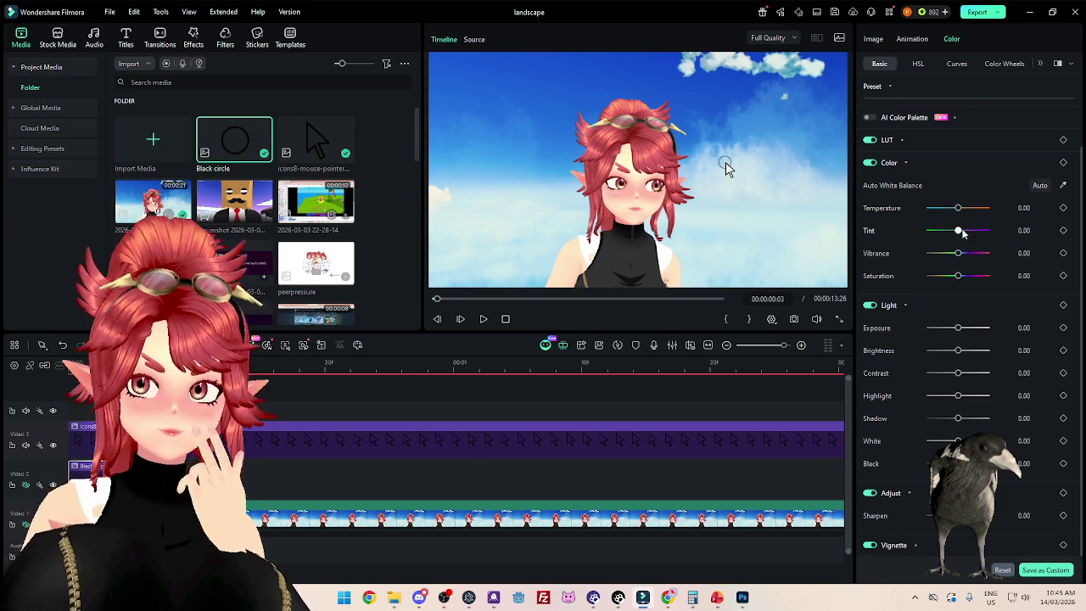
left_click_drag(958, 208, 991, 209)
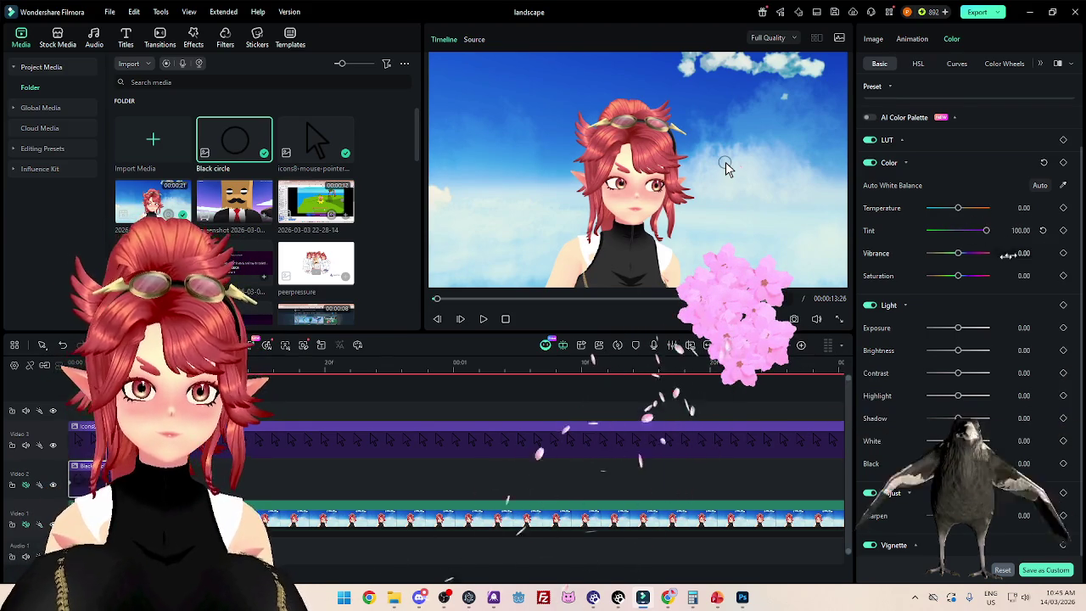
left_click(991, 65)
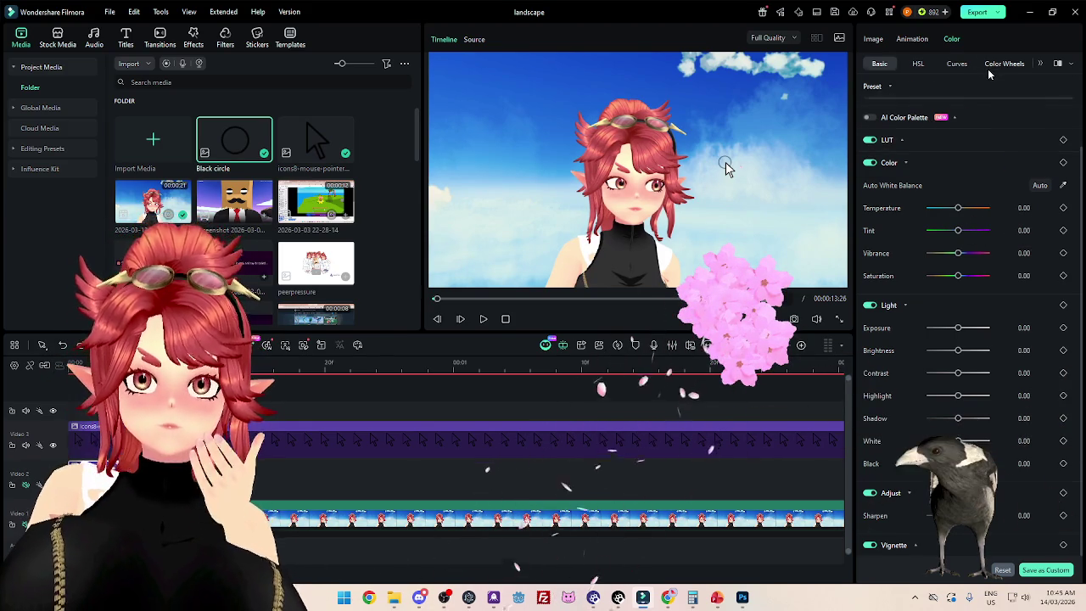
left_click_drag(932, 161, 949, 126)
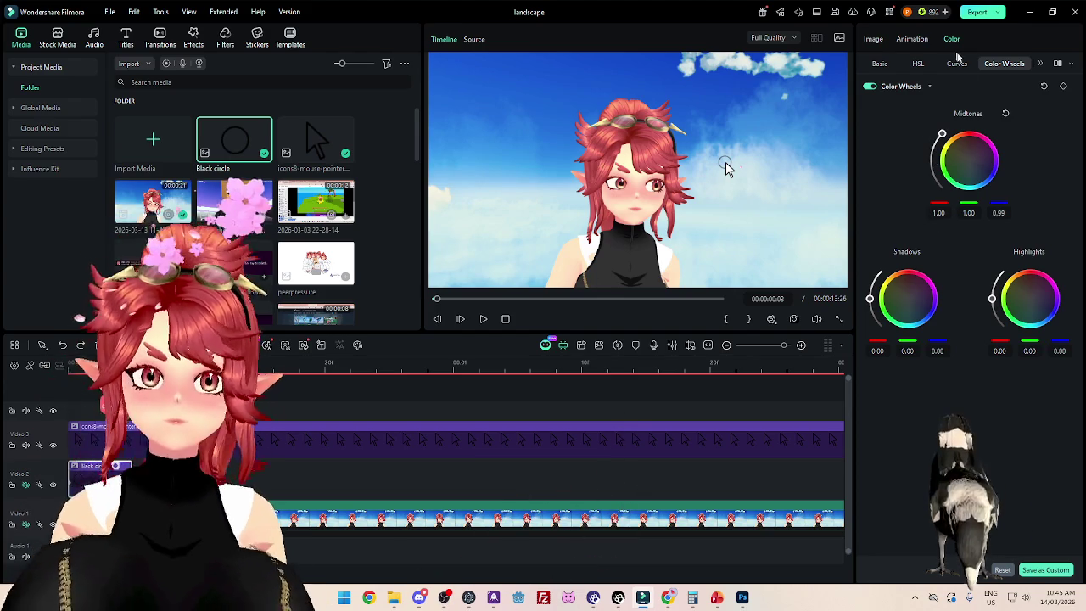
Step: Pull the red channel curve up toward the top-left and add a control point
left_click(958, 65)
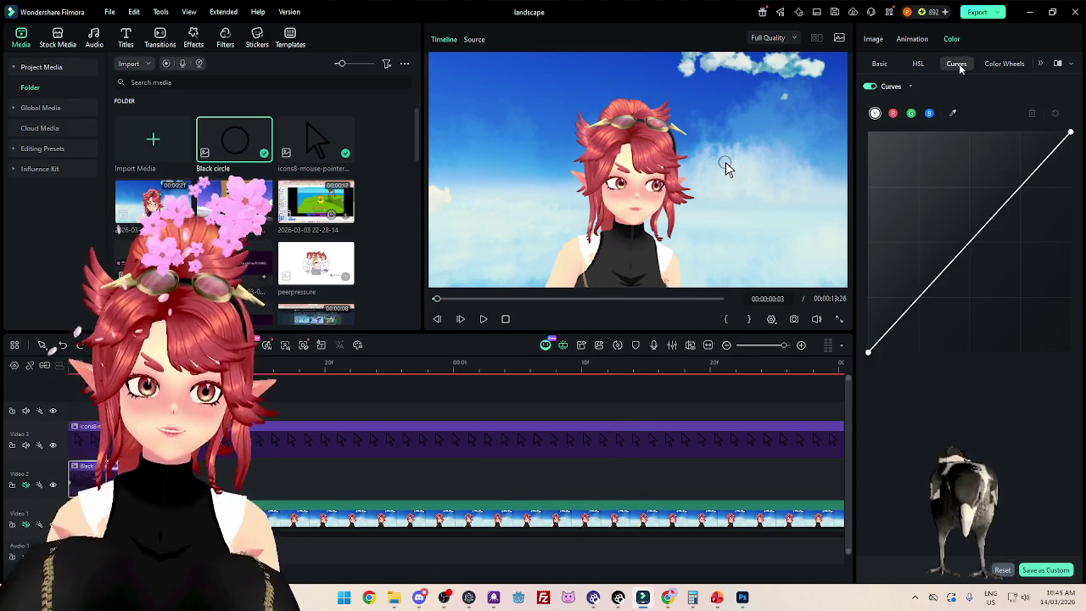
left_click(894, 112)
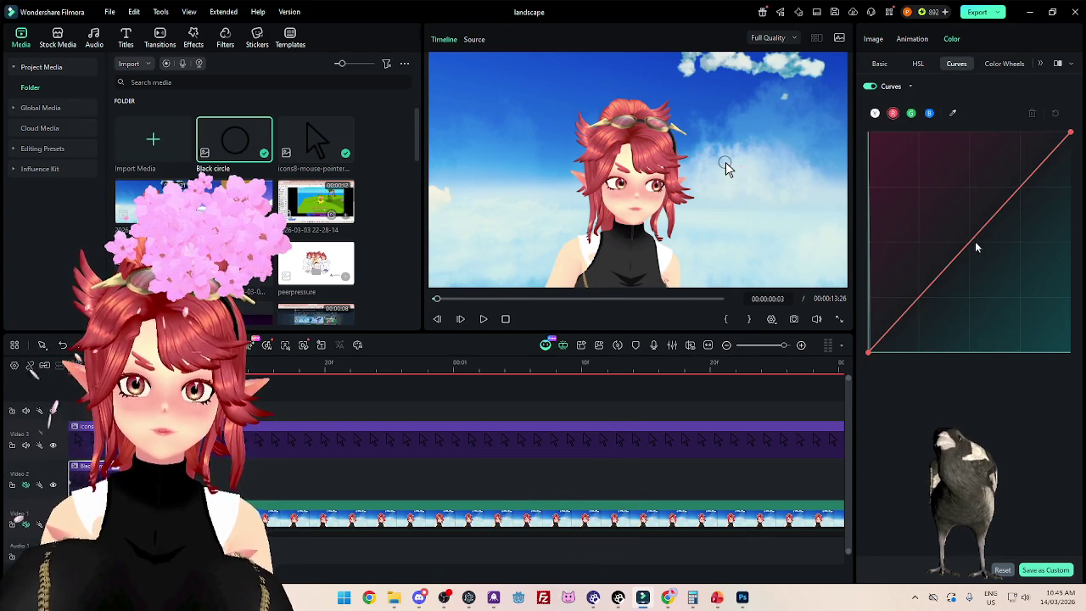
mouse_move(940, 202)
left_mouse_down()
mouse_move(911, 170)
mouse_move(1028, 291)
mouse_move(874, 157)
mouse_move(880, 138)
left_mouse_up()
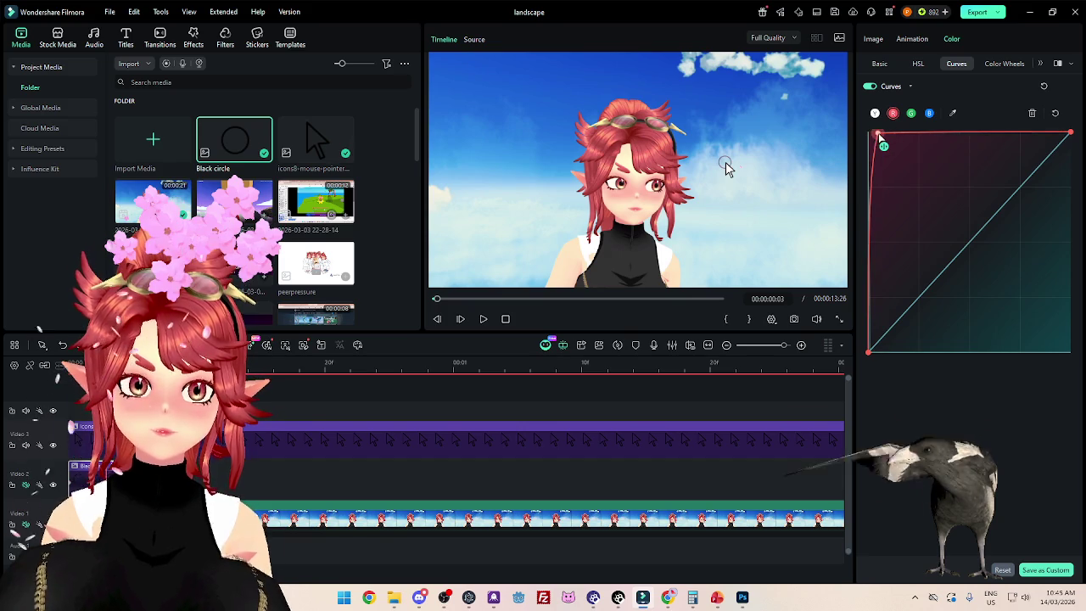
left_click(949, 132)
Step: Adjust the HSL red range's luminance and hue
left_click(918, 65)
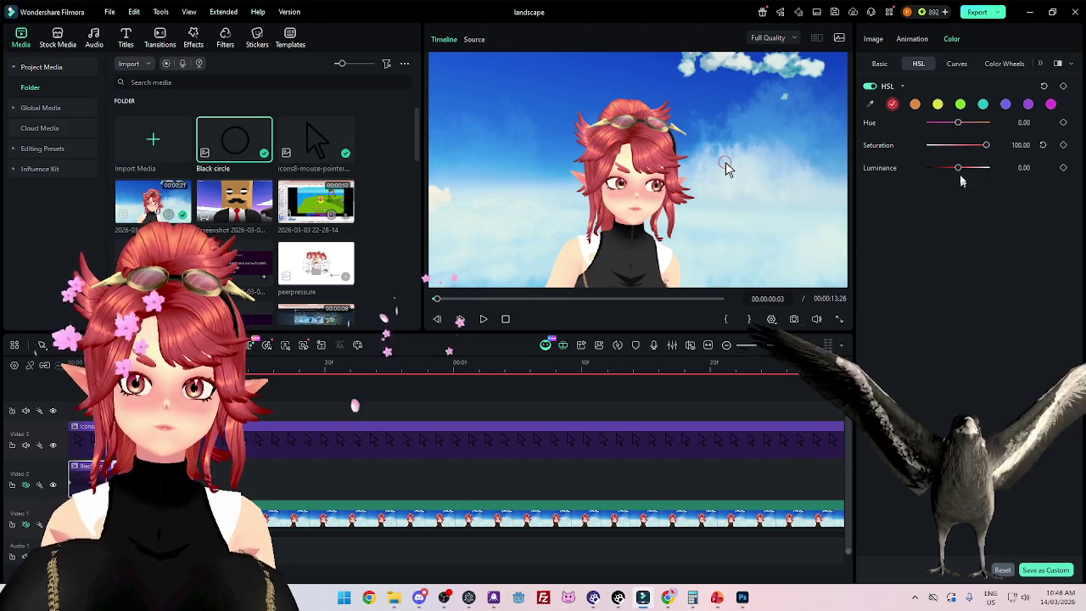
mouse_move(958, 167)
left_mouse_down()
mouse_move(943, 167)
mouse_move(980, 166)
left_mouse_up()
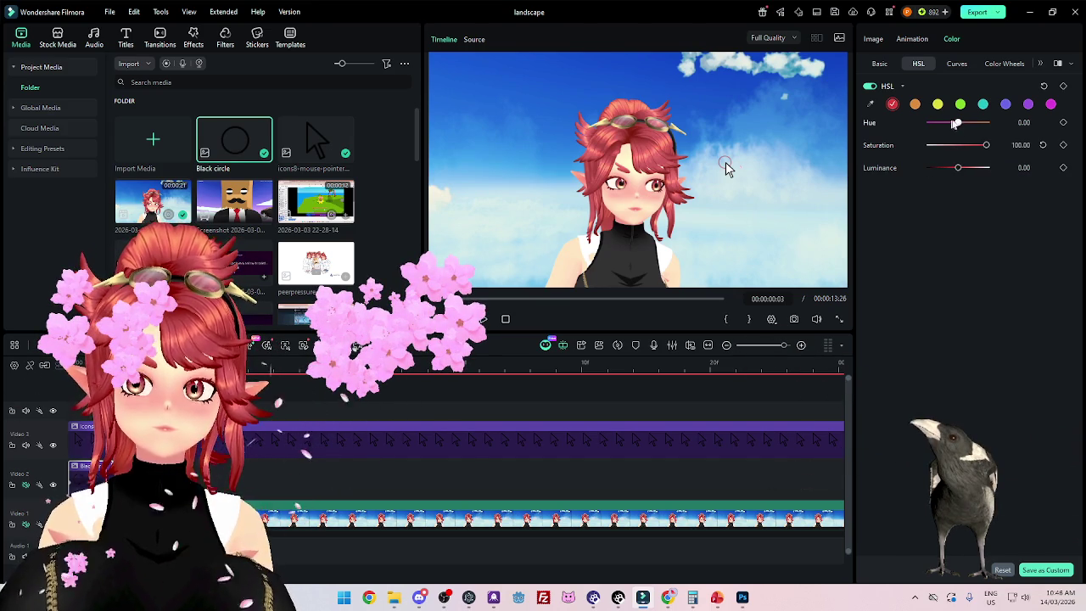
mouse_move(956, 123)
left_mouse_down()
mouse_move(942, 123)
mouse_move(961, 123)
left_mouse_up()
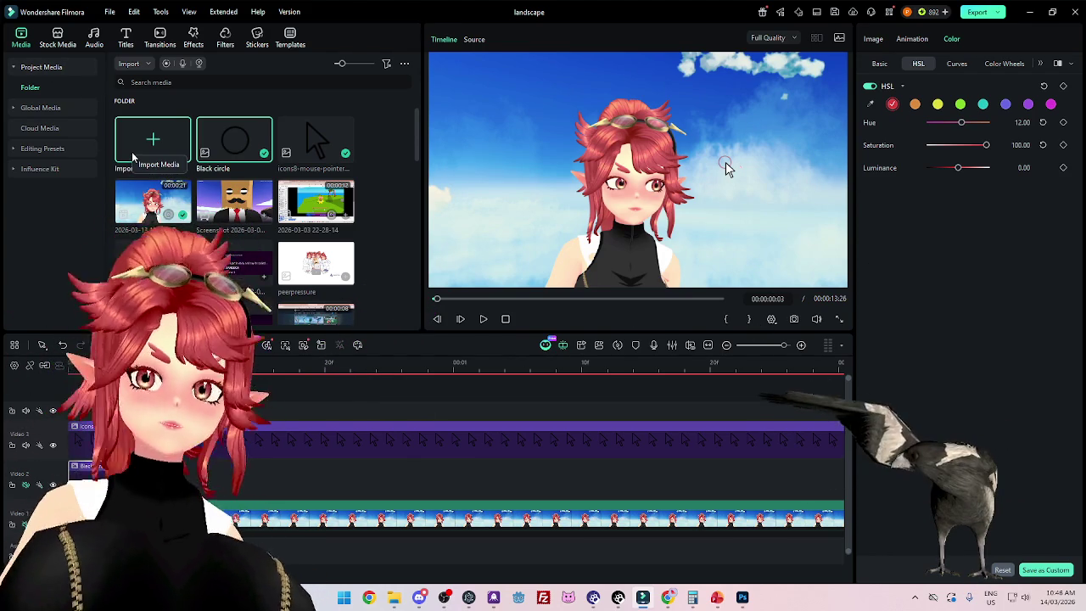
Step: Play from the start and step frames back and forth to compare the colour
left_click(65, 361)
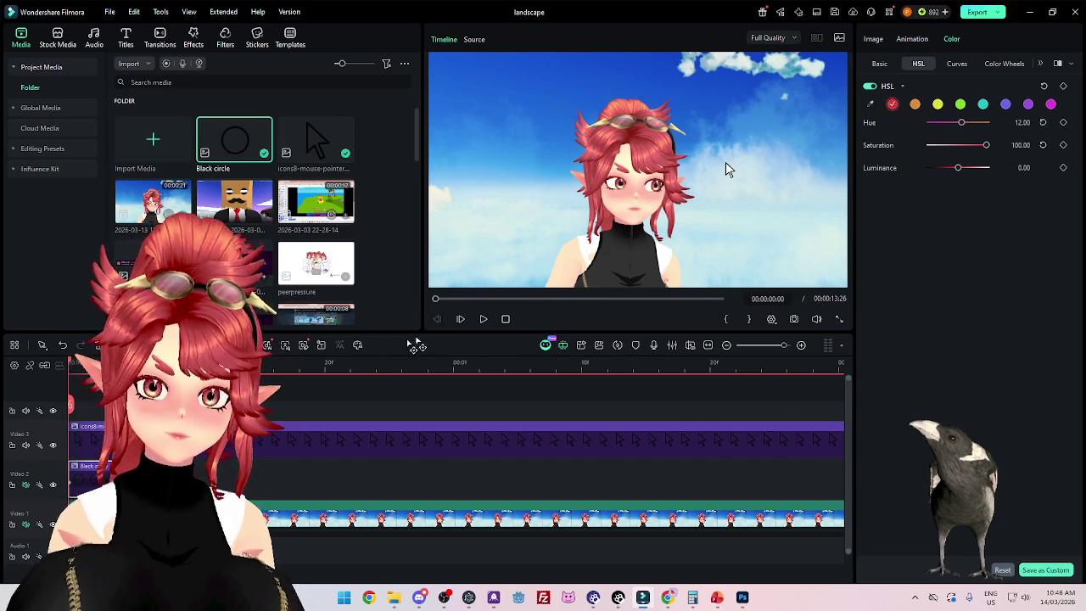
left_click(483, 319)
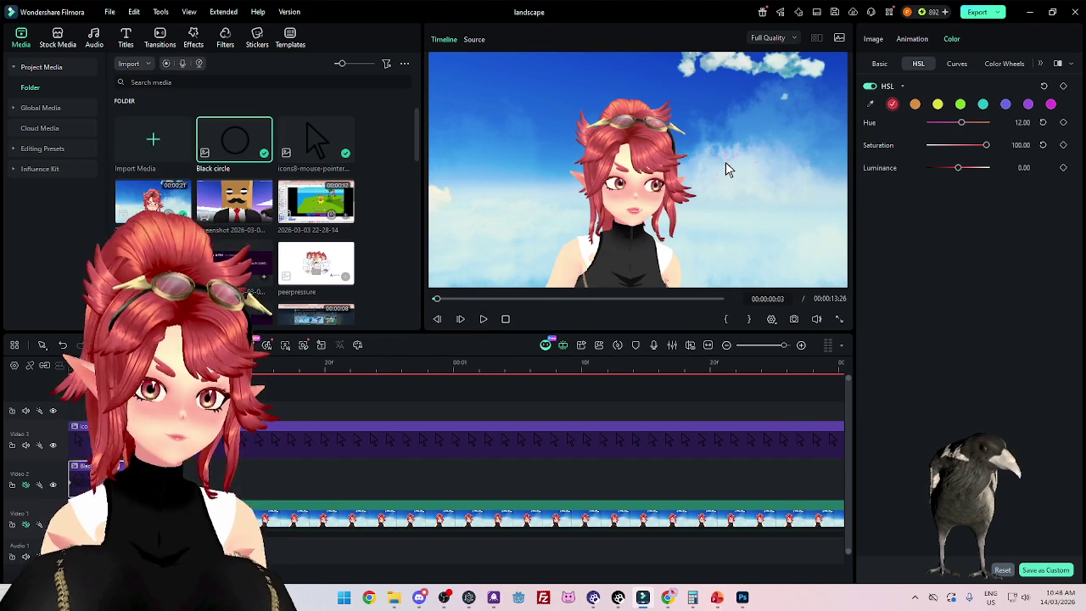
key("Left")
key("ctrl+z")
key("ctrl+z")
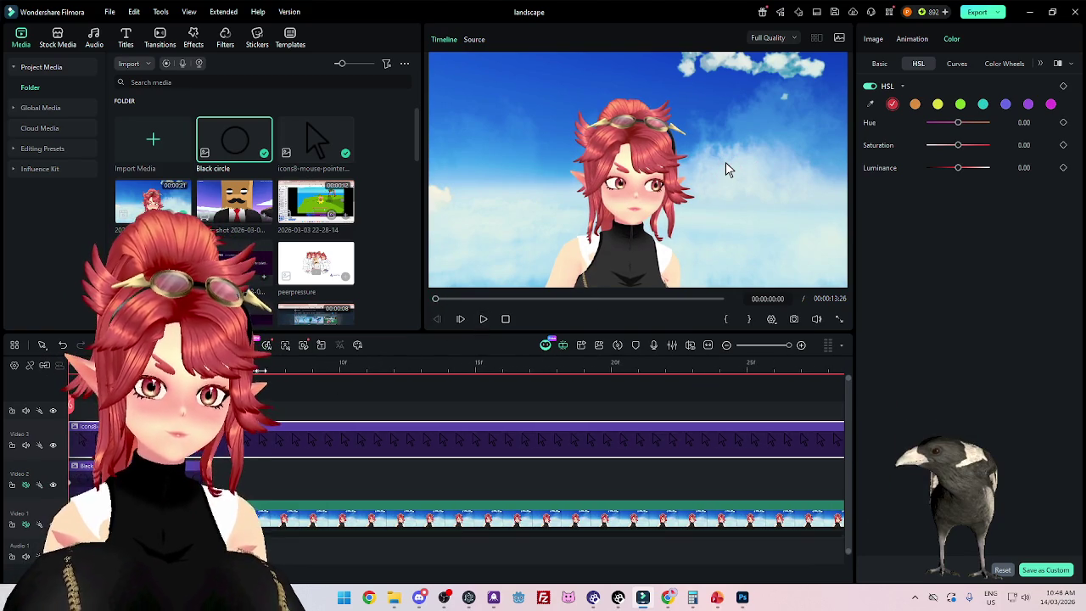
key("Right")
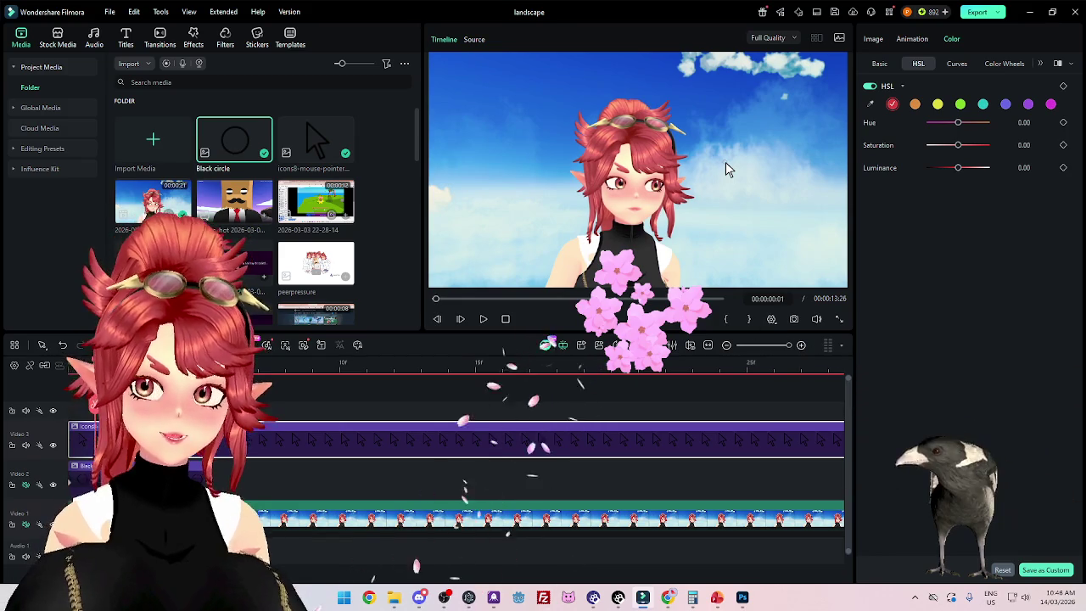
key("ctrl+y")
key("Left")
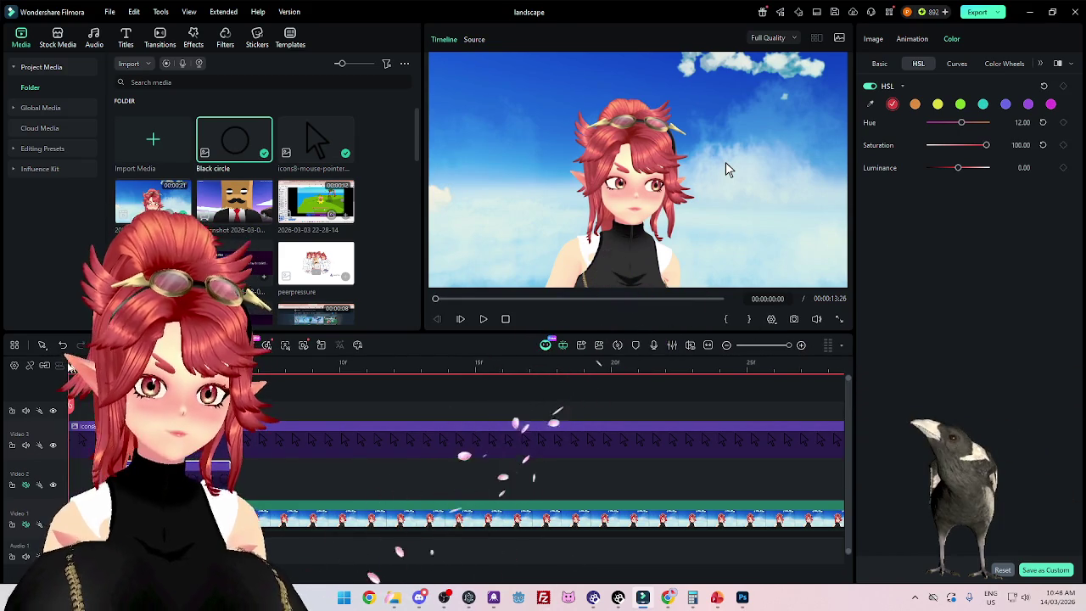
key("Right")
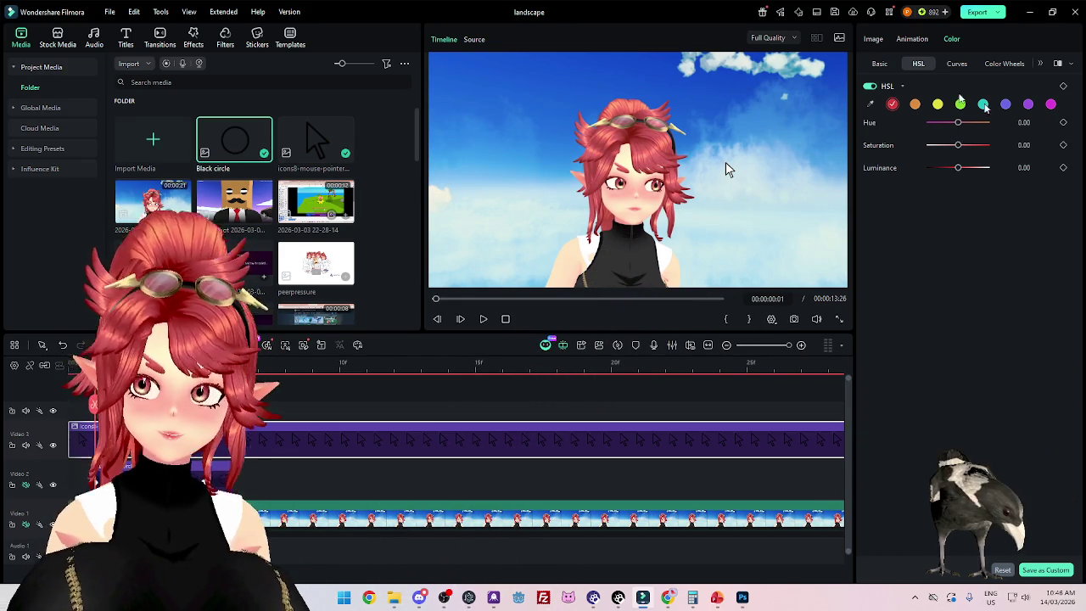
left_click(871, 42)
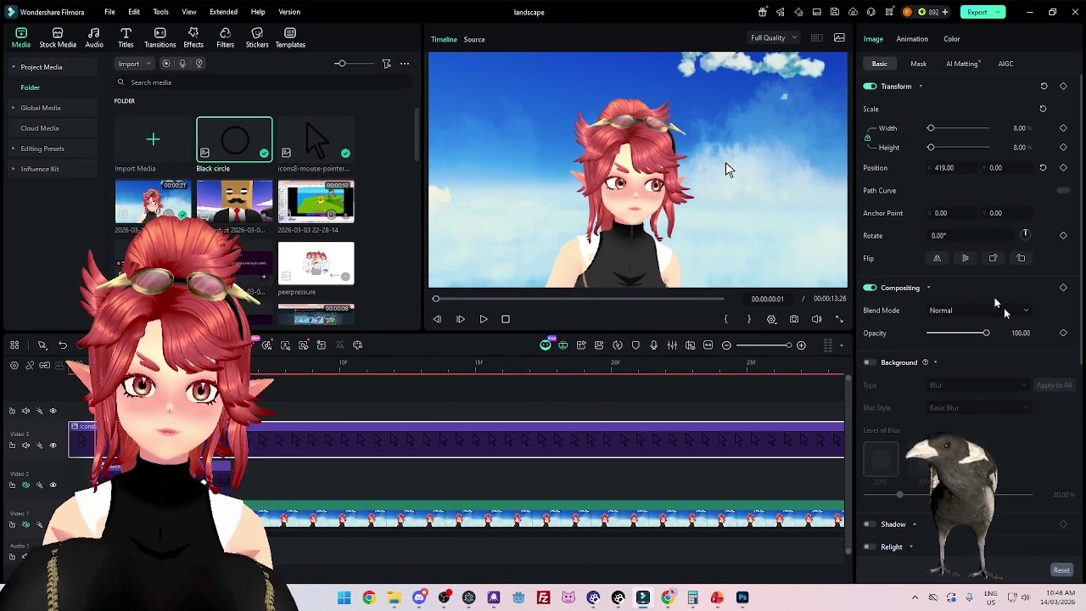
Step: Add a rotation keyframe, setting the angle to 12° and then -11°
left_click(1064, 237)
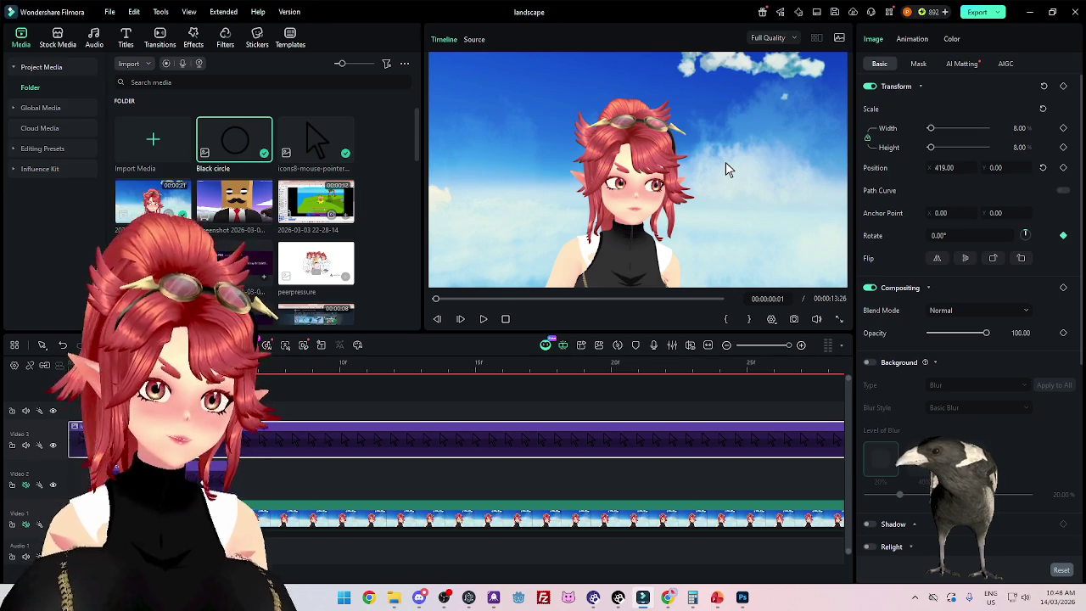
type("12")
key("Return")
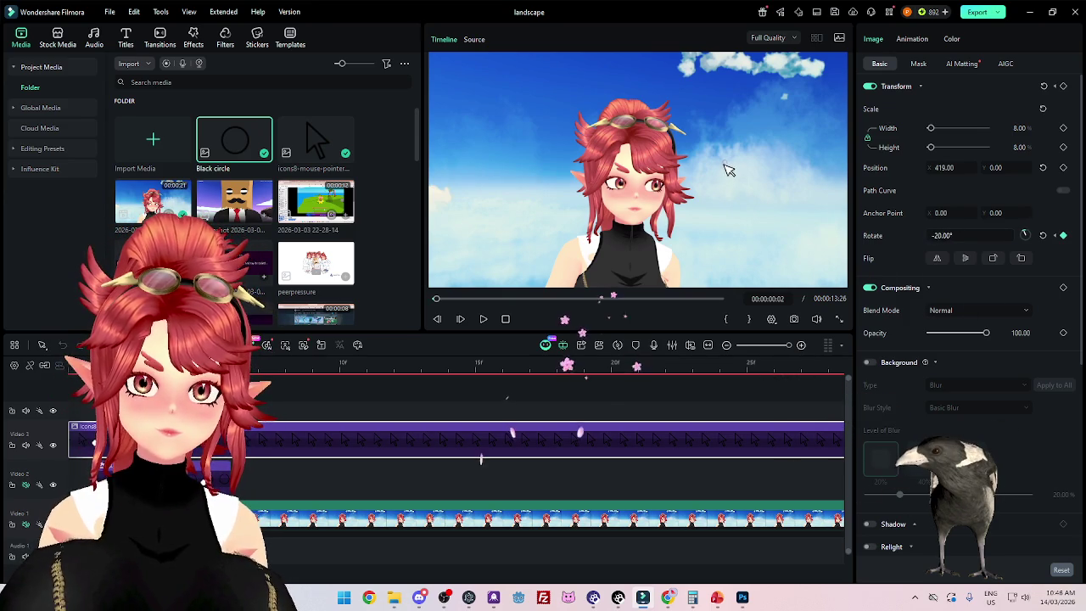
type("-11")
key("Return")
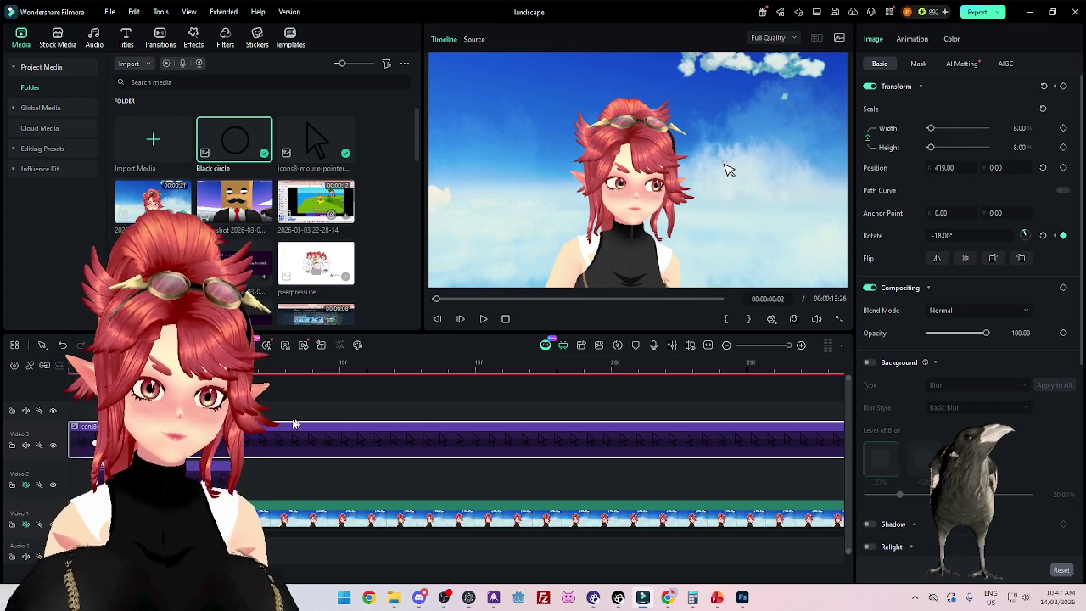
Step: Step frames and select the black circle clip to check its zero-scale starting frame
key("Right")
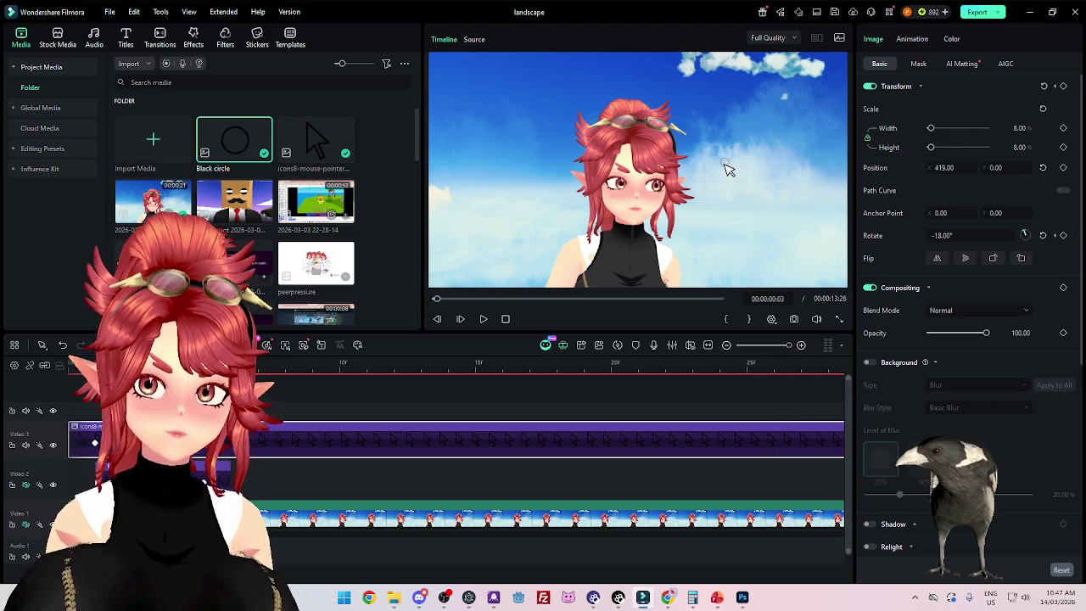
key("Left")
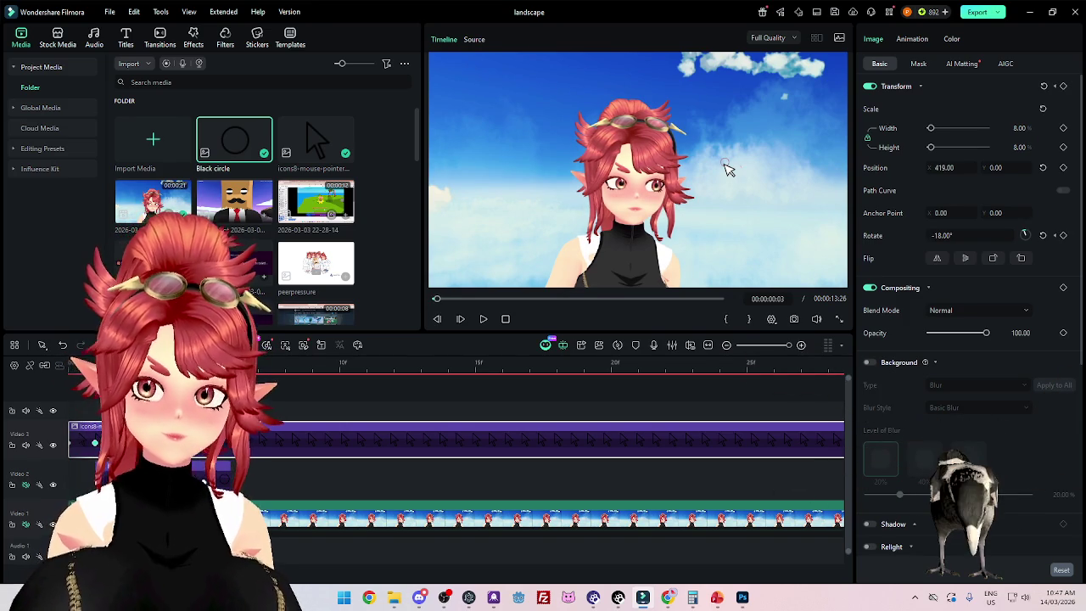
key("Right")
left_click(223, 474)
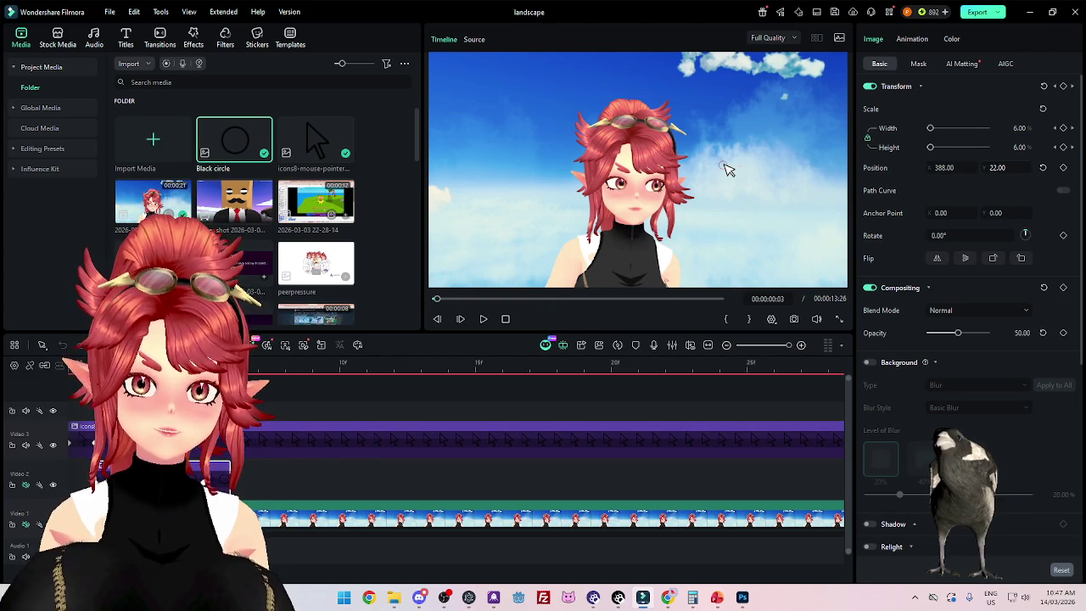
key("Right")
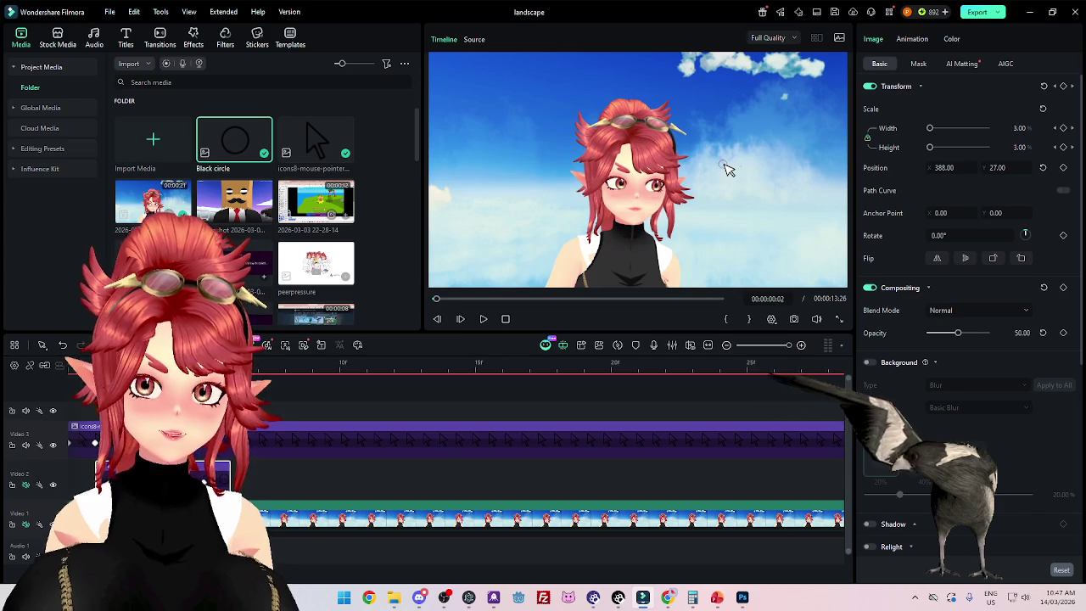
key("Left")
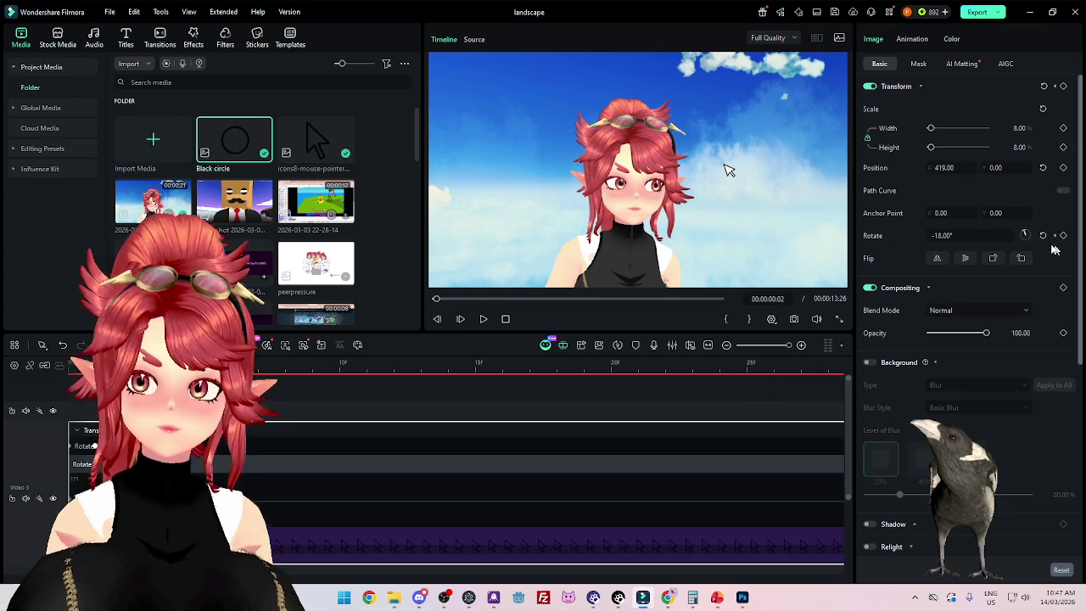
left_click(991, 235)
type("0")
Step: Set a 0° rotation keyframe on the pointer and tidy the keyframe lanes
key("Return")
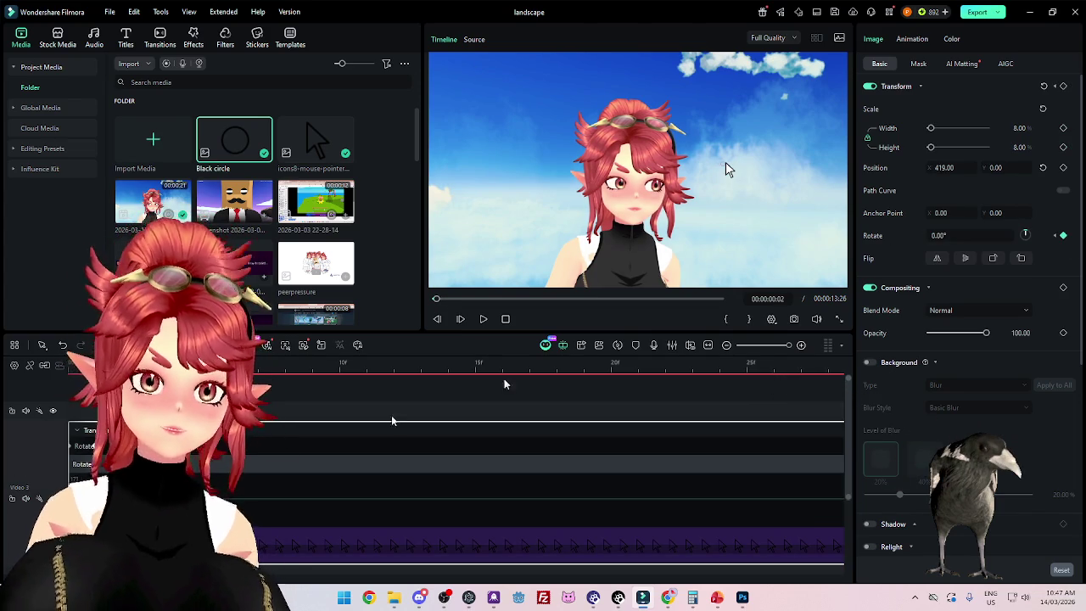
left_click(73, 433)
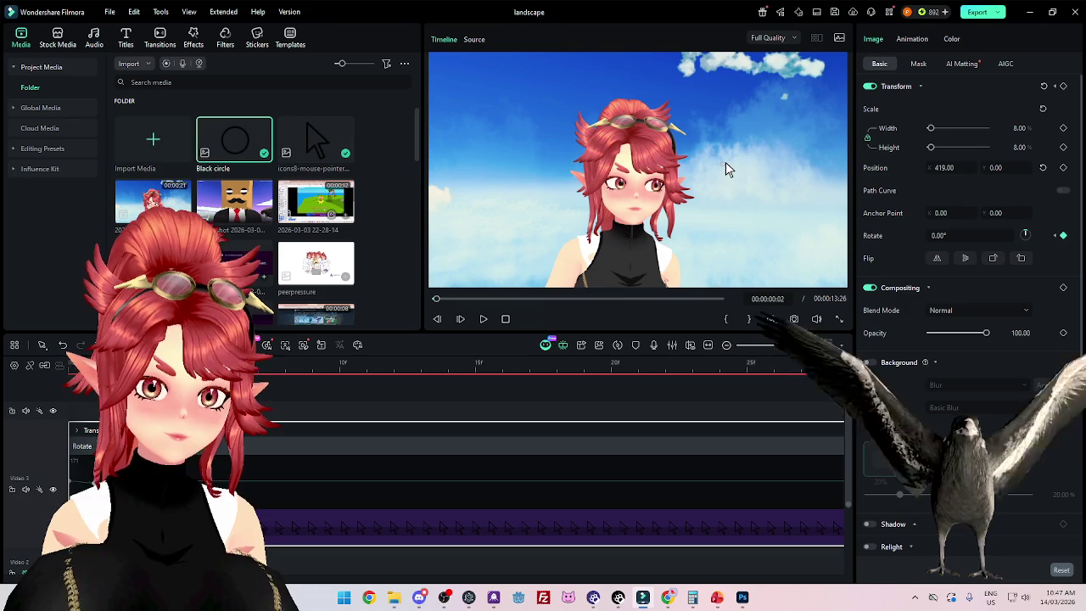
left_click(76, 439)
left_click(76, 439)
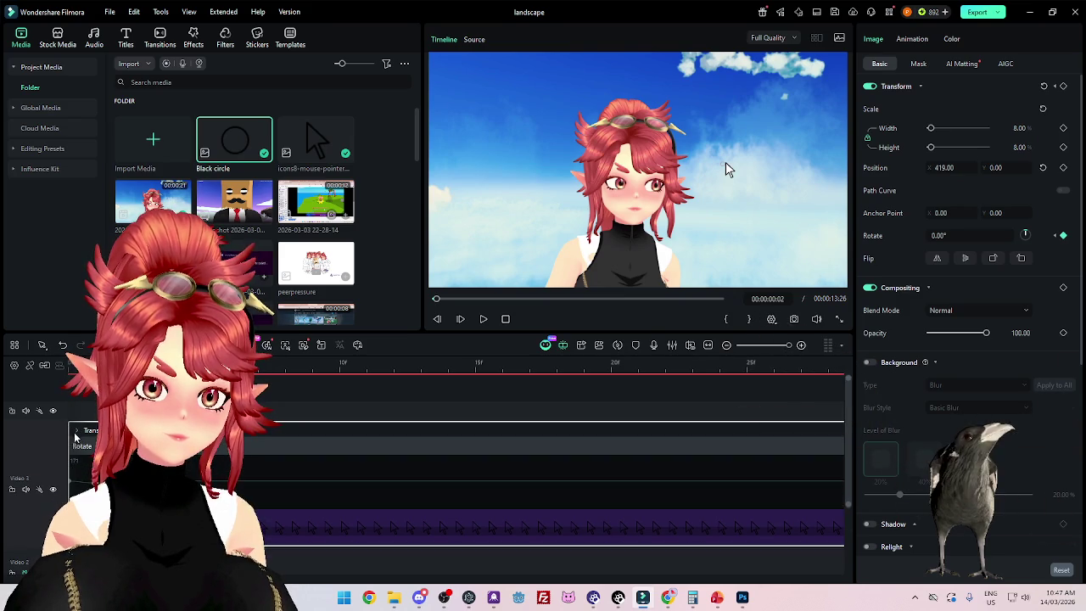
left_click(45, 463)
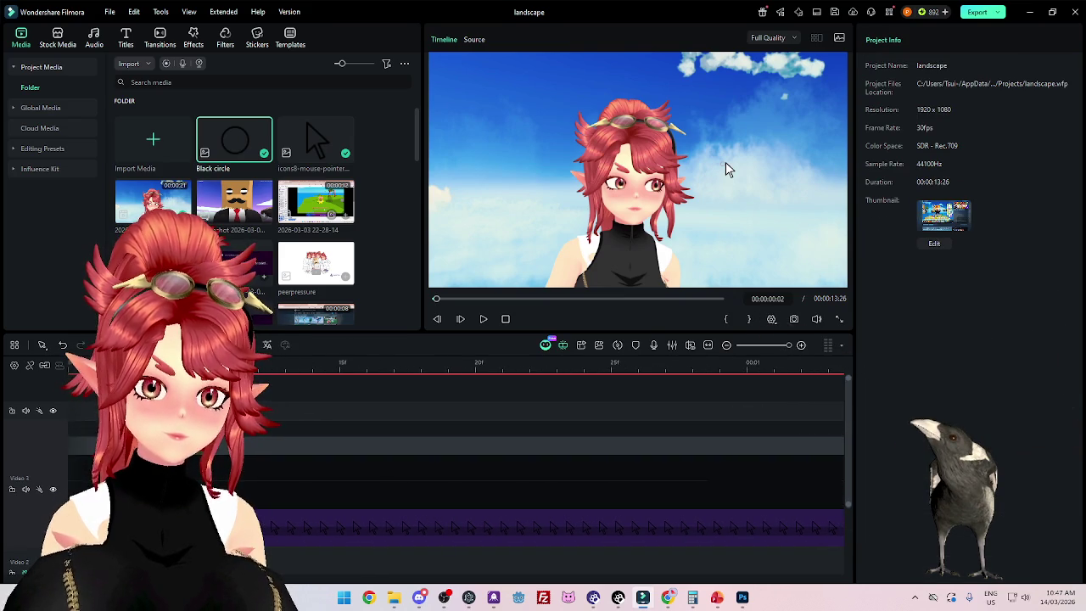
scroll(287, 505, "down", 1)
scroll(288, 505, "down", 3)
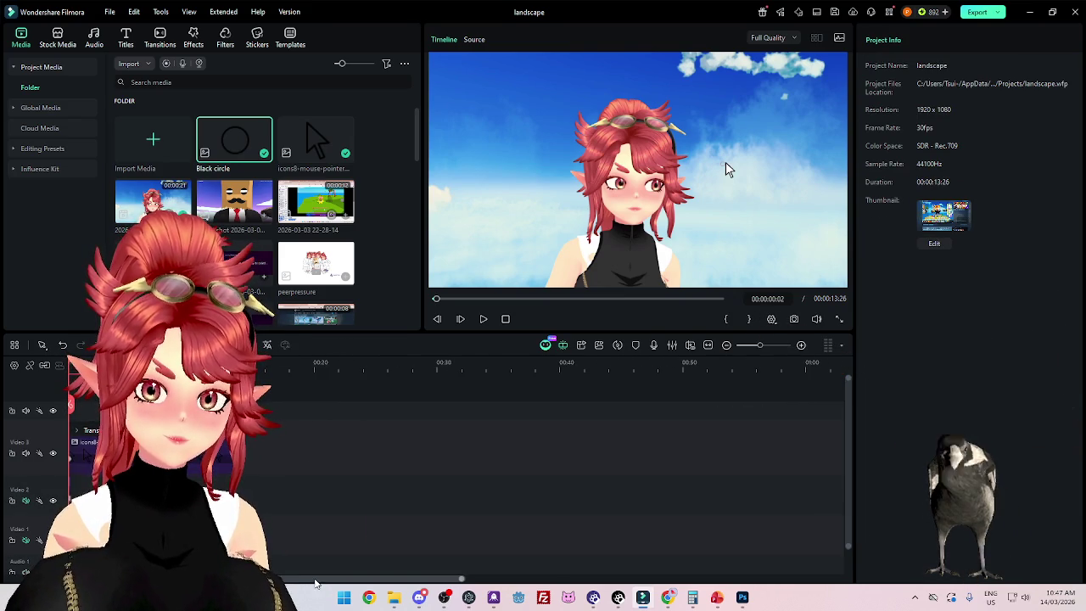
scroll(552, 459, "up", 4)
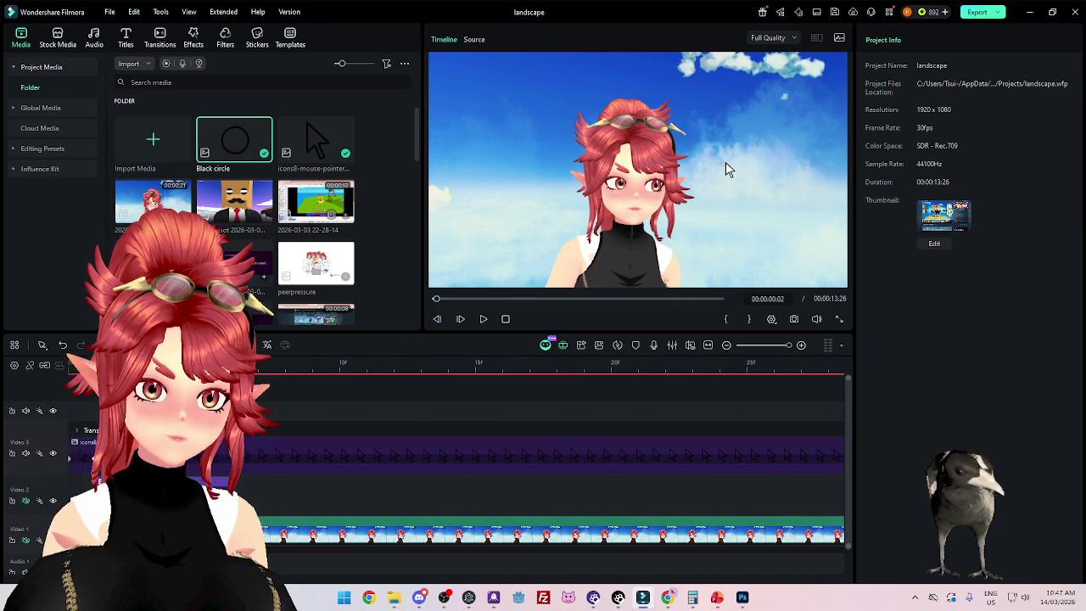
left_click(484, 319)
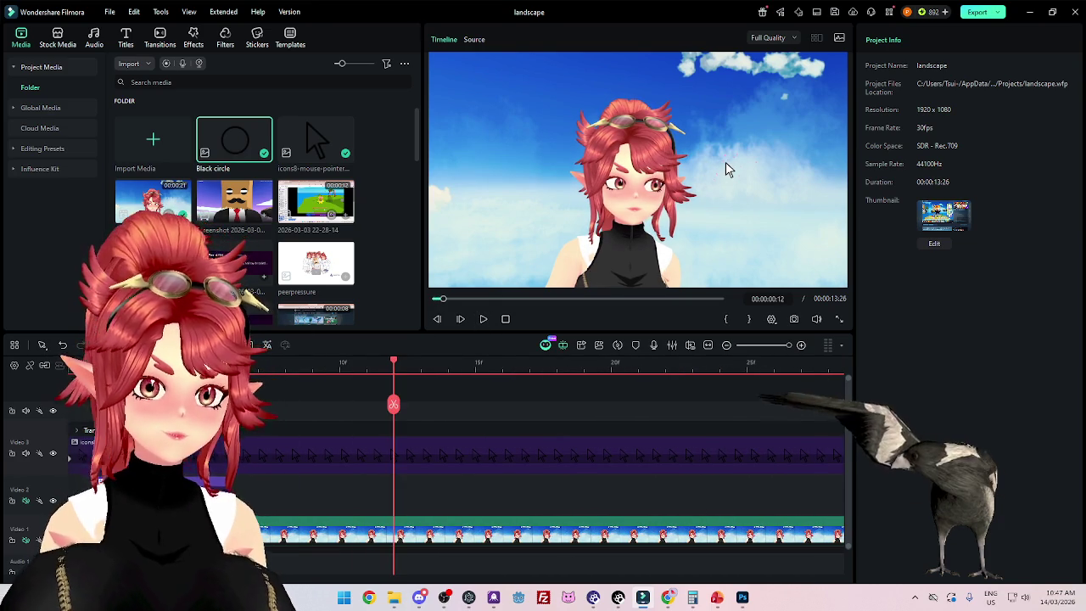
Step: Change the pointer's tilted rotation keyframe angle to -10
left_click(132, 460)
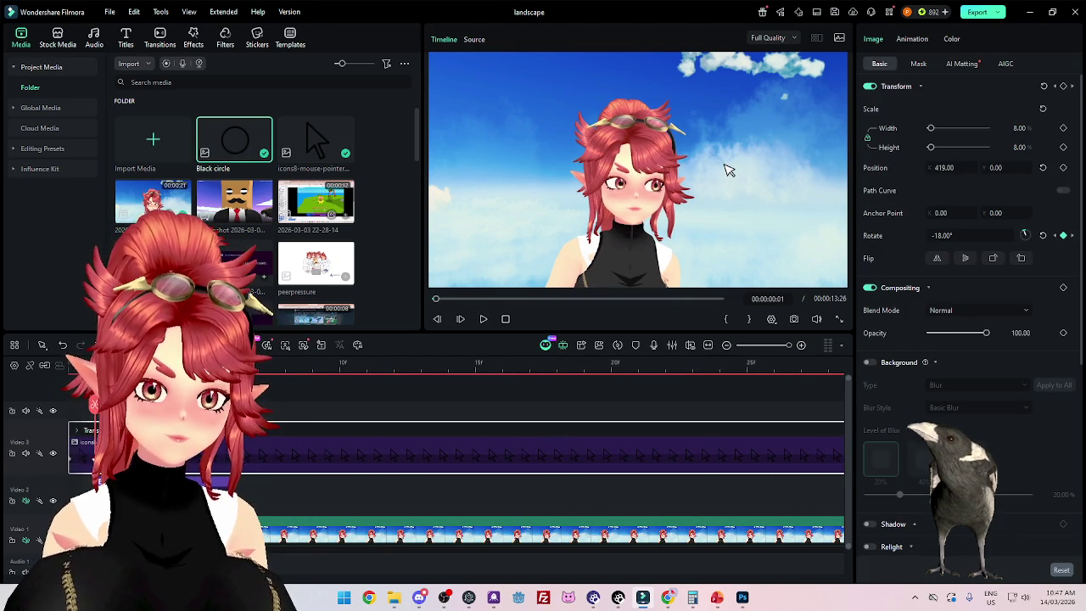
left_click(448, 382)
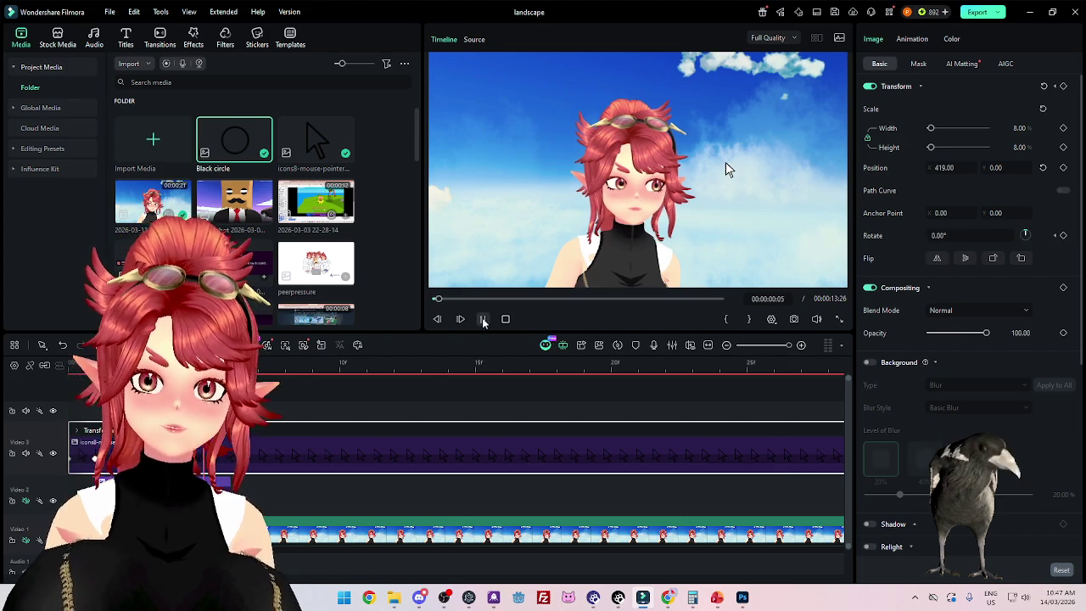
key("Up")
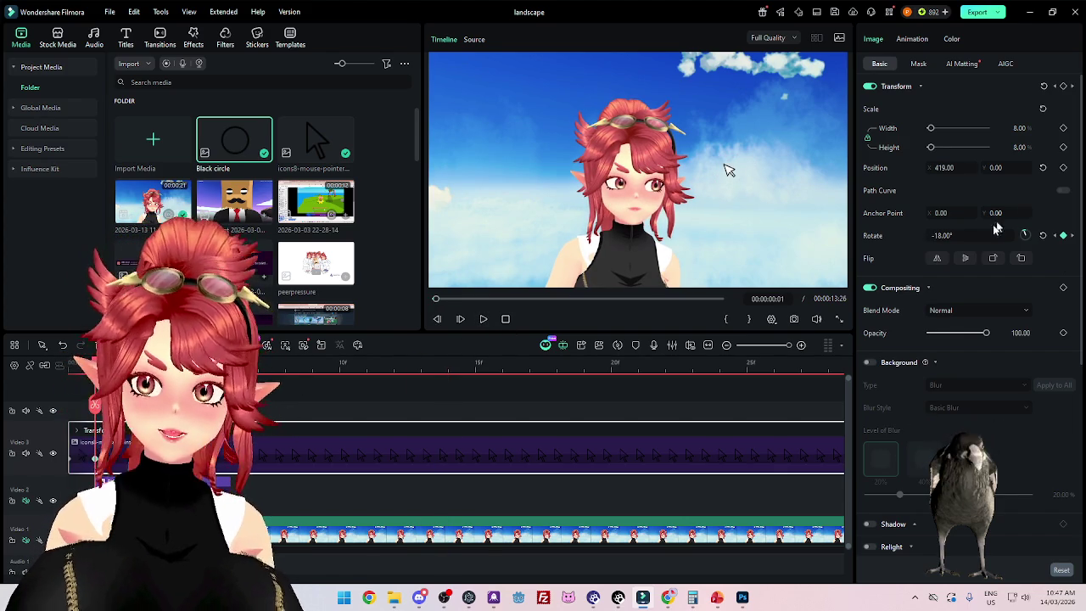
left_click(968, 235)
type("-10")
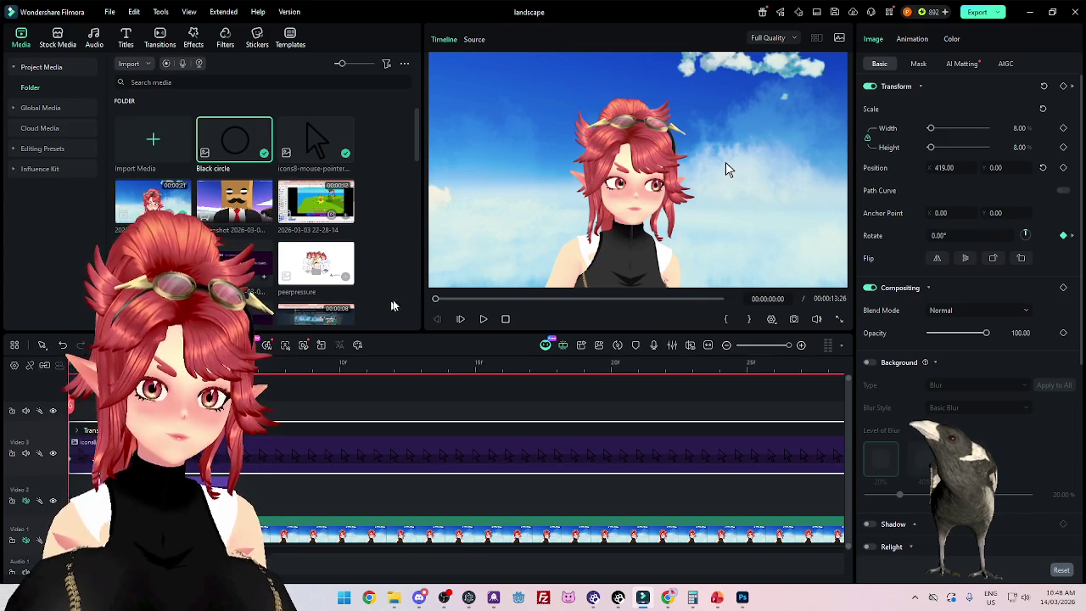
Step: Play the opening frames repeatedly and step frames to check the tilt
left_click(483, 319)
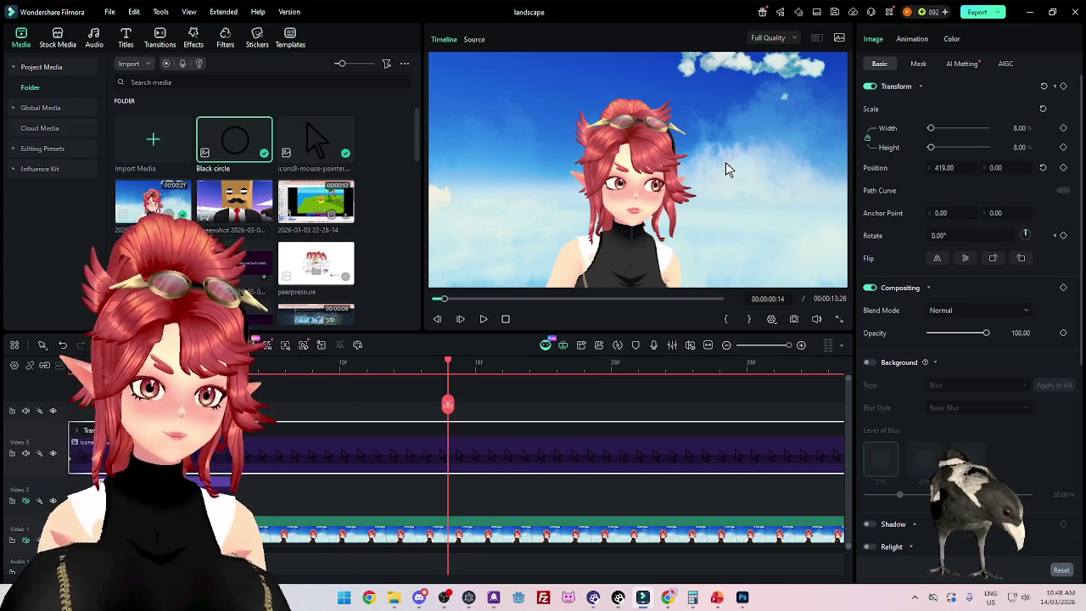
left_click(506, 319)
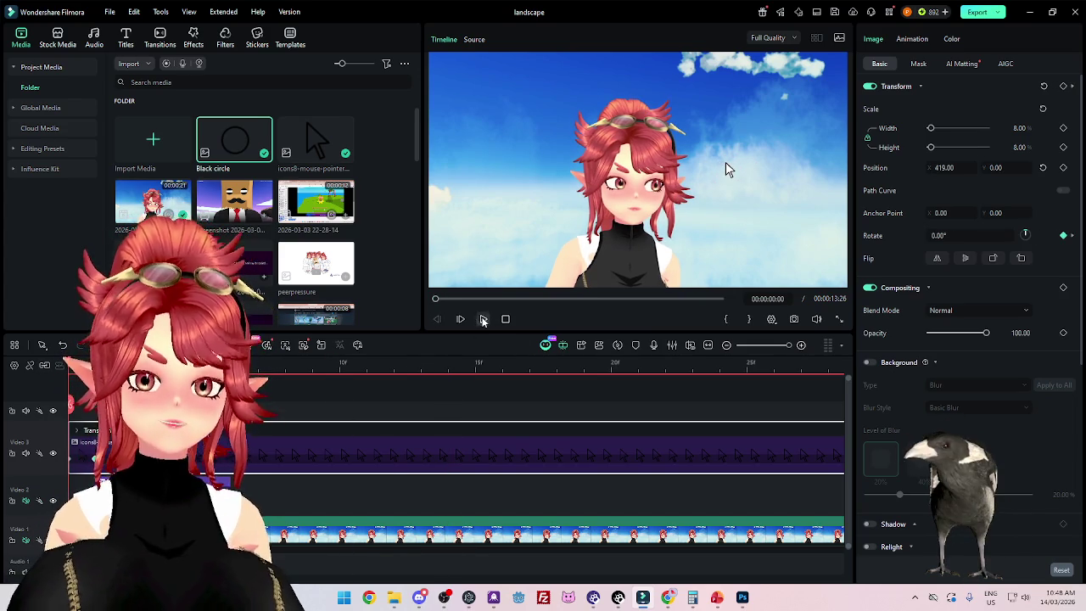
left_click(483, 319)
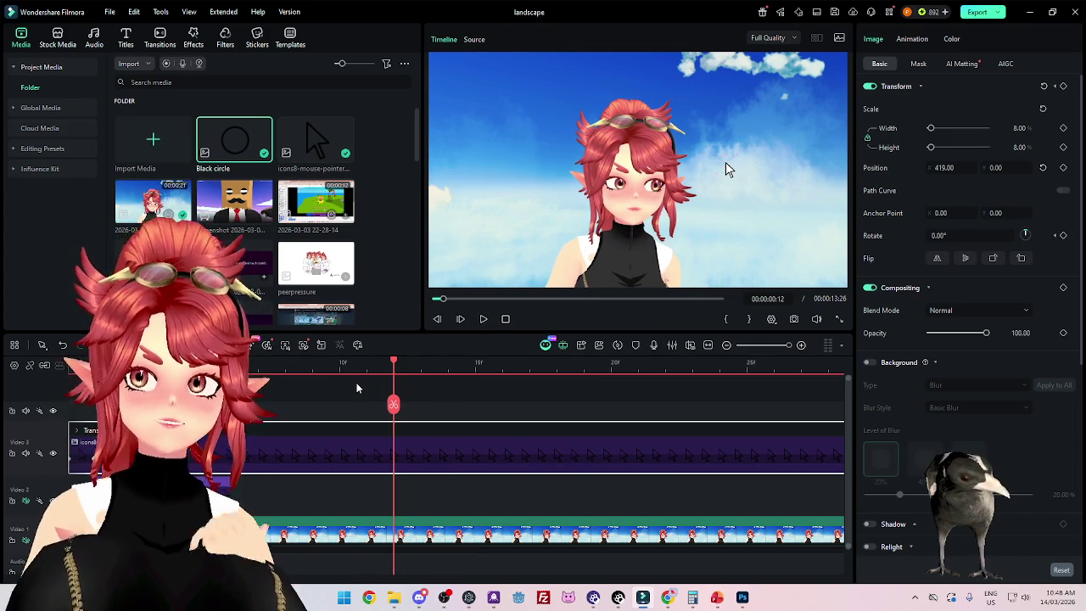
key("Home")
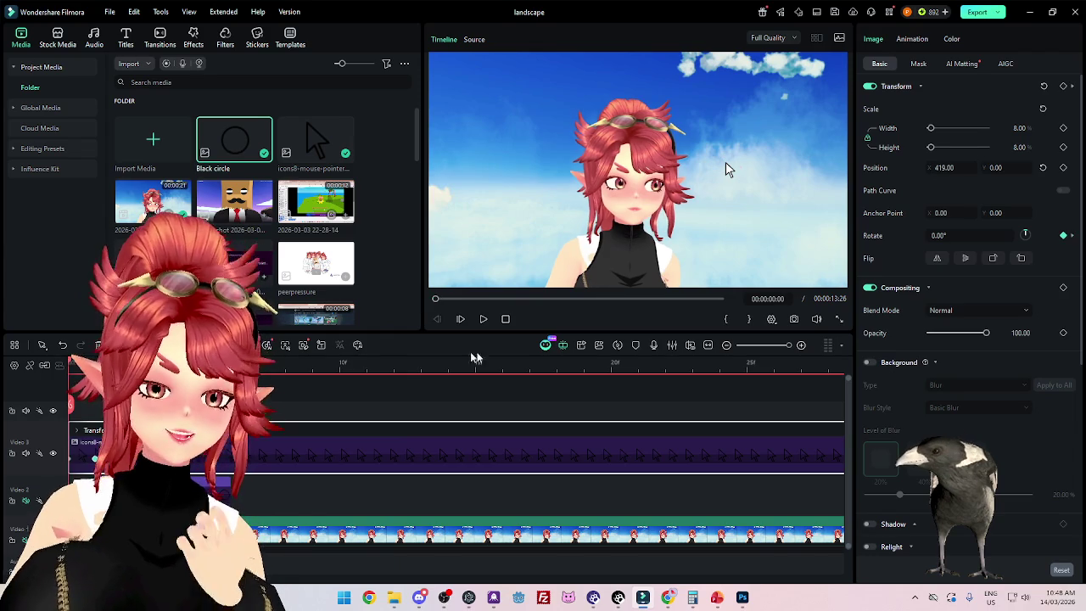
left_click(483, 319)
left_click(483, 319)
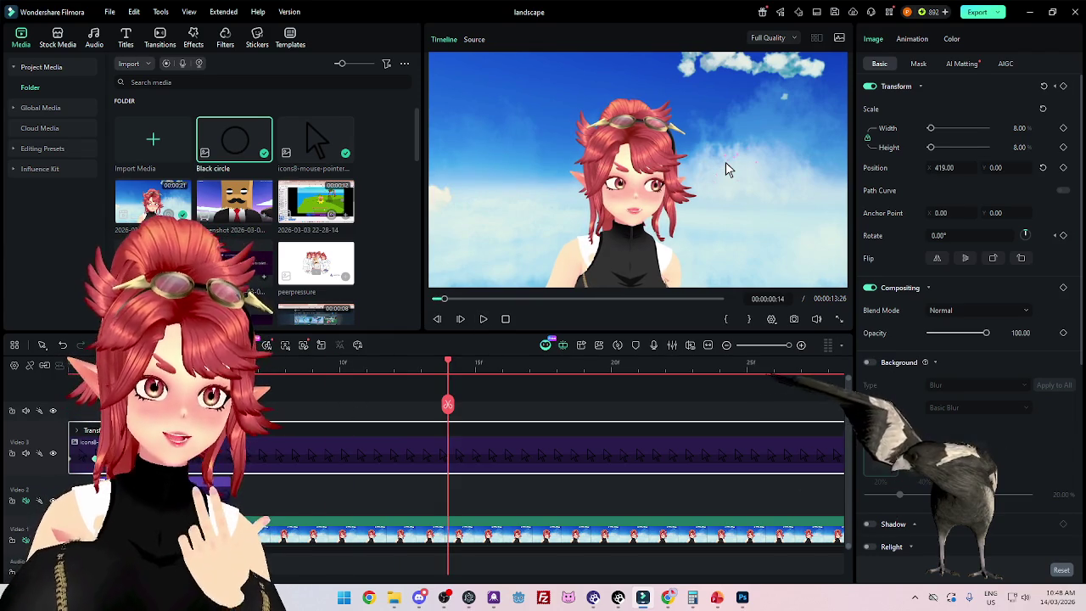
key("Up")
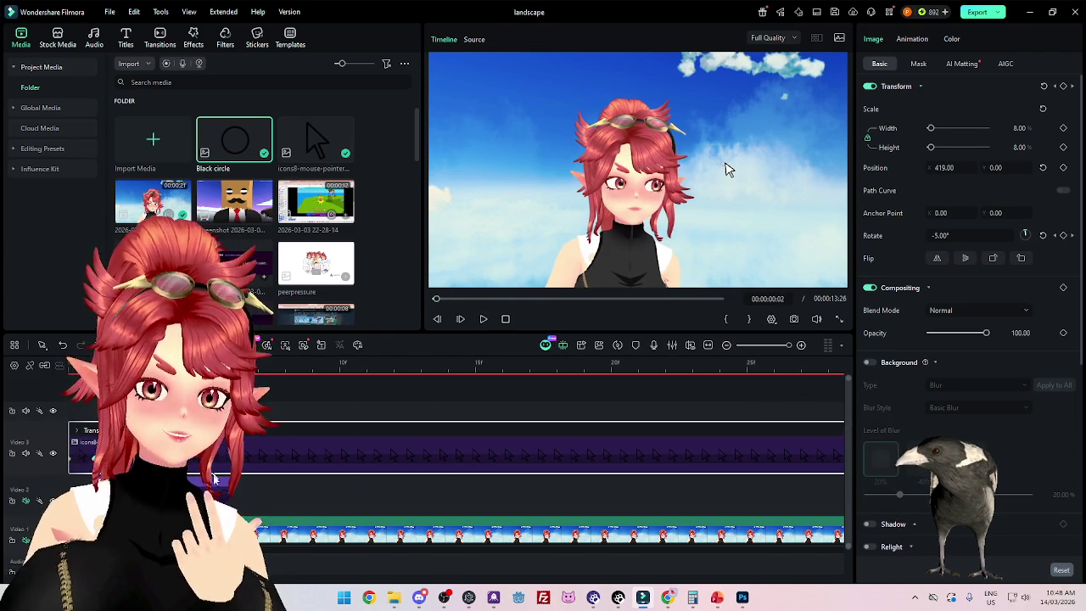
key("Right")
key("Right")
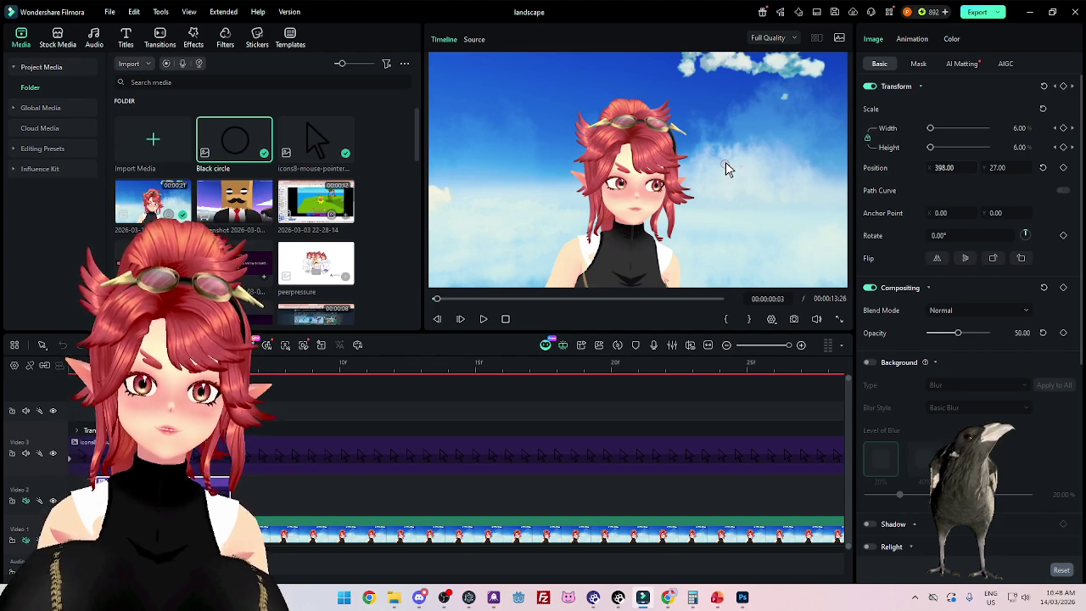
Step: Set the circle's vertical position to 35 and preview it growing
left_click(998, 168)
key("Return")
key("Left")
key("Left")
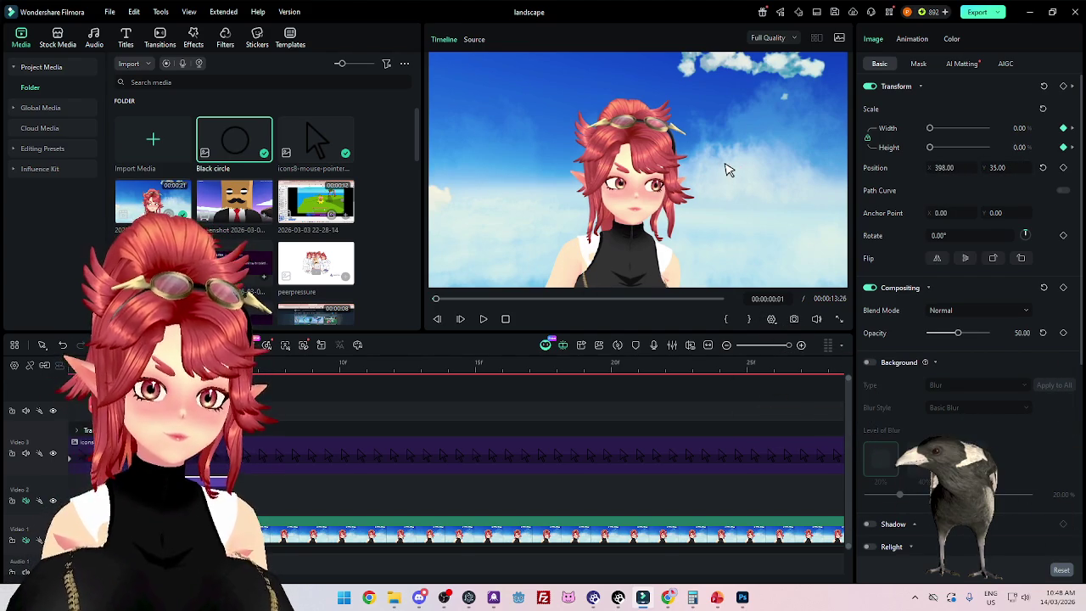
left_click(483, 319)
left_click(484, 319)
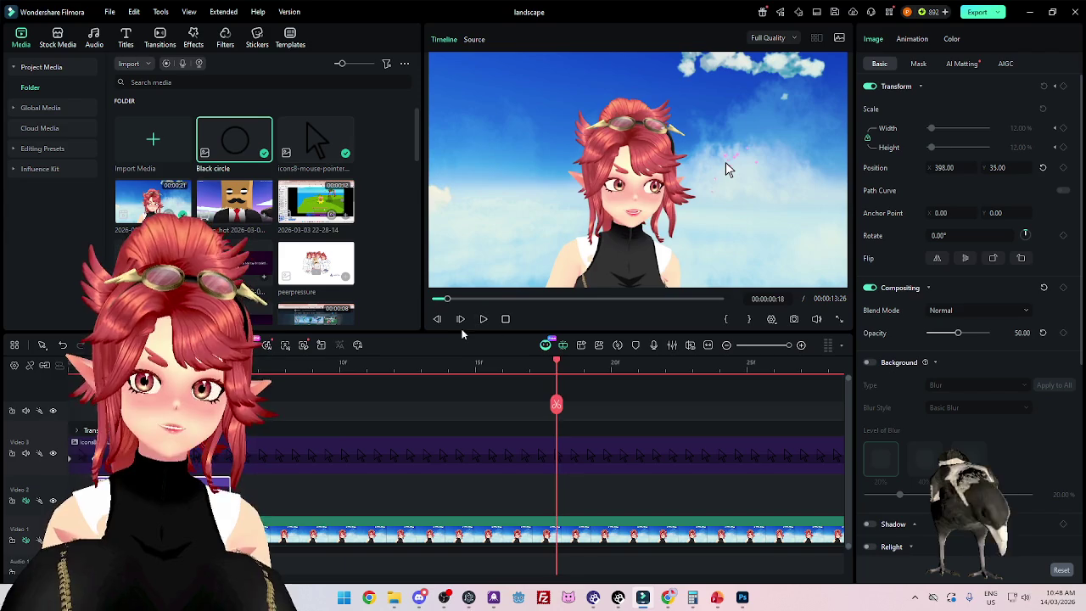
Step: Play the preview to watch the pointer tilt and click circle together
scroll(468, 454, "down", 2, "ctrl")
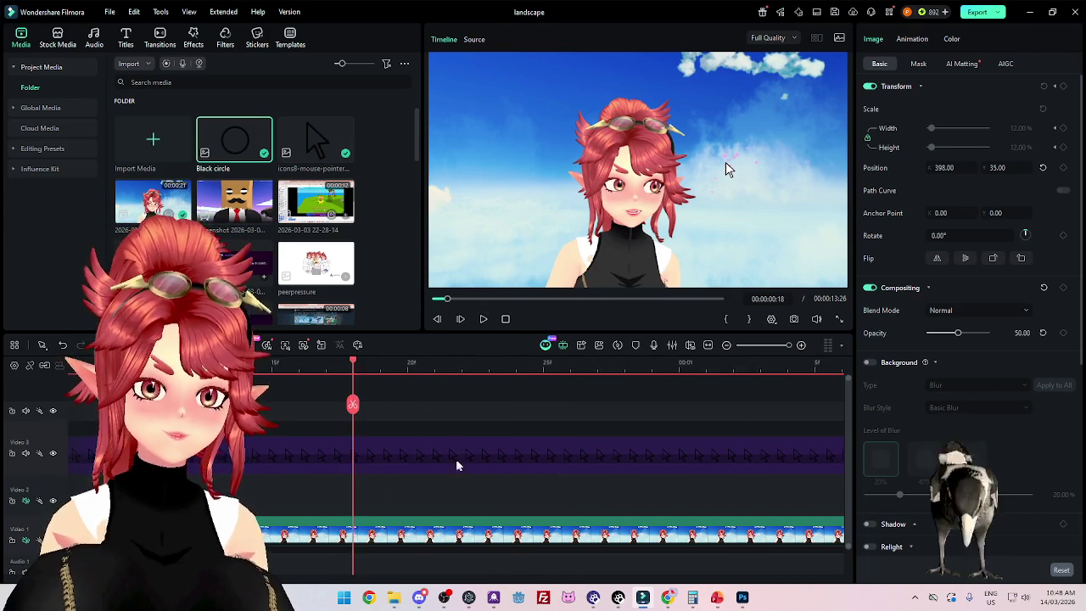
scroll(448, 461, "down", 2, "ctrl")
scroll(273, 475, "down", 2, "ctrl")
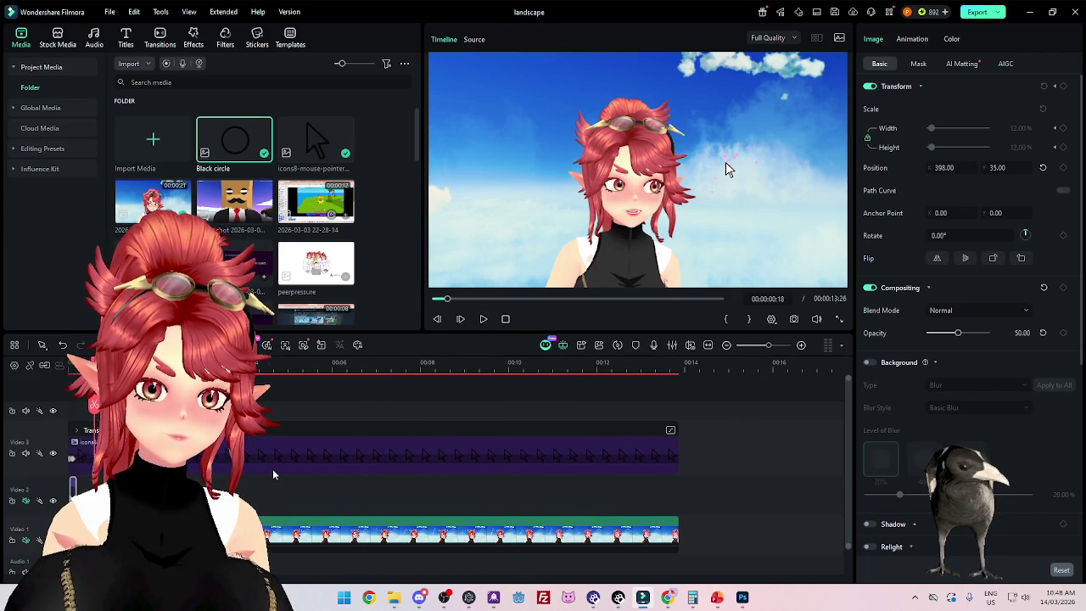
scroll(273, 475, "down", 1, "ctrl")
scroll(253, 454, "up", 3, "ctrl")
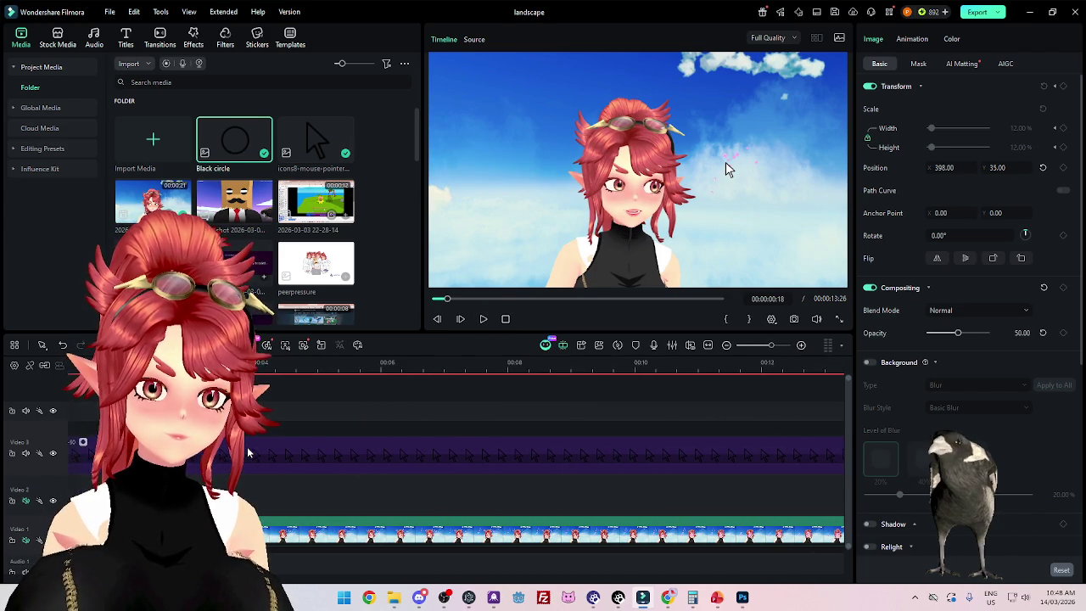
scroll(253, 454, "up", 2, "ctrl")
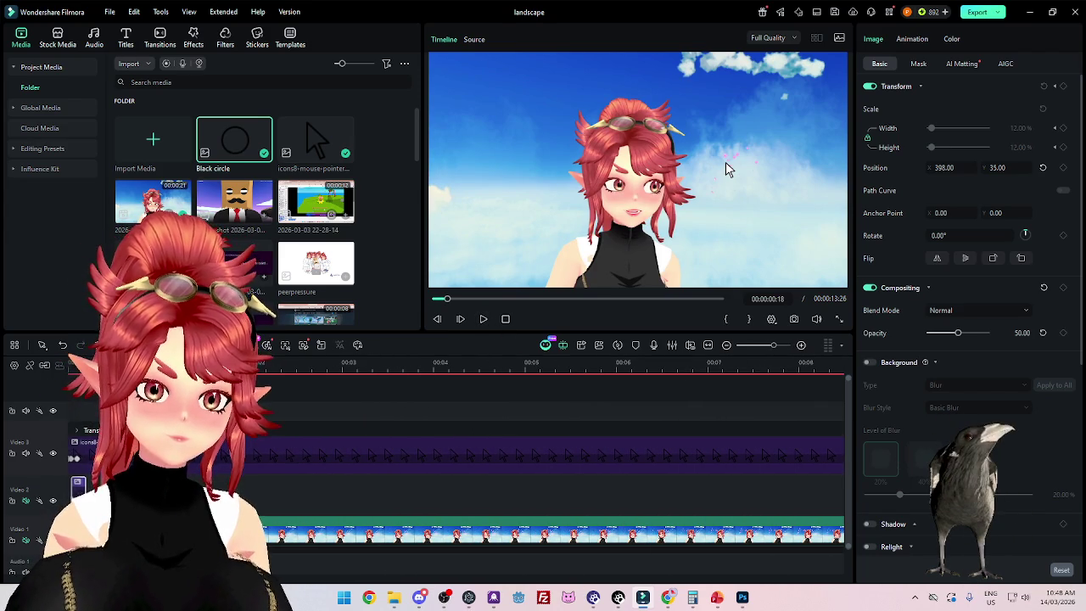
key("space")
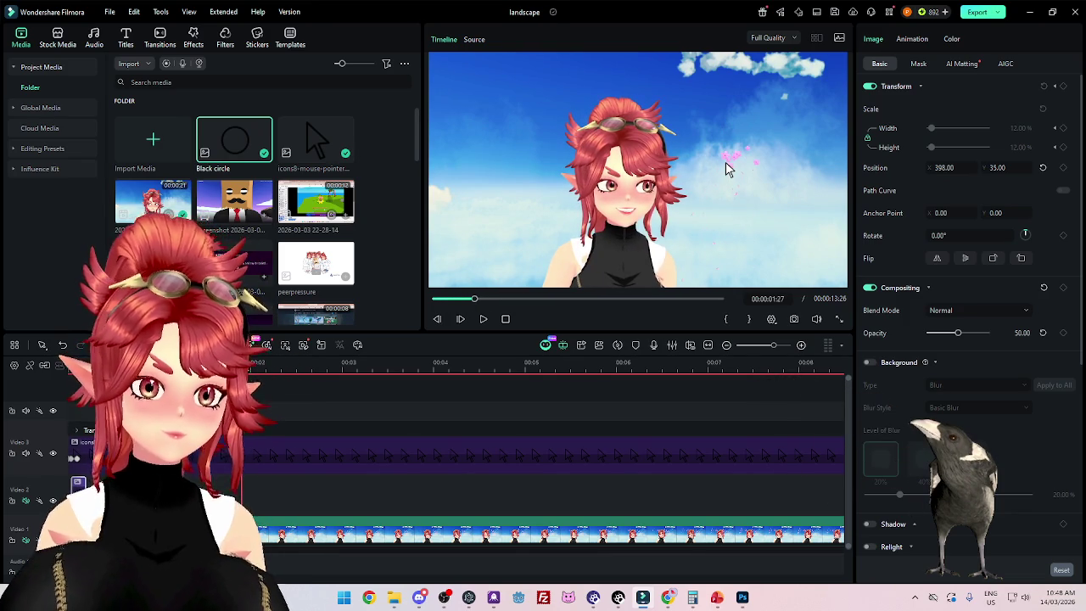
left_click(728, 168)
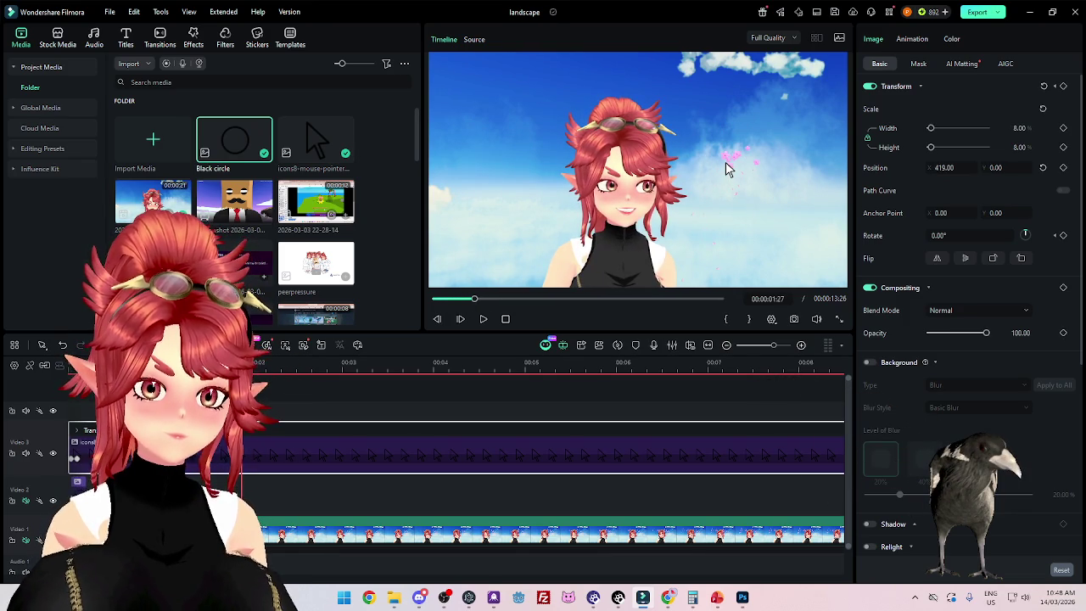
Step: Add a starting position keyframe for the pointer icon at frame 3
key("Home")
key("space")
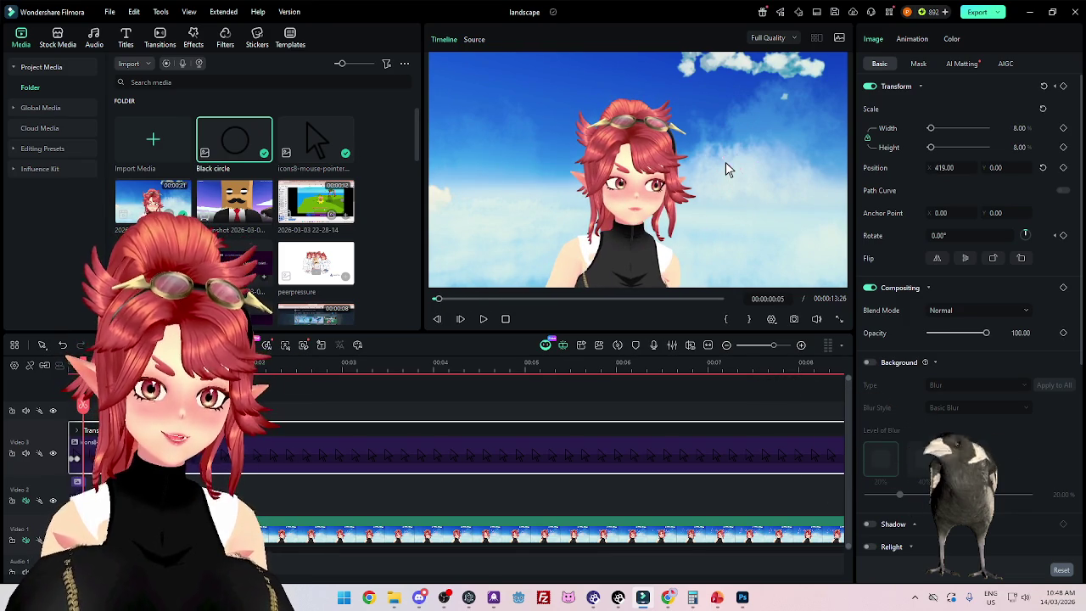
key("Left")
key("Left")
scroll(251, 433, "up", 2)
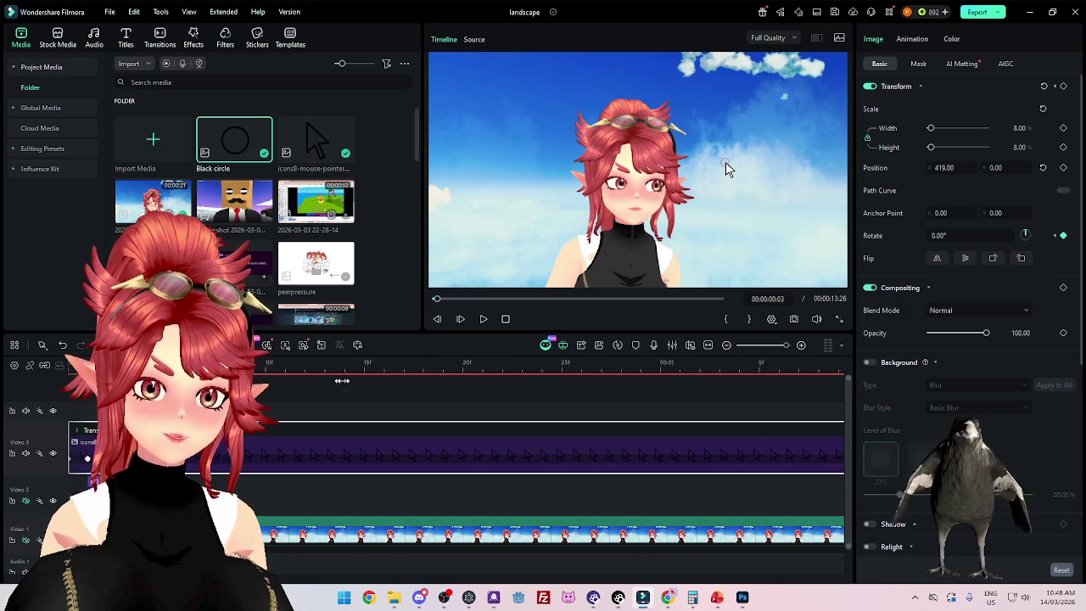
left_click(1063, 168)
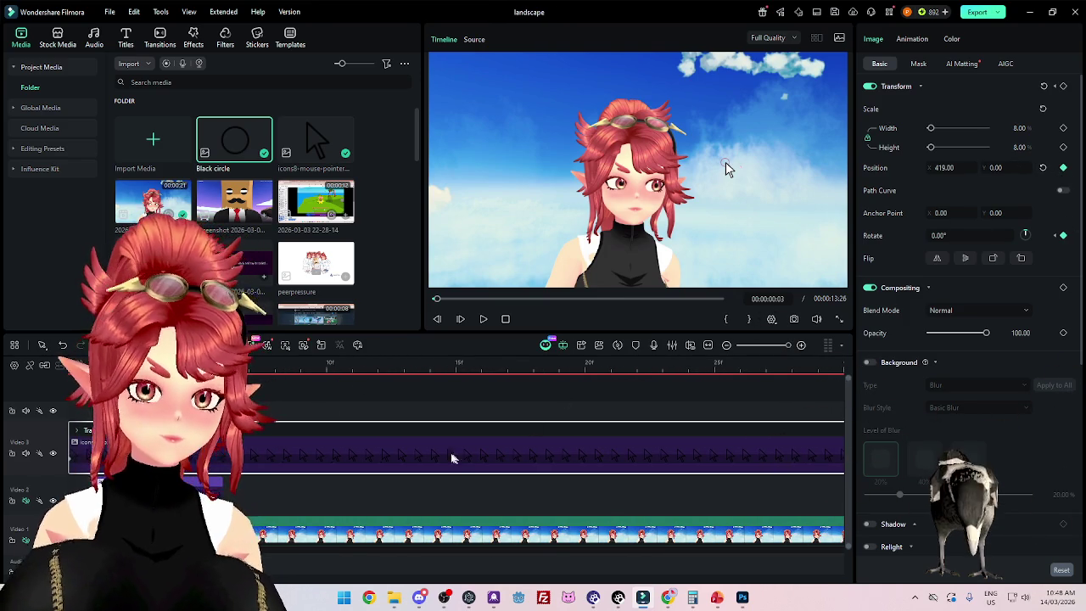
Step: At 00:00:02:14, set the pointer's position to X 452, Y 251
scroll(427, 440, "down", 1)
scroll(426, 439, "down", 1)
scroll(427, 440, "down", 2)
scroll(427, 440, "down", 2)
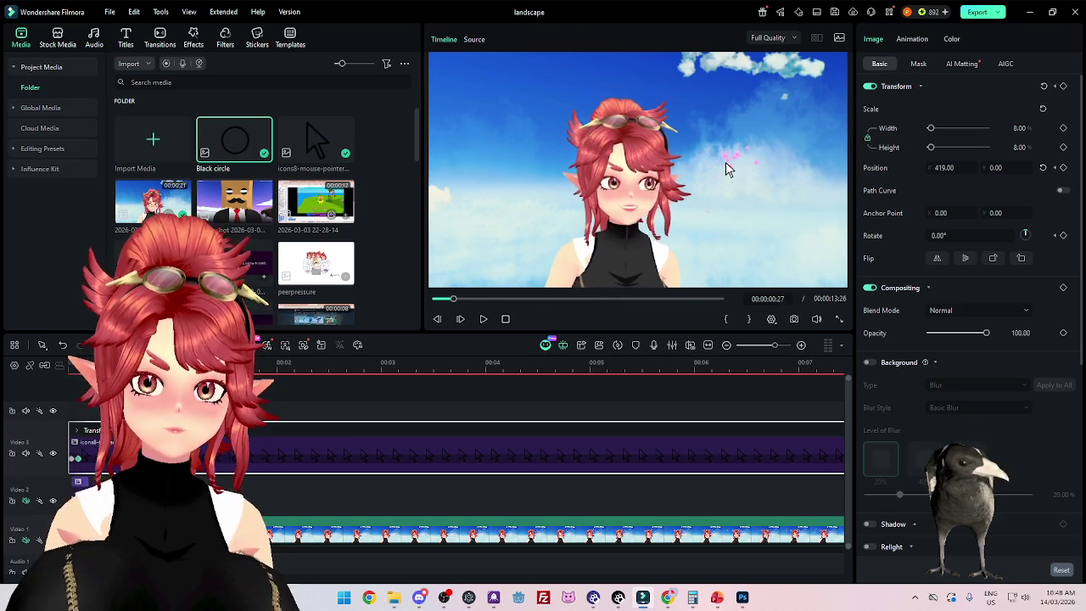
mouse_move(318, 365)
left_mouse_down()
mouse_move(282, 373)
mouse_move(455, 380)
mouse_move(265, 371)
mouse_move(345, 379)
left_mouse_up()
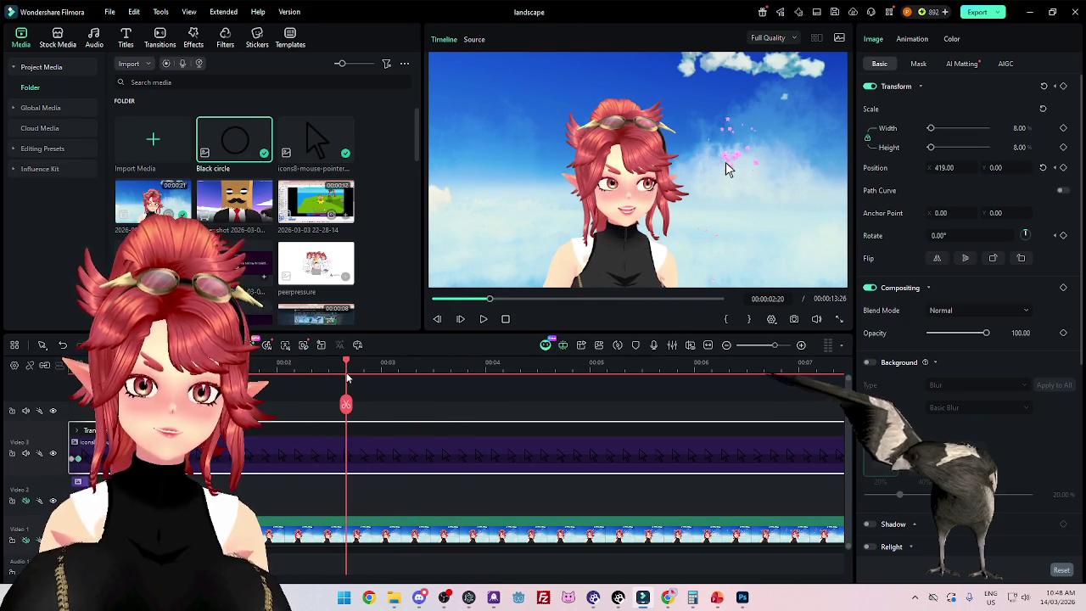
left_click_drag(345, 378, 297, 382)
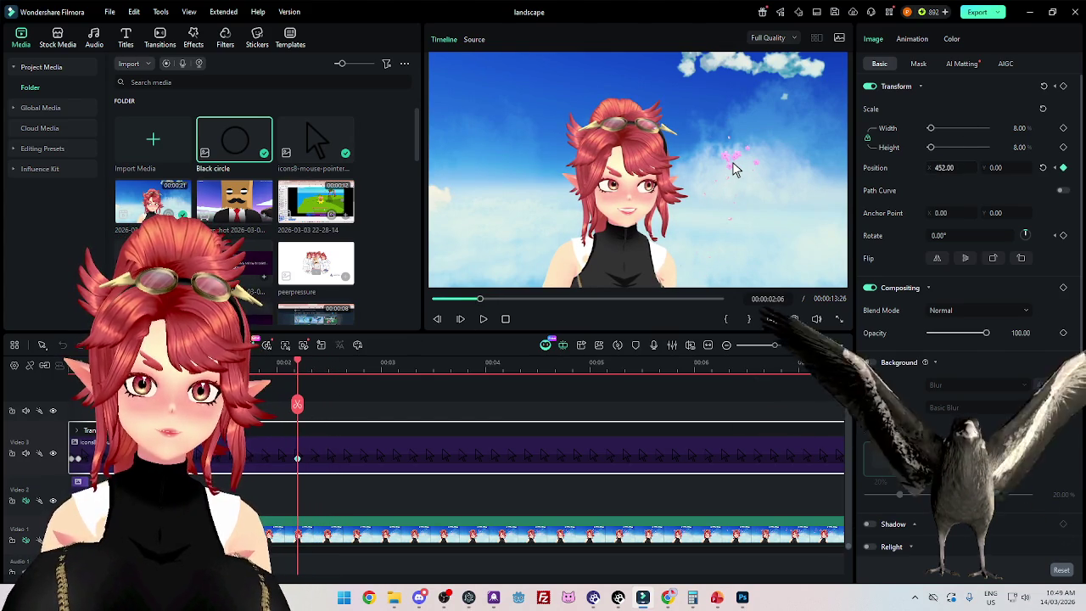
type("452")
key("Tab")
type("251")
key("Return")
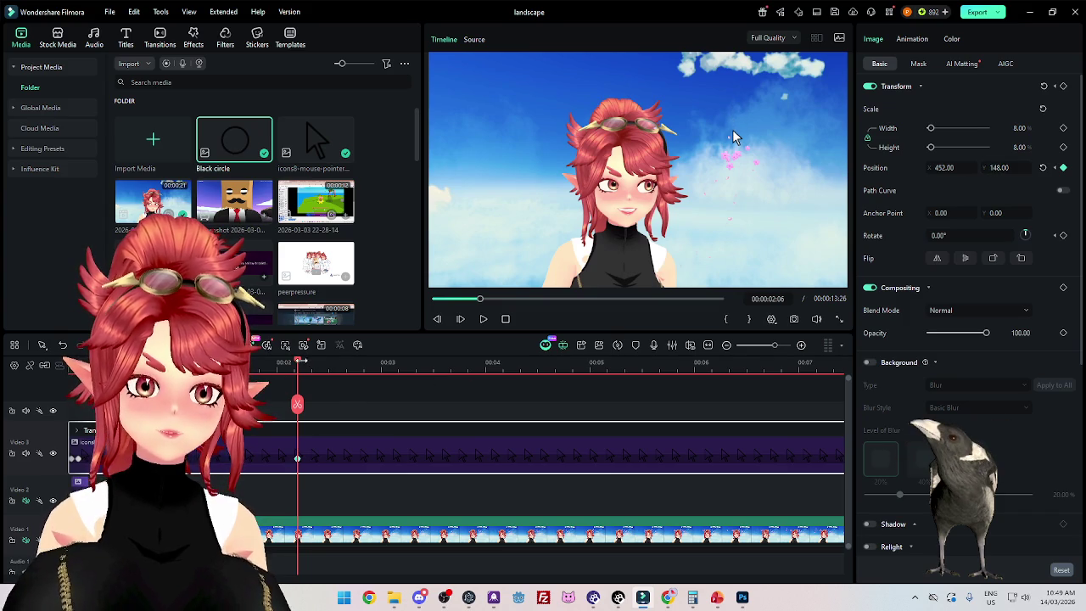
Step: Shift the last position keyframe slightly earlier and scrub through the motion to review
mouse_move(299, 362)
left_mouse_down()
mouse_move(456, 376)
mouse_move(297, 360)
mouse_move(414, 371)
mouse_move(374, 371)
left_mouse_up()
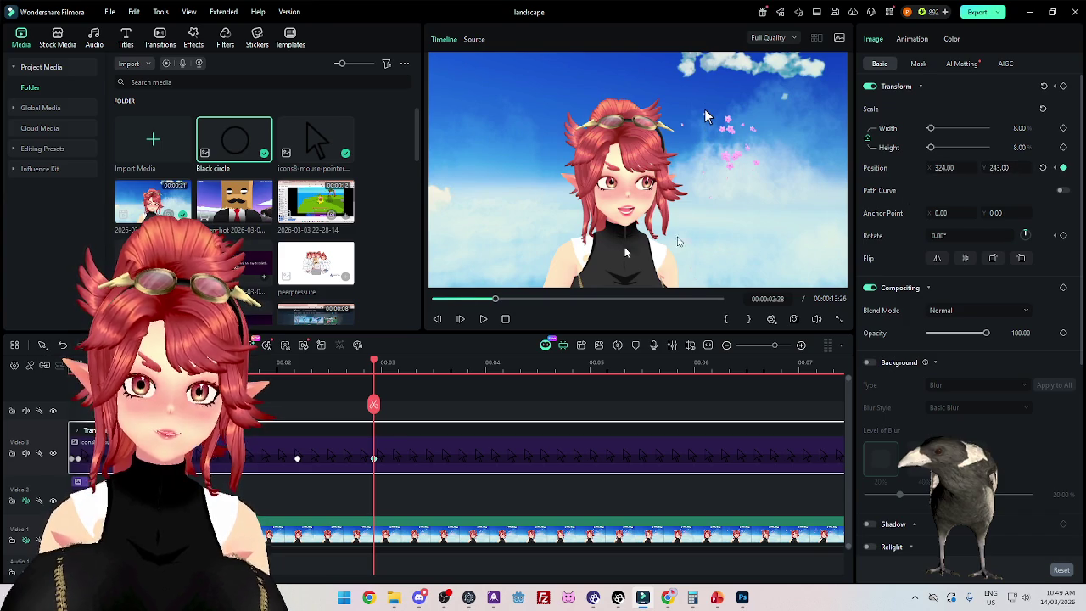
left_click(266, 368)
mouse_move(273, 368)
left_mouse_down()
mouse_move(392, 371)
mouse_move(302, 373)
mouse_move(391, 379)
mouse_move(381, 379)
left_mouse_up()
left_click_drag(374, 458, 364, 463)
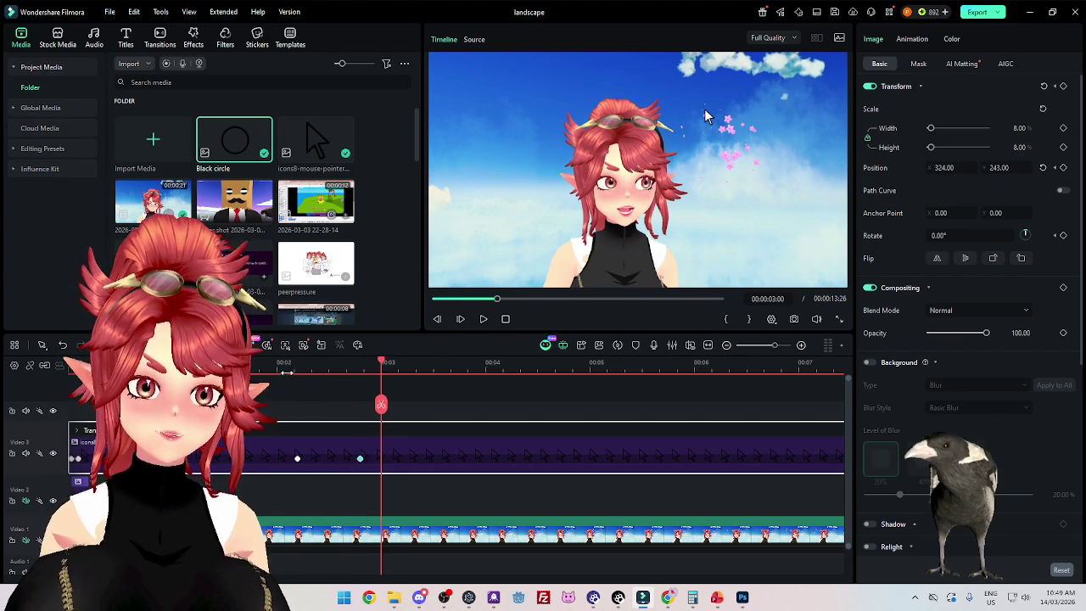
scroll(339, 424, "up", 1)
left_click(300, 365)
left_click_drag(300, 365, 469, 384)
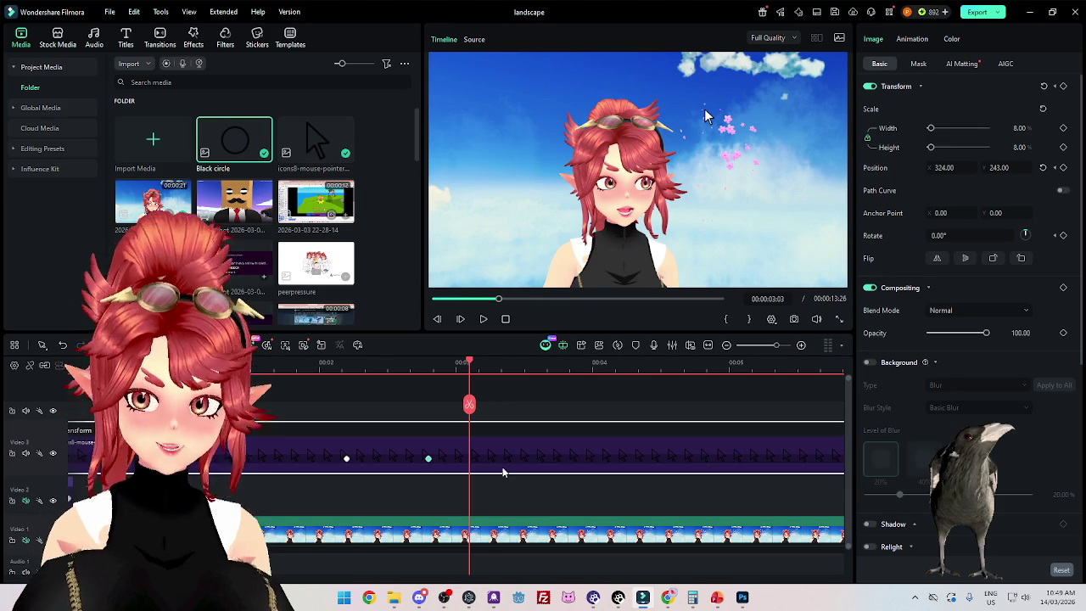
scroll(515, 491, "right", 2)
scroll(515, 490, "right", 2)
scroll(515, 491, "right", 2)
scroll(515, 490, "down", 2)
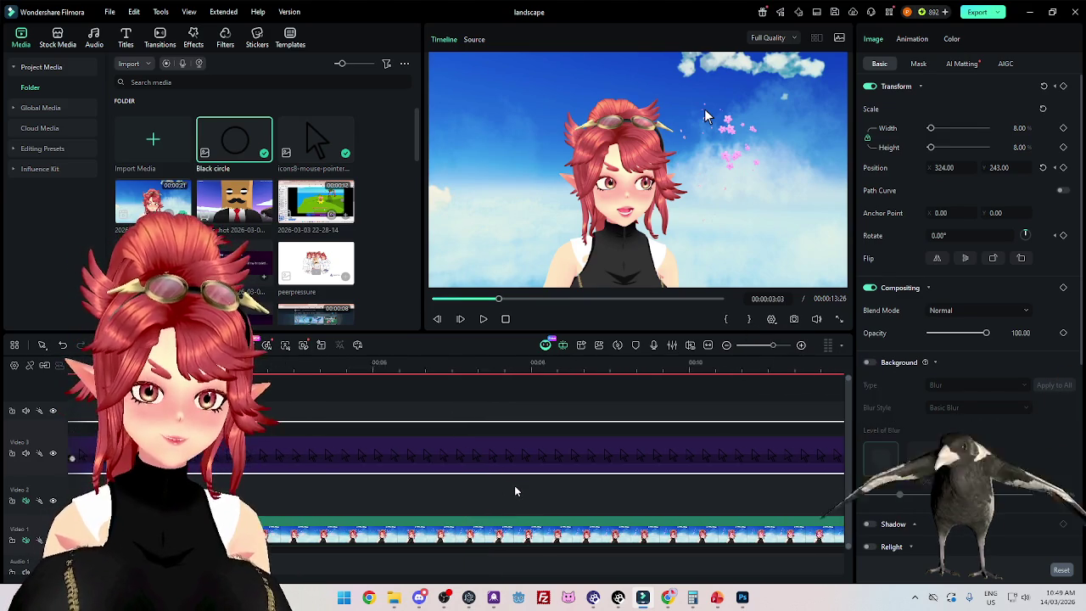
Step: Zoom the timeline out, then switch to PowerPoint's Heat extension props slide
scroll(515, 491, "down", 2)
scroll(515, 490, "up", 1)
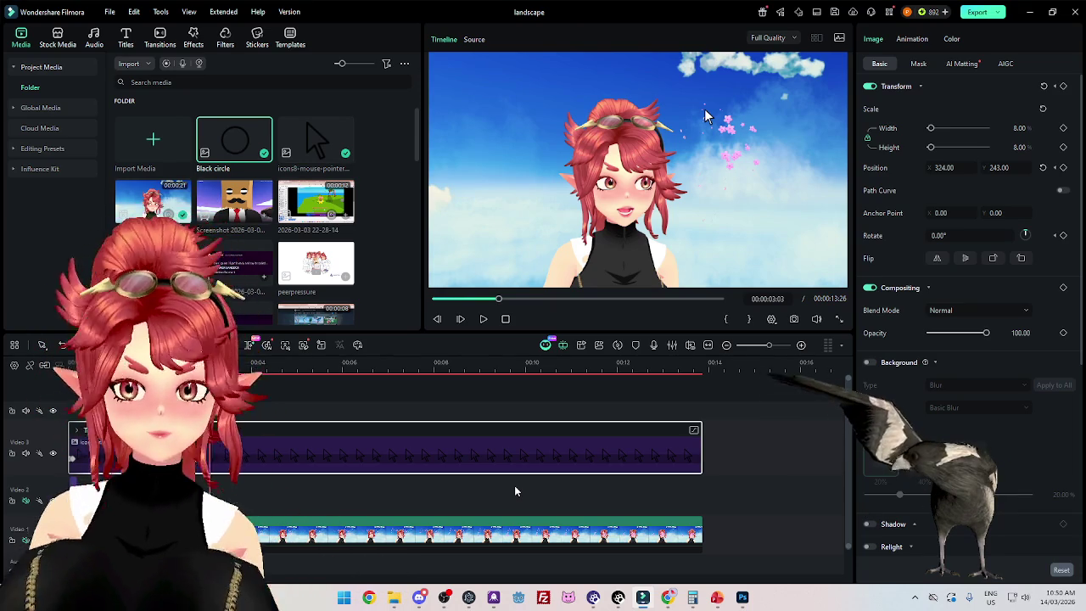
left_click(717, 597)
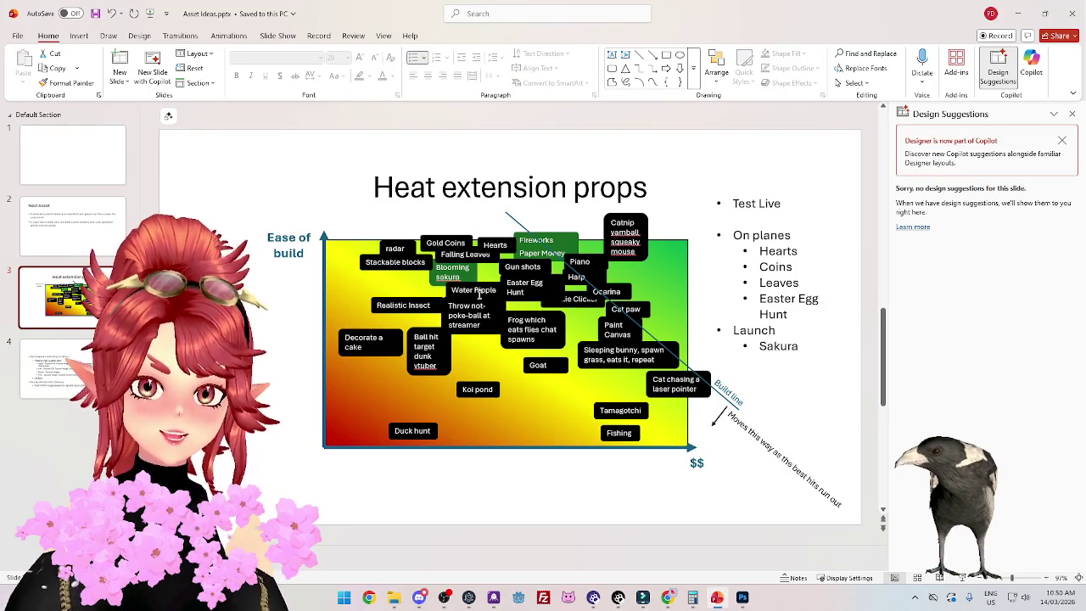
Step: Copy the Water Ripple box below the chart and retype it as 'Eye TrackerFake'
left_click(499, 289)
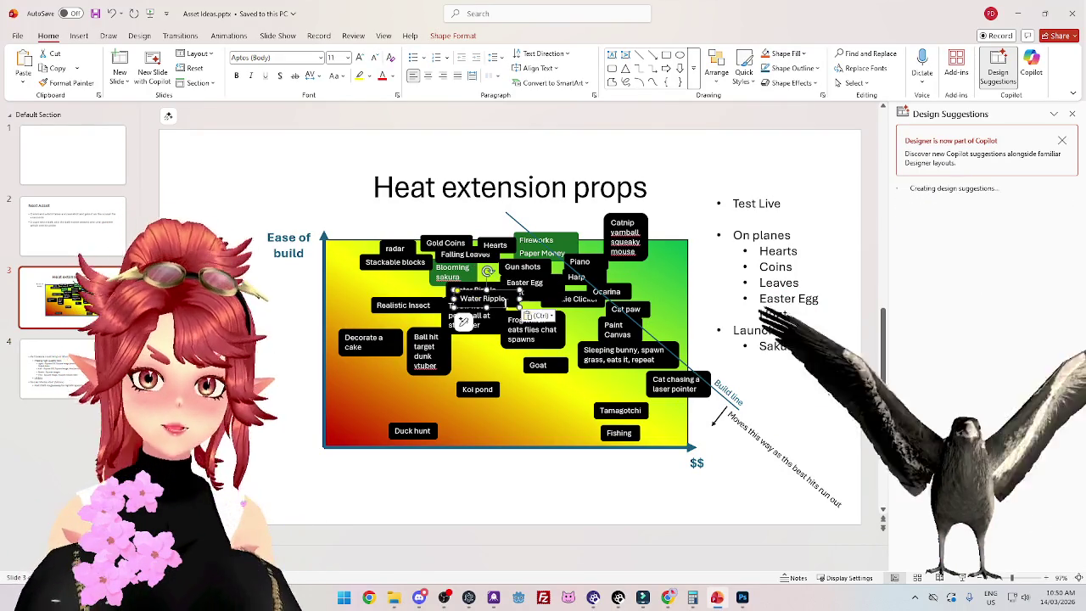
left_click_drag(500, 290, 550, 523)
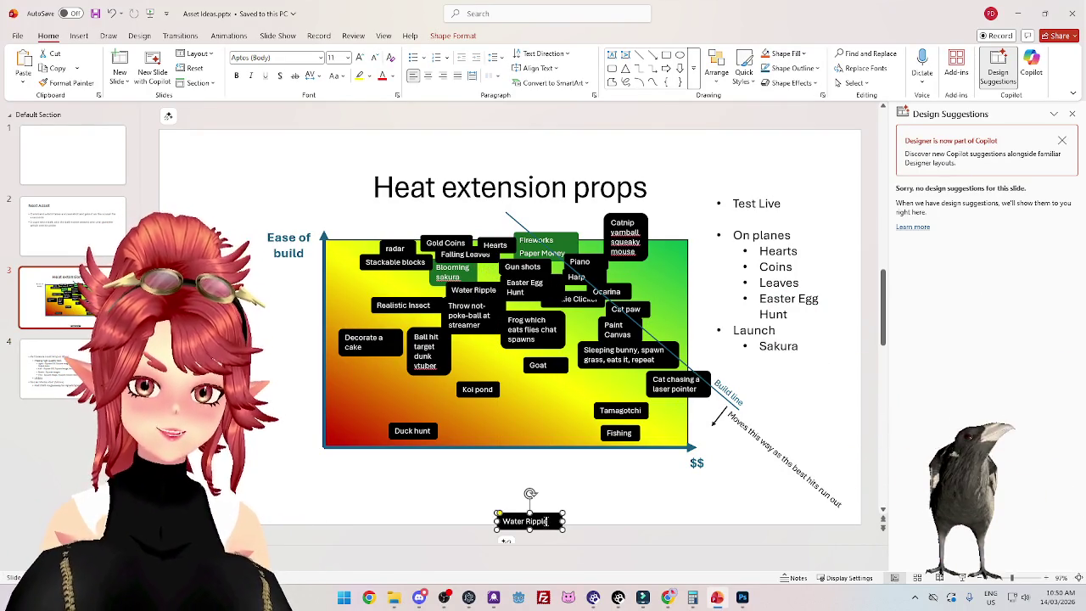
triple_click(547, 521)
type("Eye Tr")
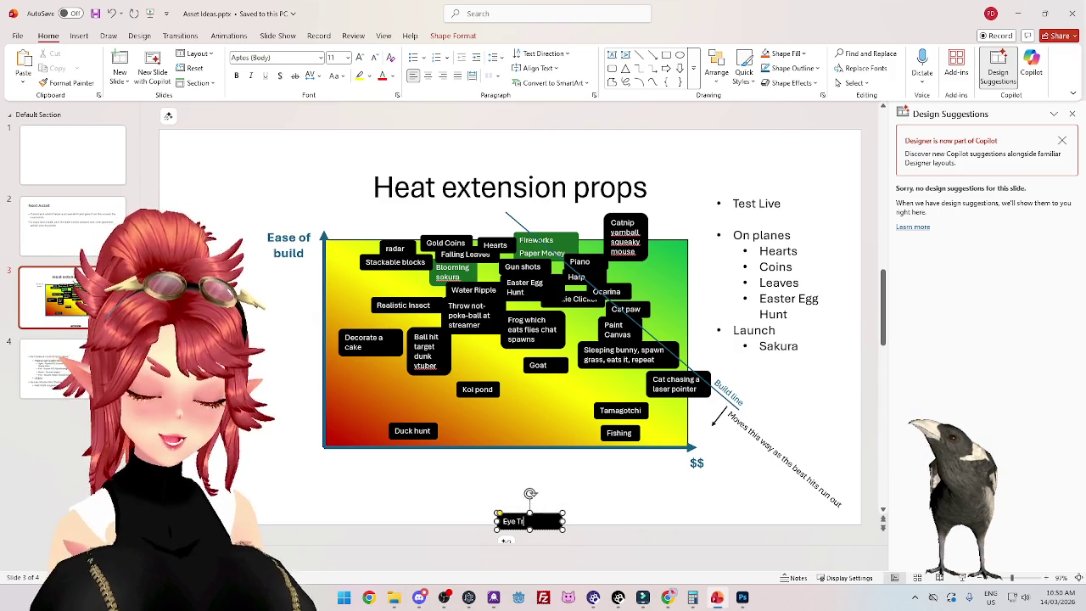
type("acker")
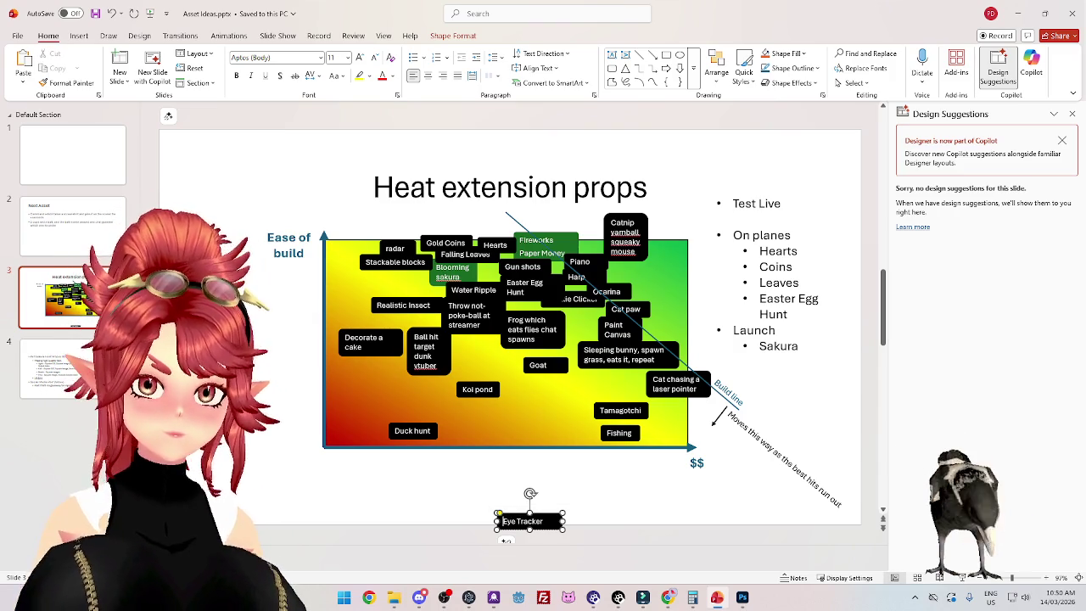
type("Fake")
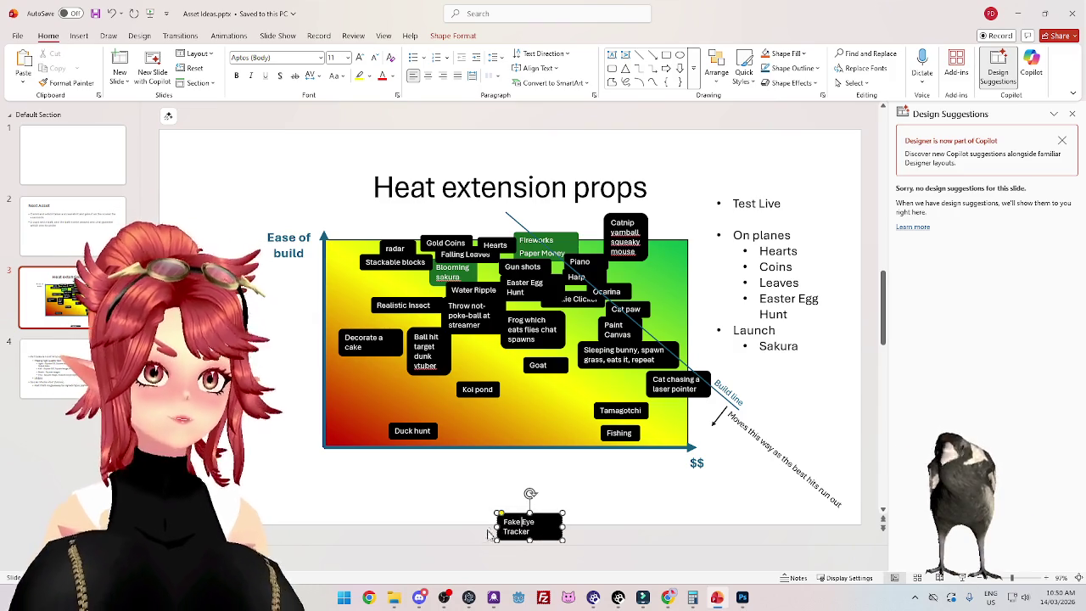
Step: Change the label to 'Chat Eye Tracker' and move it to the chart top
left_click_drag(563, 527, 583, 510)
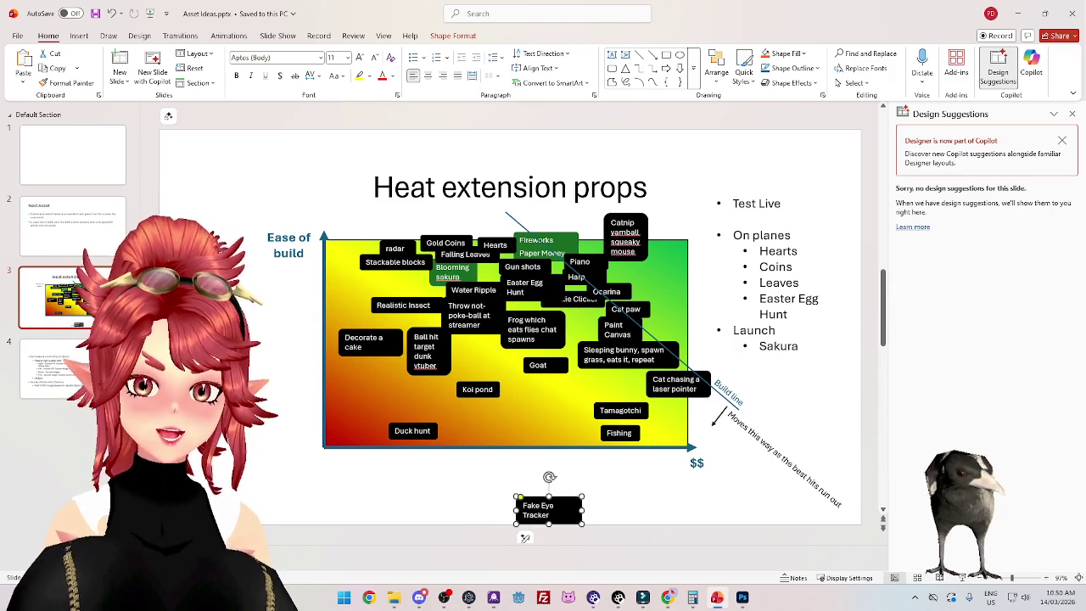
double_click(531, 506)
type("Chat")
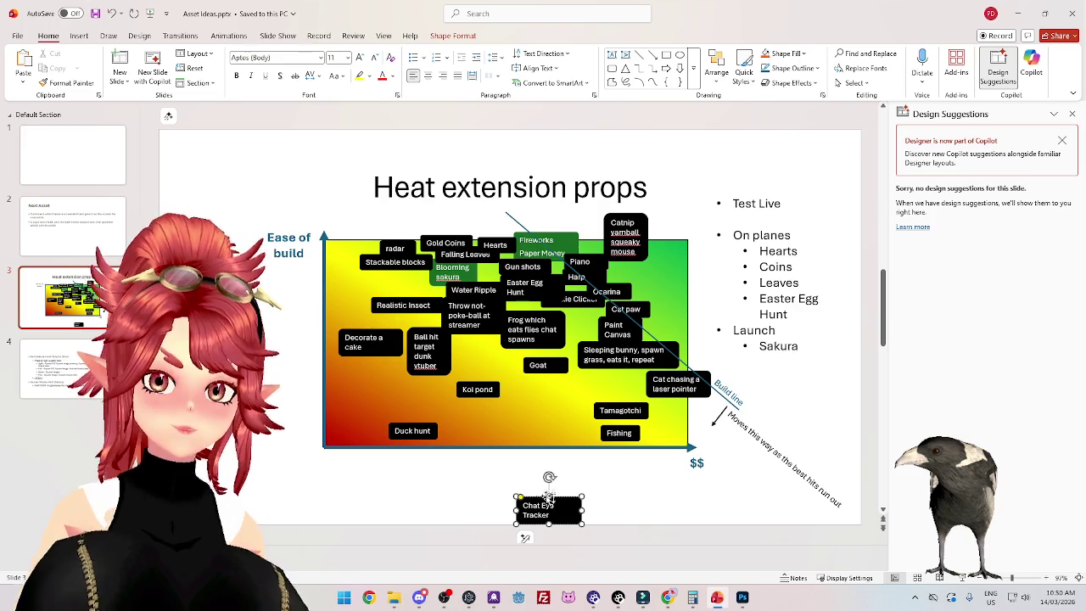
left_click_drag(566, 498, 567, 486)
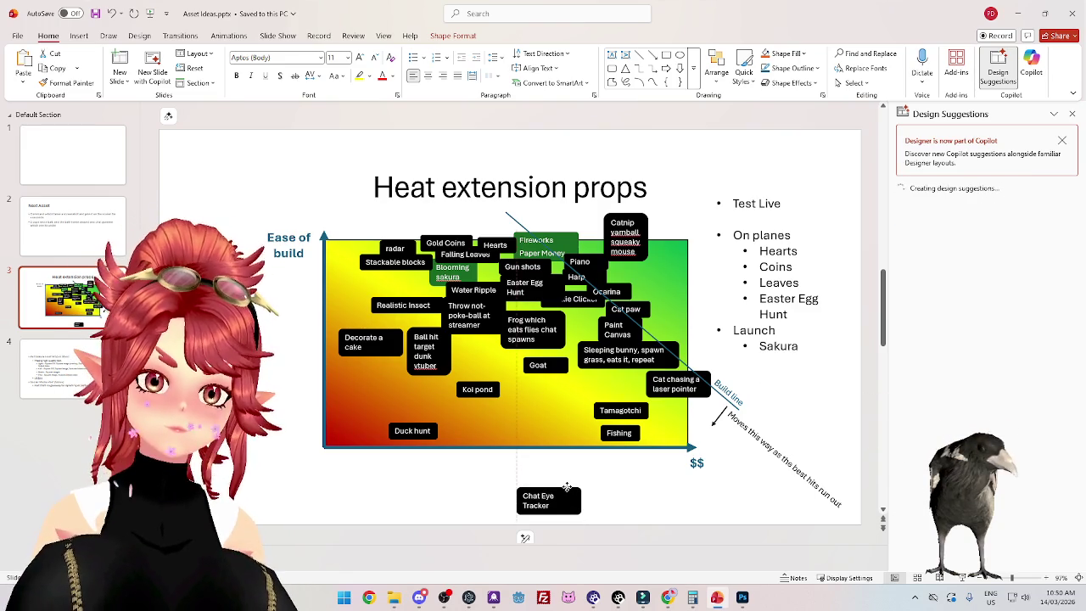
mouse_move(567, 486)
left_mouse_down()
mouse_move(569, 231)
mouse_move(612, 223)
left_mouse_up()
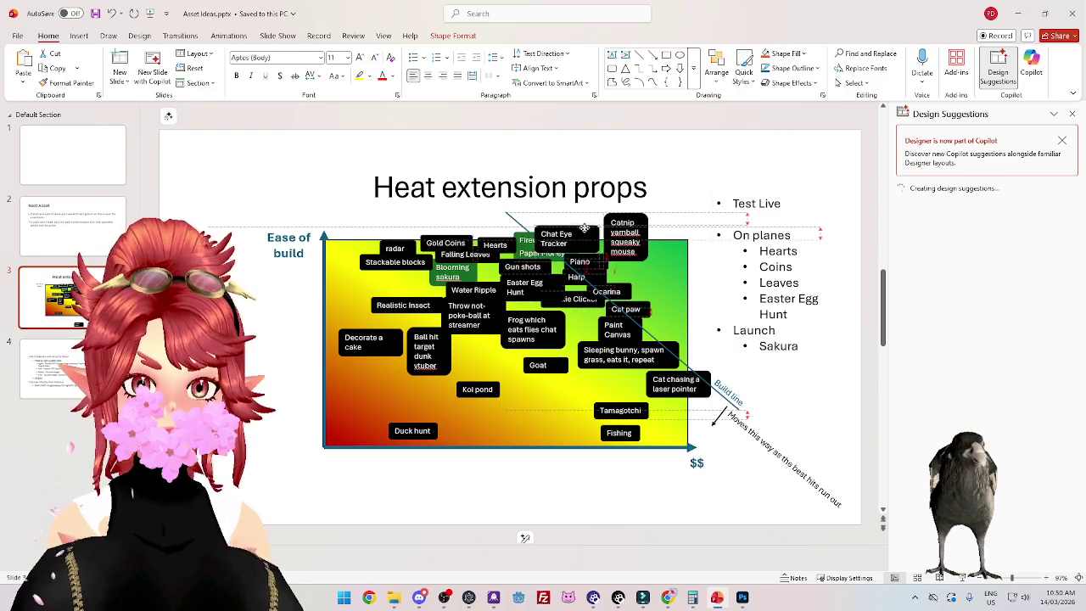
left_click_drag(612, 223, 608, 228)
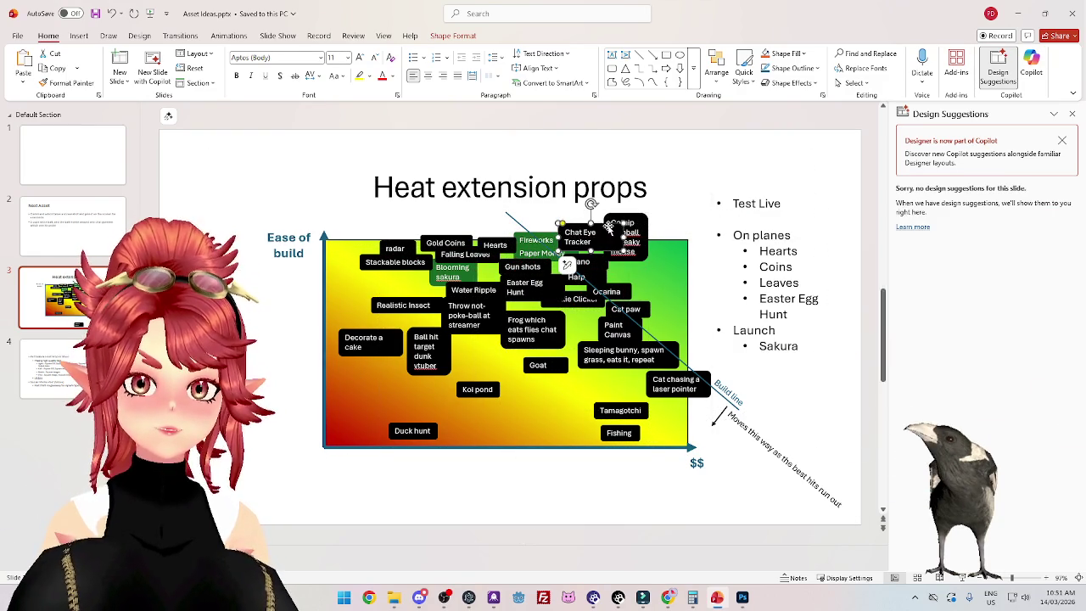
Step: Nudge the Catnip box slightly right, check the Blooming sakura box, then return to Filmora
left_click(453, 36)
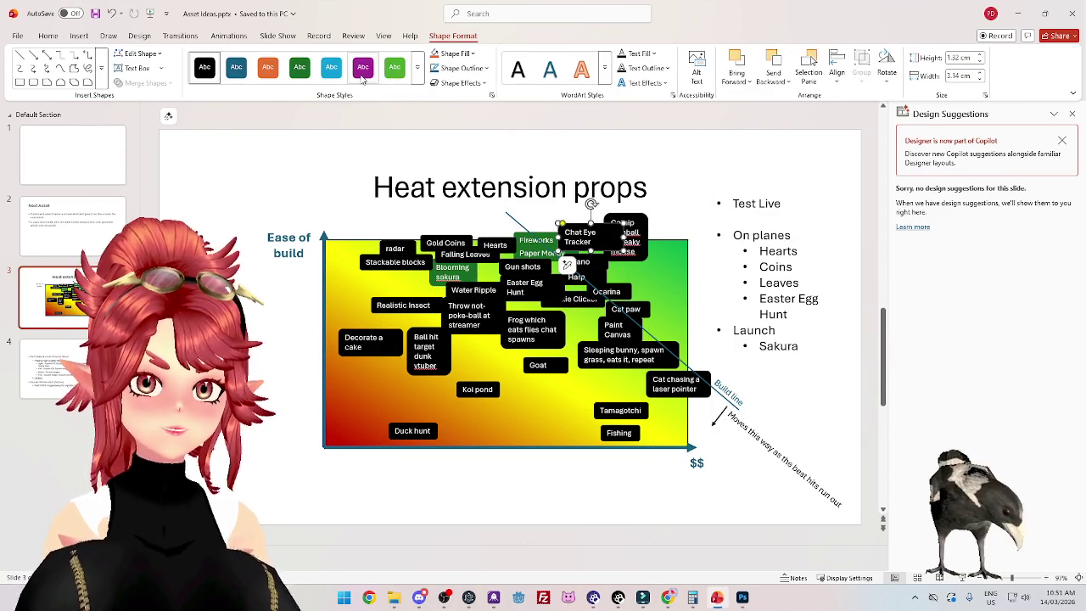
left_click(715, 170)
left_click_drag(641, 222, 646, 224)
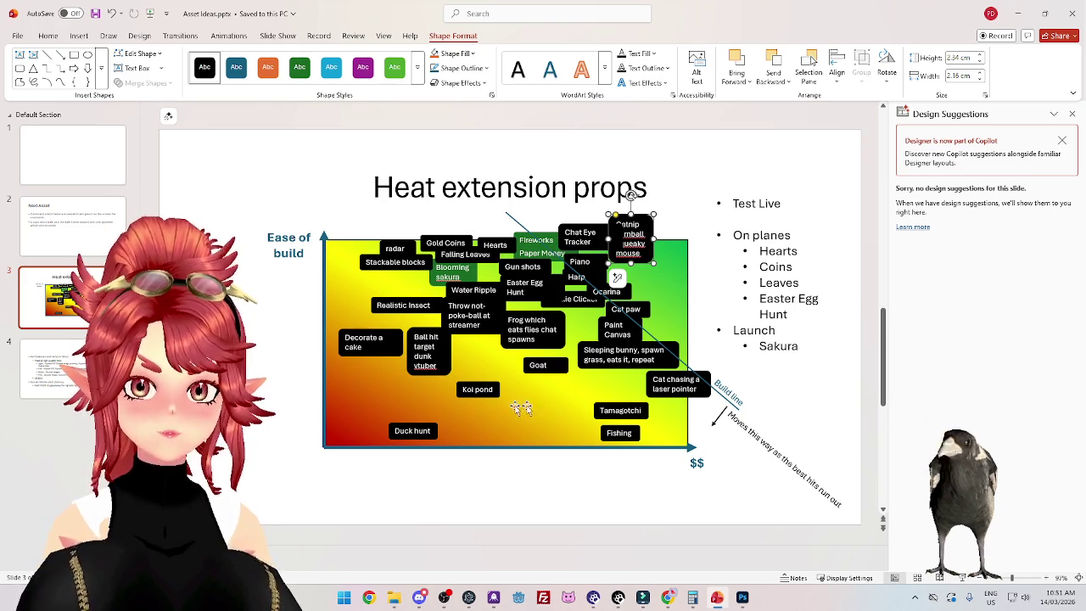
left_click(473, 277)
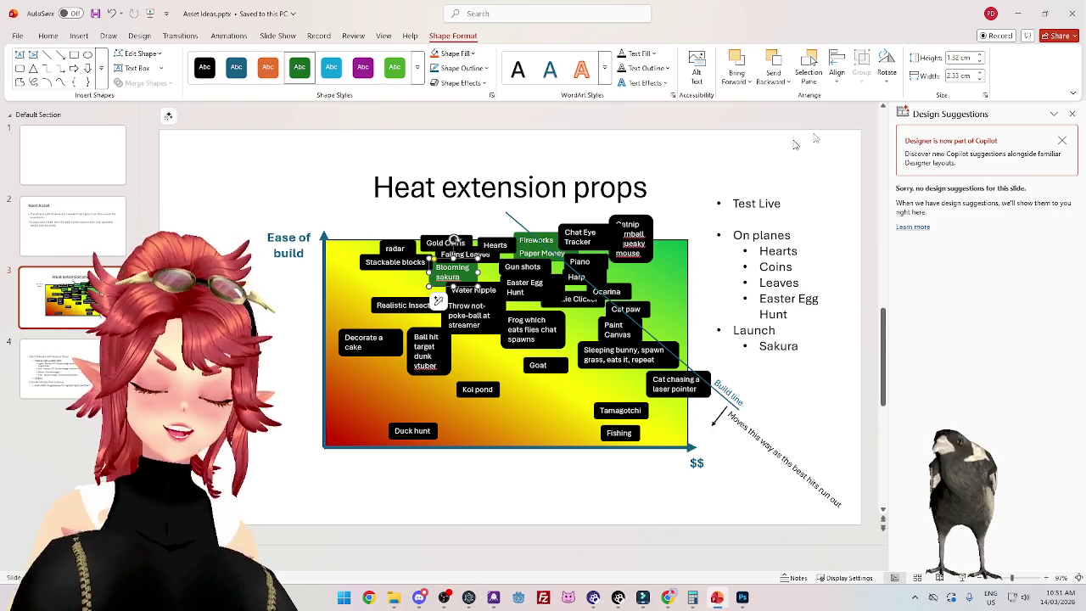
left_click(771, 157)
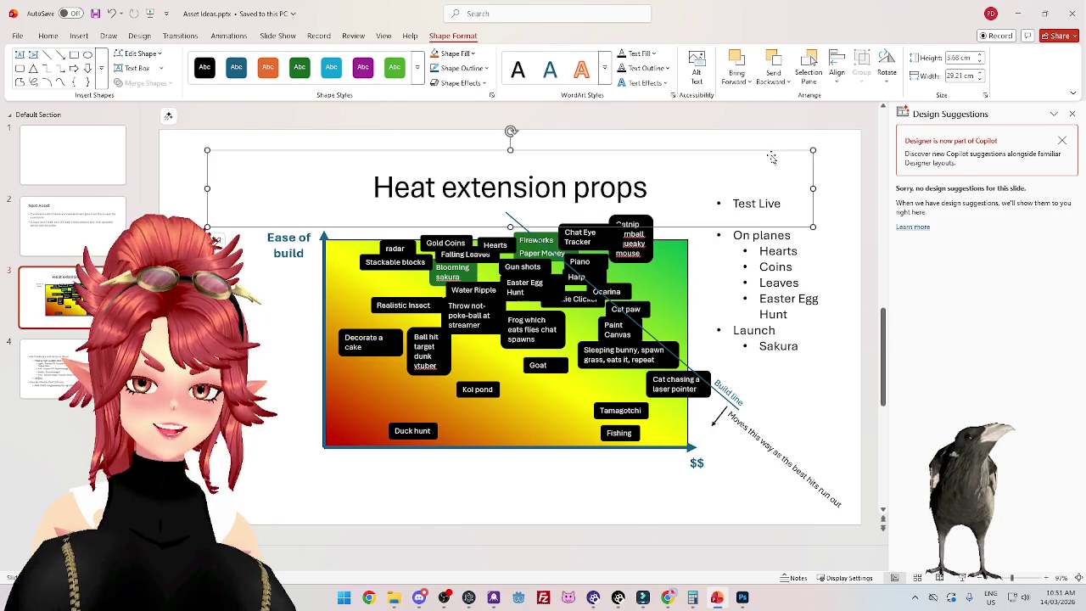
left_click(412, 502)
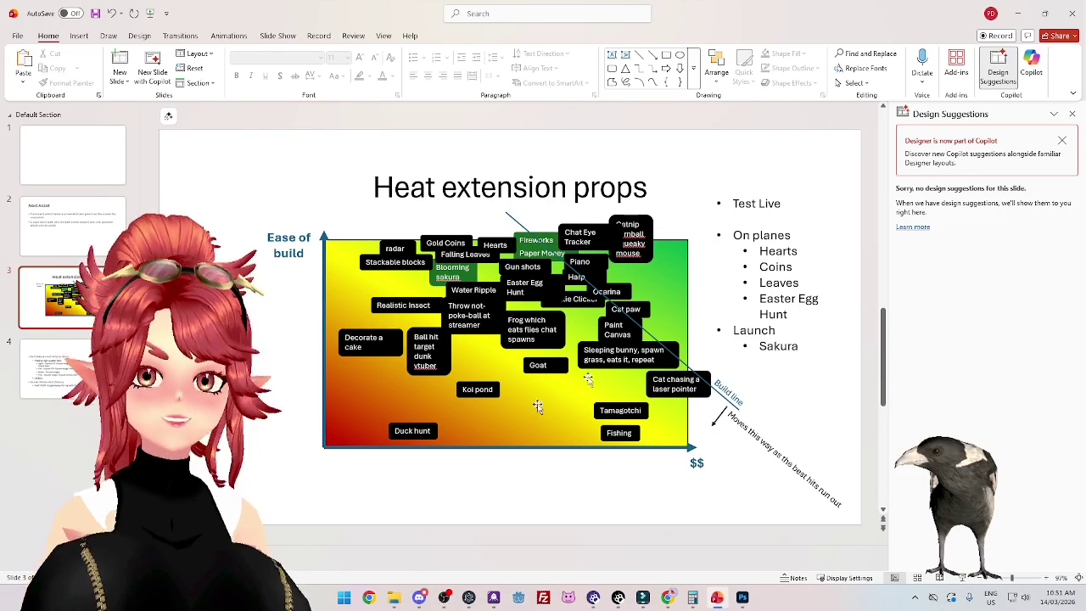
left_click(1007, 24)
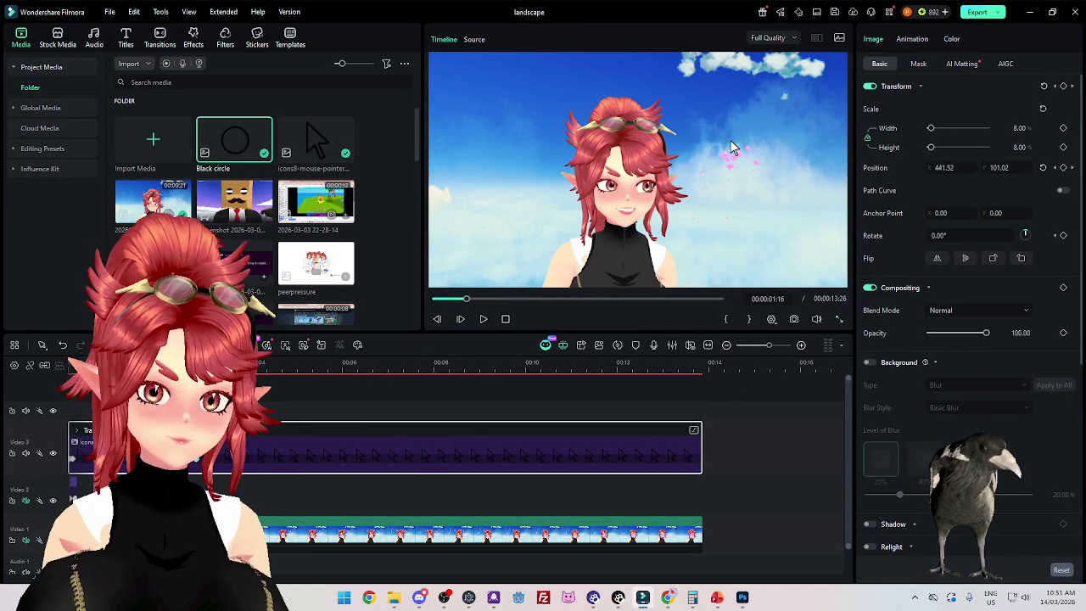
Step: Replay the pointer animation from the start and set Position X to 164
key("Home")
key("space")
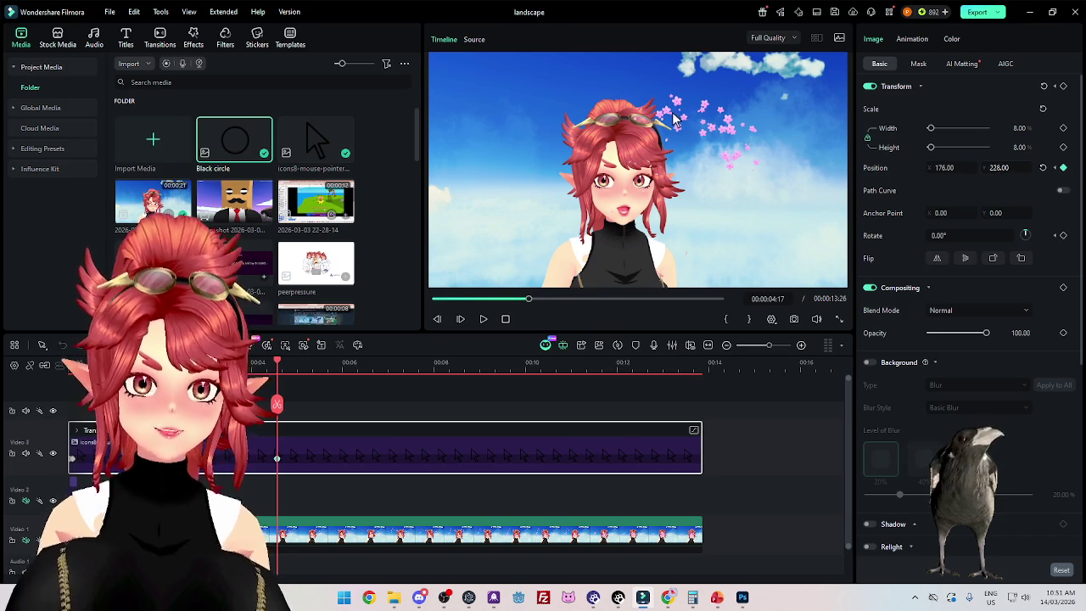
type("164")
key("Return")
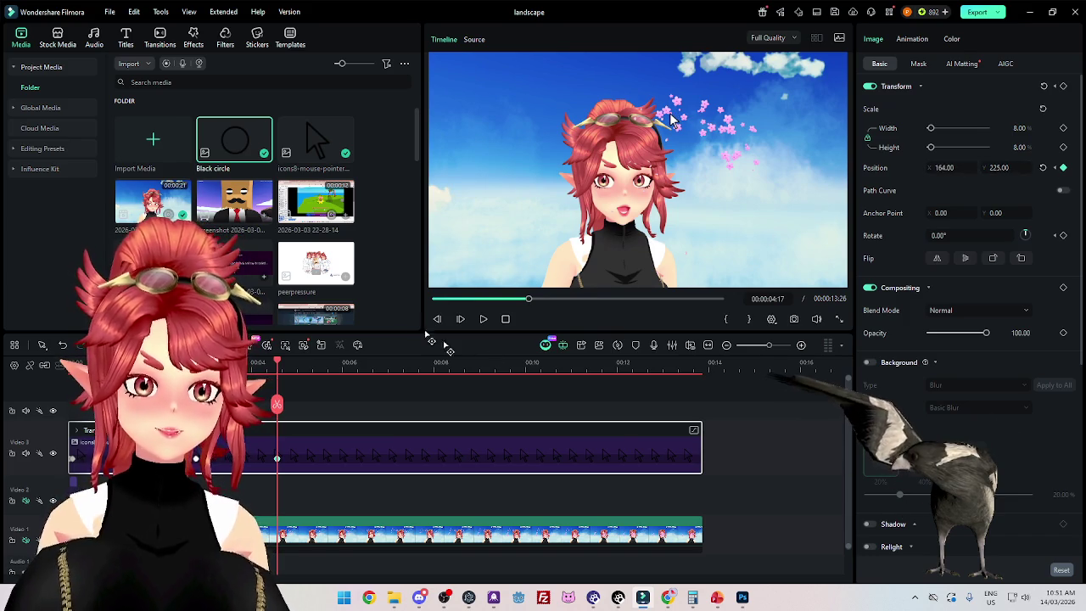
Step: At about 5 seconds, keyframe the pointer at X 57, Y 251, sliding it further left
left_click_drag(276, 367, 243, 366)
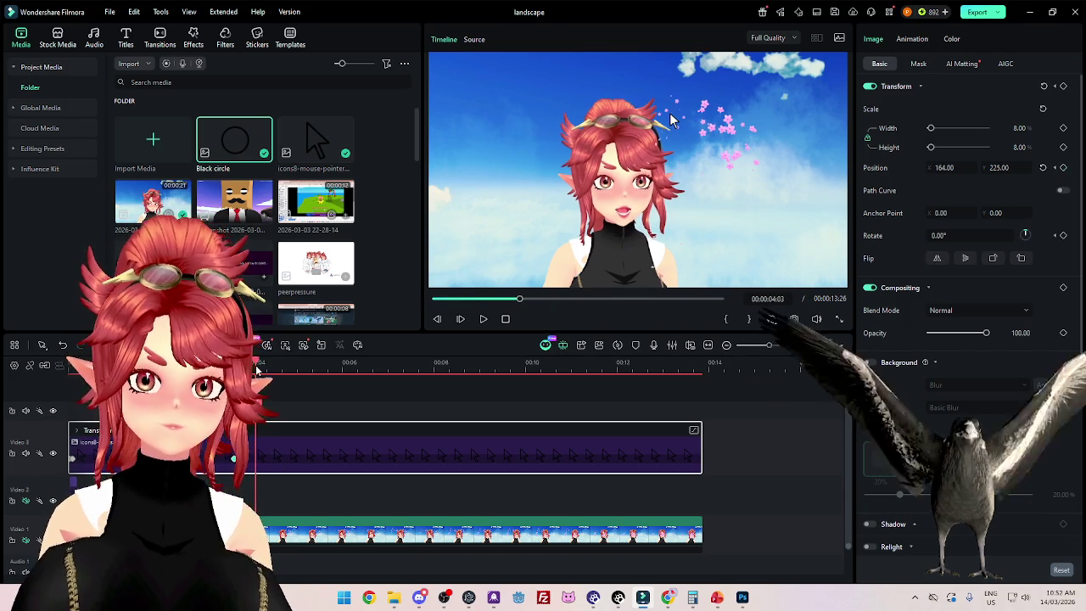
left_click_drag(280, 366, 328, 373)
double_click(945, 167)
type("57")
key("Return")
left_click_drag(648, 119, 611, 119)
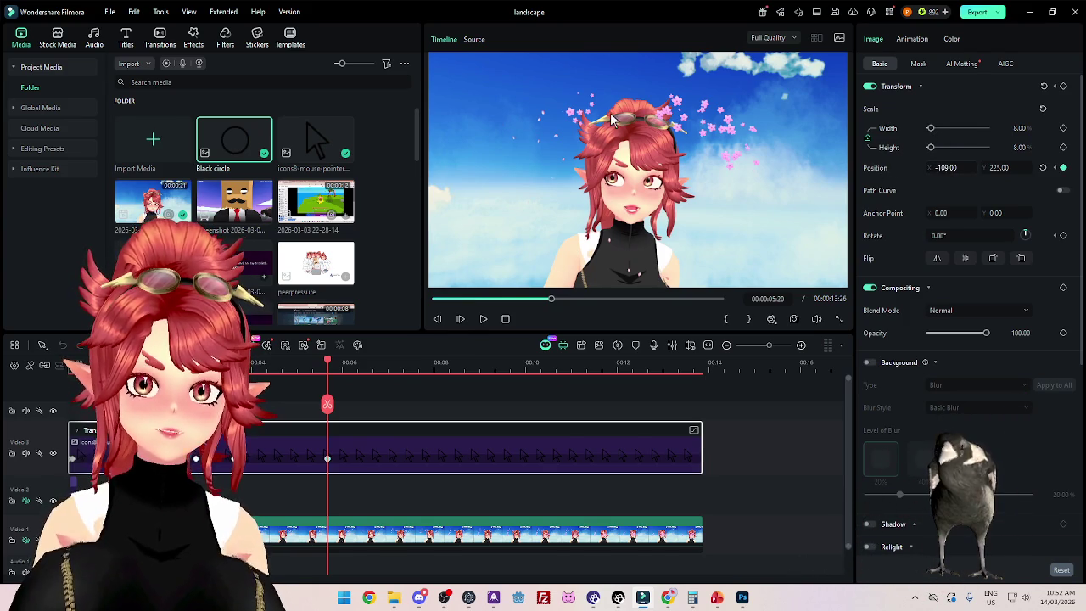
double_click(999, 167)
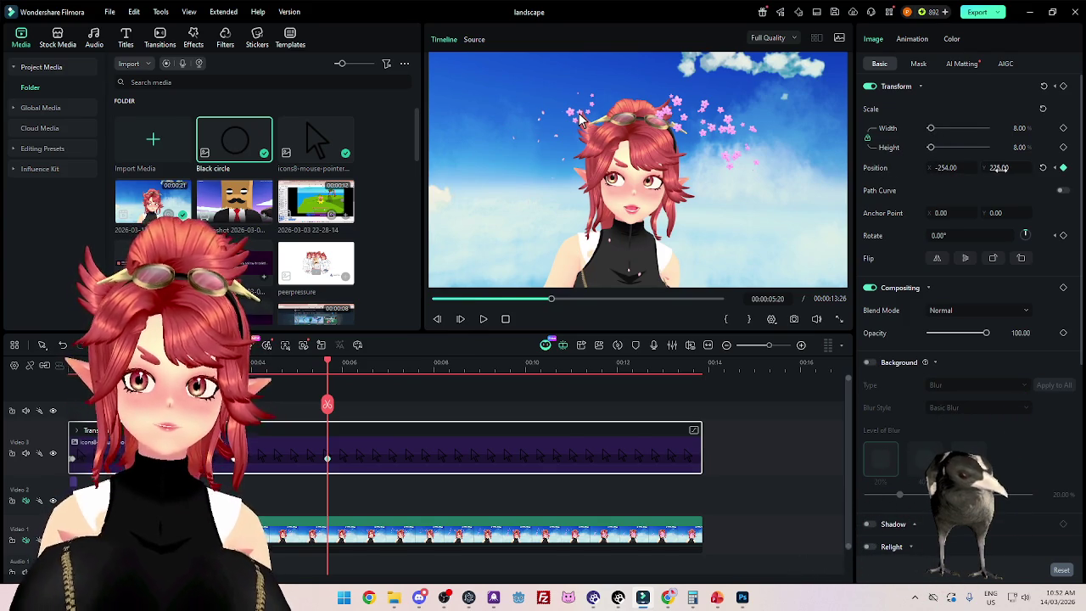
type("251")
key("Return")
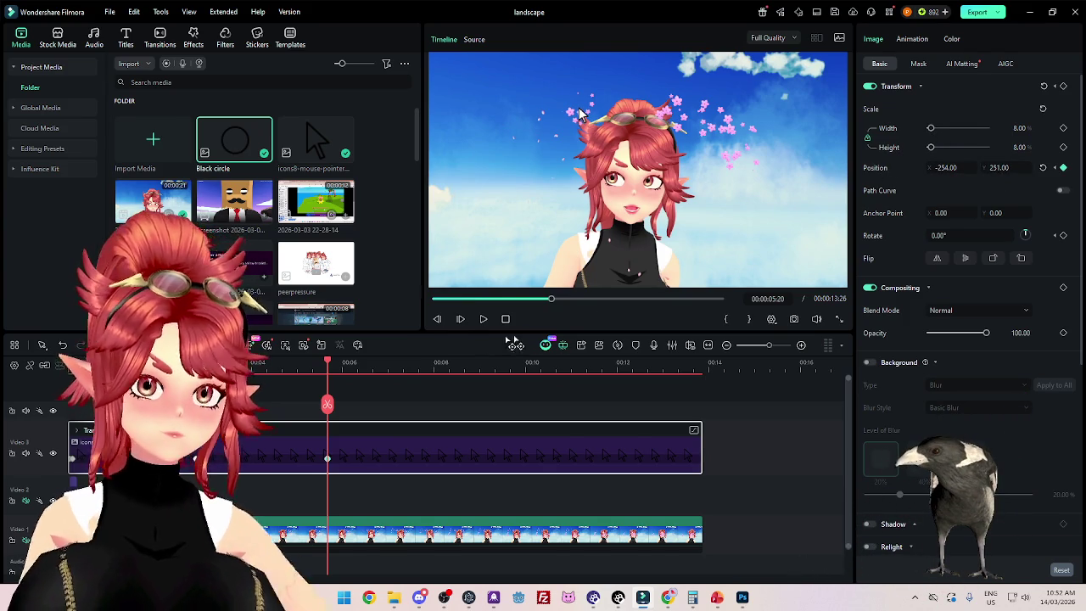
Step: Add a leftward position keyframe near 06:21, nudge it up slightly, and move it earlier
left_click_drag(325, 364, 287, 371)
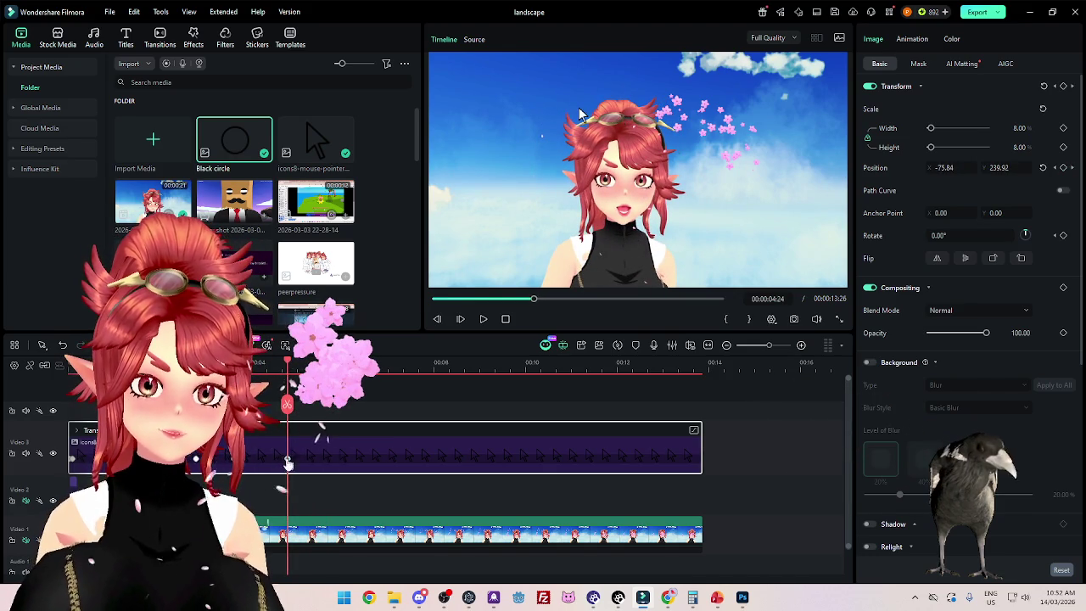
left_click_drag(288, 371, 315, 371)
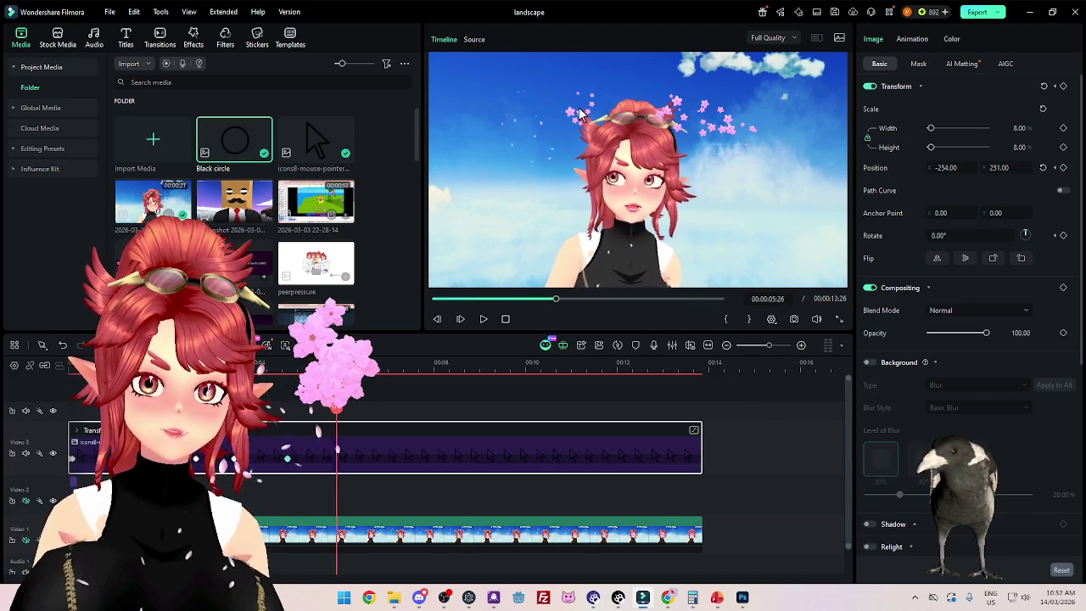
left_click(374, 362)
left_click_drag(942, 167, 874, 167)
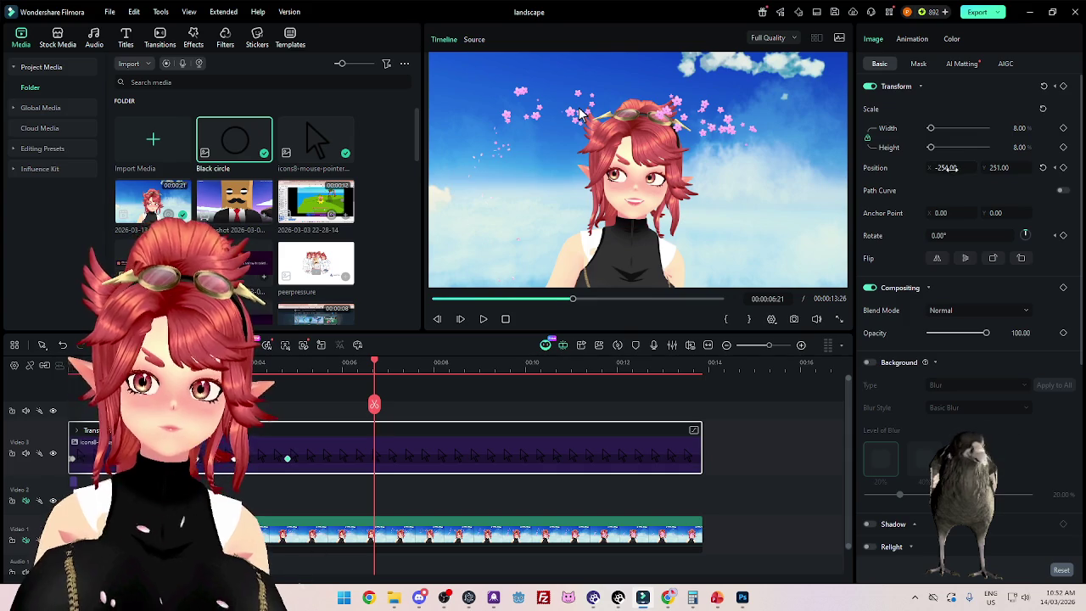
left_click_drag(521, 115, 524, 112)
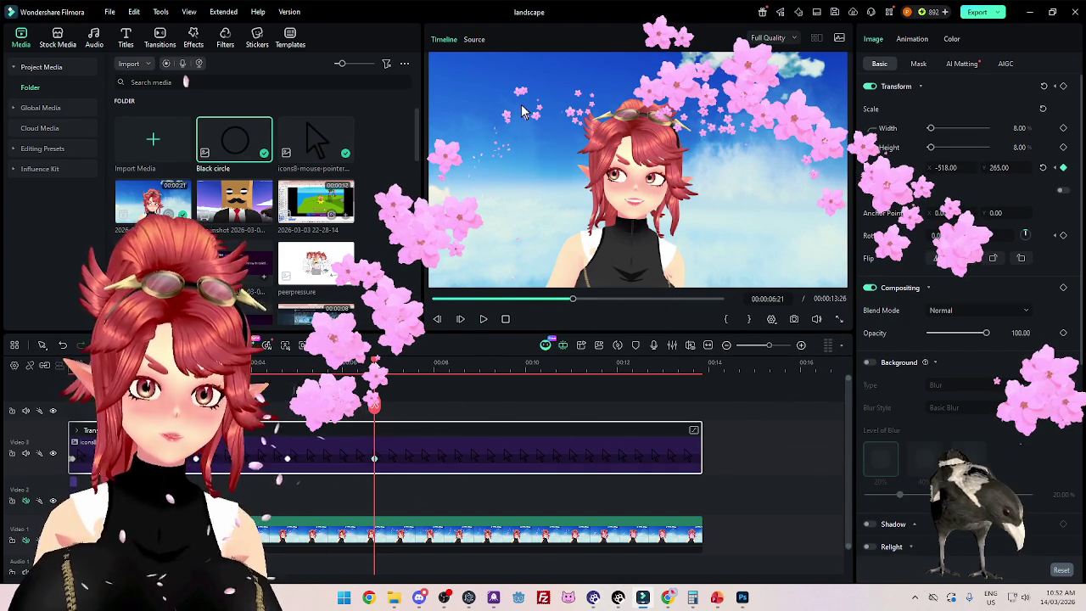
key("Left")
key("Left")
key("Left")
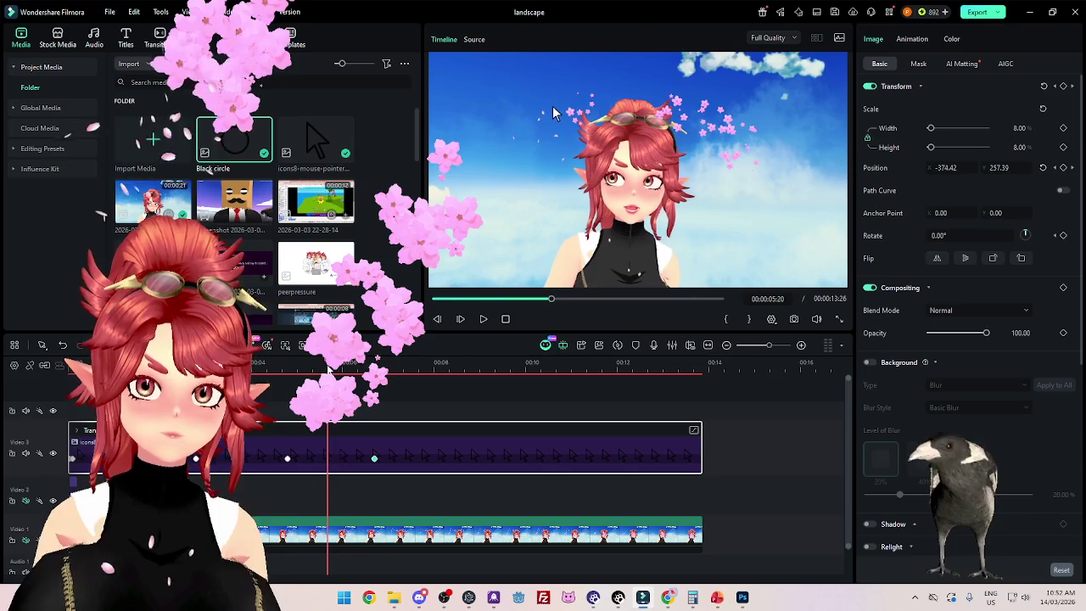
left_click_drag(375, 458, 336, 458)
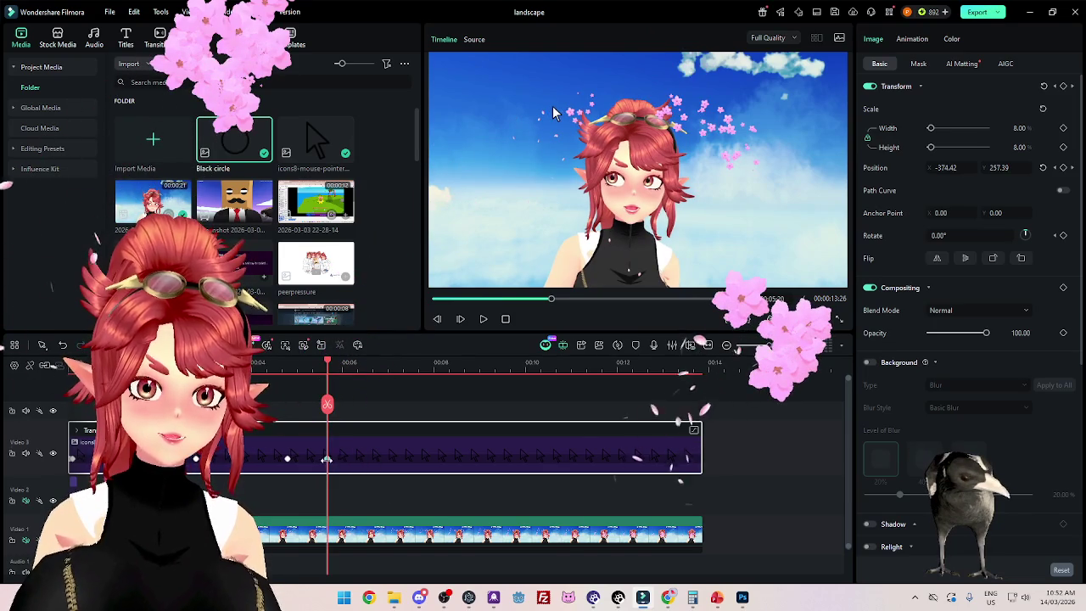
Step: At 07:13, set the pointer to X -618 and lower it, then review from 06:14
left_click(351, 367)
left_click_drag(354, 369, 408, 369)
type("-618")
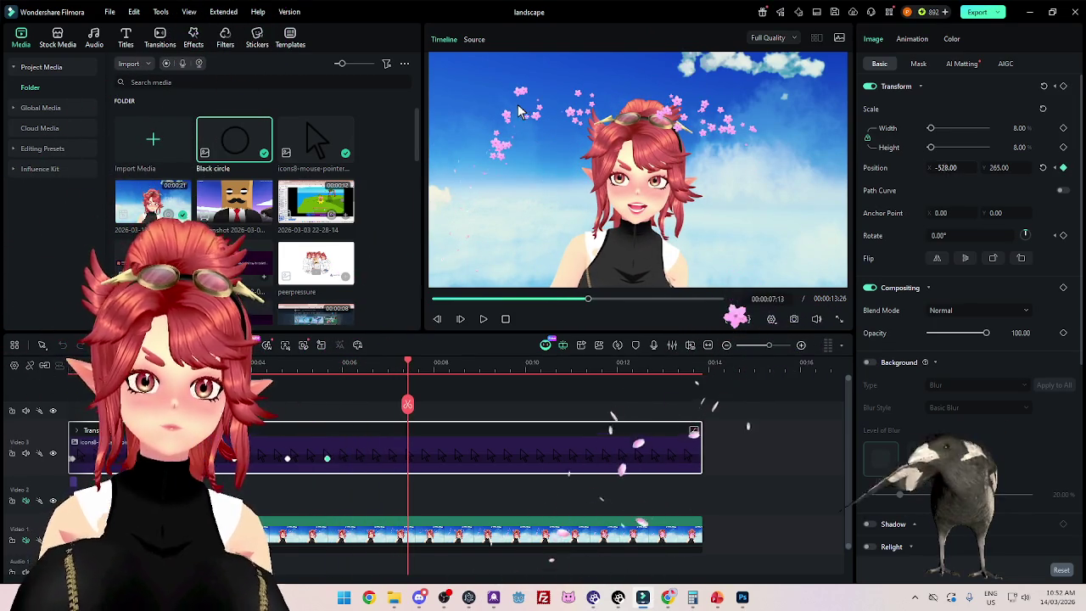
key("Return")
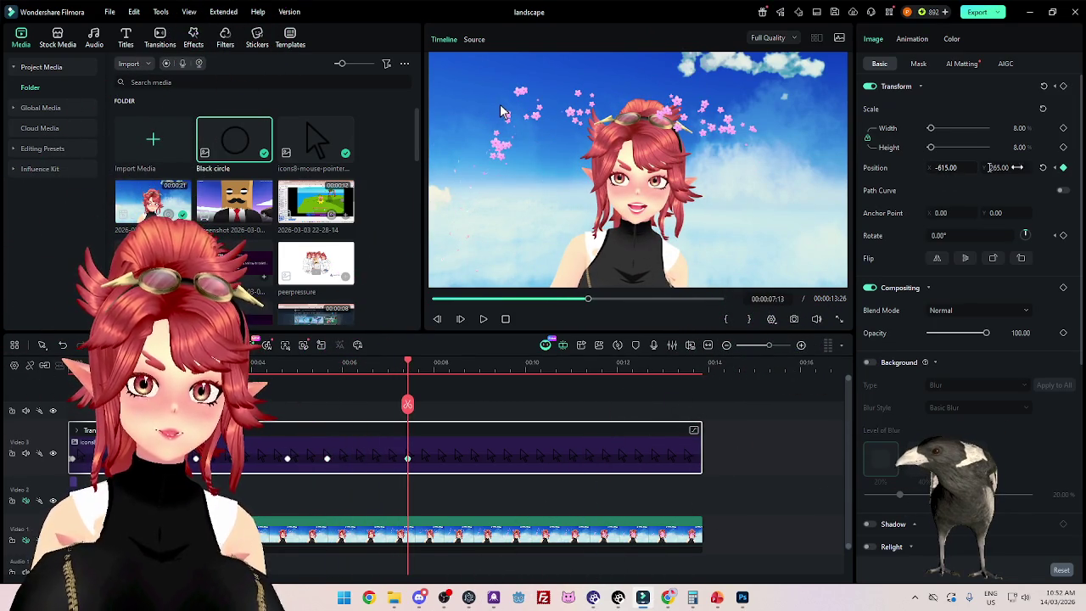
left_click_drag(989, 168, 933, 167)
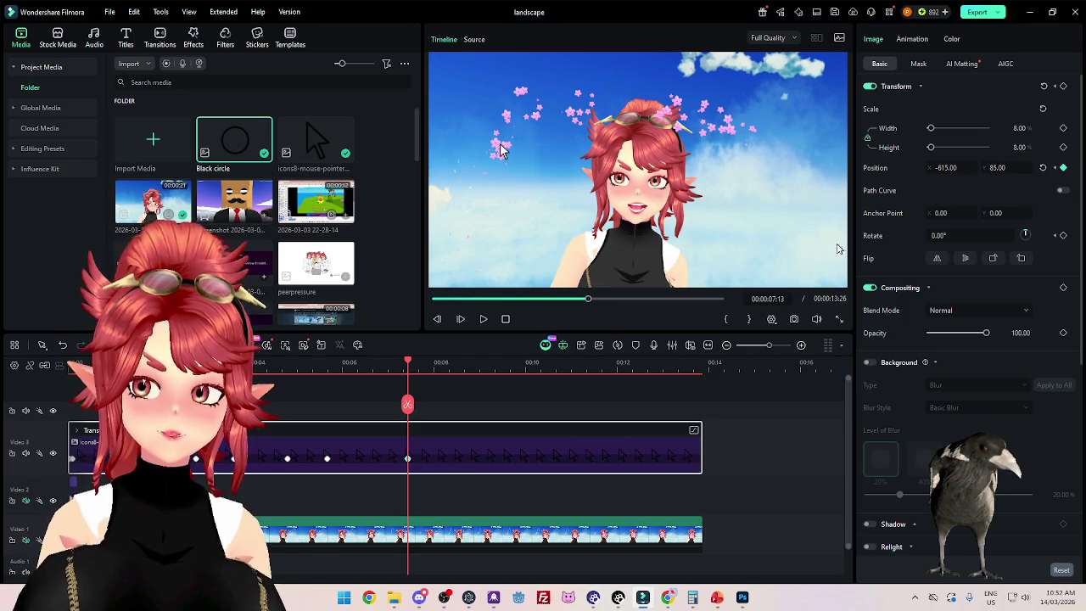
mouse_move(408, 363)
left_mouse_down()
mouse_move(363, 372)
mouse_move(358, 458)
left_mouse_up()
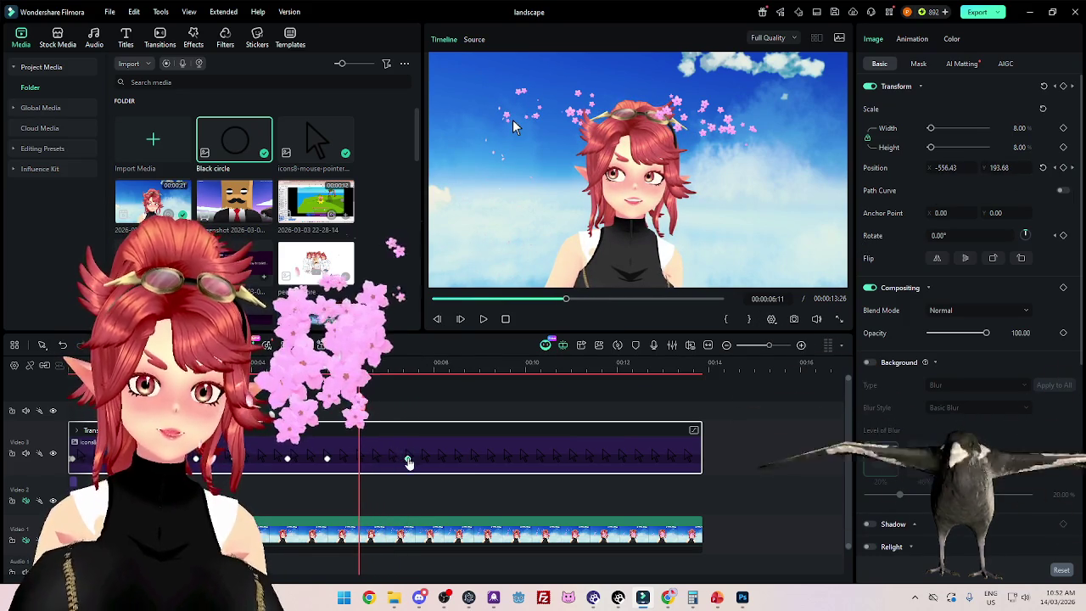
Step: Keyframe the pointer slightly left near 07:11, then right near 08:15, ending at X -637, Y -74
mouse_move(358, 458)
left_mouse_down()
mouse_move(408, 374)
mouse_move(453, 390)
mouse_move(423, 390)
left_mouse_up()
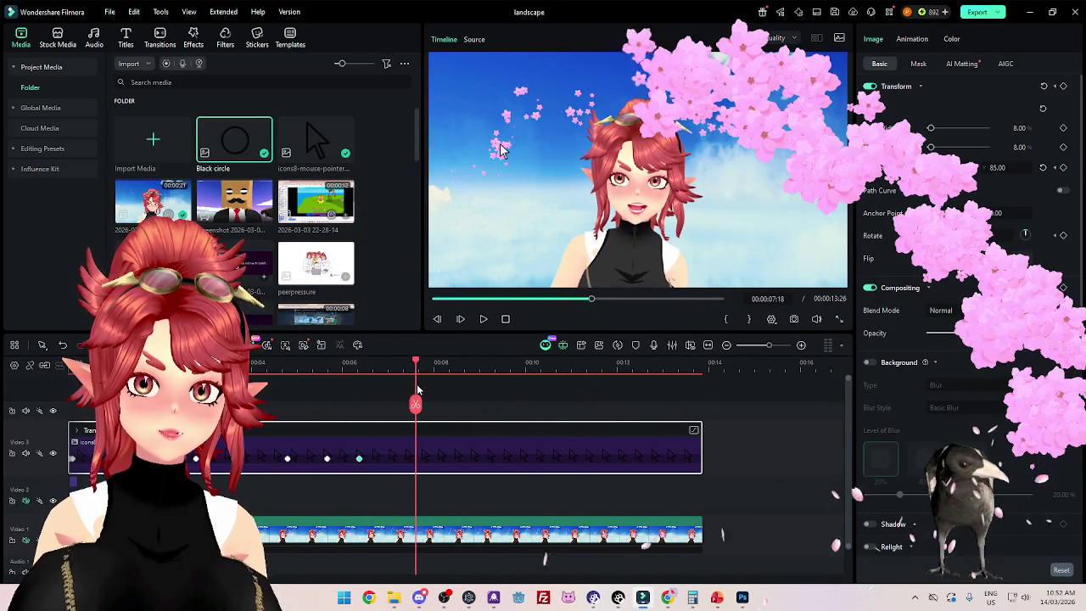
mouse_move(501, 151)
left_mouse_down()
mouse_move(488, 151)
mouse_move(489, 178)
left_mouse_up()
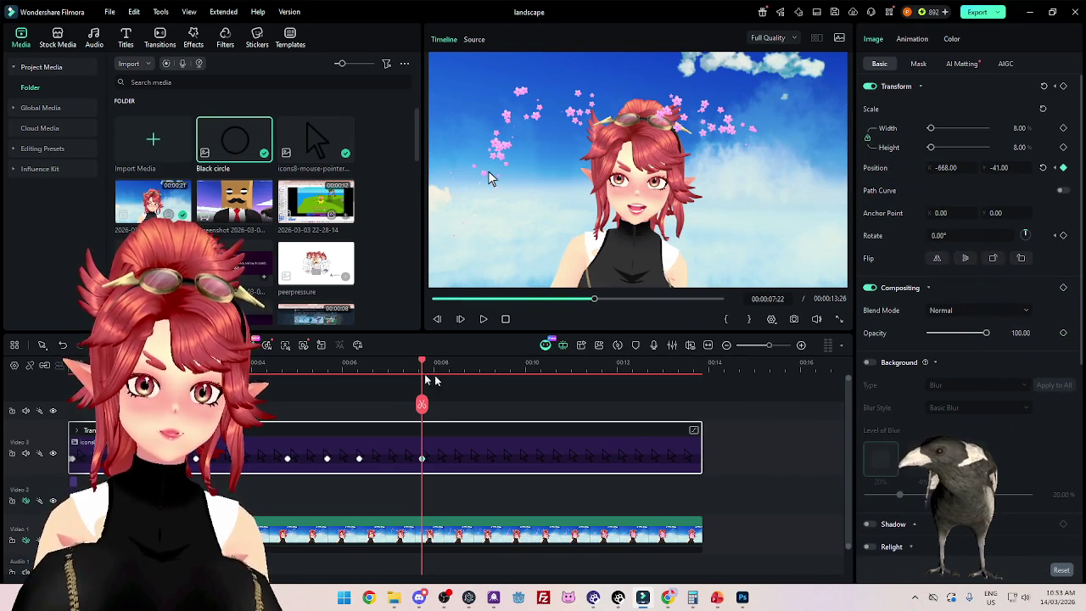
left_click_drag(415, 365, 399, 365)
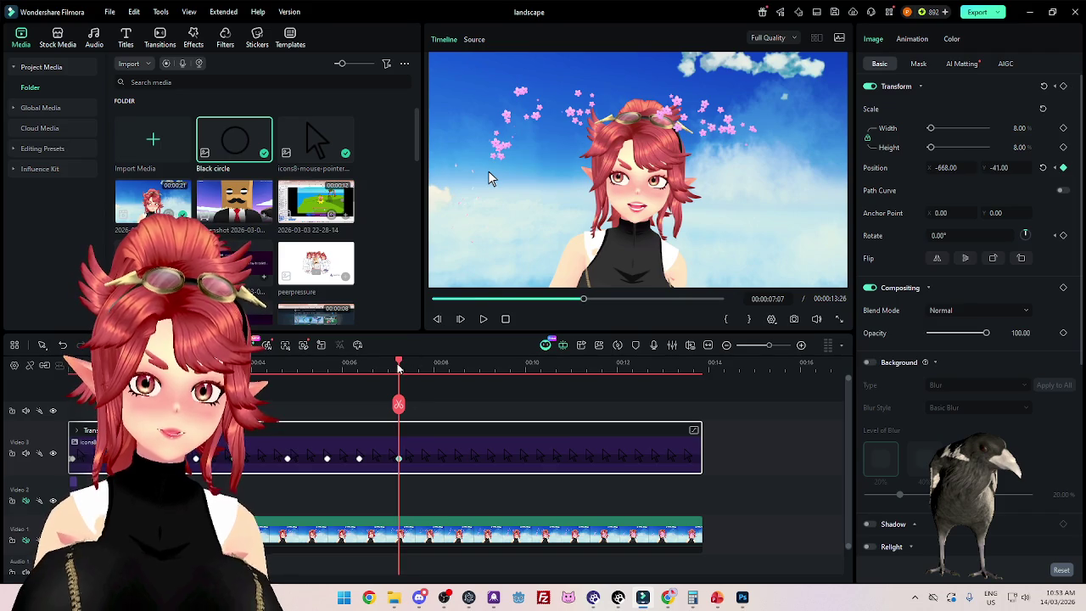
left_click_drag(399, 367, 468, 379)
left_click_drag(489, 178, 495, 178)
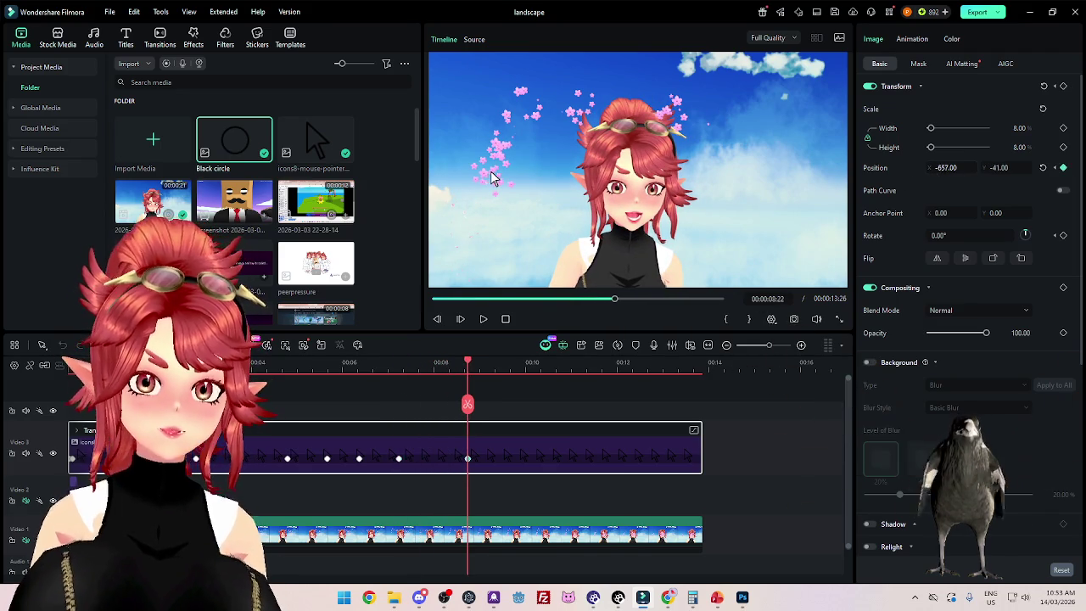
left_click_drag(950, 168, 1006, 168)
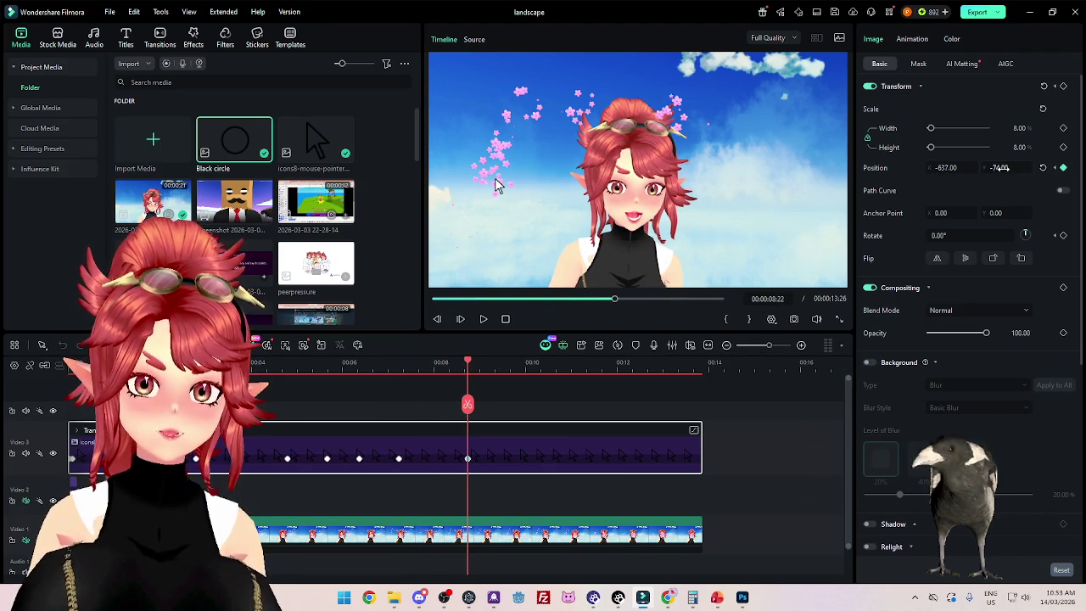
mouse_move(469, 364)
left_mouse_down()
mouse_move(436, 416)
mouse_move(430, 458)
left_mouse_up()
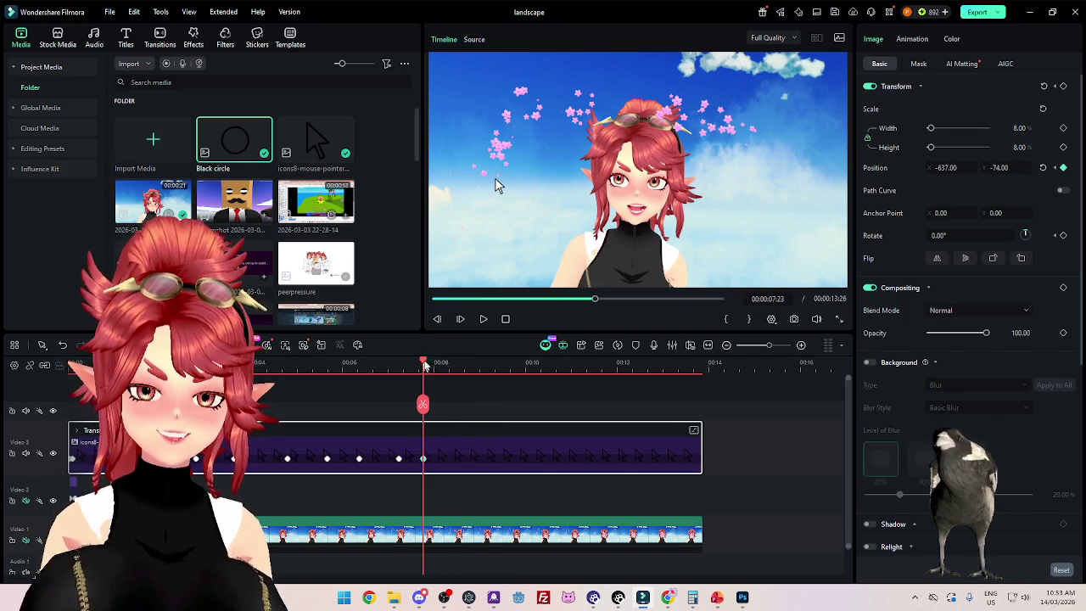
mouse_move(455, 370)
left_mouse_down()
mouse_move(441, 374)
mouse_move(463, 377)
mouse_move(388, 384)
mouse_move(443, 394)
mouse_move(327, 397)
mouse_move(536, 422)
mouse_move(473, 425)
mouse_move(500, 428)
left_mouse_up()
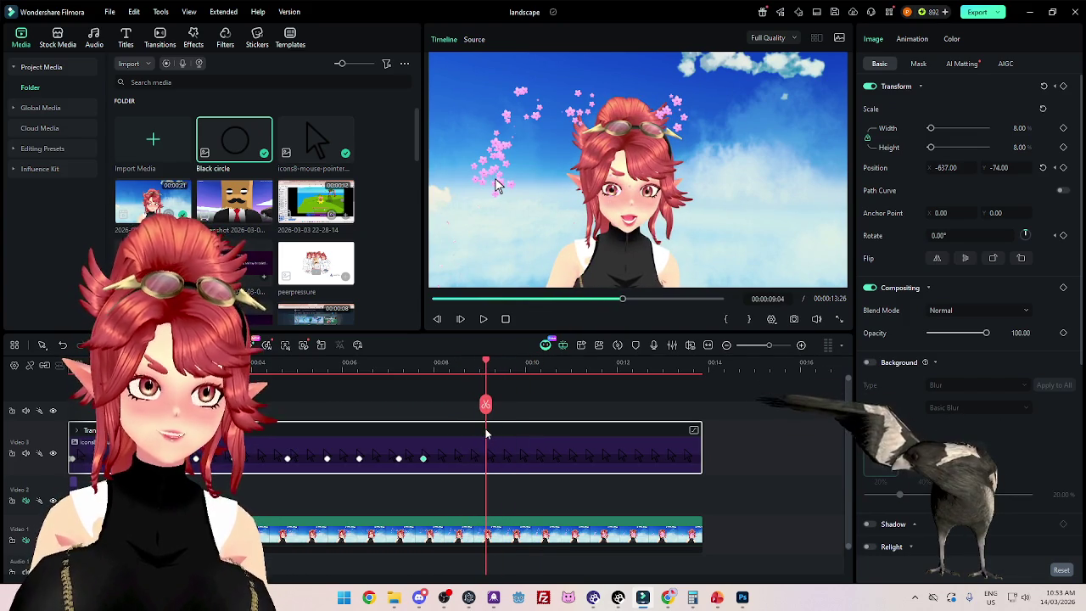
Step: Move the pointer onto the character's face at X -99, Y -95 and retime that keyframe to 08:22
left_click_drag(486, 433, 463, 436)
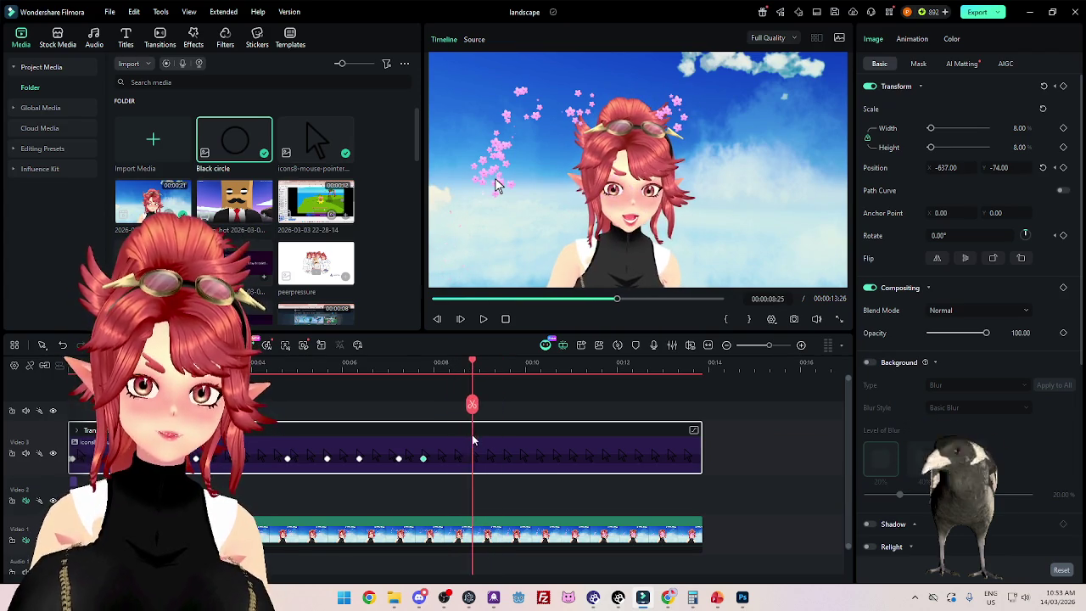
left_click_drag(488, 440, 480, 440)
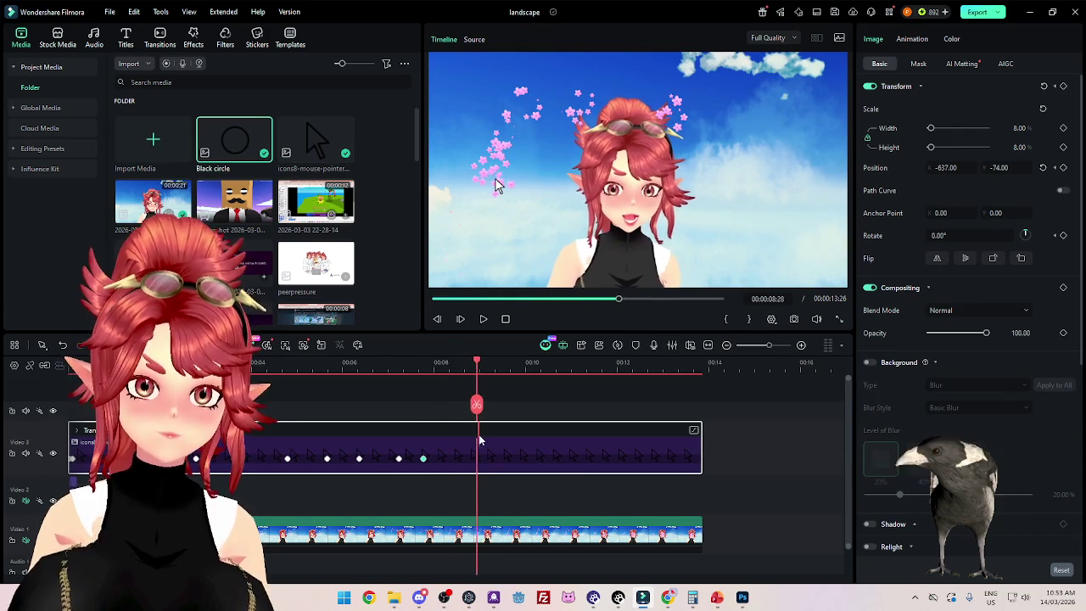
left_click_drag(483, 441, 501, 444)
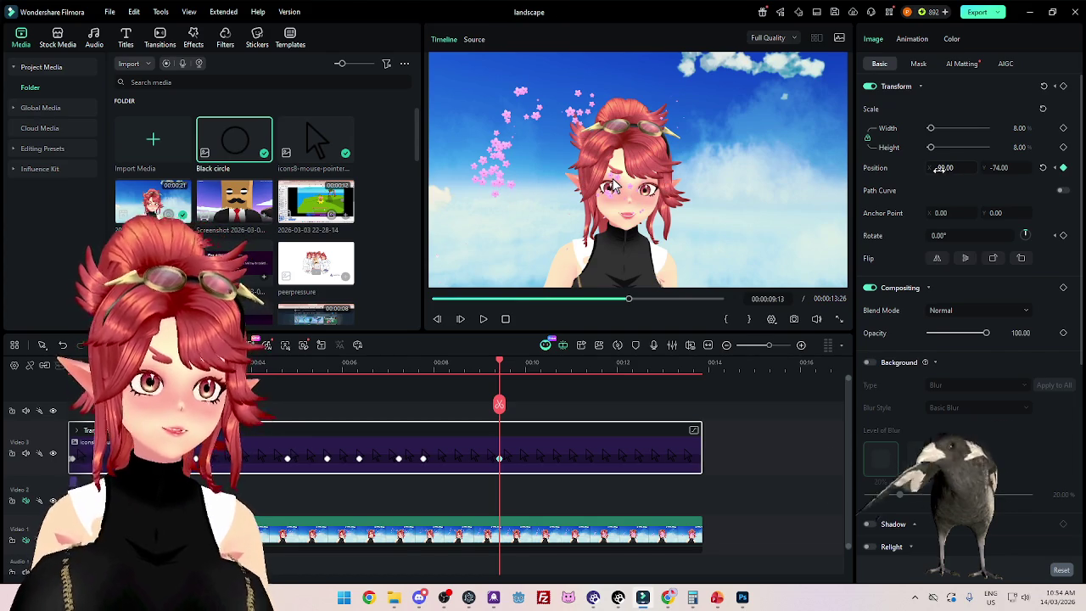
left_click_drag(940, 169, 928, 163)
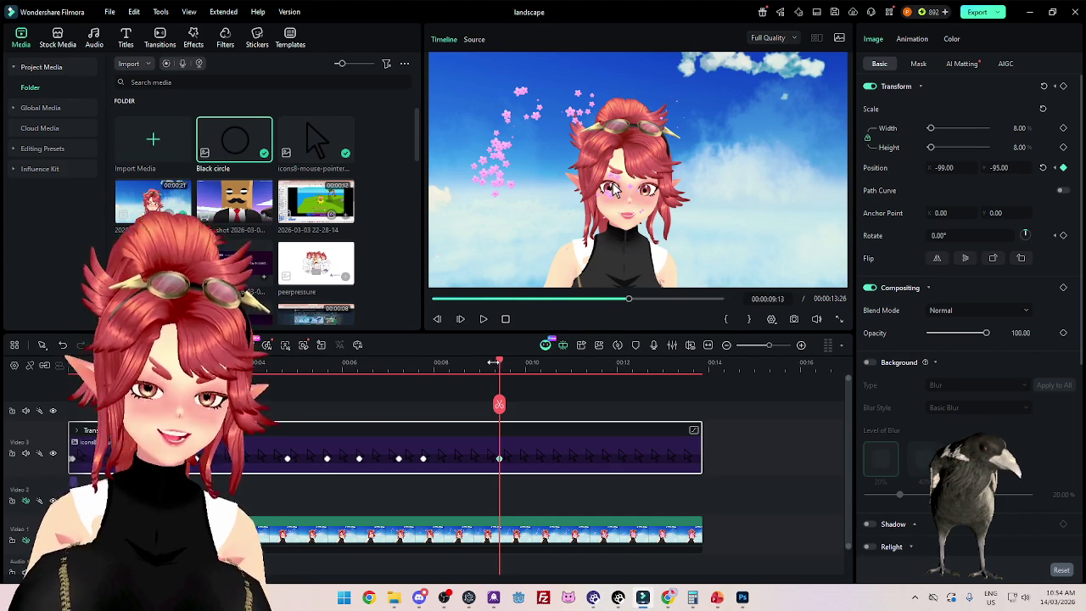
left_click_drag(498, 365, 472, 371)
left_click_drag(499, 458, 469, 458)
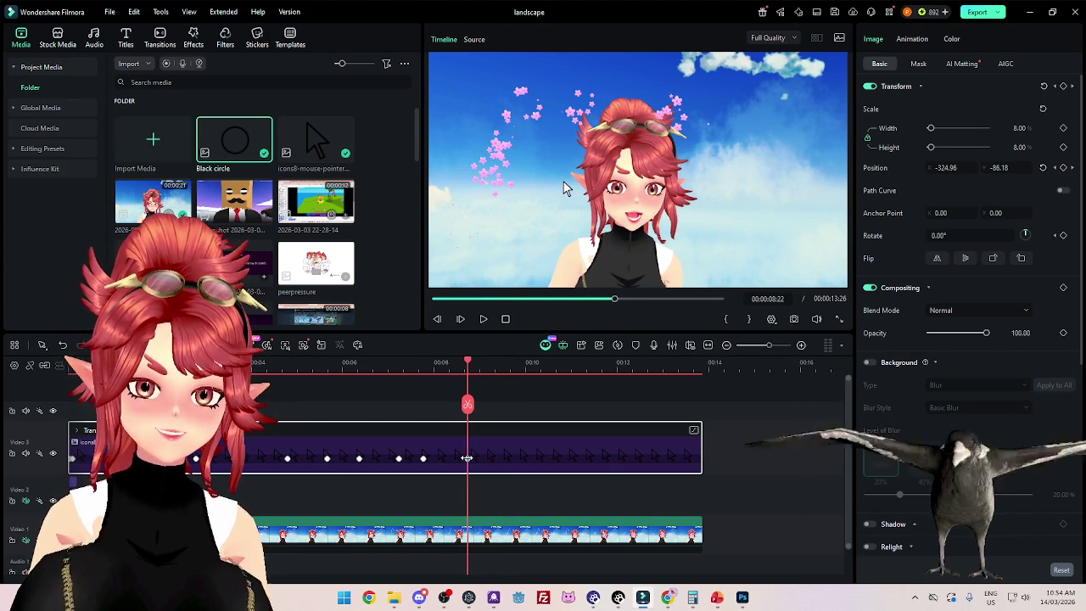
mouse_move(468, 363)
left_mouse_down()
mouse_move(521, 376)
mouse_move(496, 376)
left_mouse_up()
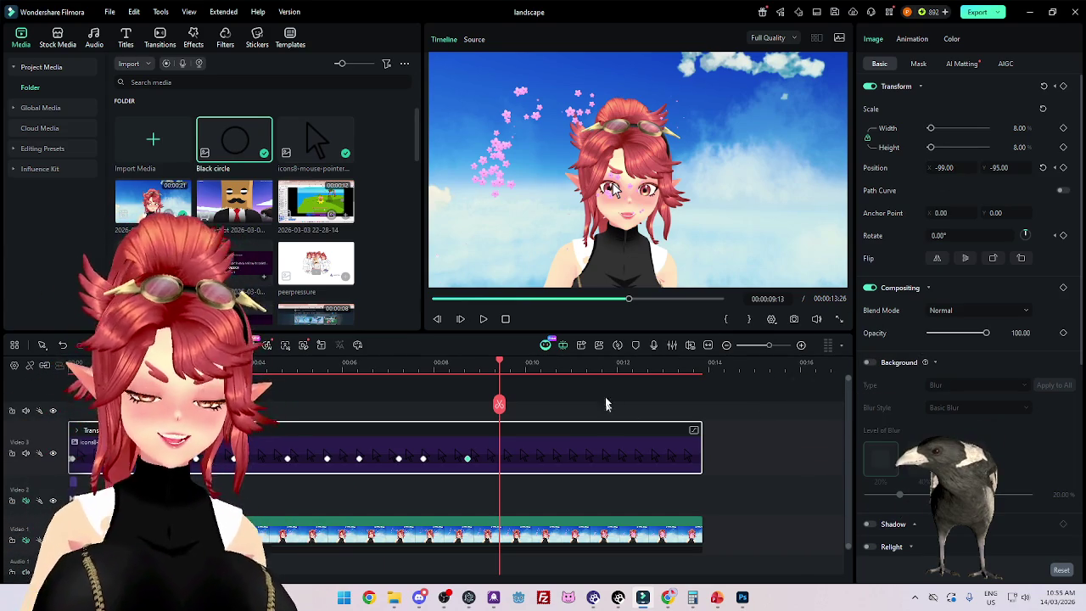
left_click(463, 371)
left_click_drag(456, 366, 404, 371)
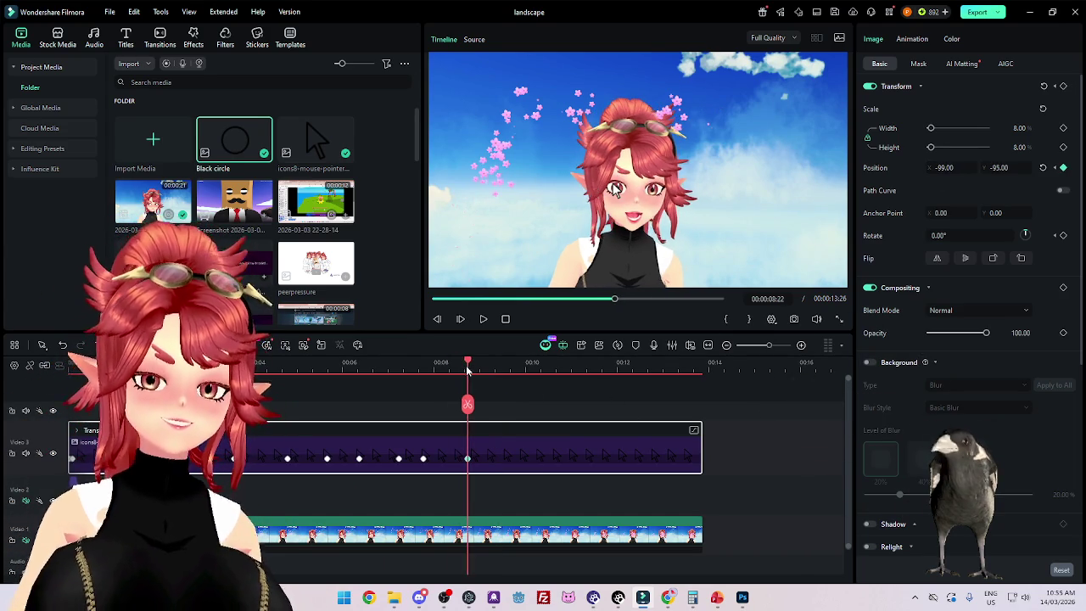
key("space")
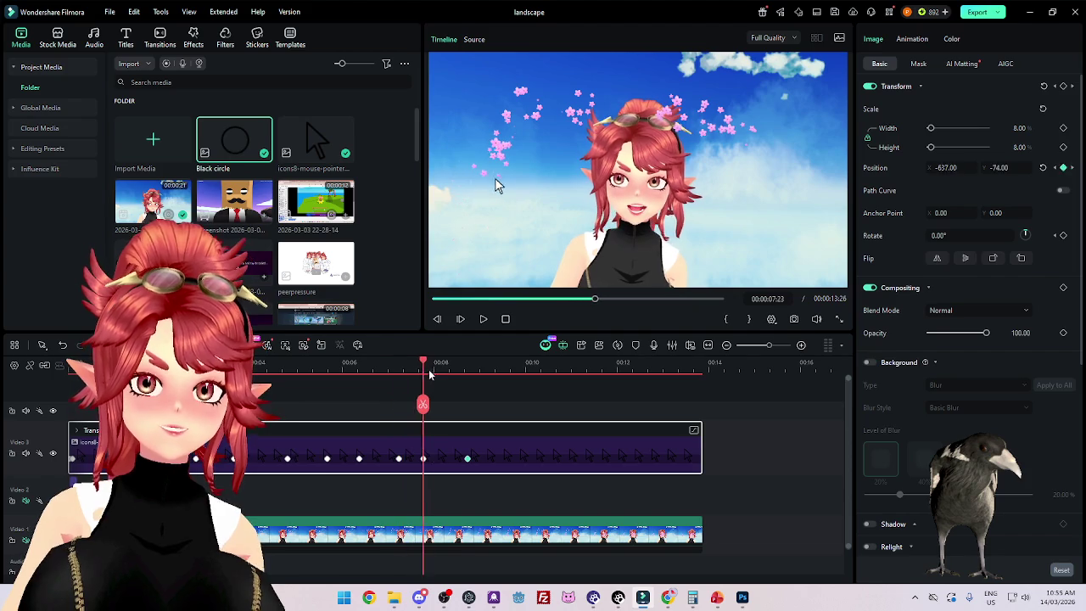
left_click(106, 371)
left_click(74, 365)
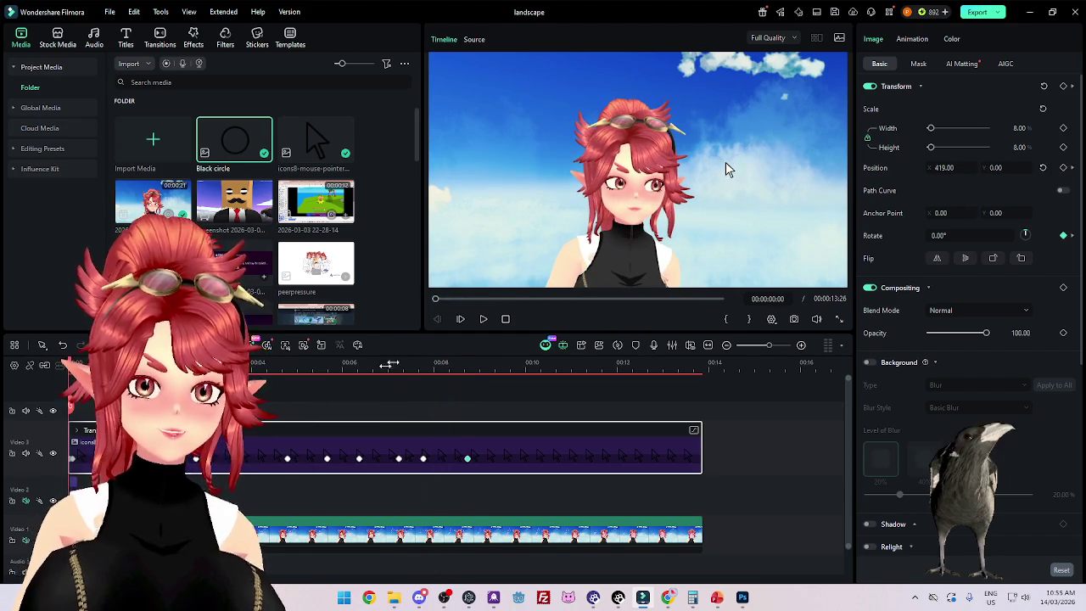
left_click(484, 325)
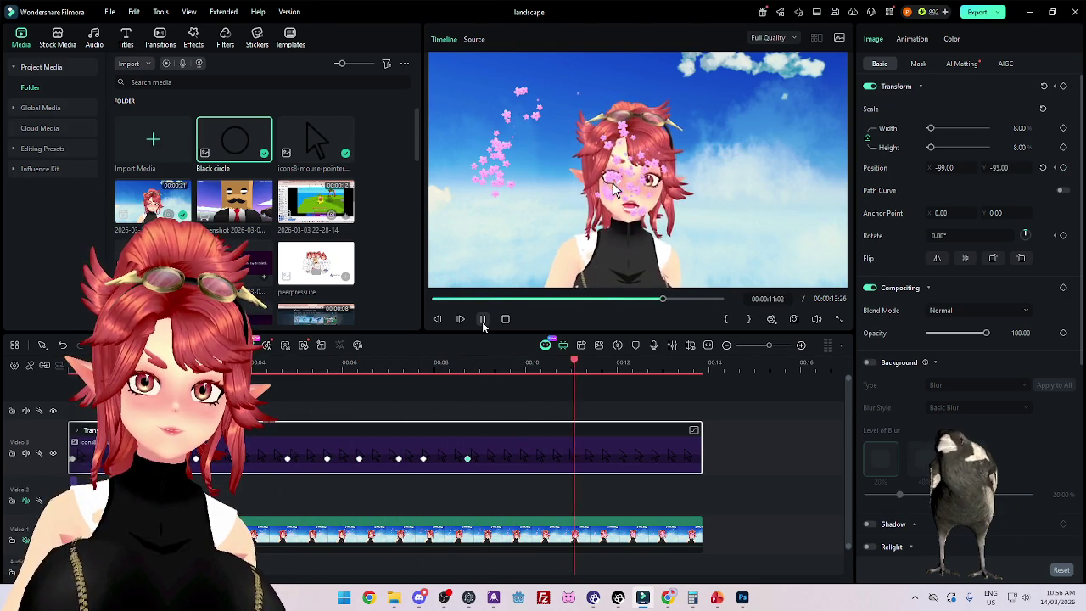
left_click(483, 320)
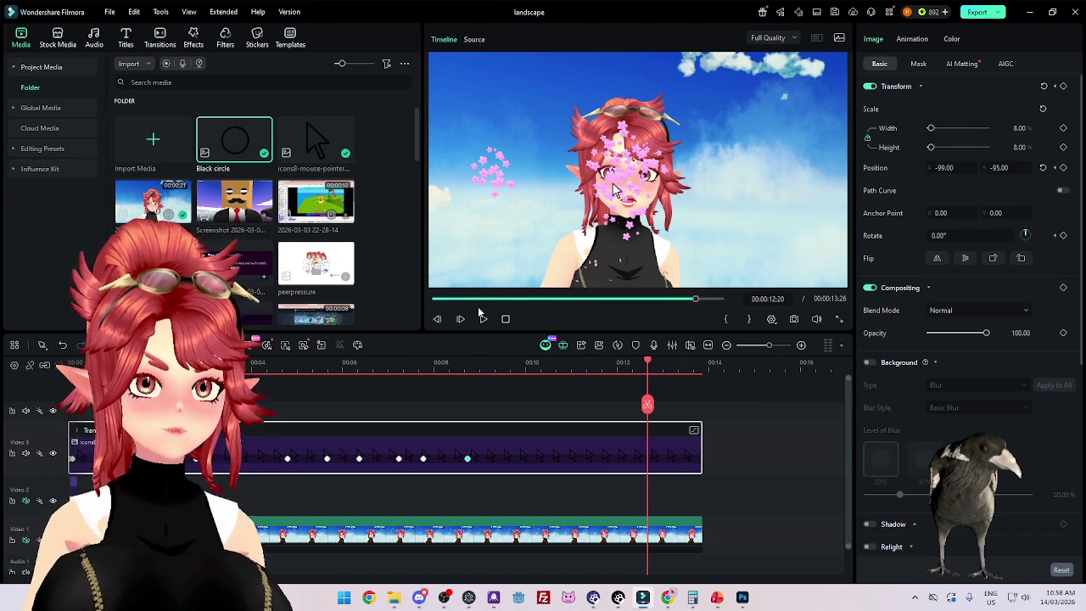
left_click(378, 363)
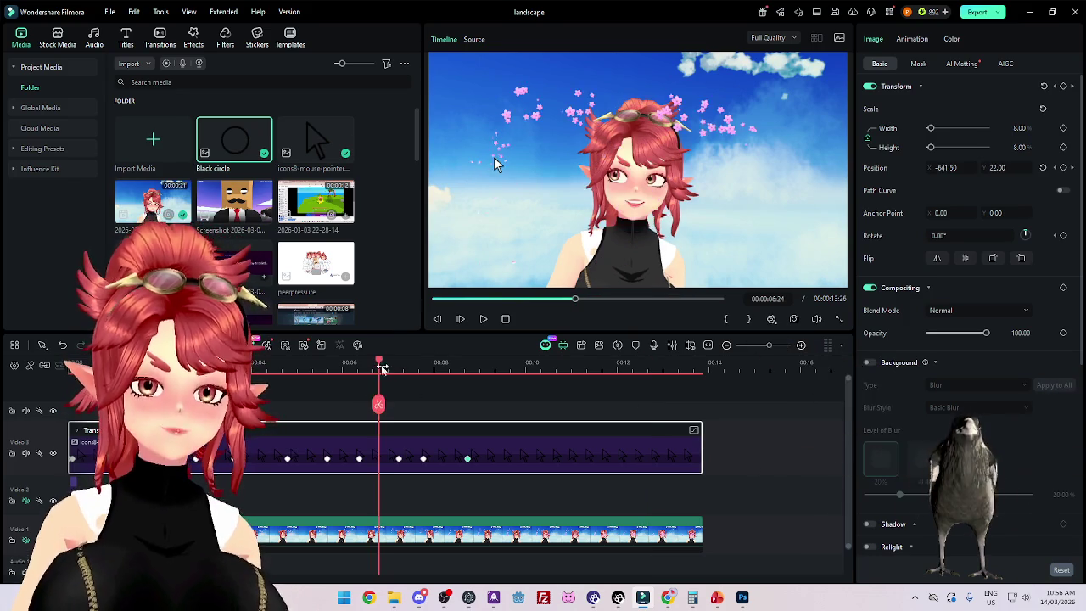
Step: Scrub from about 06:24 to 8 seconds to review the pointer's path
left_click(402, 363)
mouse_move(404, 366)
left_mouse_down()
mouse_move(468, 366)
mouse_move(435, 367)
left_mouse_up()
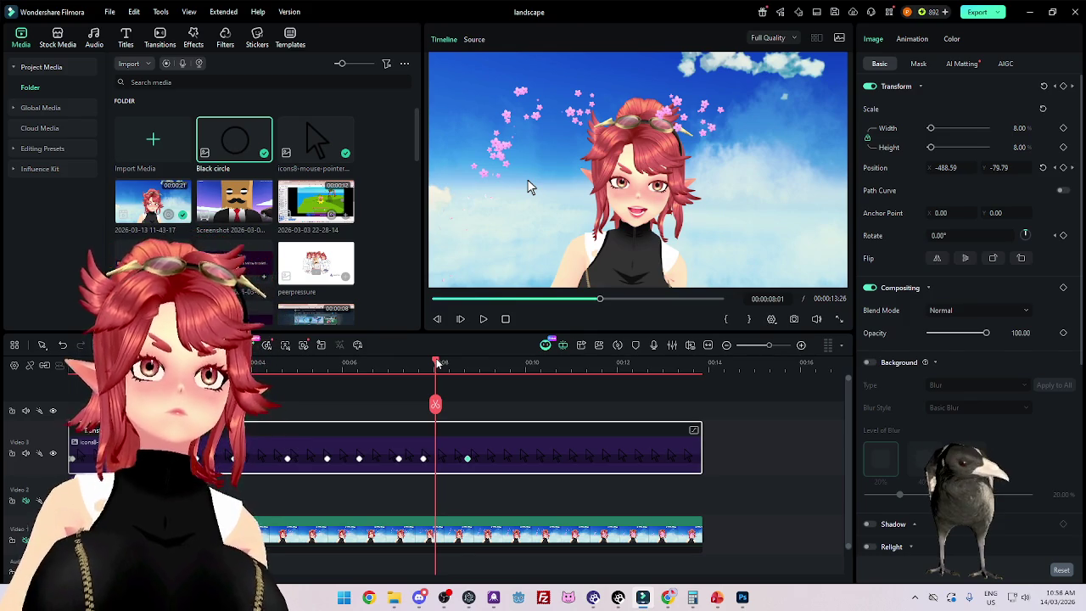
mouse_move(437, 363)
left_mouse_down()
mouse_move(472, 367)
mouse_move(421, 376)
left_mouse_up()
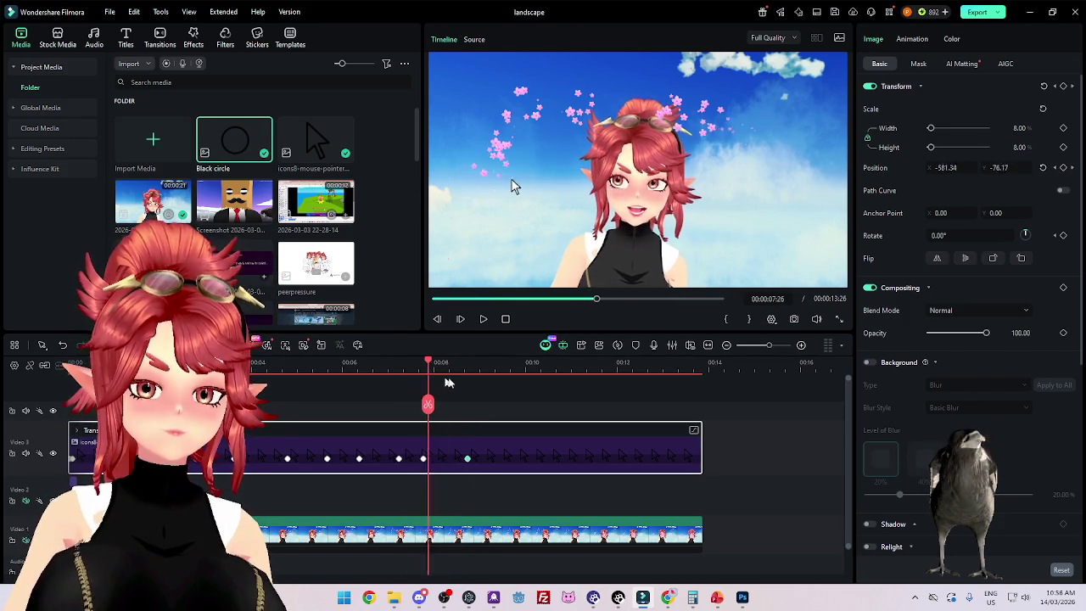
mouse_move(422, 376)
left_mouse_down()
mouse_move(432, 391)
mouse_move(489, 388)
mouse_move(480, 396)
left_mouse_up()
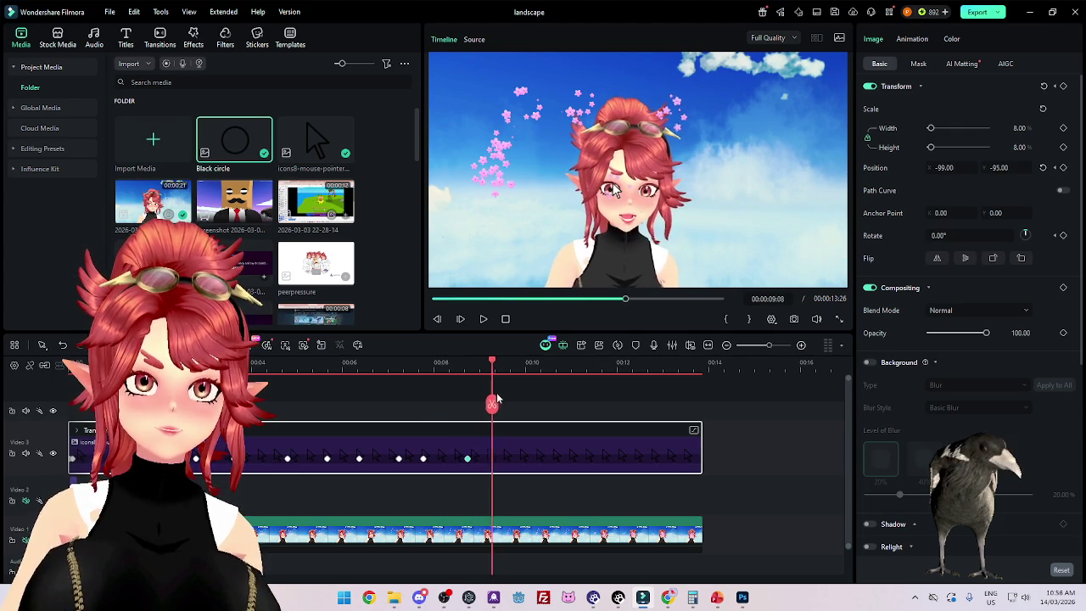
mouse_move(479, 396)
left_mouse_down()
mouse_move(425, 404)
mouse_move(526, 416)
mouse_move(402, 417)
mouse_move(497, 420)
mouse_move(459, 430)
mouse_move(510, 433)
mouse_move(491, 434)
left_mouse_up()
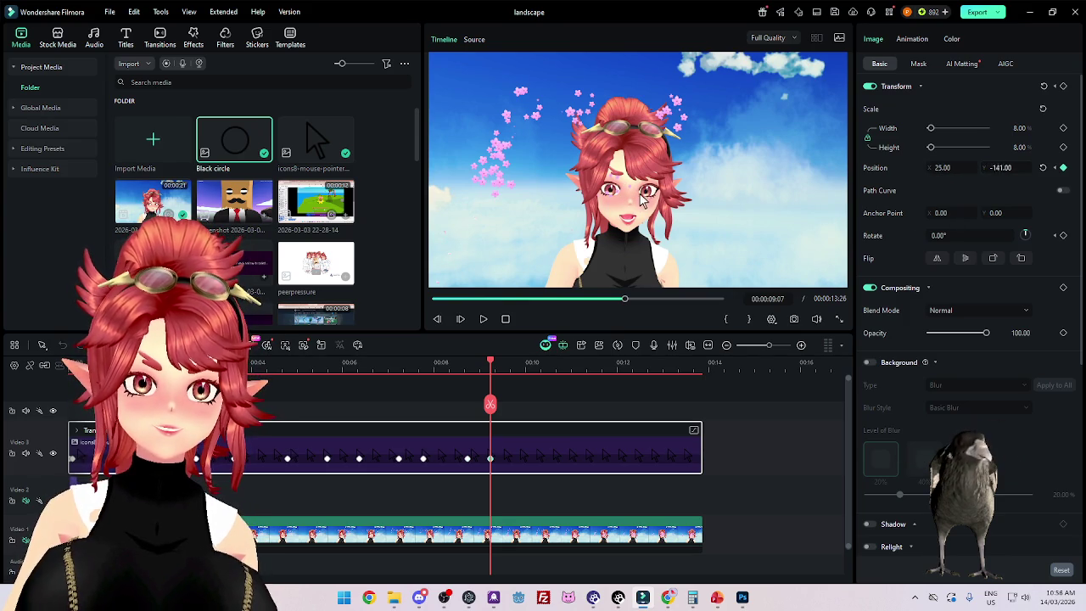
Step: Lower the pointer on the face and set Position X to 108 near 9.5 seconds
left_click_drag(1000, 167, 610, 367)
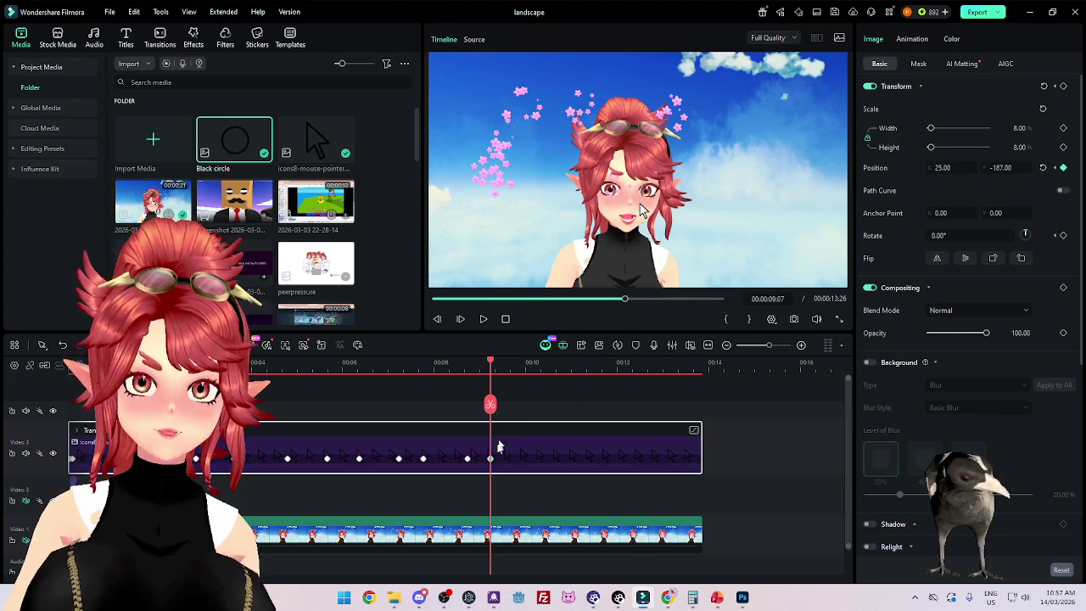
left_click_drag(490, 374, 527, 381)
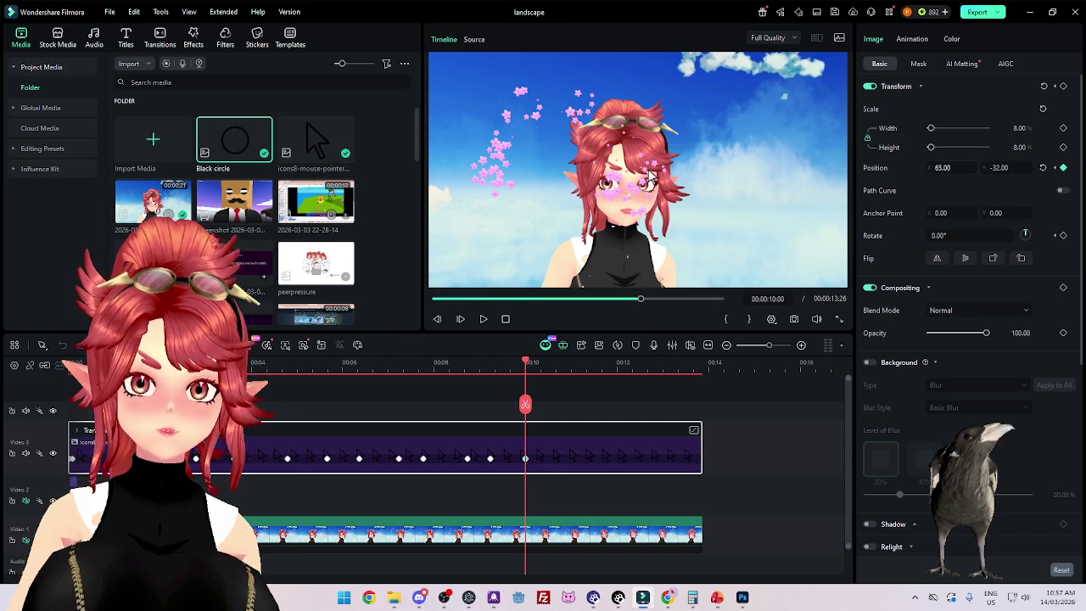
left_click_drag(525, 363, 505, 365)
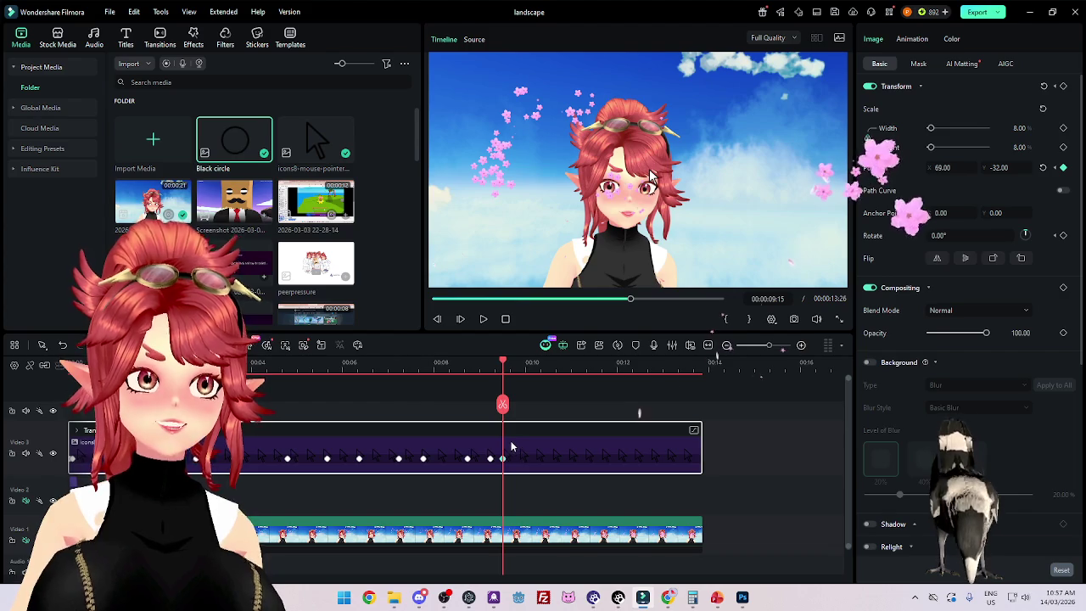
left_click_drag(510, 366, 548, 374)
type("108")
key("Return")
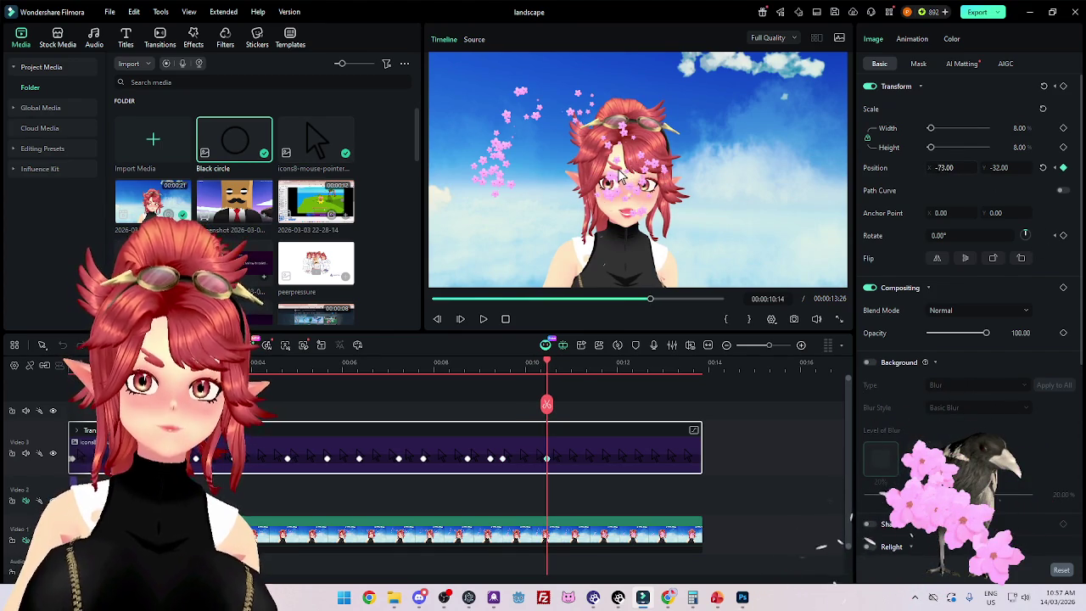
key("Down")
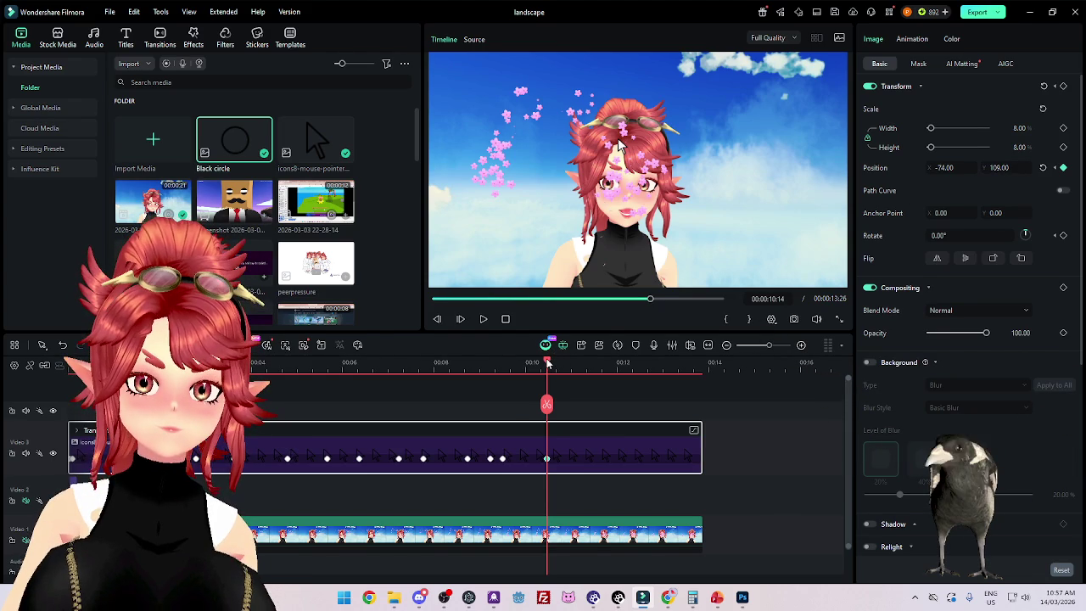
Step: Add position keyframes around 9.7 and 10.3 seconds, shifting the pointer sideways
left_click_drag(542, 365, 512, 365)
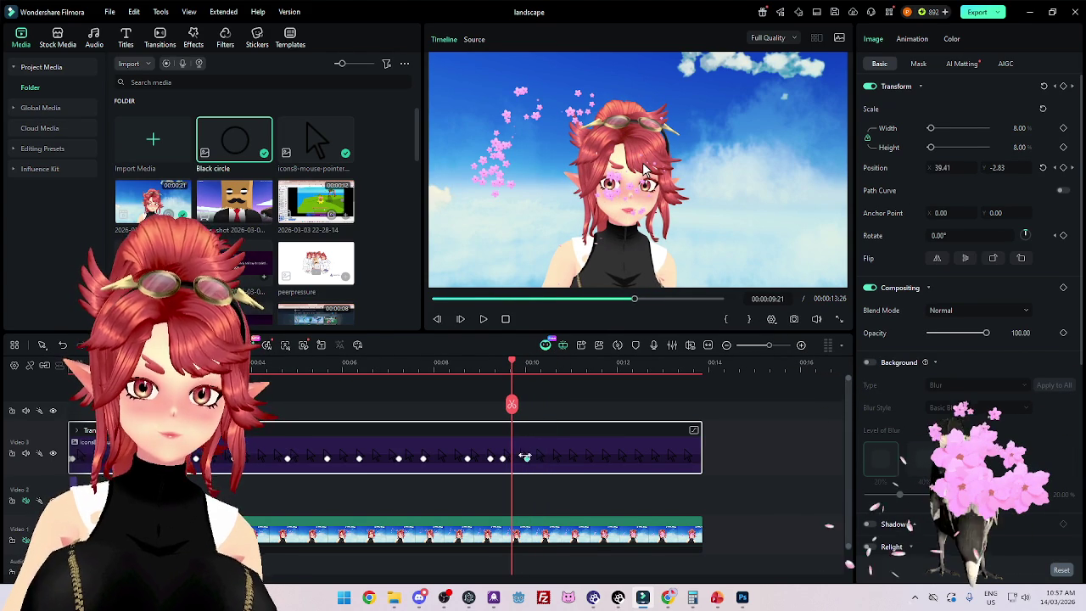
left_click(512, 458)
left_click_drag(512, 365, 558, 365)
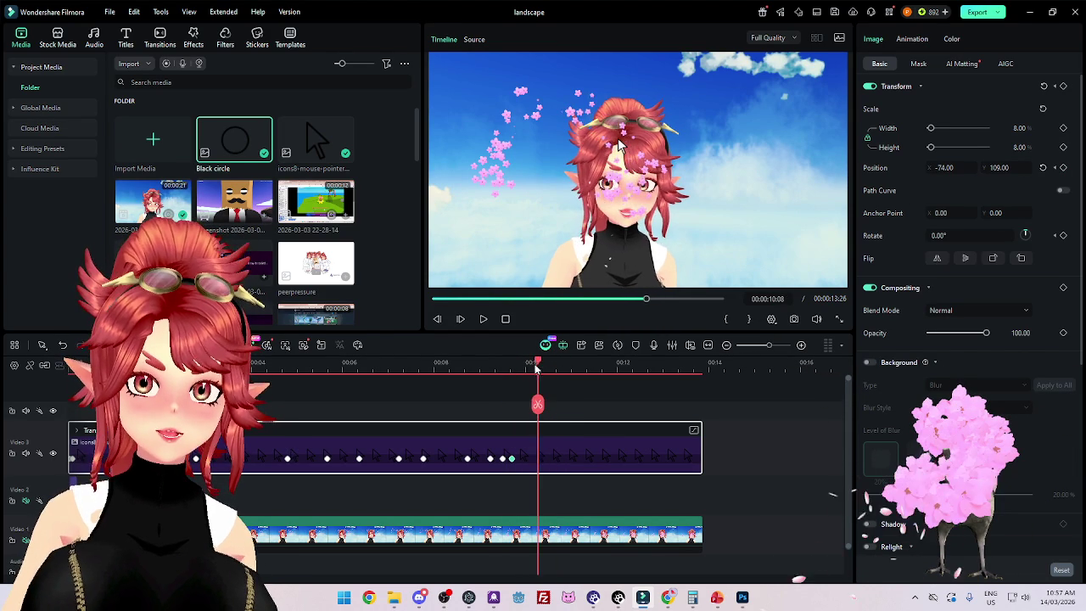
mouse_move(558, 365)
left_mouse_down()
mouse_move(606, 373)
mouse_move(518, 384)
mouse_move(558, 389)
mouse_move(501, 391)
mouse_move(562, 405)
mouse_move(510, 413)
left_mouse_up()
mouse_move(513, 413)
left_mouse_down()
mouse_move(552, 416)
mouse_move(538, 420)
left_mouse_up()
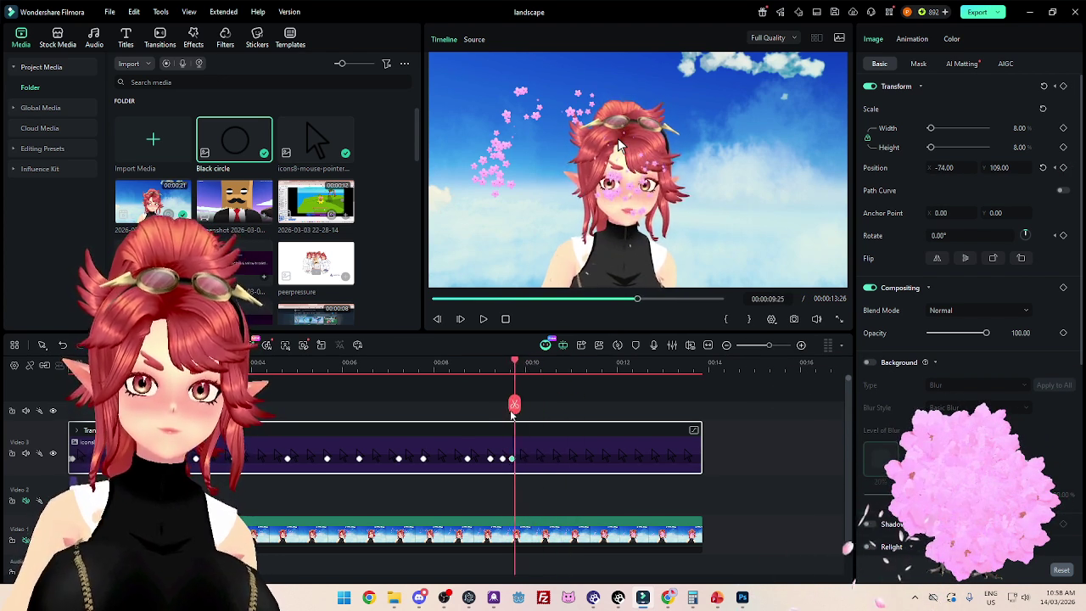
mouse_move(553, 412)
left_mouse_down()
mouse_move(571, 407)
mouse_move(540, 371)
mouse_move(517, 370)
mouse_move(580, 383)
mouse_move(521, 382)
mouse_move(562, 399)
mouse_move(599, 399)
mouse_move(508, 404)
mouse_move(543, 406)
mouse_move(512, 407)
mouse_move(538, 407)
mouse_move(512, 415)
mouse_move(538, 419)
mouse_move(516, 424)
mouse_move(609, 437)
left_mouse_up()
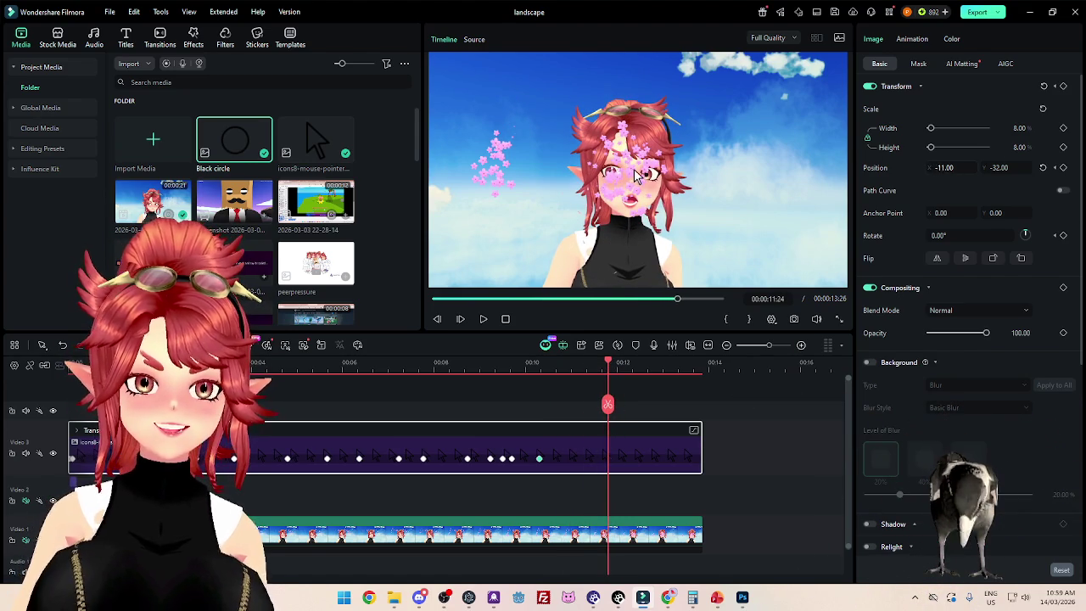
left_click_drag(944, 168, 1018, 168)
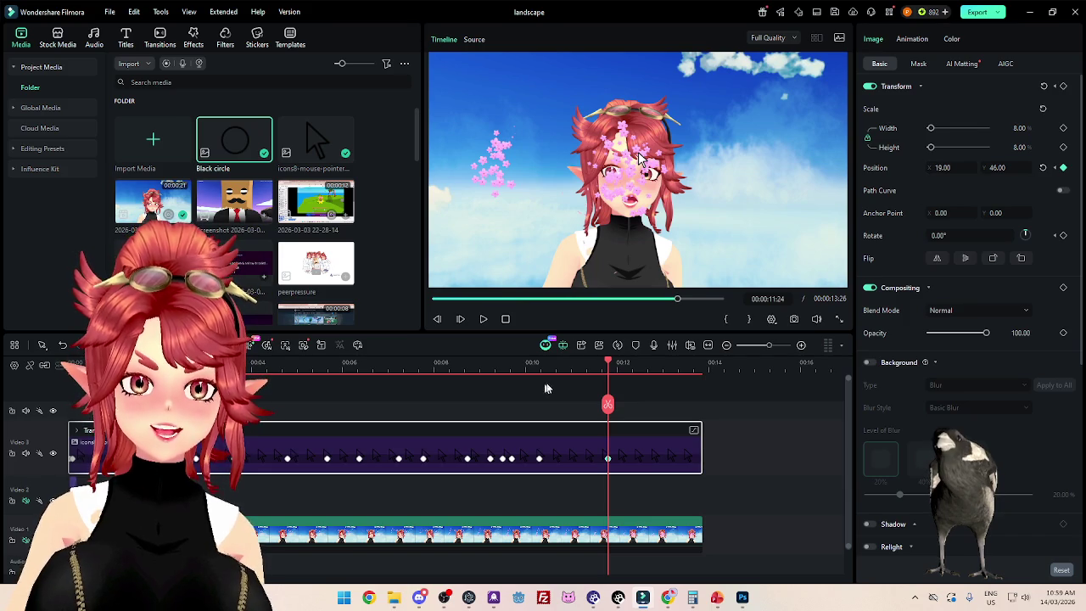
Step: Nudge the pointer lower near 11.5 seconds toward X -51, Y -257, then preview to 13 seconds
left_click_drag(608, 364, 550, 361)
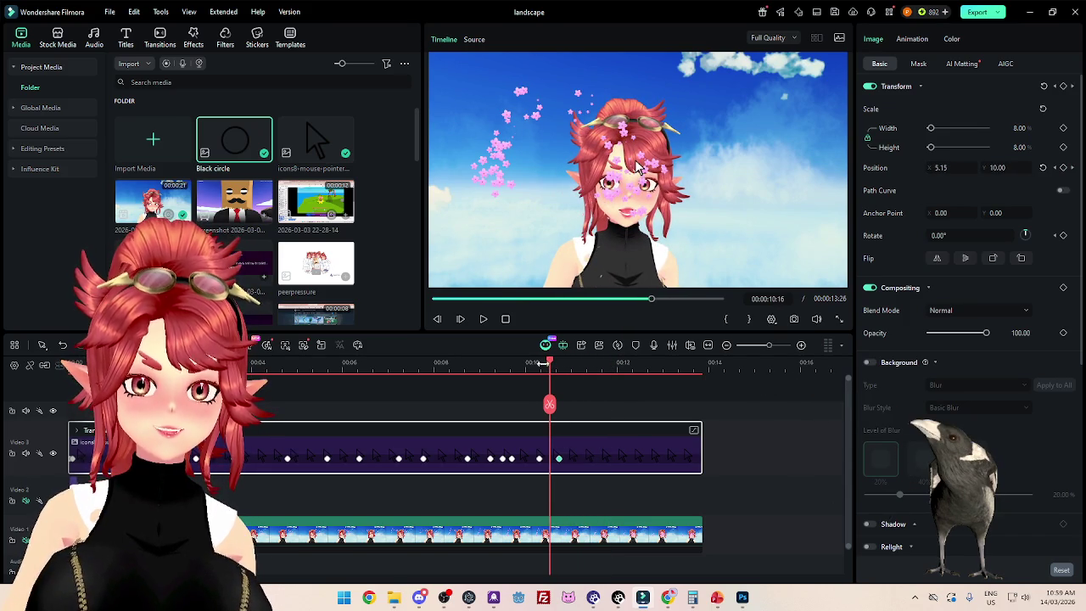
left_click_drag(542, 364, 628, 375)
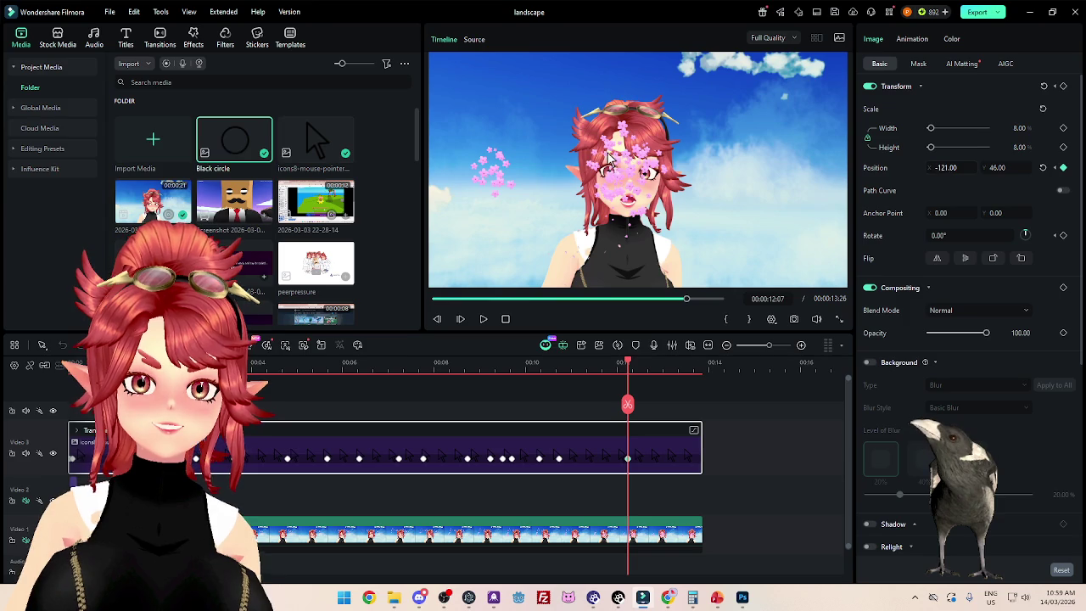
mouse_move(993, 167)
left_mouse_down()
mouse_move(946, 167)
mouse_move(855, 264)
left_mouse_up()
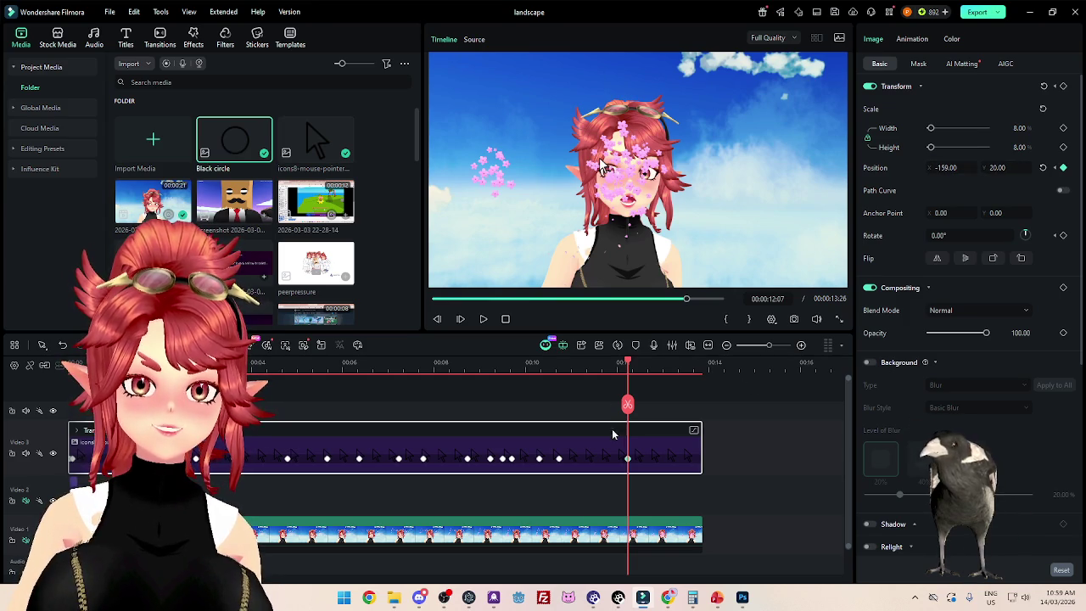
left_click_drag(628, 365, 592, 364)
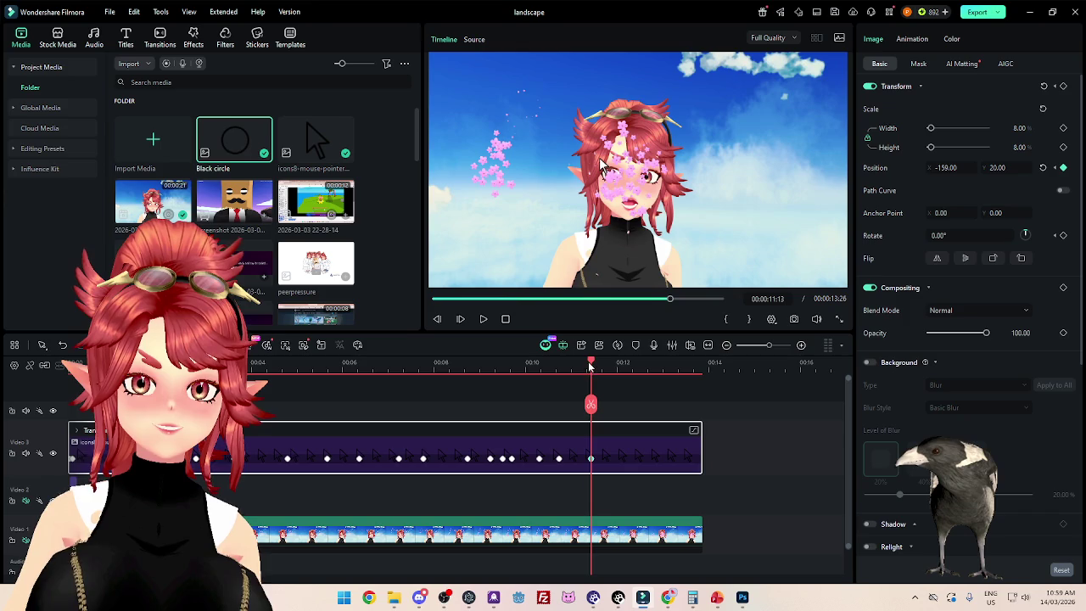
left_click_drag(584, 367, 621, 367)
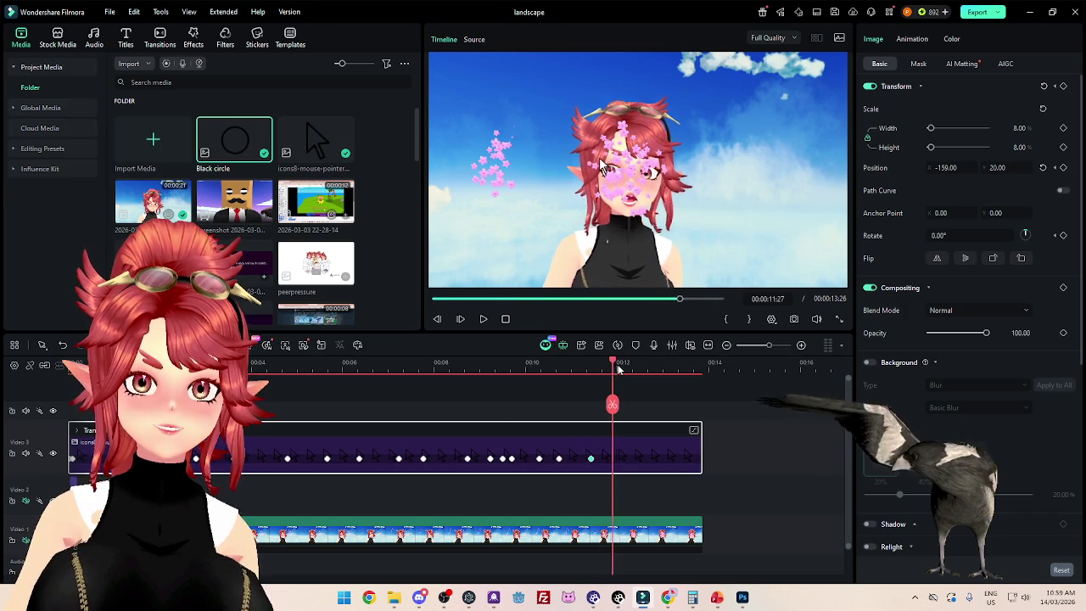
mouse_move(621, 366)
left_mouse_down()
mouse_move(638, 367)
mouse_move(621, 384)
mouse_move(638, 386)
left_mouse_up()
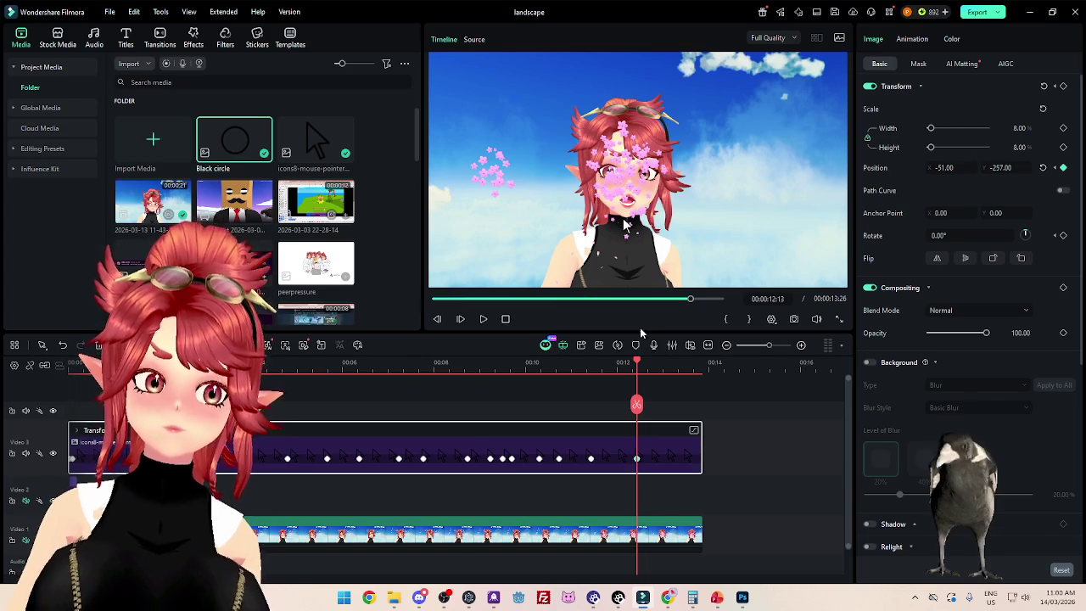
left_click_drag(637, 363, 616, 371)
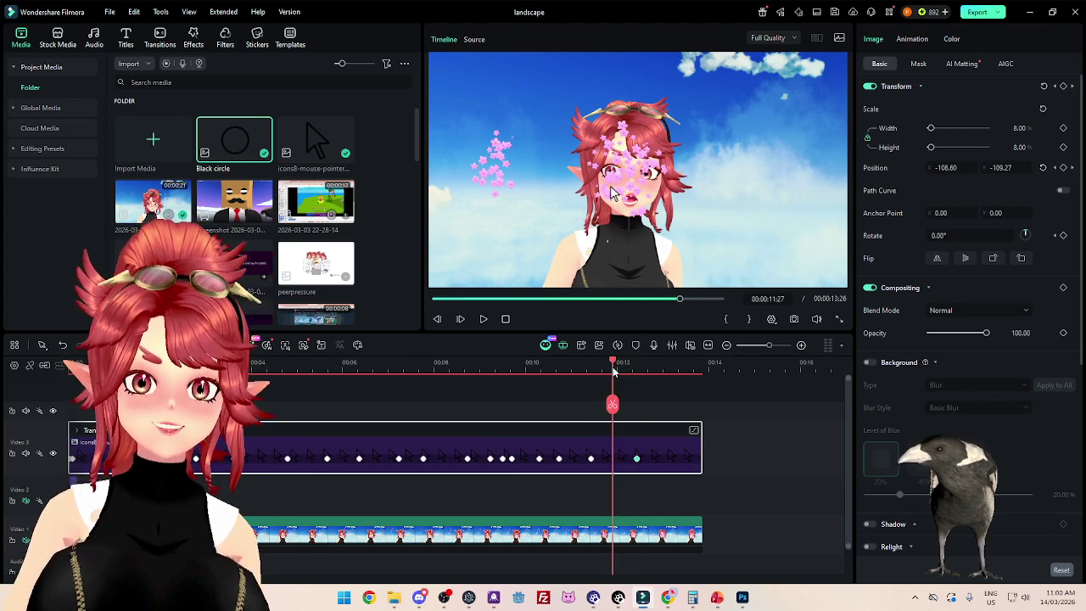
mouse_move(616, 371)
left_mouse_down()
mouse_move(703, 381)
mouse_move(673, 381)
left_mouse_up()
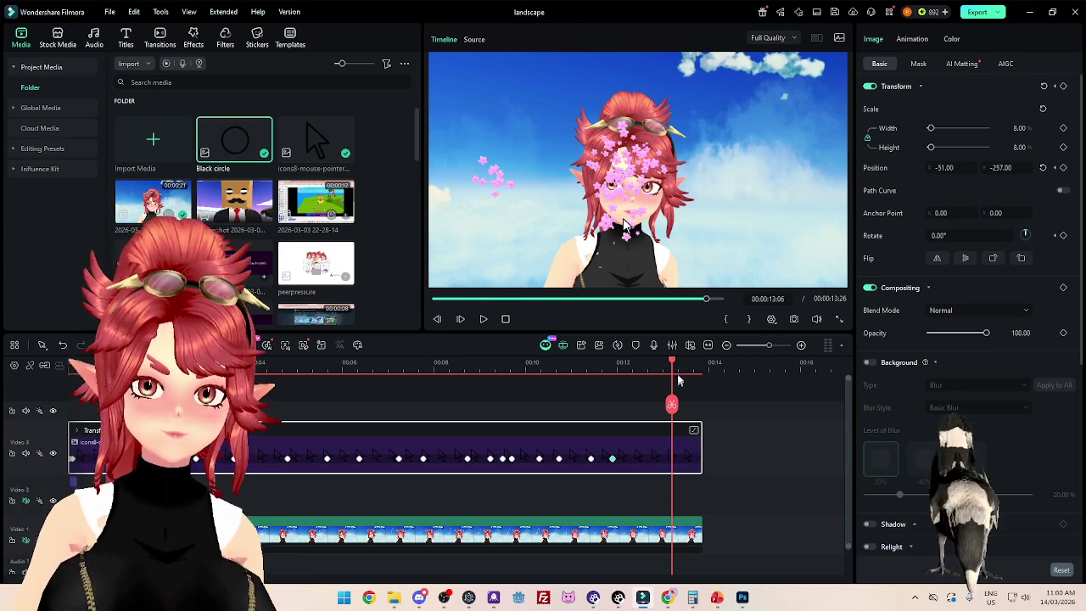
left_click_drag(672, 364, 645, 379)
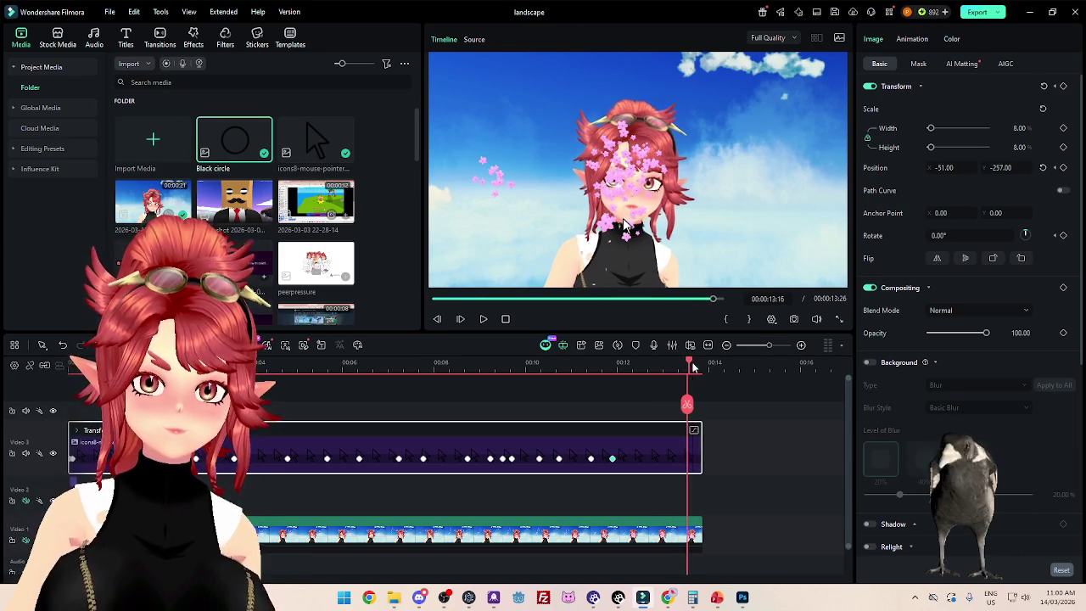
left_click(606, 366)
key("Home")
left_click(482, 320)
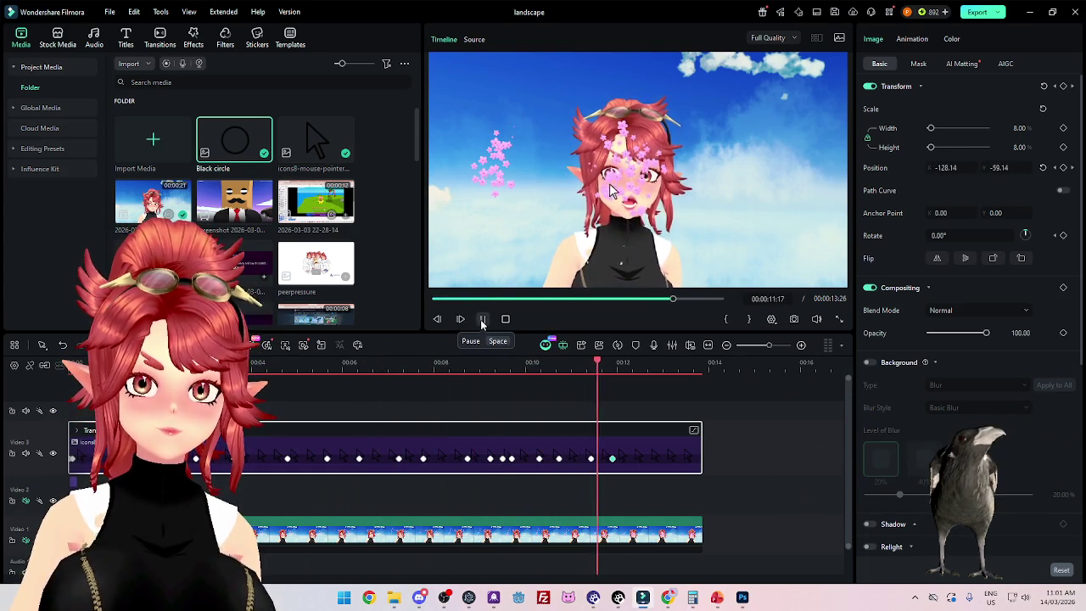
left_click(482, 319)
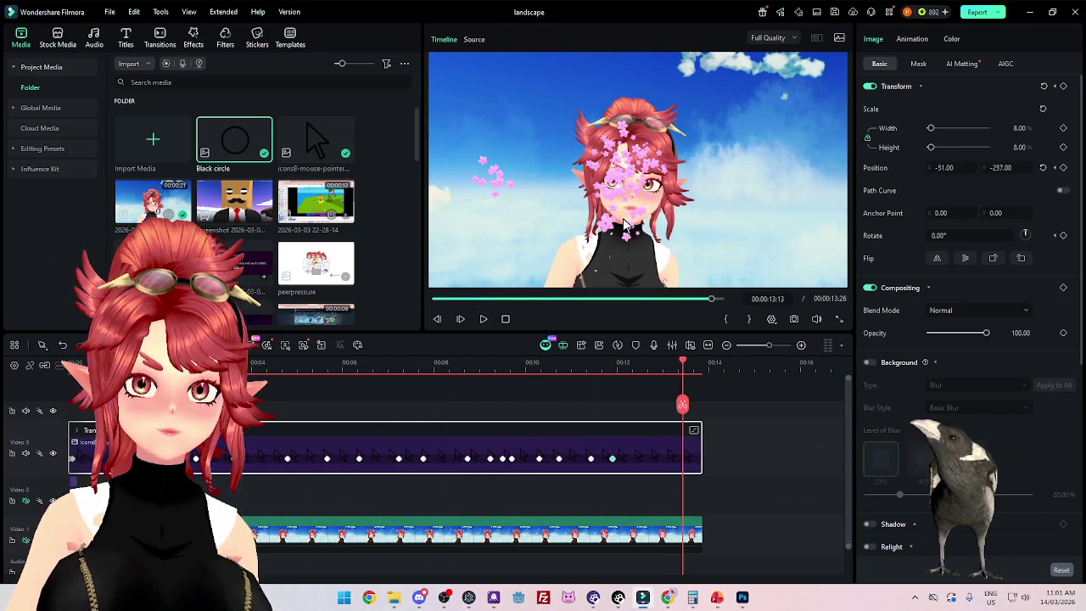
left_click(479, 299)
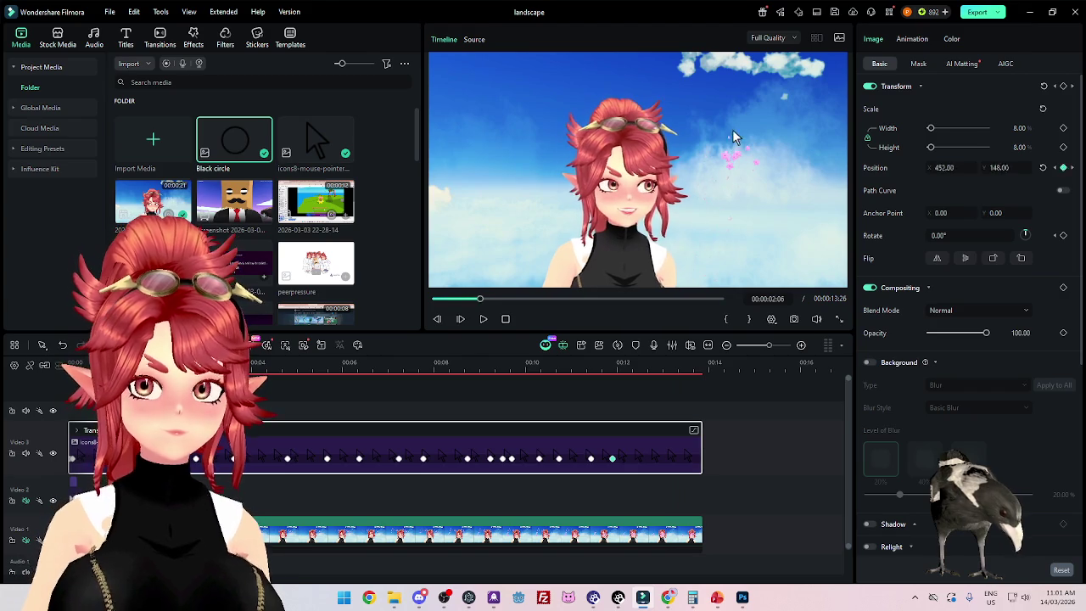
key("Left")
key("Left")
key("Left")
key("Left")
key("Left")
key("Left")
key("Left")
key("Left")
key("Left")
key("Left")
key("Left")
key("Left")
key("Left")
key("Left")
key("Left")
key("Left")
key("Left")
key("Left")
key("Left")
key("Left")
key("Left")
key("Left")
key("Left")
key("Left")
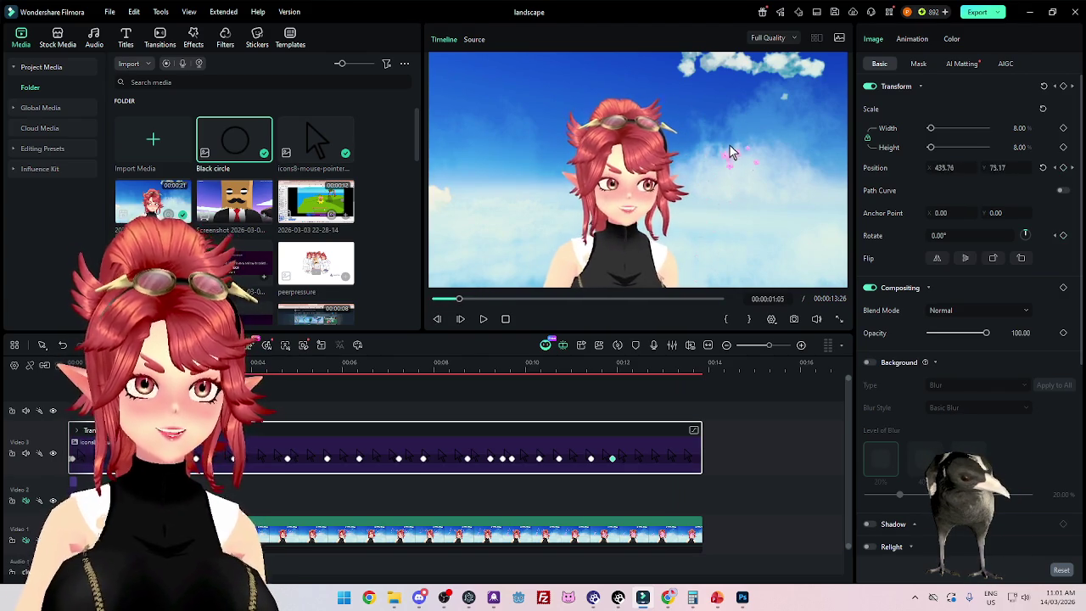
key("Down")
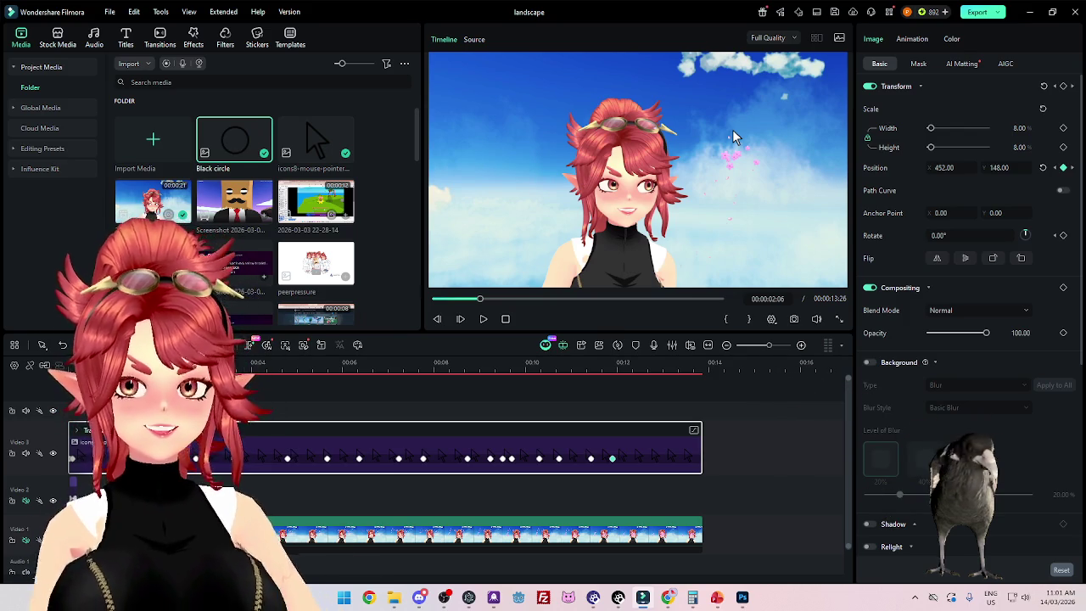
key("Home")
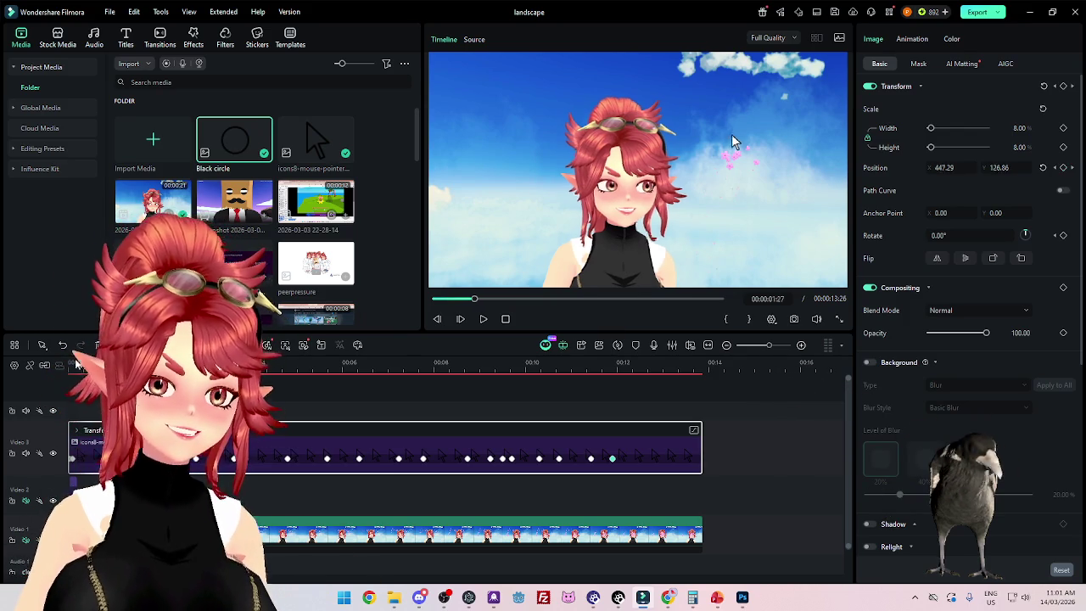
Step: Zoom into the timeline and step frame by frame to confirm the -10° tilt at 00:00:00:01
key("ctrl+=")
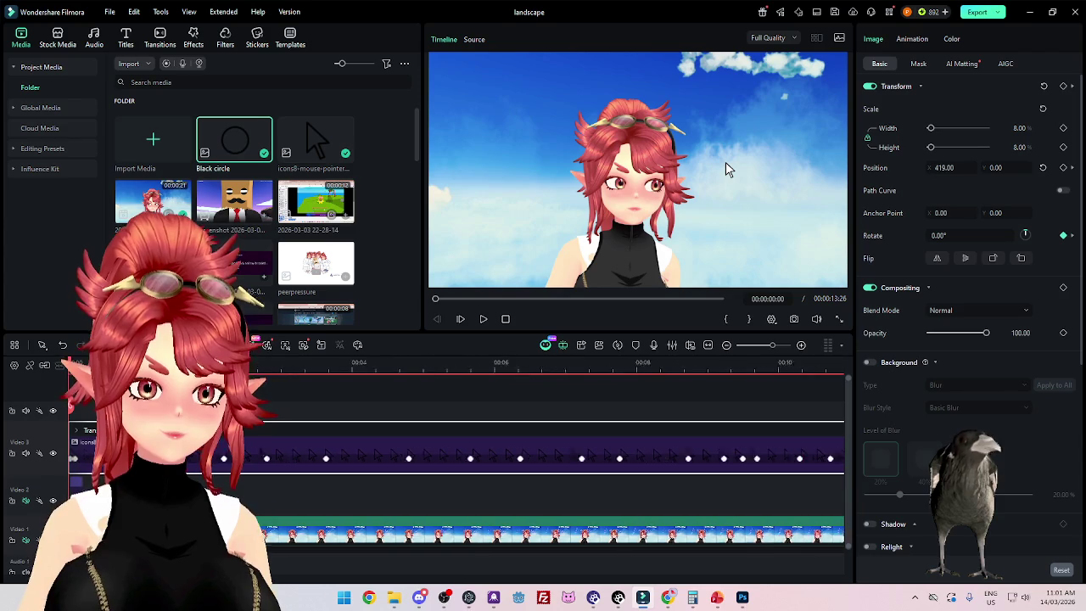
key("ctrl+=")
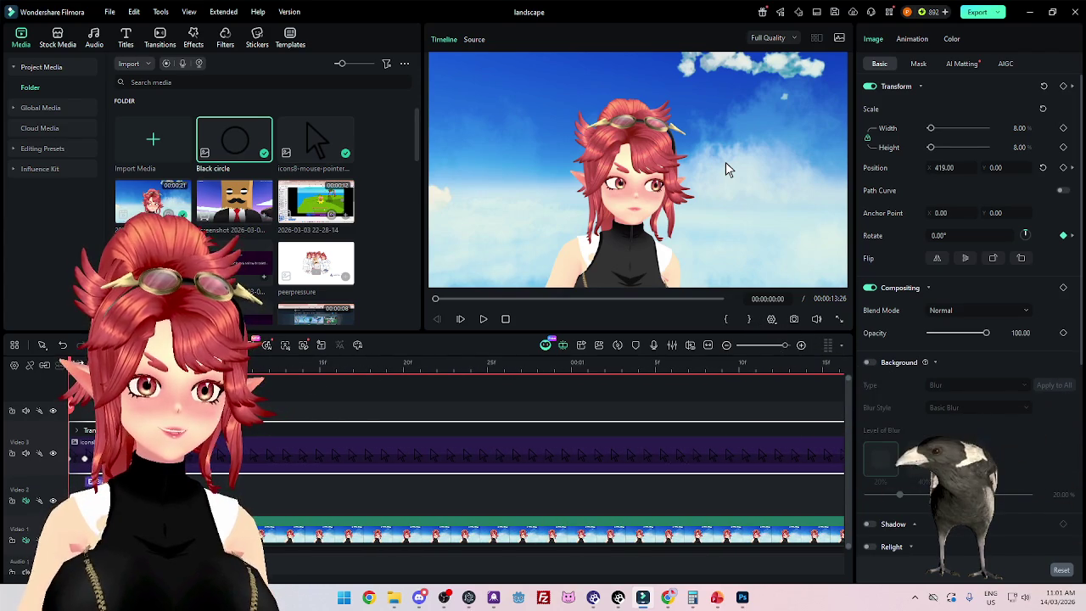
key("Right")
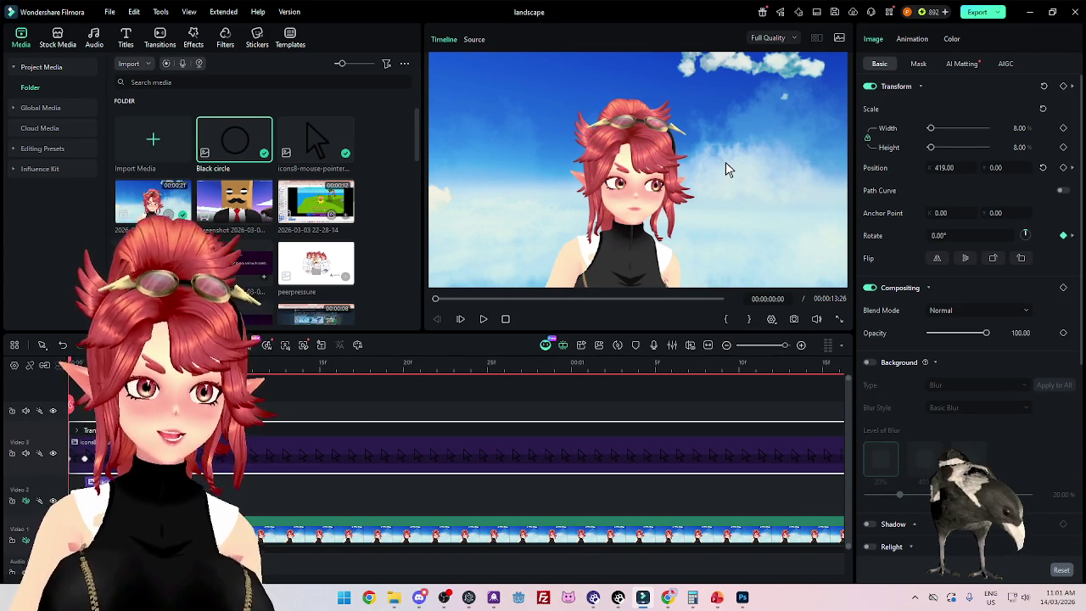
key("Right")
key("Right")
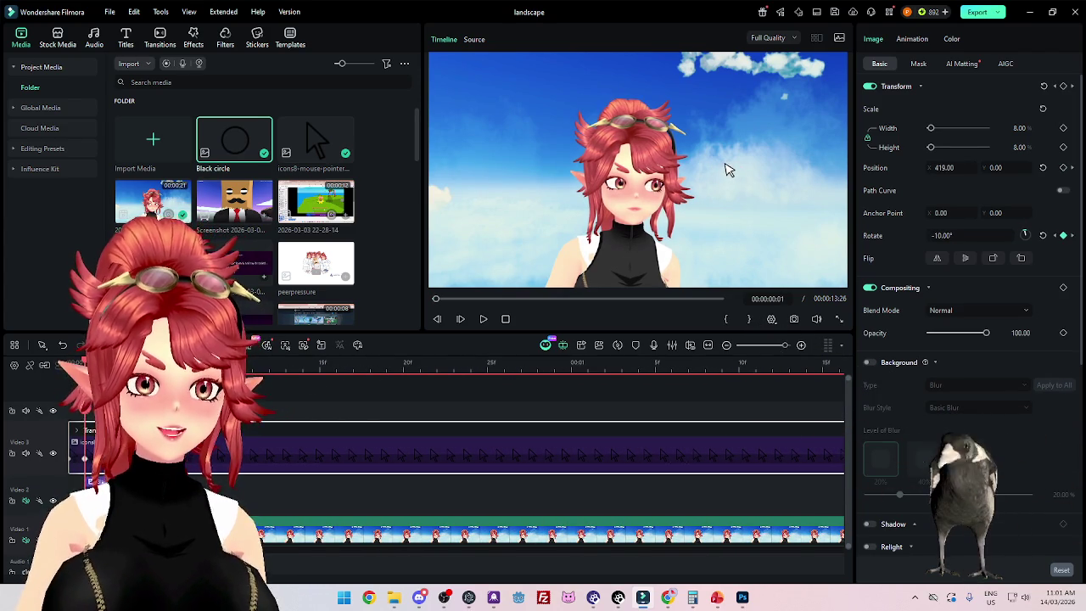
key("Home")
key("Right")
key("Right")
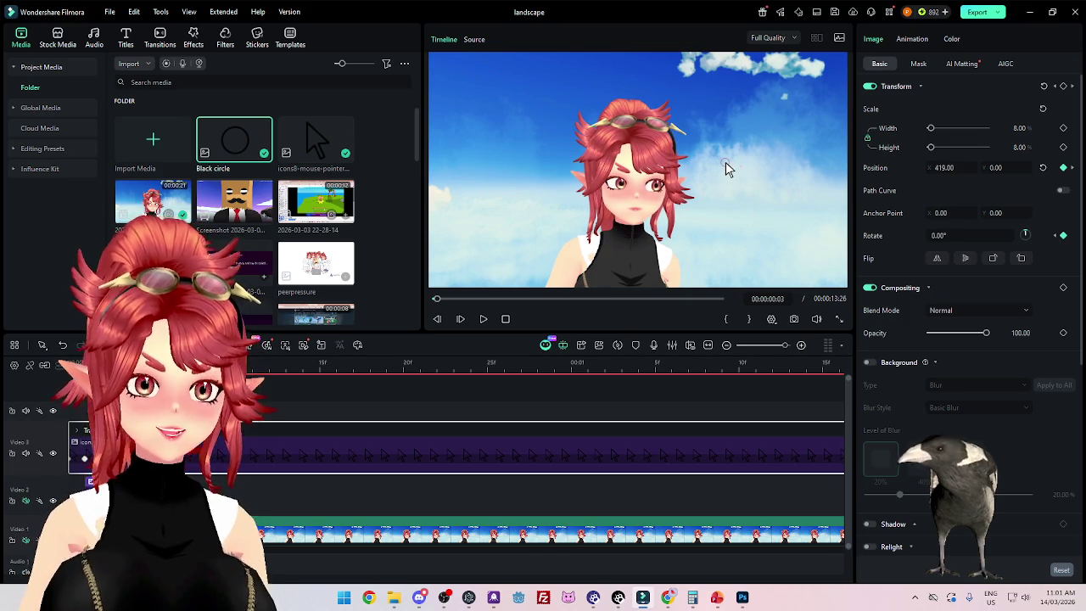
key("Right")
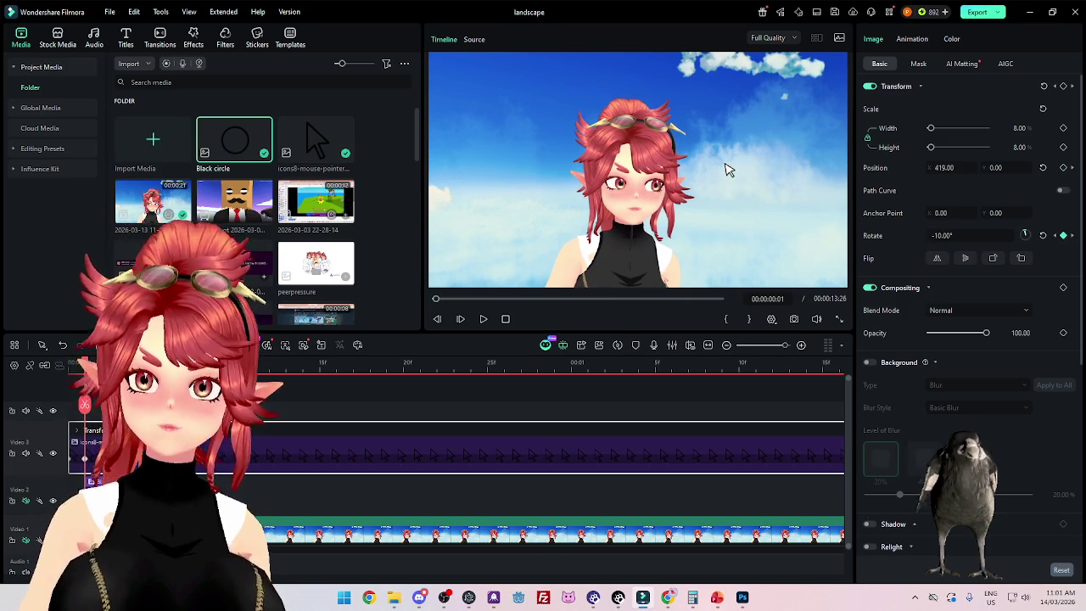
Step: Zoom the timeline back out and move toward the second click around 00:00:02:07
key("ctrl+minus")
key("ctrl+minus")
key("ctrl+minus")
key("Down")
key("ctrl+equal")
key("ctrl+equal")
key("Left")
key("Left")
key("Right")
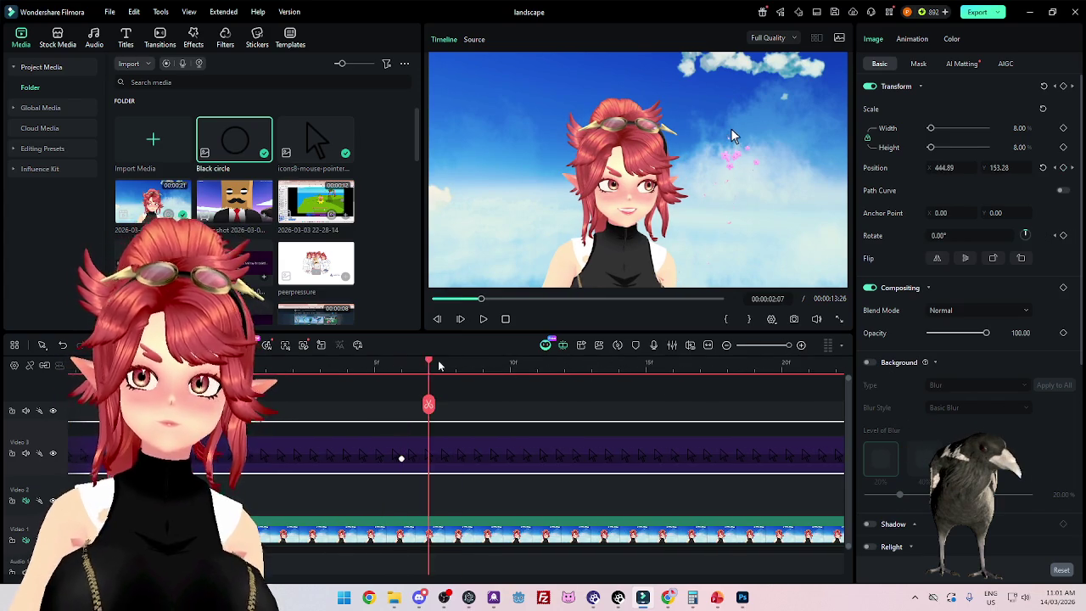
Step: Inspect the rotate keyframes at 00:00:02:06 and 00:00:02:09 by scrubbing between them
key("Right")
key("Left")
key("Left")
key("Left")
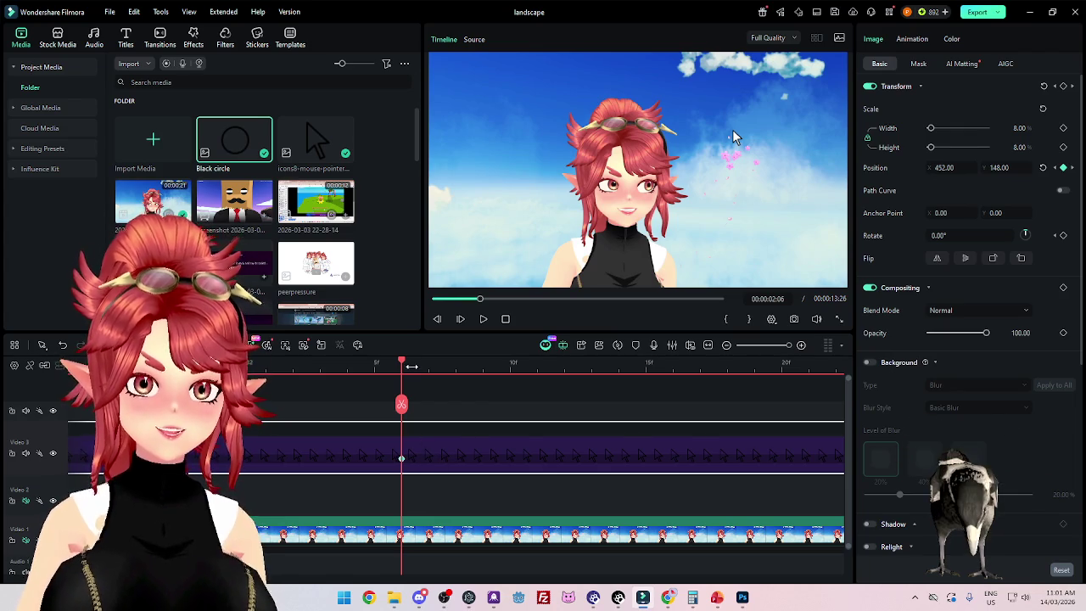
left_click_drag(411, 367, 402, 366)
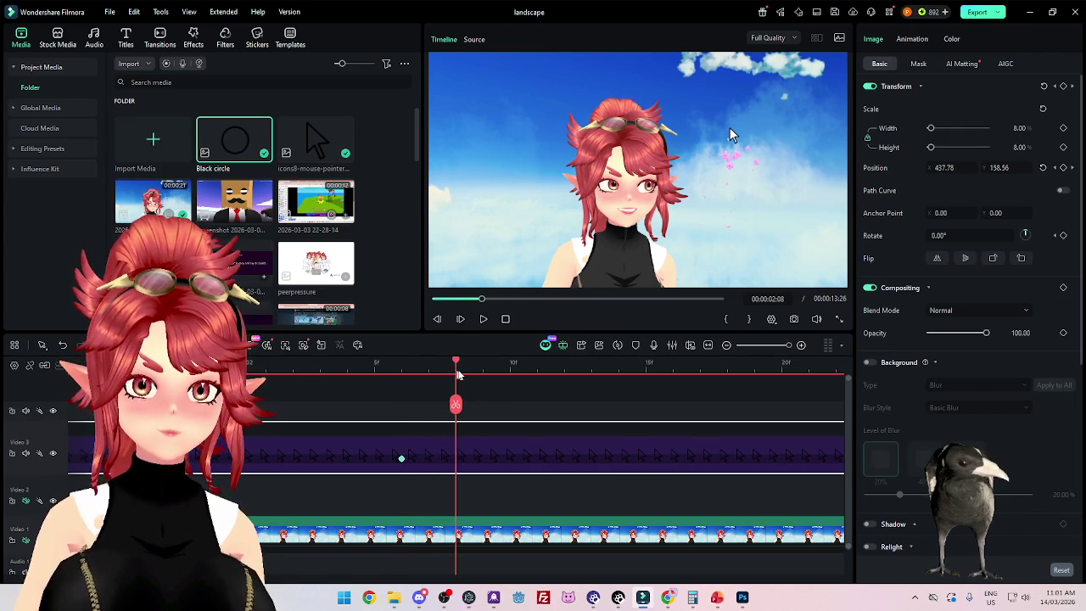
left_click_drag(398, 366, 485, 379)
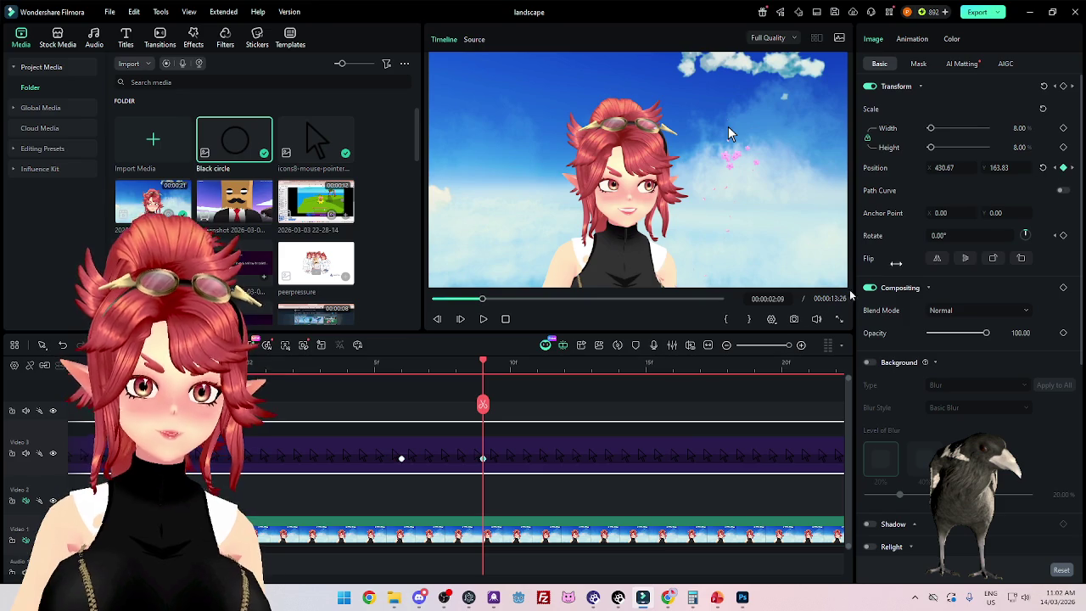
left_click(403, 461)
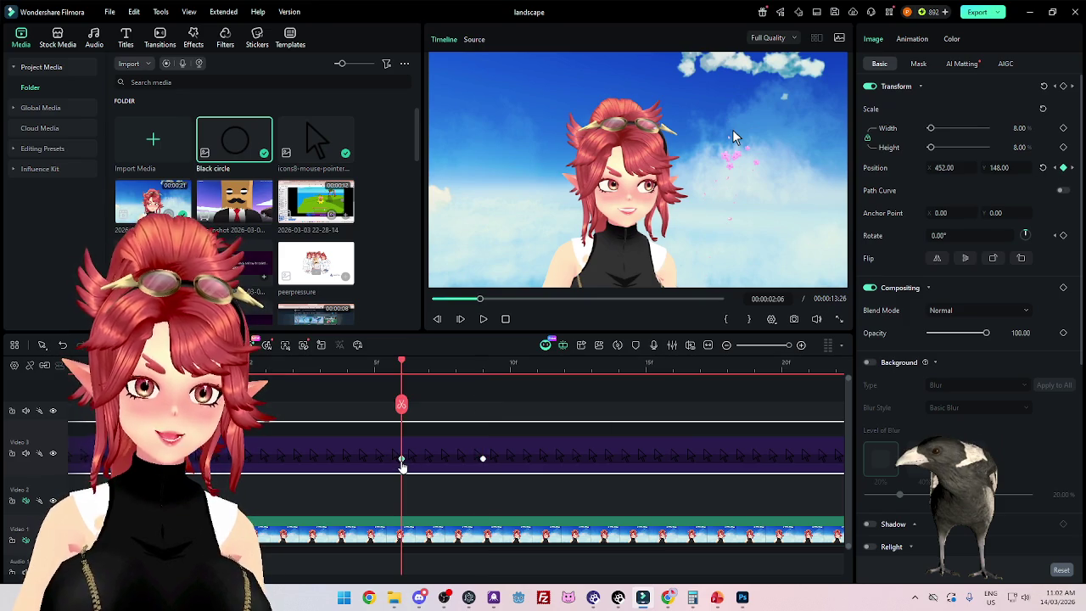
left_click(483, 374)
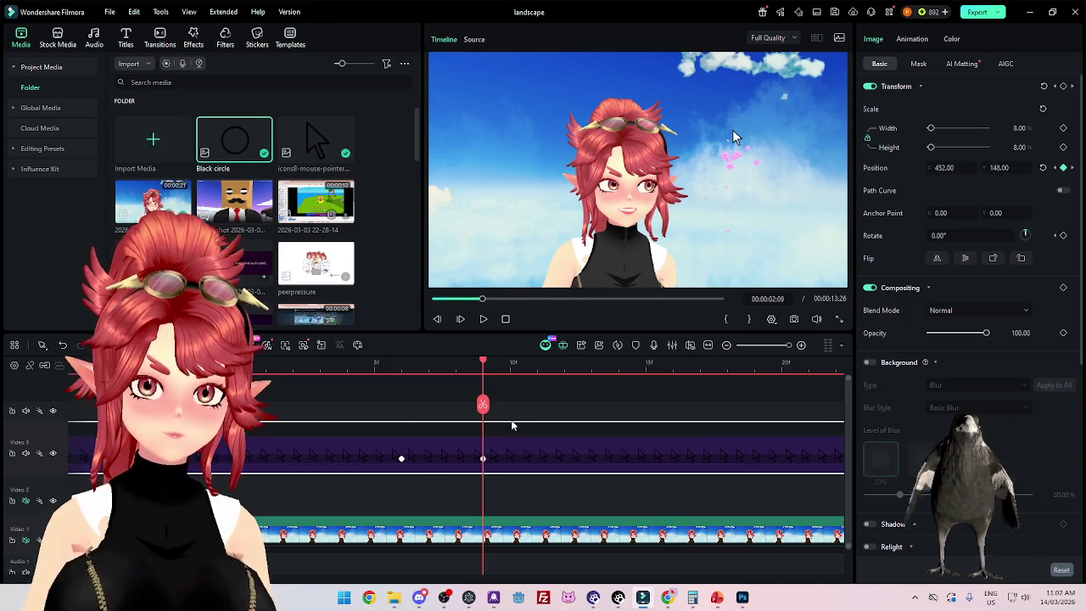
mouse_move(474, 365)
left_mouse_down()
mouse_move(400, 371)
mouse_move(481, 375)
mouse_move(402, 386)
mouse_move(465, 393)
left_mouse_up()
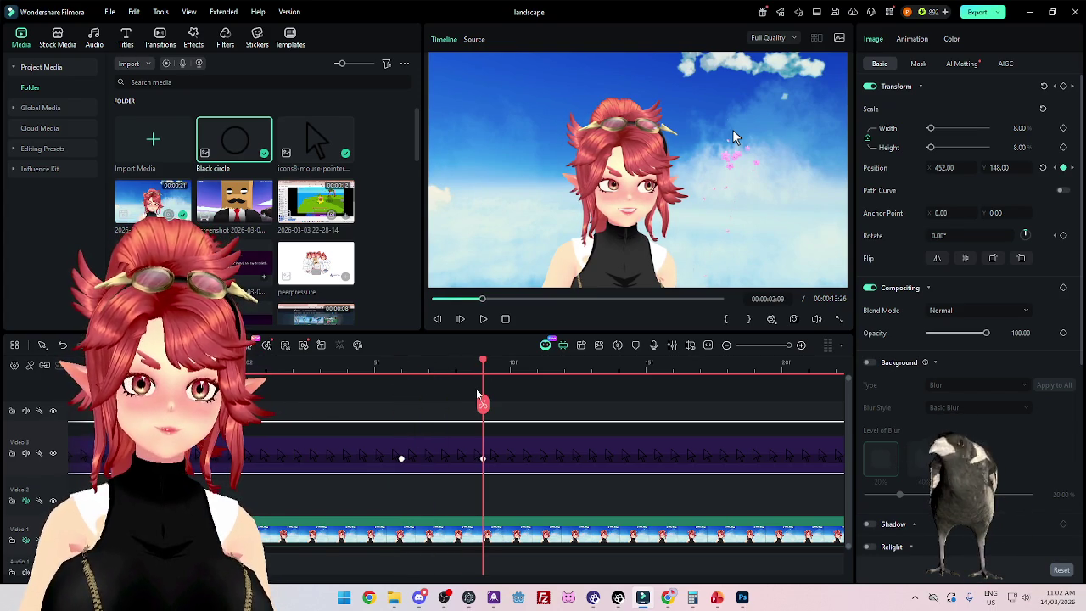
left_click_drag(479, 397, 402, 398)
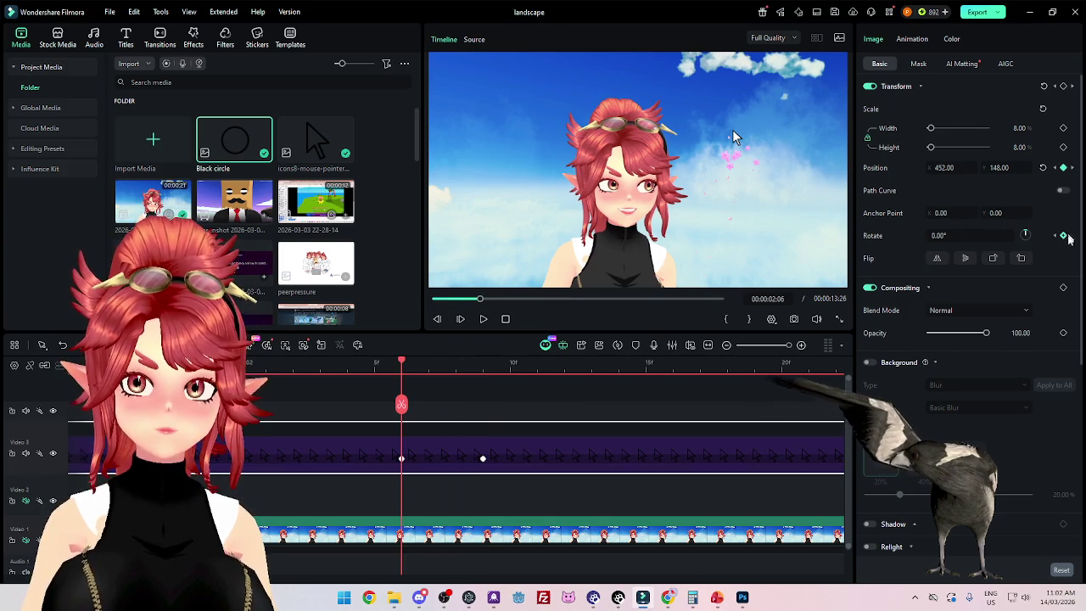
left_click(484, 366)
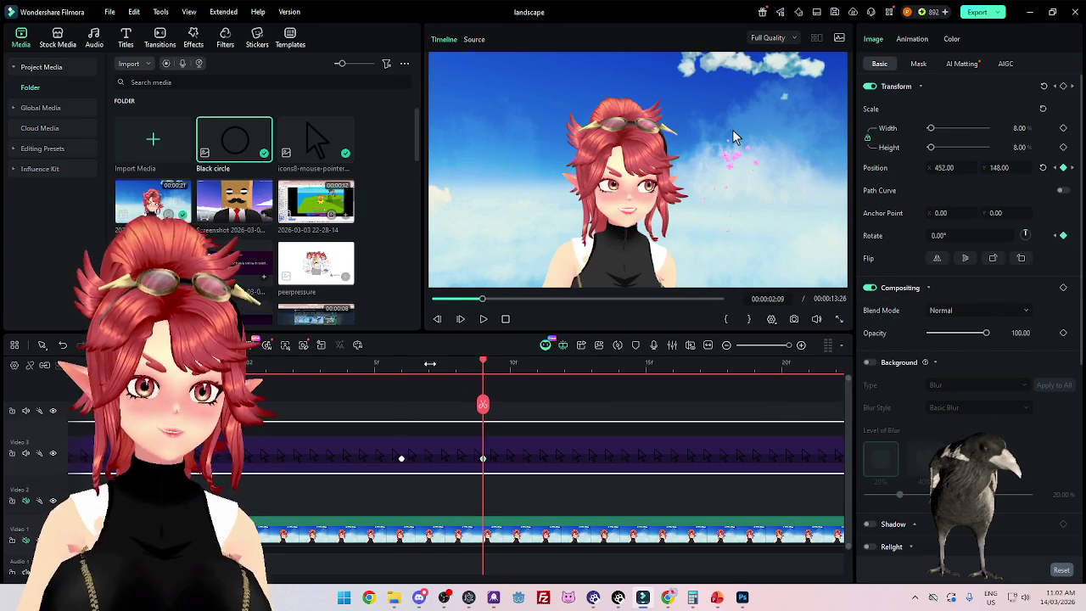
Step: Set Rotate to -10° at 00:00:02:07 and check that the tilt eases back upright
left_click(429, 365)
left_click(954, 237)
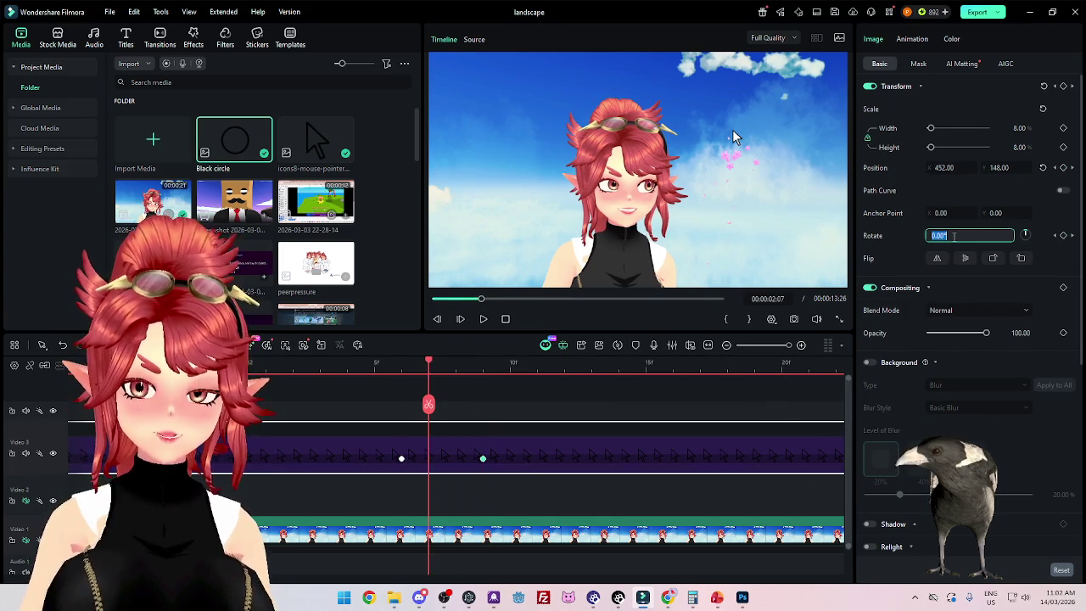
type("-10")
key("Return")
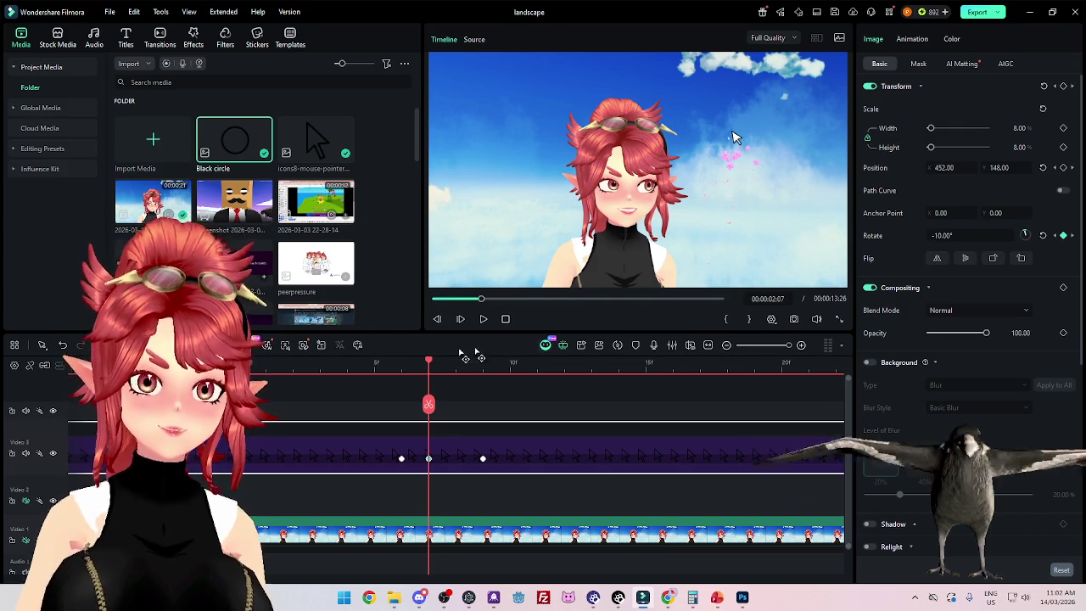
left_click(465, 370)
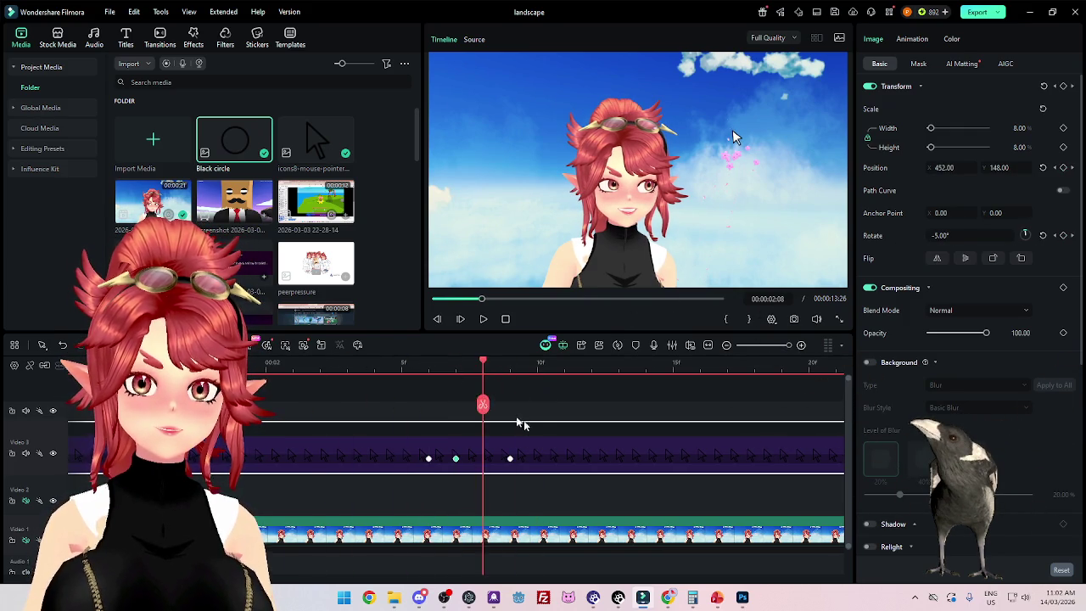
scroll(516, 422, "down", 3)
key("Home")
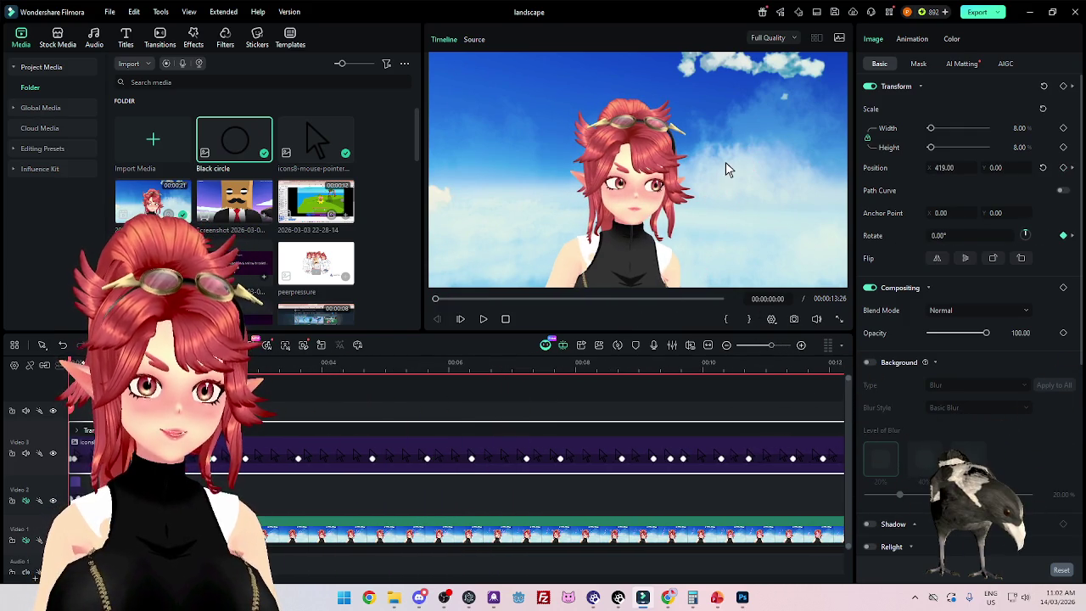
Step: Zoom the timeline to reveal the keyframes and add a rotation keyframe at 00:00:02:24
scroll(513, 424, "up", 3)
key("Right")
key("ctrl+equal")
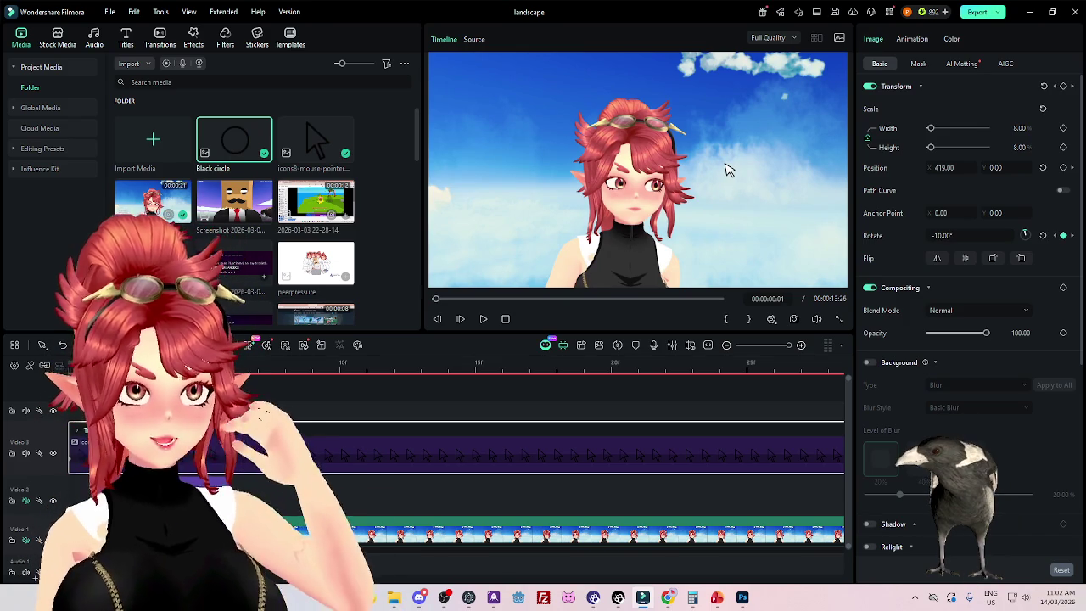
key("ctrl+minus")
key("ctrl+minus")
key("ctrl+minus")
key("ctrl+minus")
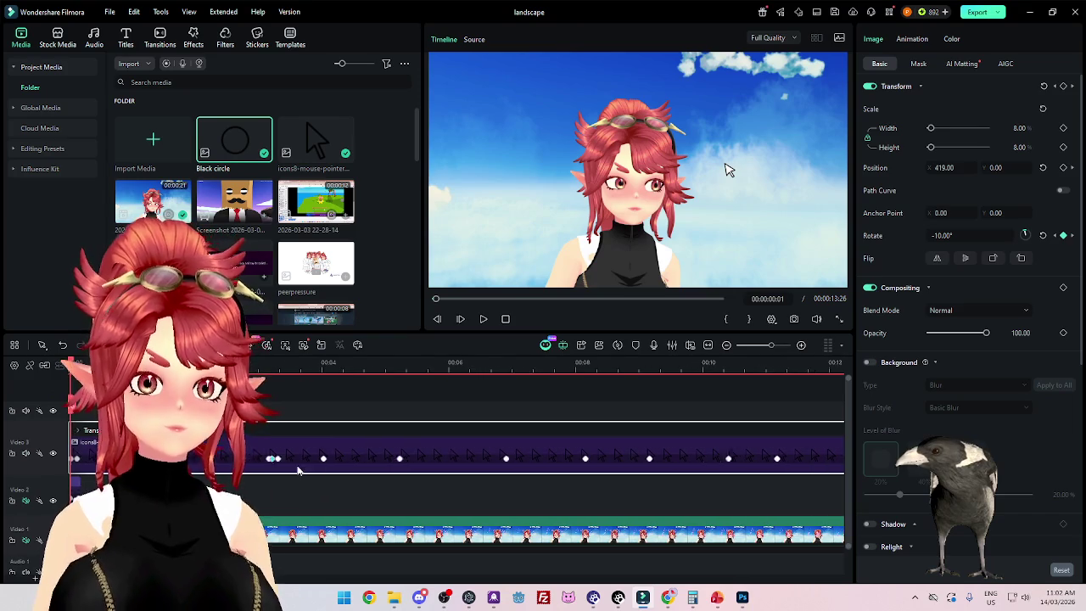
key("ctrl+minus")
left_click(375, 400)
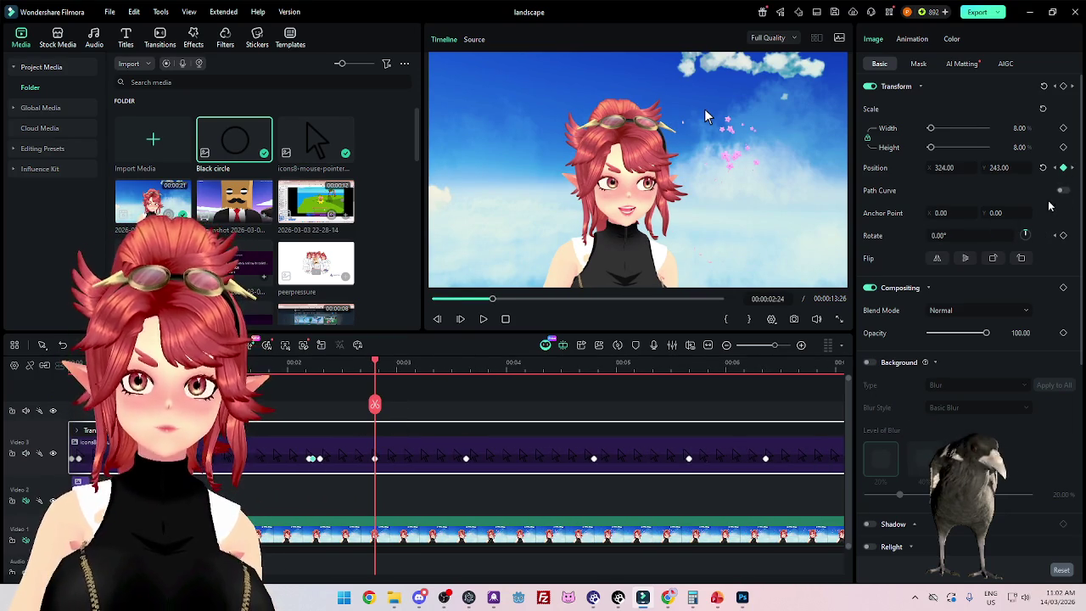
left_click(1063, 235)
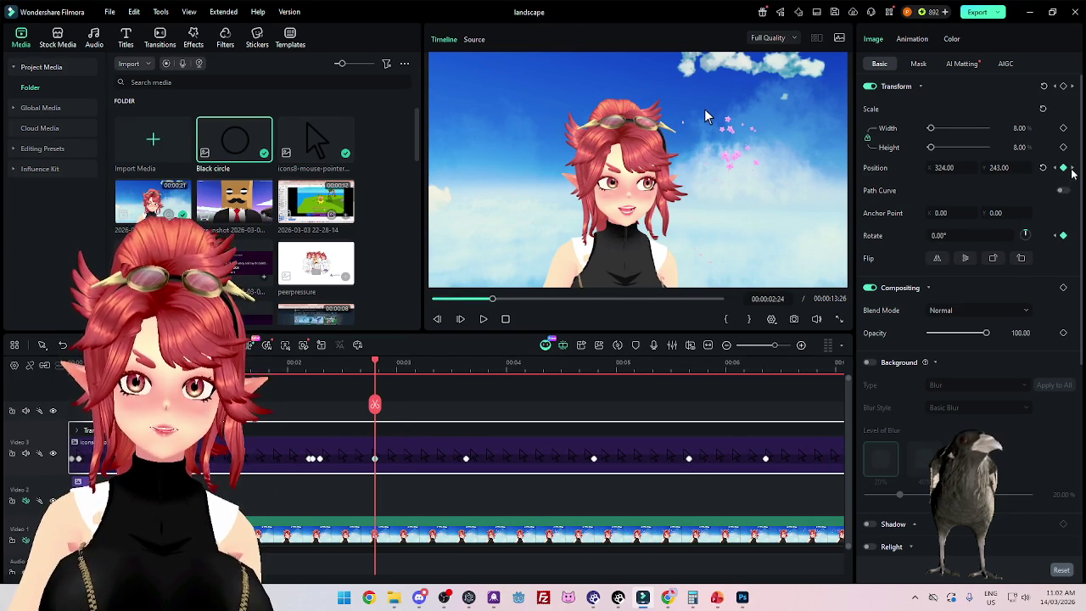
Step: Step through the pointer's position keyframes from 04:24 to 11:27
left_click(1073, 170)
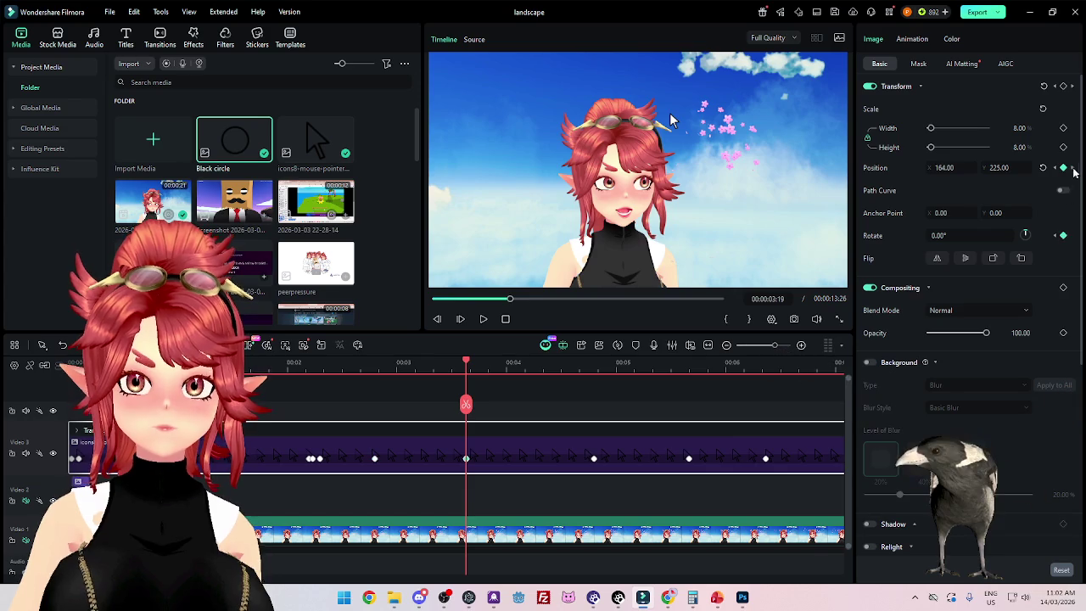
left_click(1071, 239)
left_click(1071, 239)
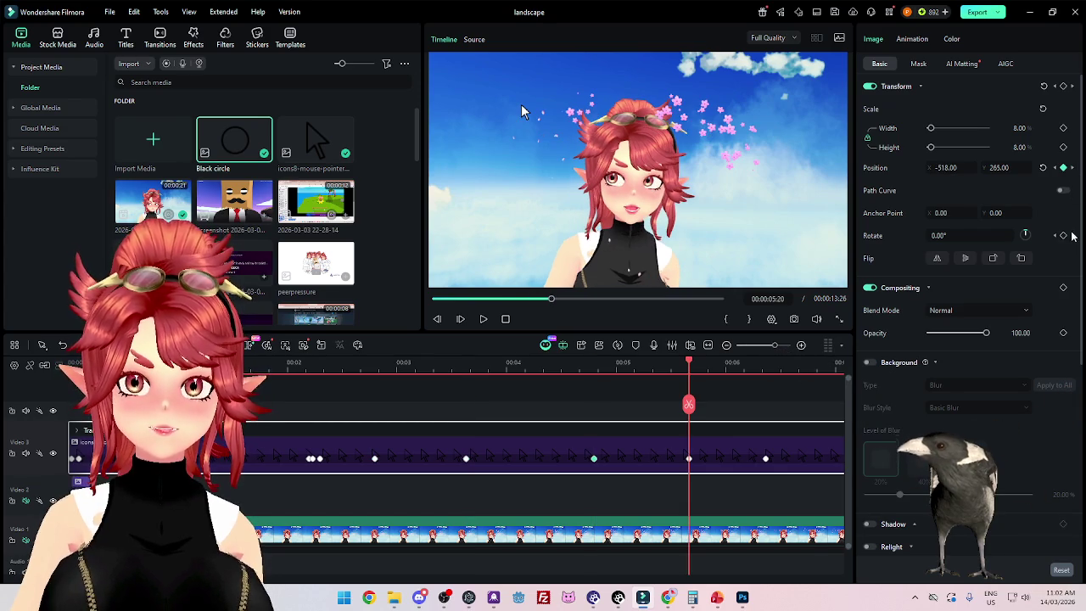
left_click(1066, 241)
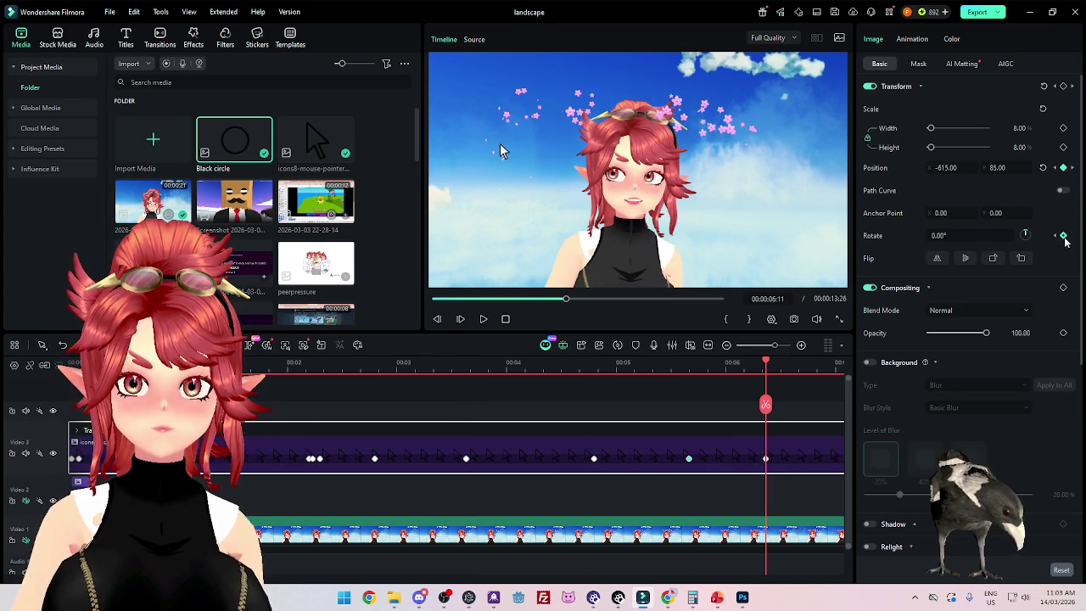
left_click(1072, 235)
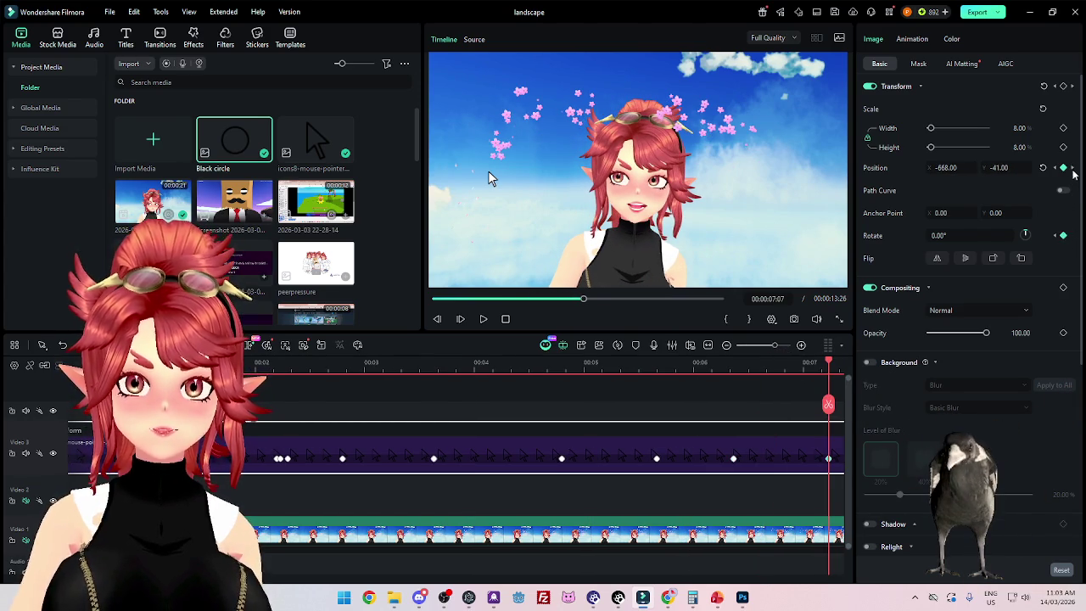
left_click(1067, 240)
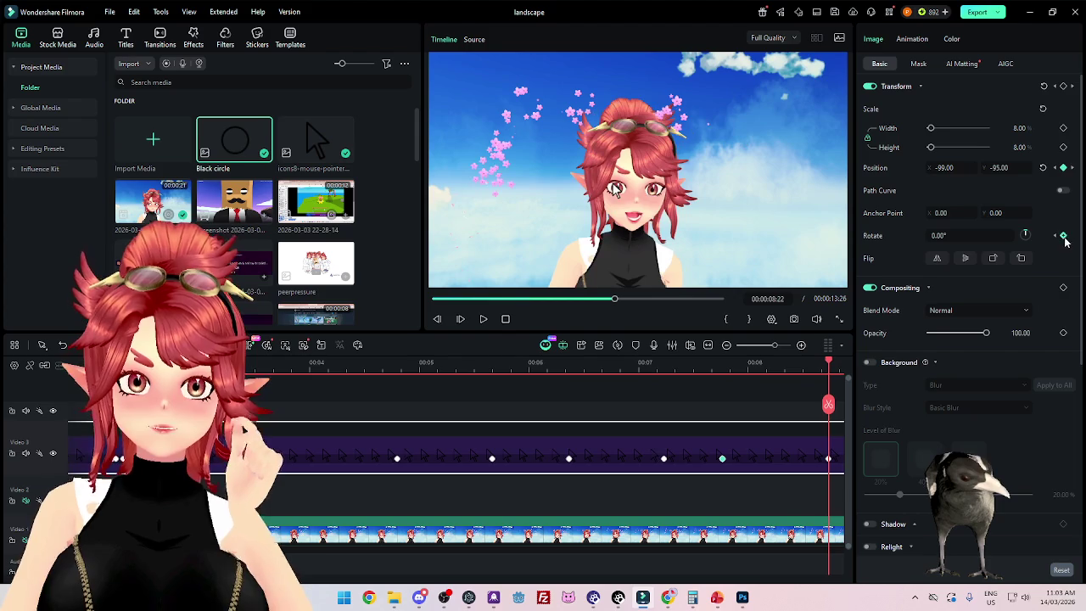
left_click(1066, 240)
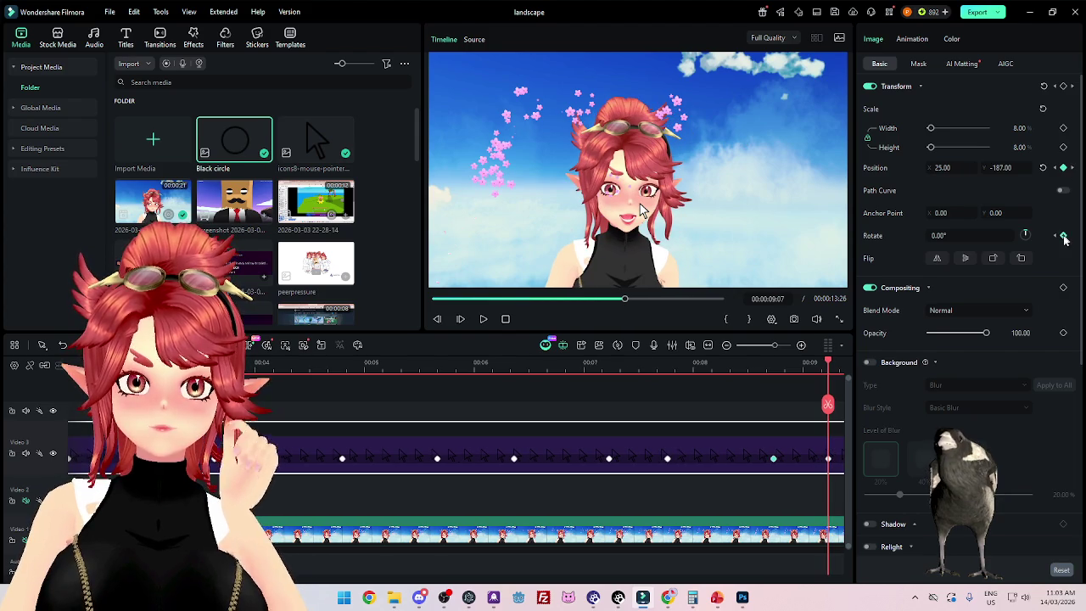
left_click(1071, 171)
left_click(1071, 167)
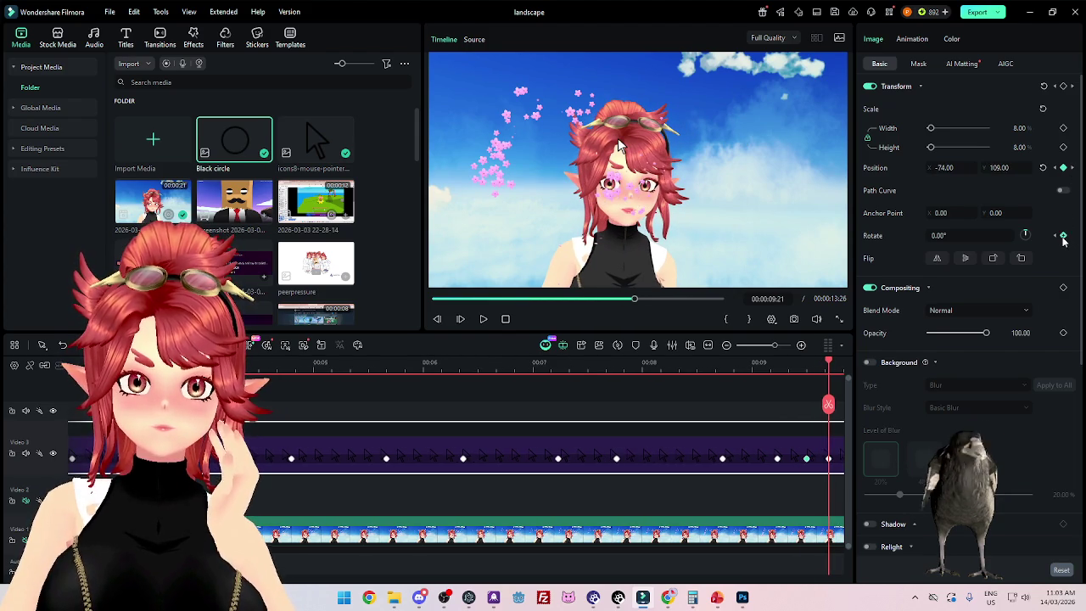
left_click(1071, 232)
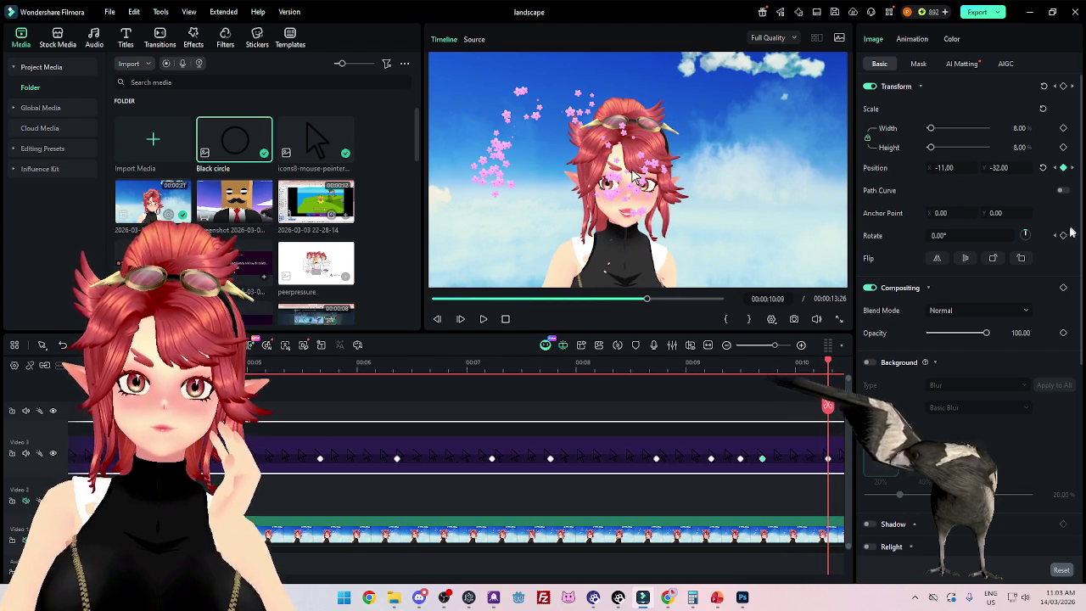
left_click(1072, 169)
left_click(1072, 168)
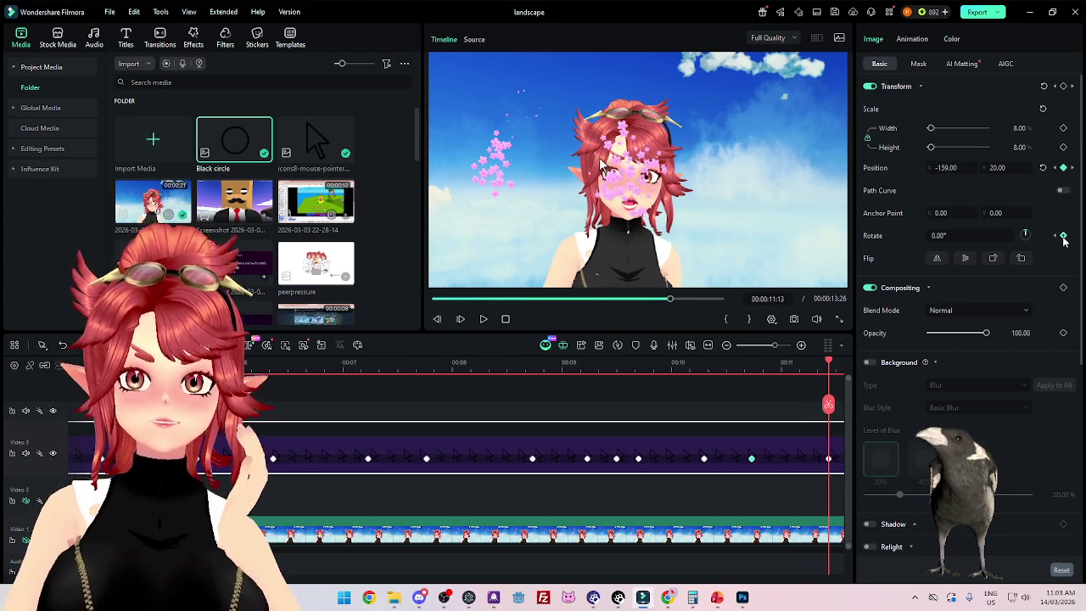
left_click(1072, 168)
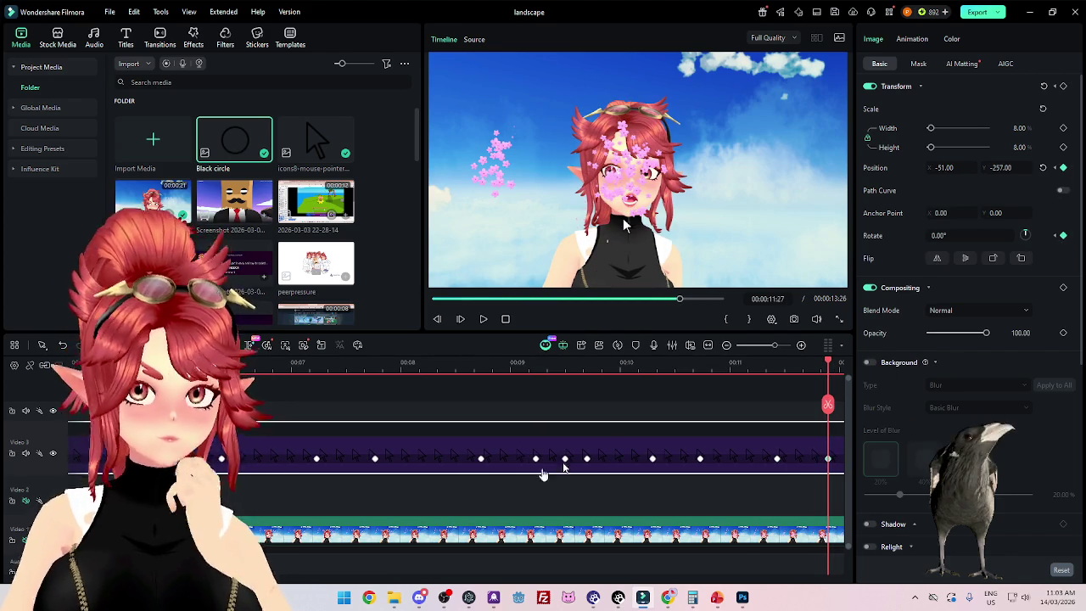
Step: Commit a -10° tilt at the 2:25 click frame and scrub to preview it
scroll(507, 459, "right", 3)
scroll(507, 460, "right", 3)
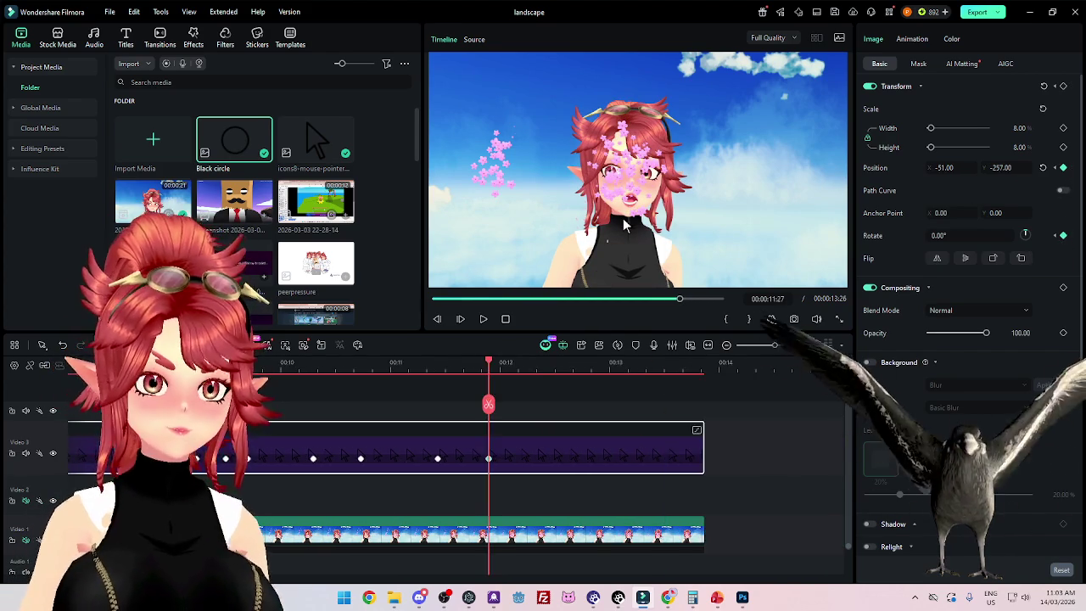
scroll(506, 459, "left", 15)
left_click(376, 376)
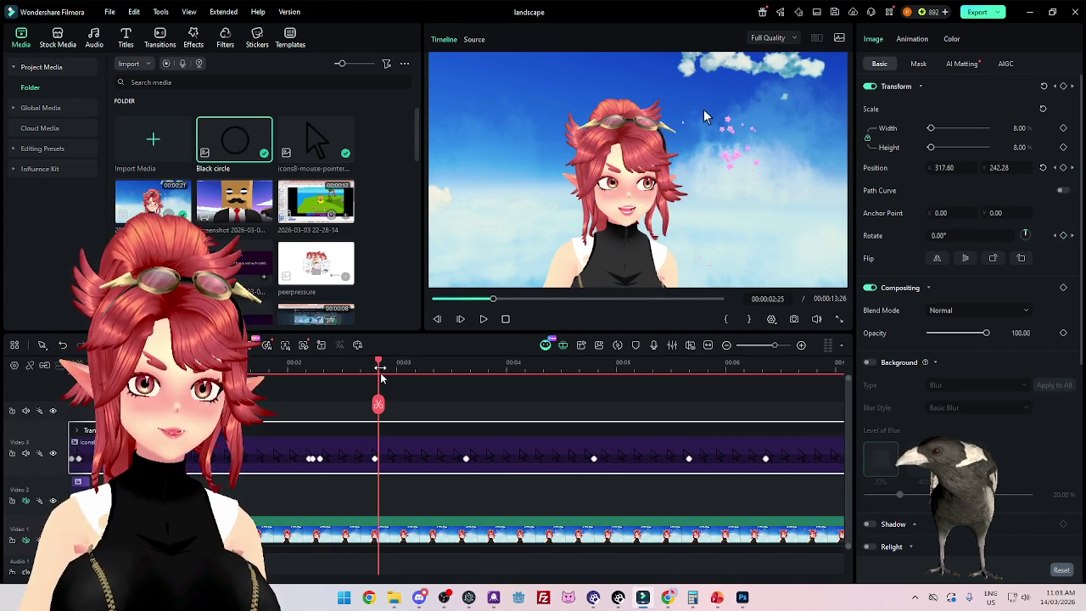
scroll(399, 467, "up", 1, "ctrl")
scroll(408, 468, "up", 2, "ctrl")
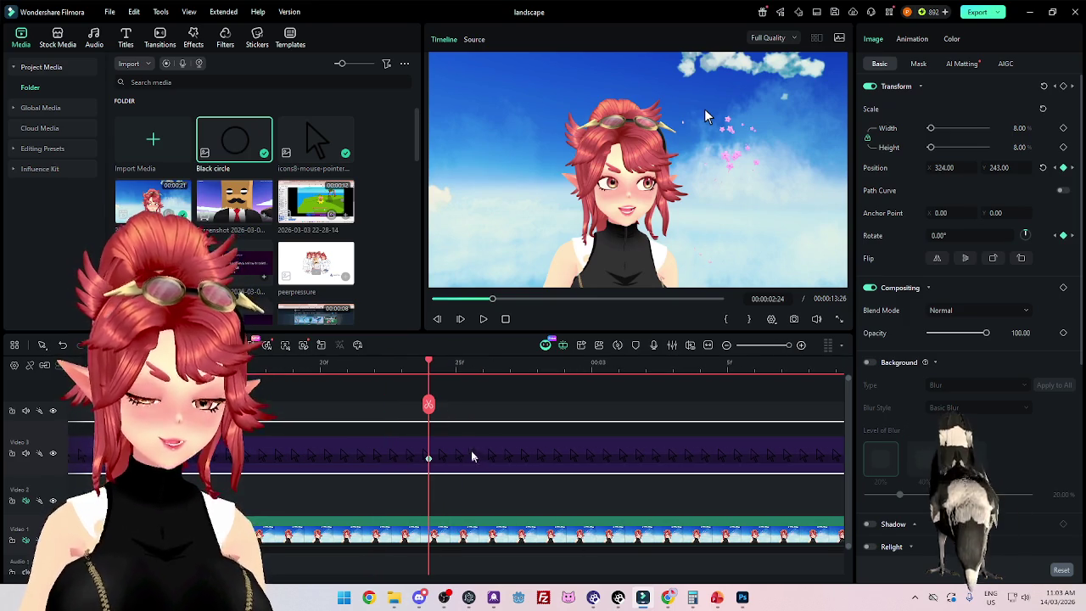
left_click(509, 456)
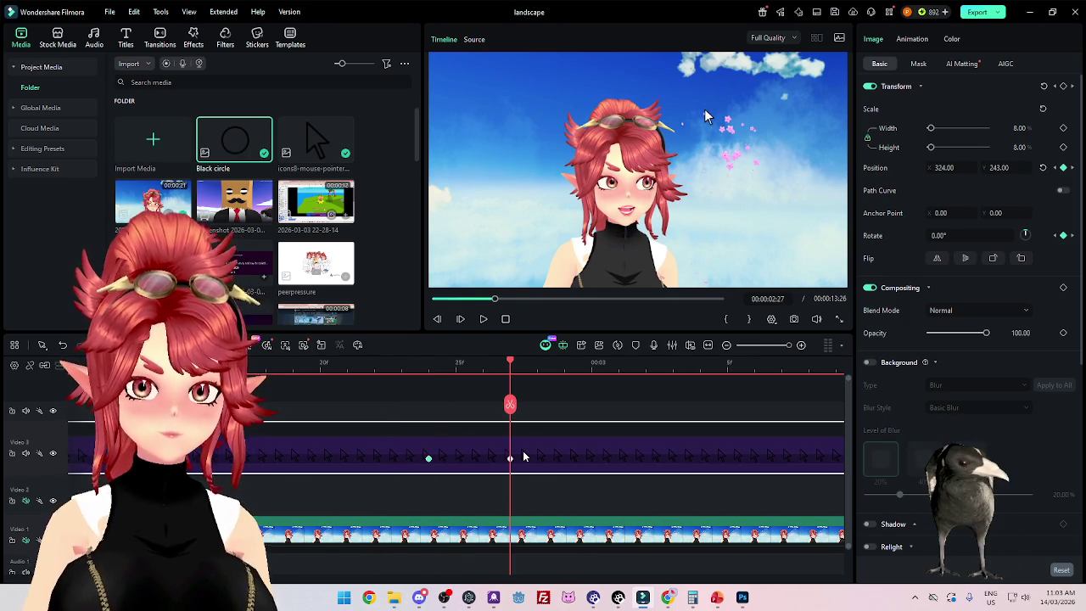
left_click(456, 362)
type("-10")
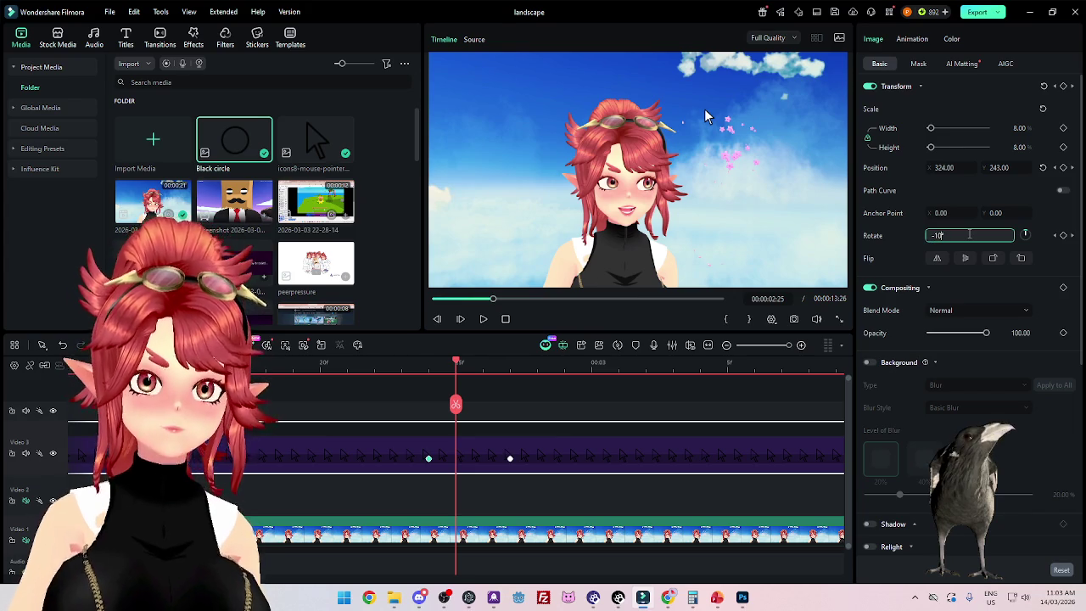
key("Return")
left_click(402, 363)
left_click_drag(404, 367, 596, 389)
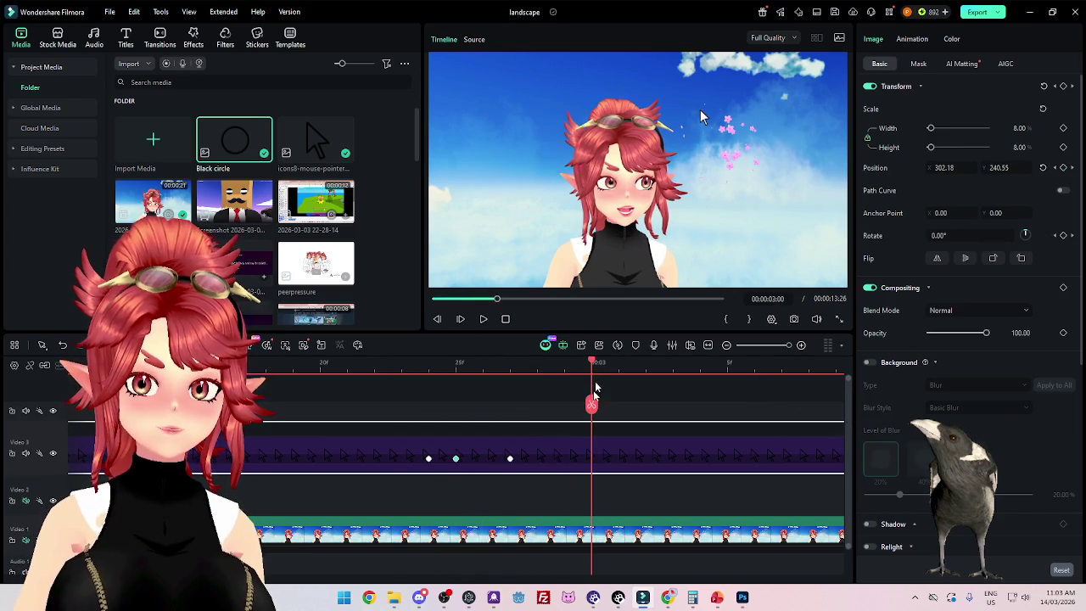
Step: Locate the next click around 3:20, moving a position keyframe onto the 3:22 frame
scroll(613, 446, "down", 3)
scroll(523, 455, "up", 2)
scroll(735, 467, "left", 1)
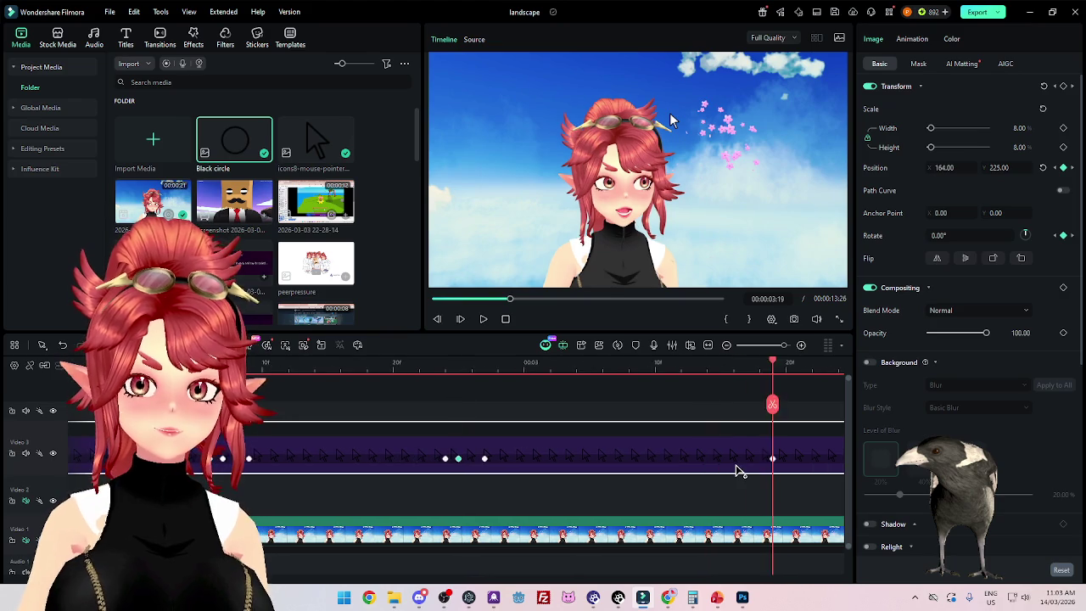
scroll(733, 469, "right", 3)
scroll(732, 470, "right", 1)
left_click(565, 363)
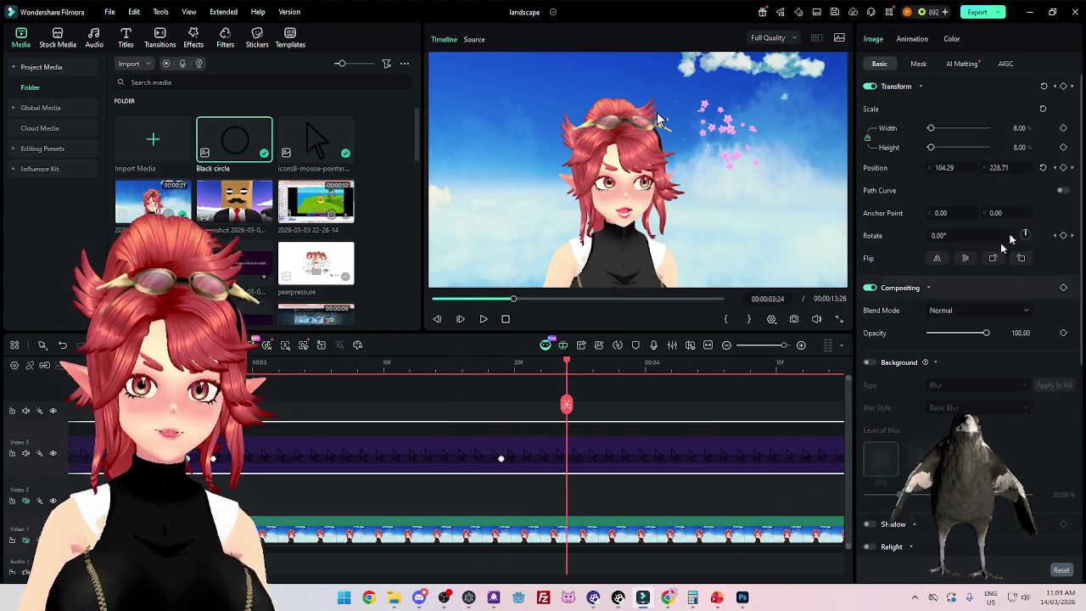
left_click(501, 459)
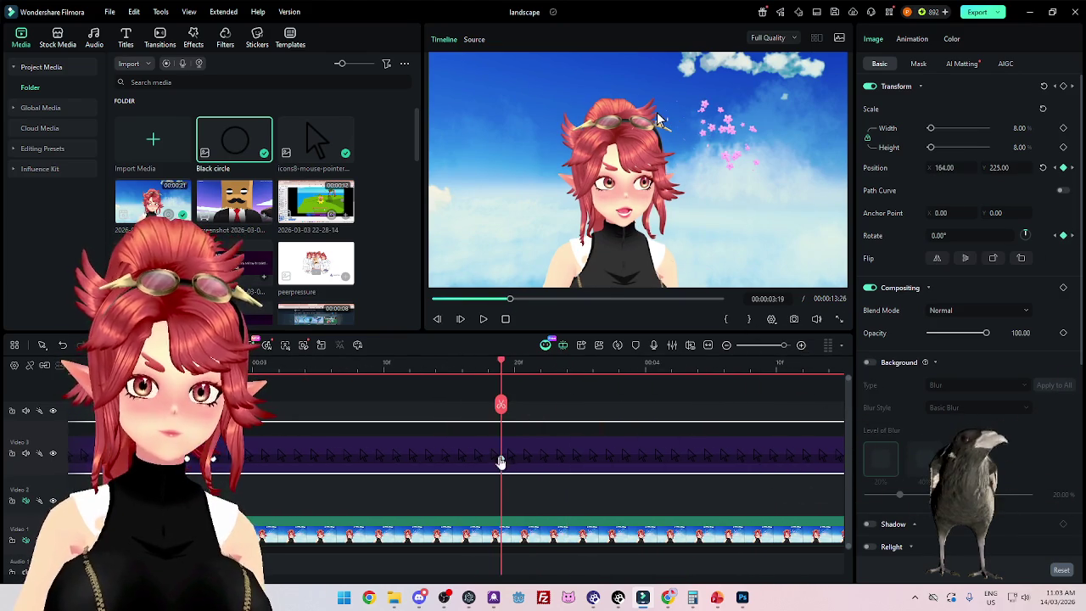
left_click(567, 365)
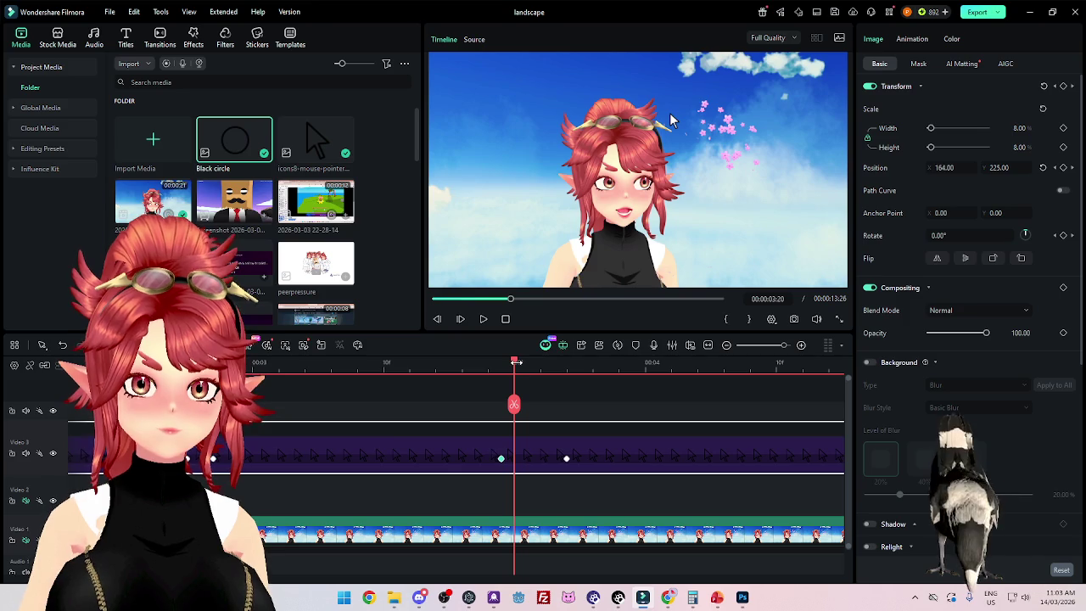
left_click(488, 363)
scroll(594, 459, "up", 1)
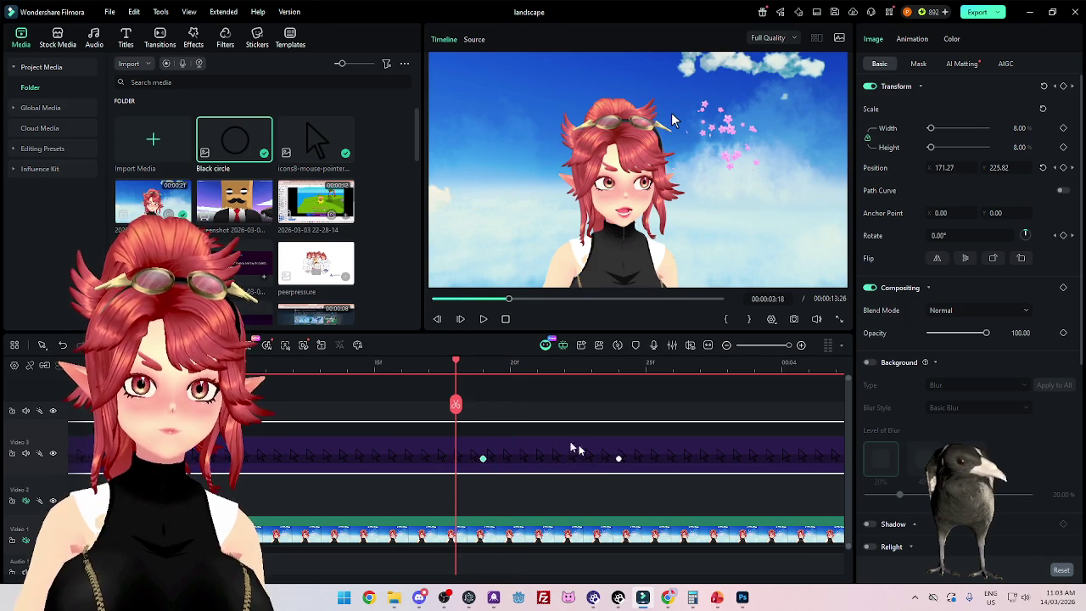
left_click(512, 373)
left_click(537, 365)
left_click(564, 363)
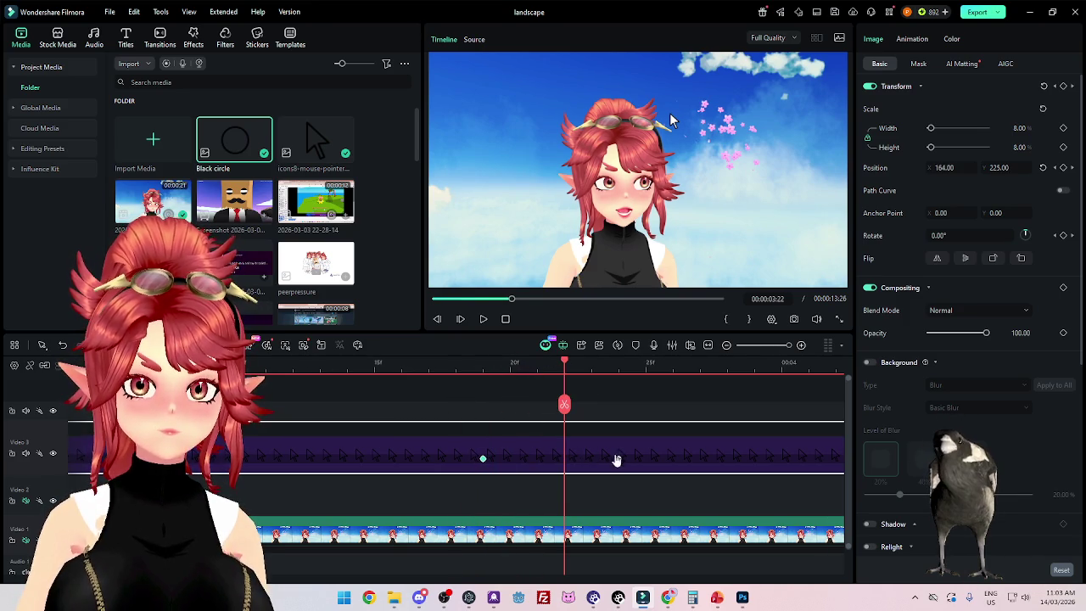
left_click_drag(618, 458, 564, 459)
scroll(560, 465, "down", 1)
scroll(560, 465, "down", 1)
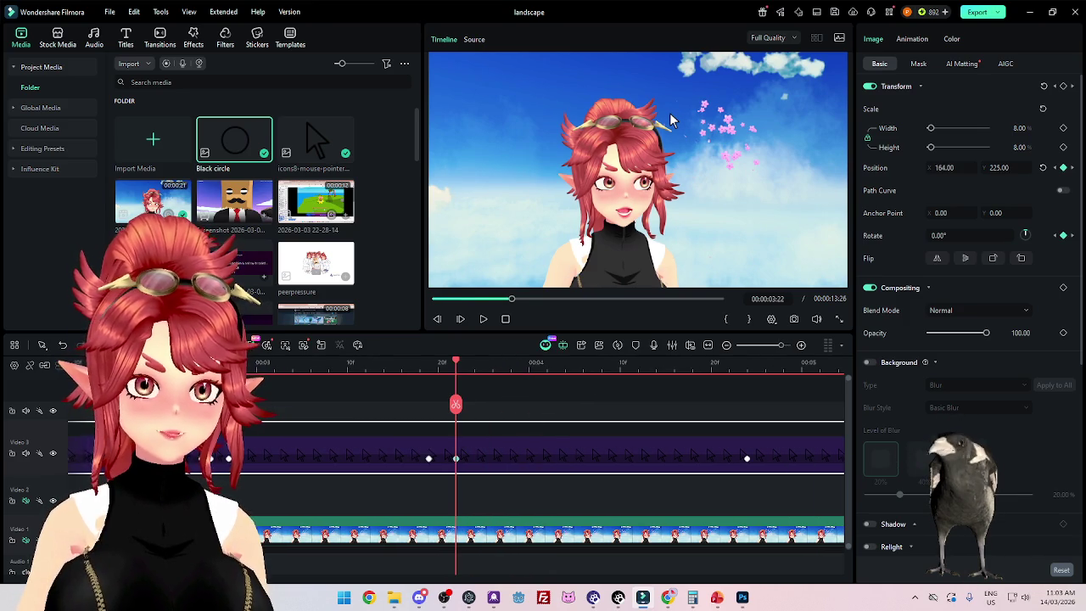
Step: Set the pointer's rotation to -10° at the 3:20 click point
left_click(217, 364)
scroll(481, 364, "up", 1)
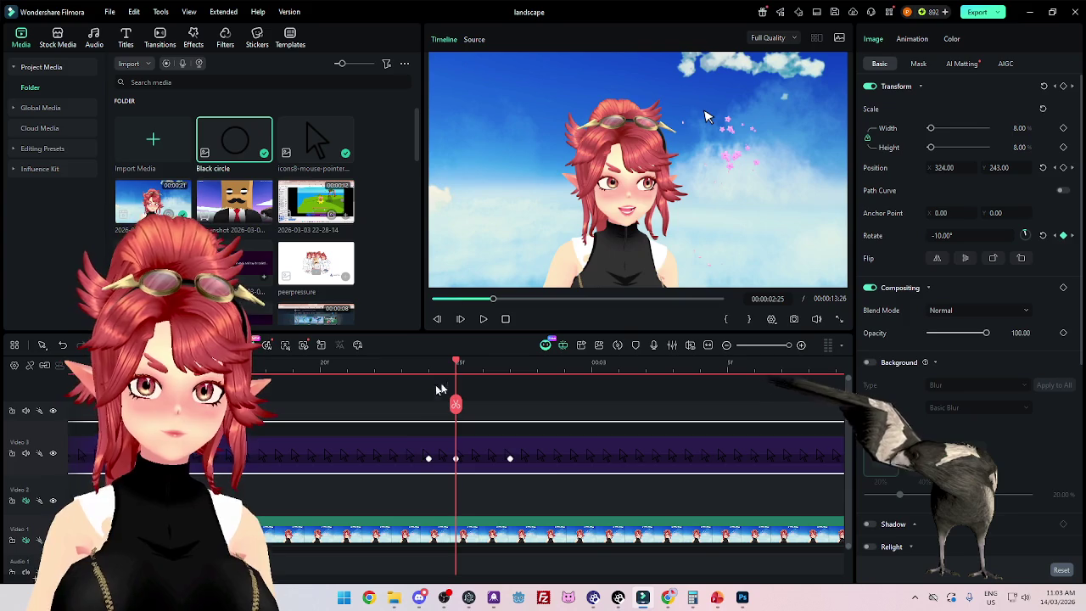
left_click(481, 364)
scroll(651, 425, "down", 2)
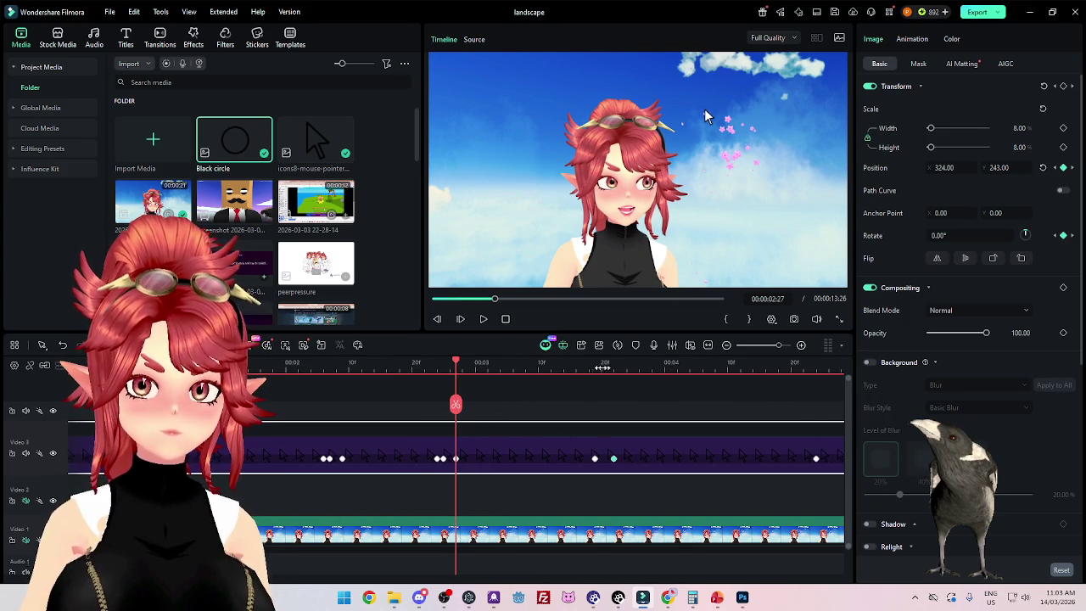
scroll(651, 425, "up", 1)
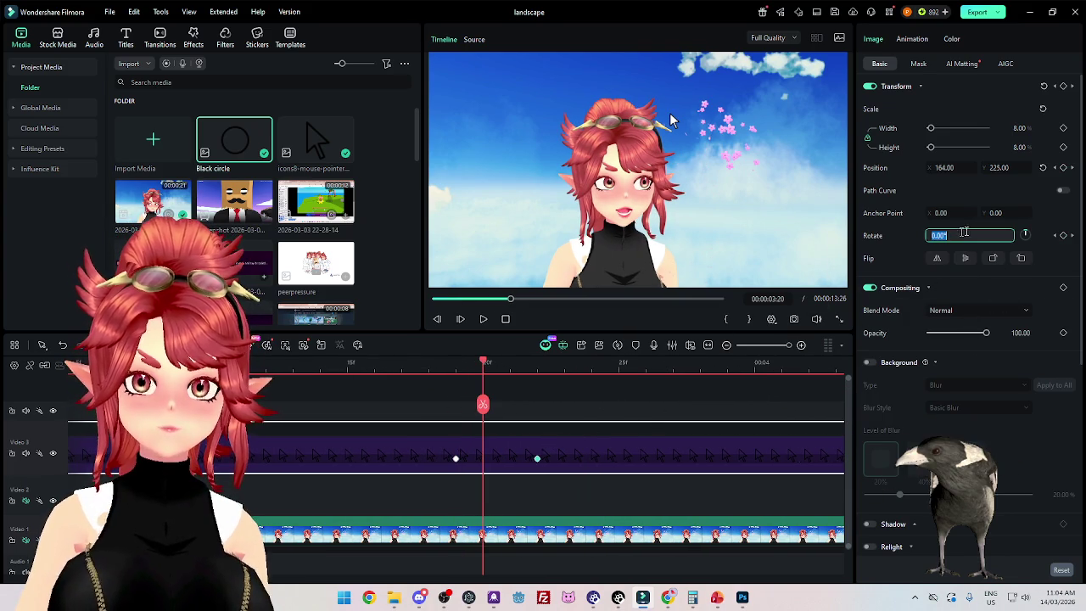
type("-10")
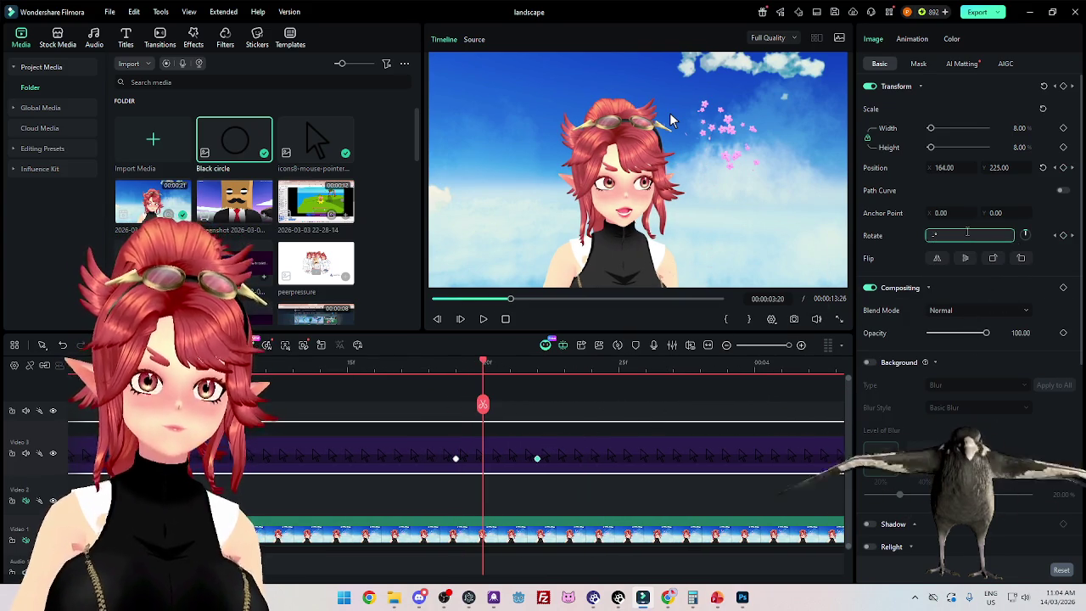
key("Return")
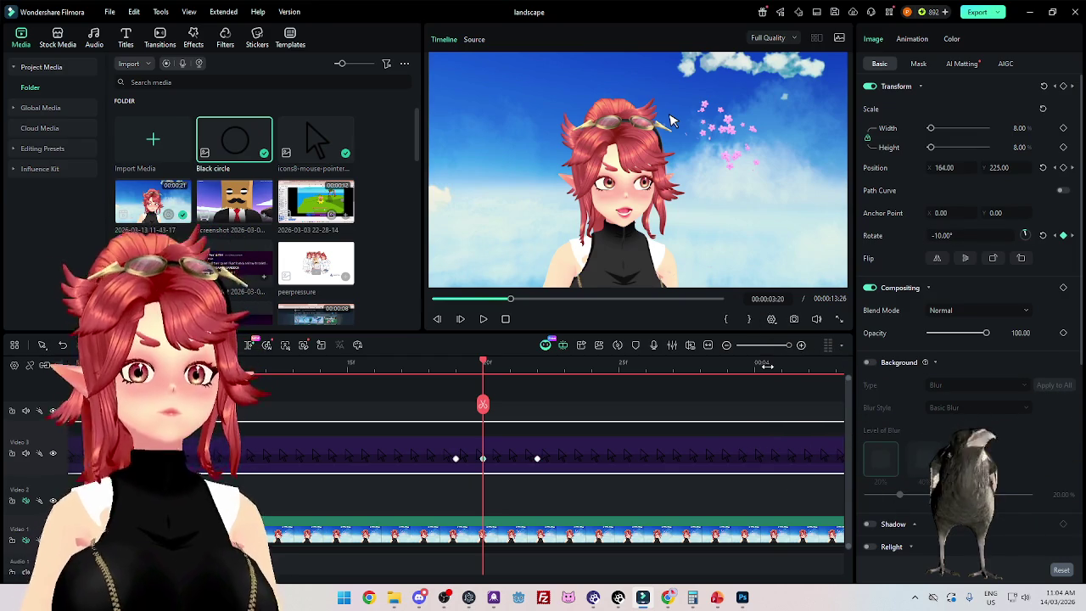
scroll(635, 453, "down", 2)
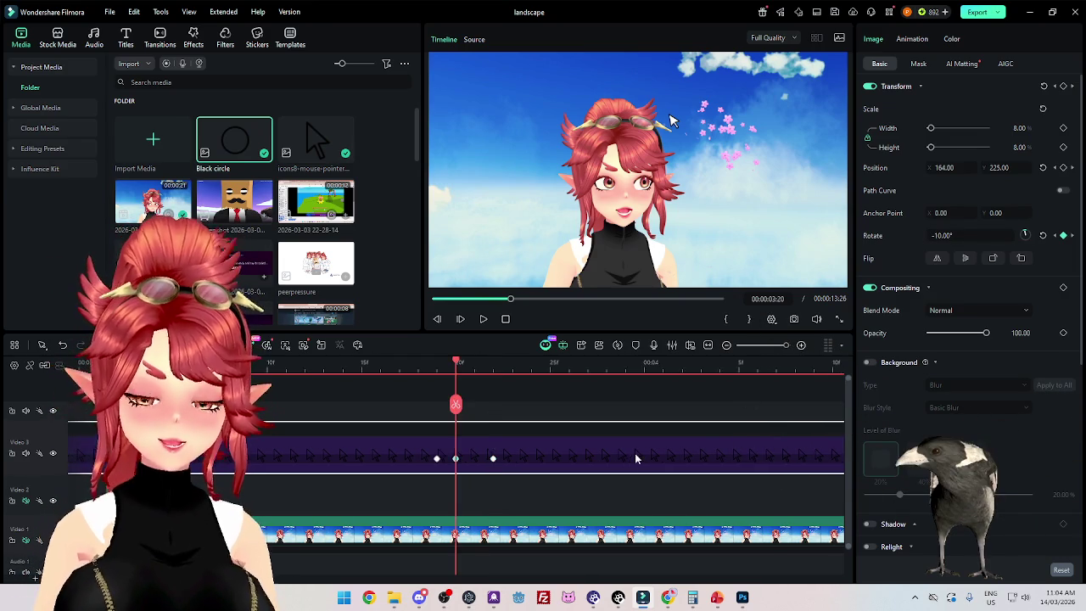
left_click(761, 385)
Step: Tilt the pointer icon to -10° at the click frame near 4:25
scroll(759, 459, "right", 5)
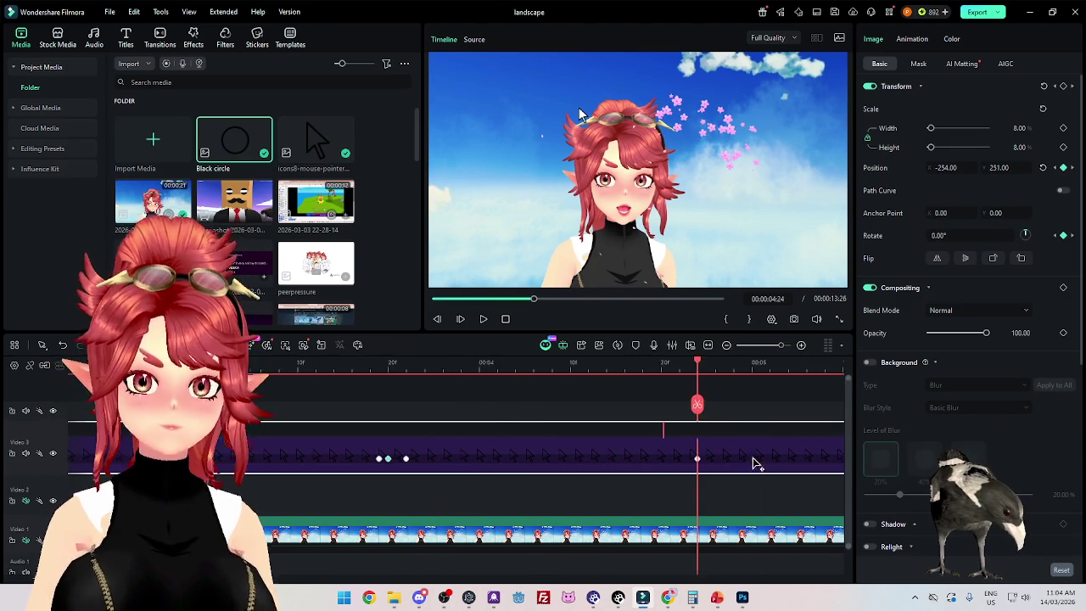
scroll(601, 506, "up", 2)
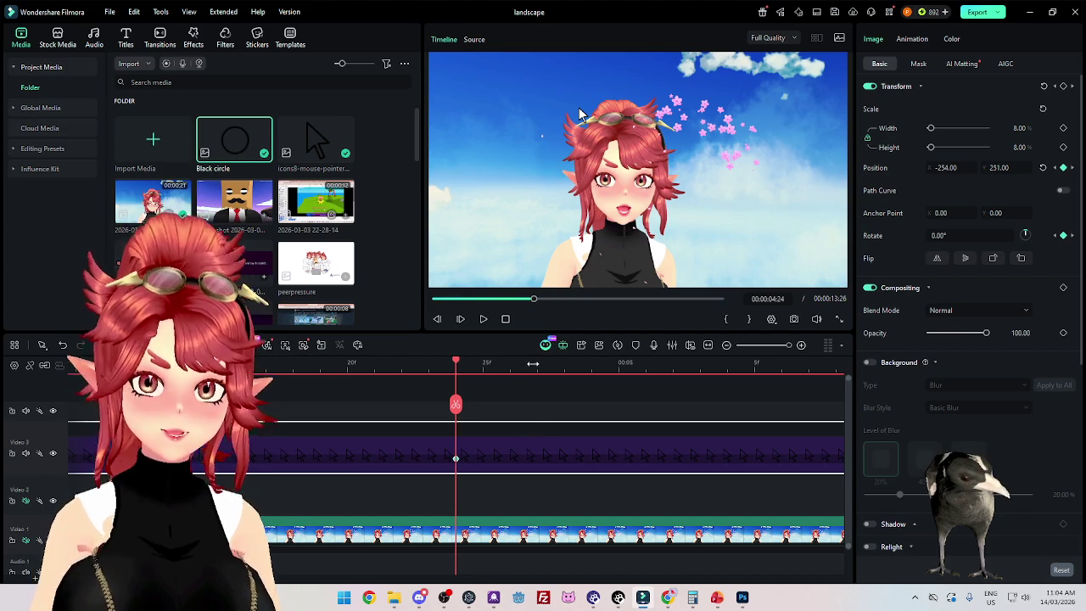
left_click(537, 363)
left_click(482, 364)
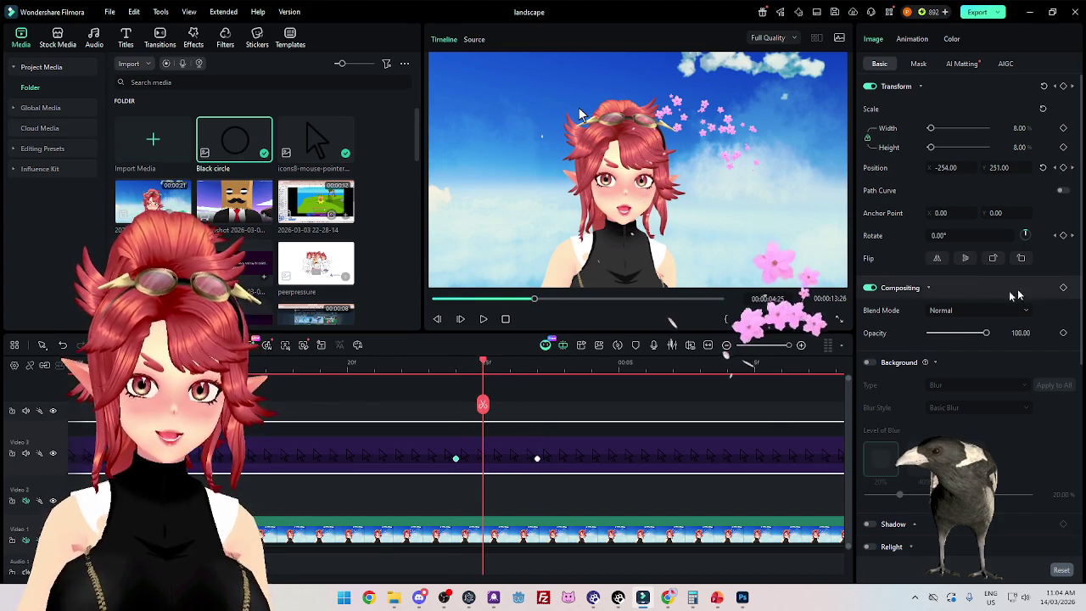
left_click(963, 236)
type("-10")
key("Return")
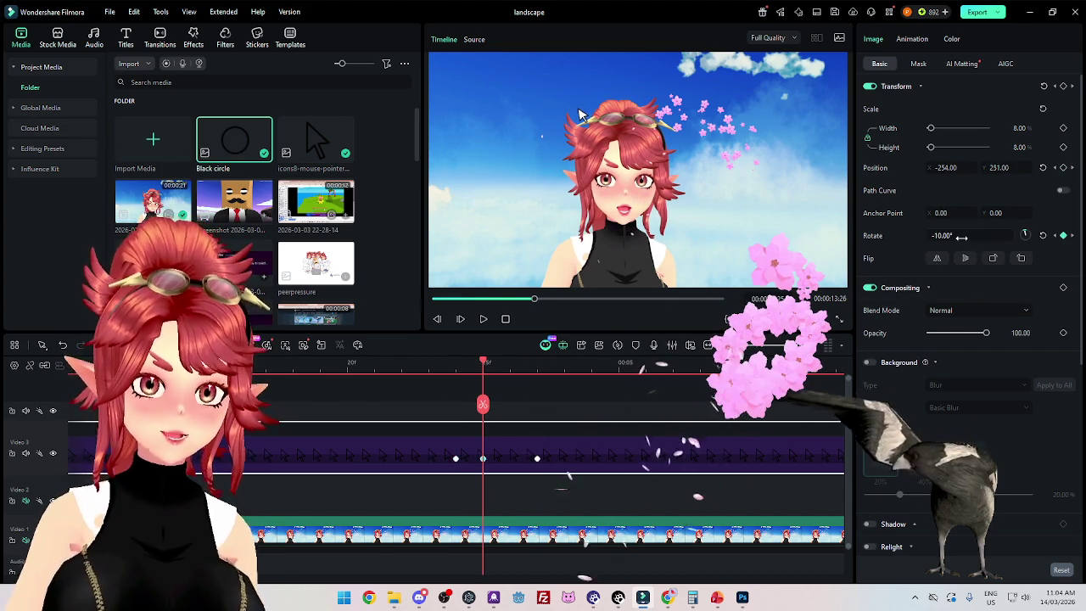
Step: Key the -10° tilt at 5:21 with rotation back to 0° by 5:23
left_click(1072, 172)
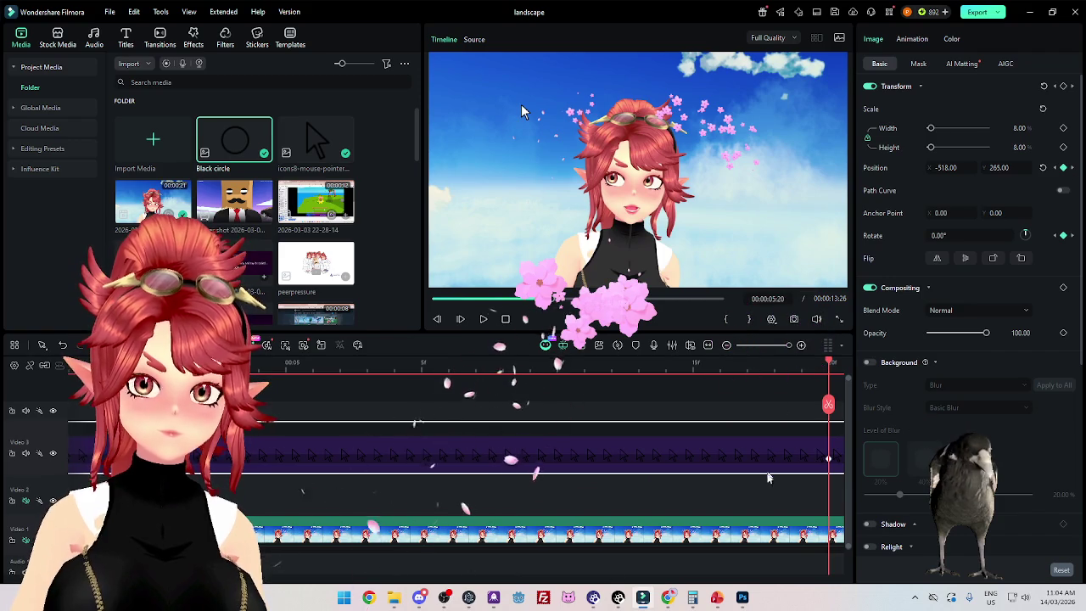
scroll(616, 467, "left", 1)
scroll(616, 467, "right", 5)
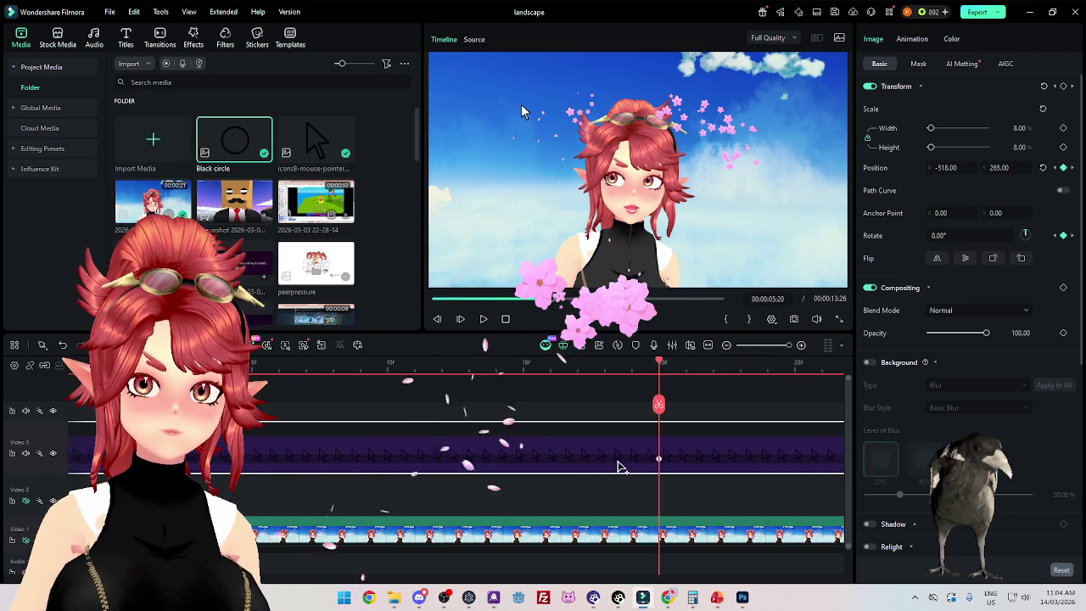
scroll(611, 467, "right", 5)
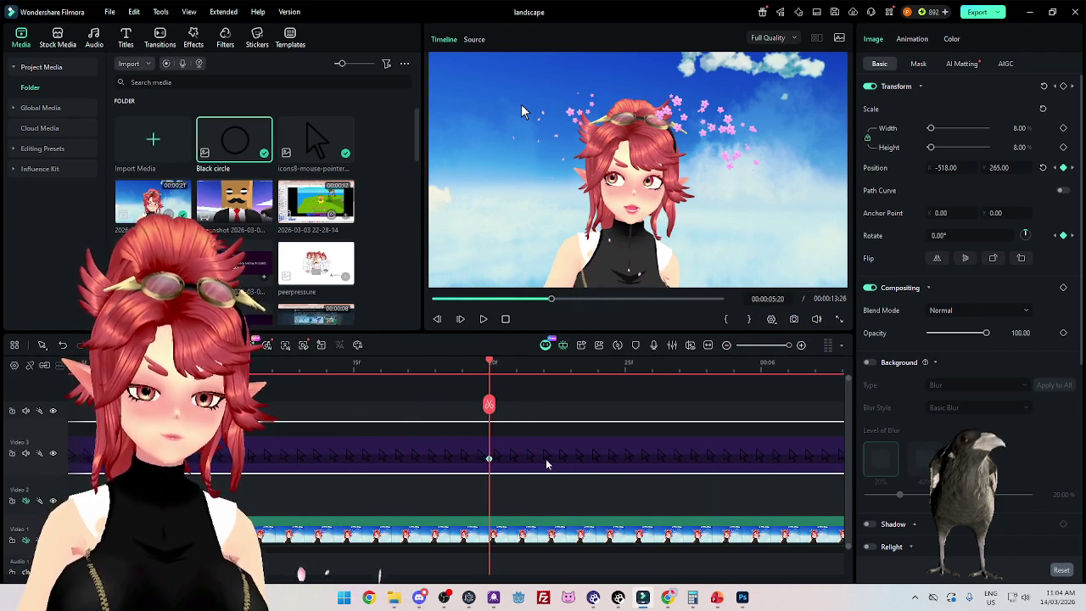
key("Right")
key("Right")
key("Right")
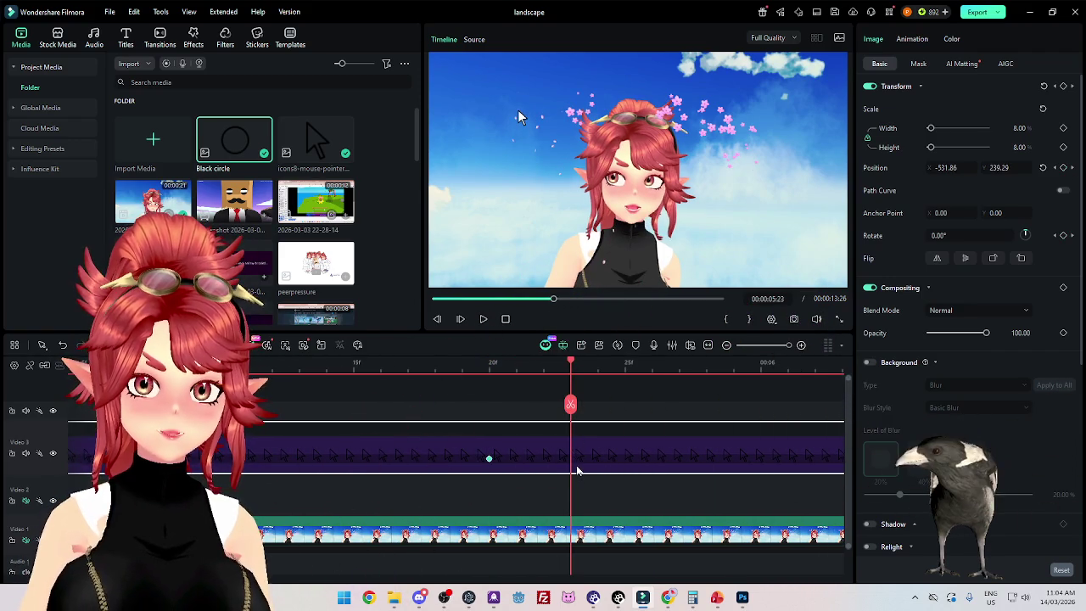
left_click(516, 369)
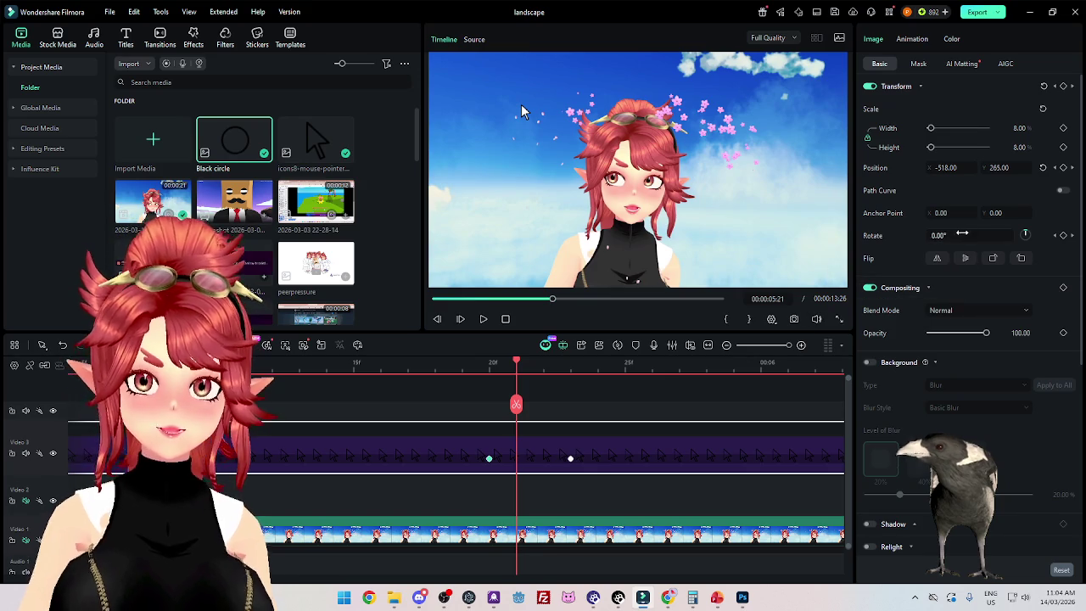
type("-10")
key("Return")
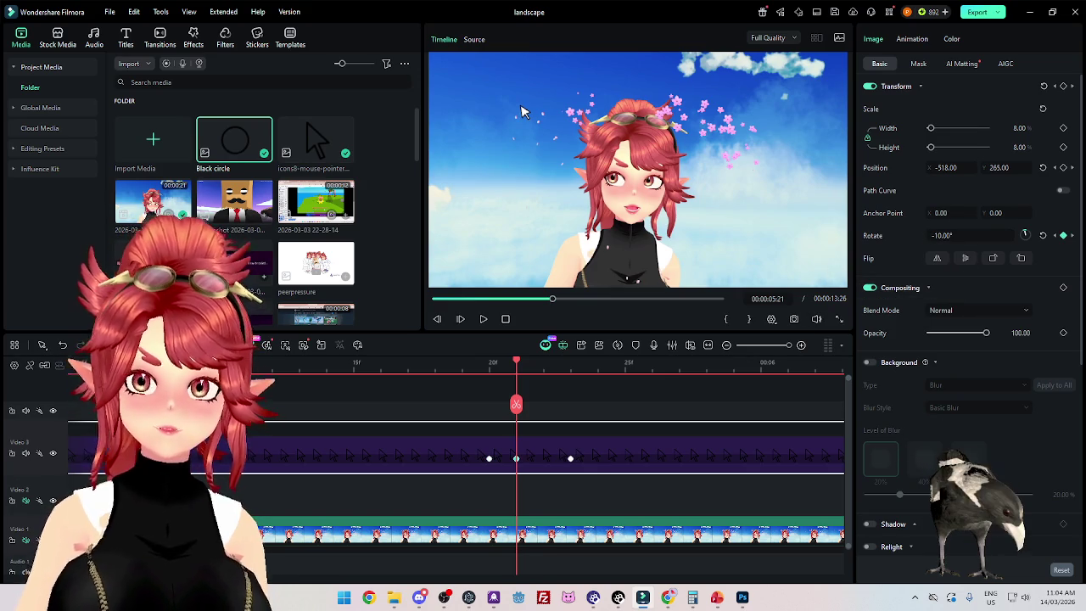
left_click(1073, 235)
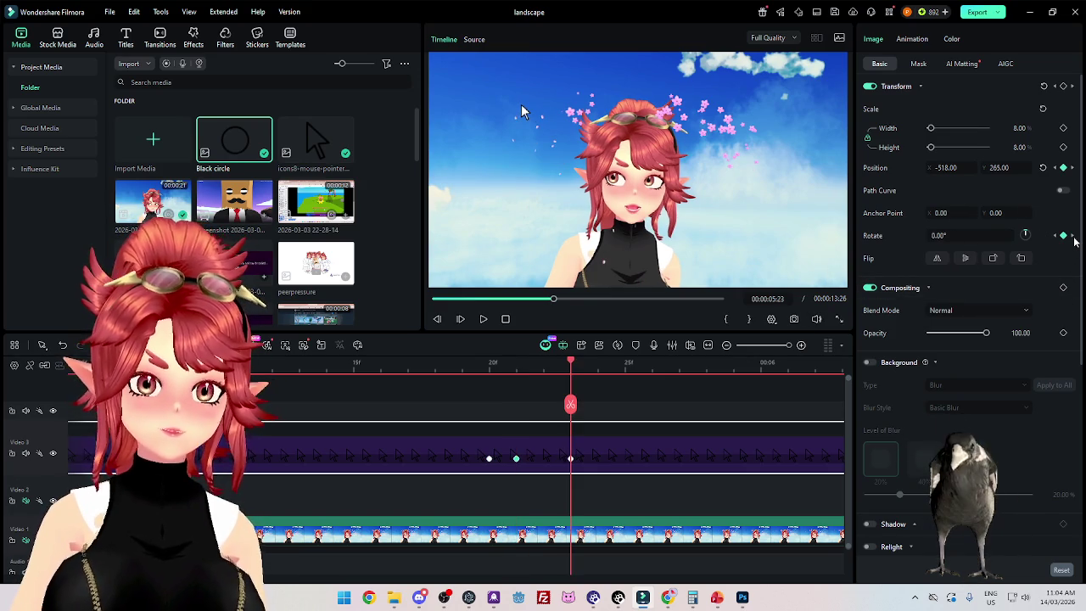
left_click(1073, 236)
scroll(744, 463, "right", 1)
scroll(741, 458, "right", 3)
scroll(628, 467, "right", 1)
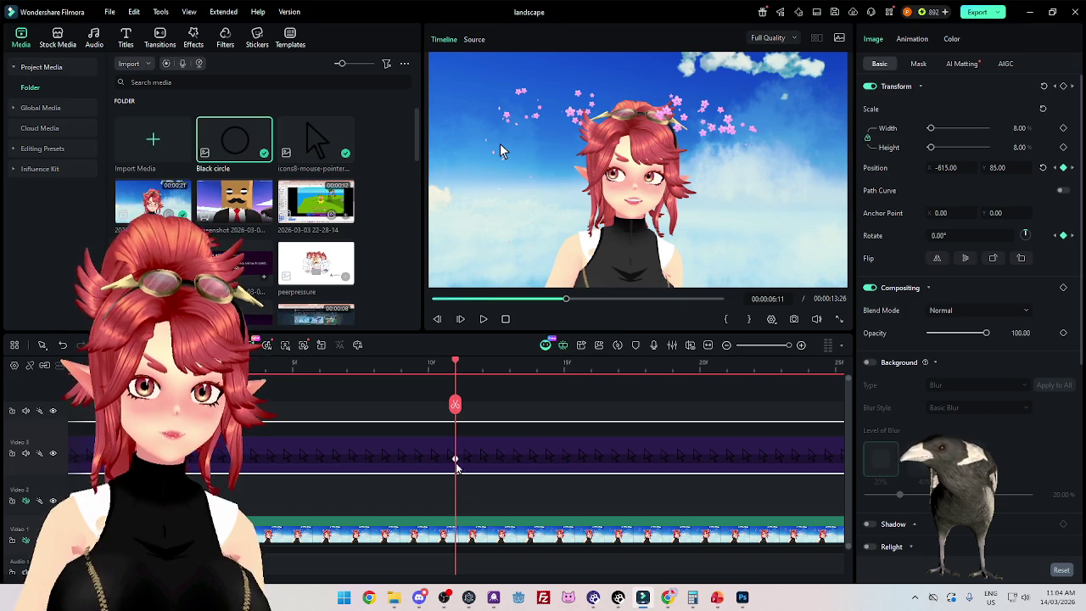
left_click(535, 364)
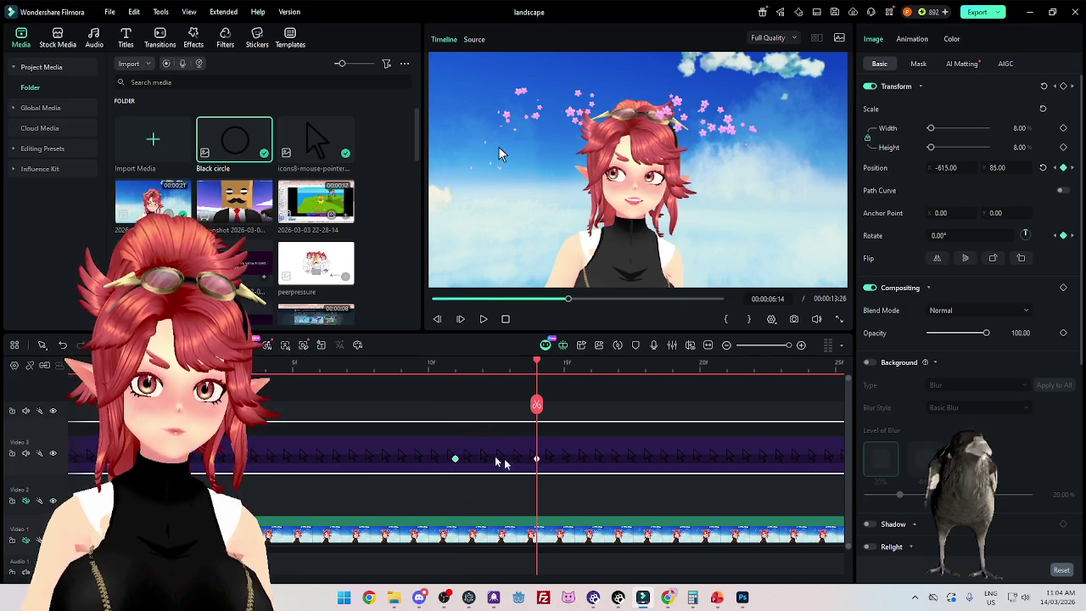
Step: Add a -10° tilt keyframe at 6:12, just after the pointer stops
left_click(482, 365)
left_click(957, 236)
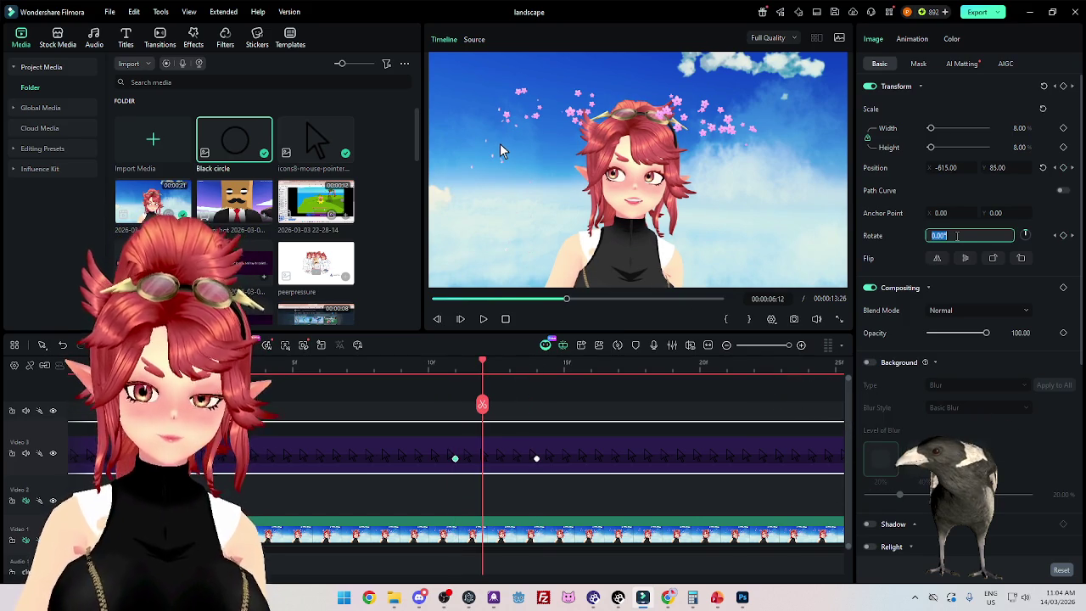
type("-10")
key("Return")
mouse_move(1080, 234)
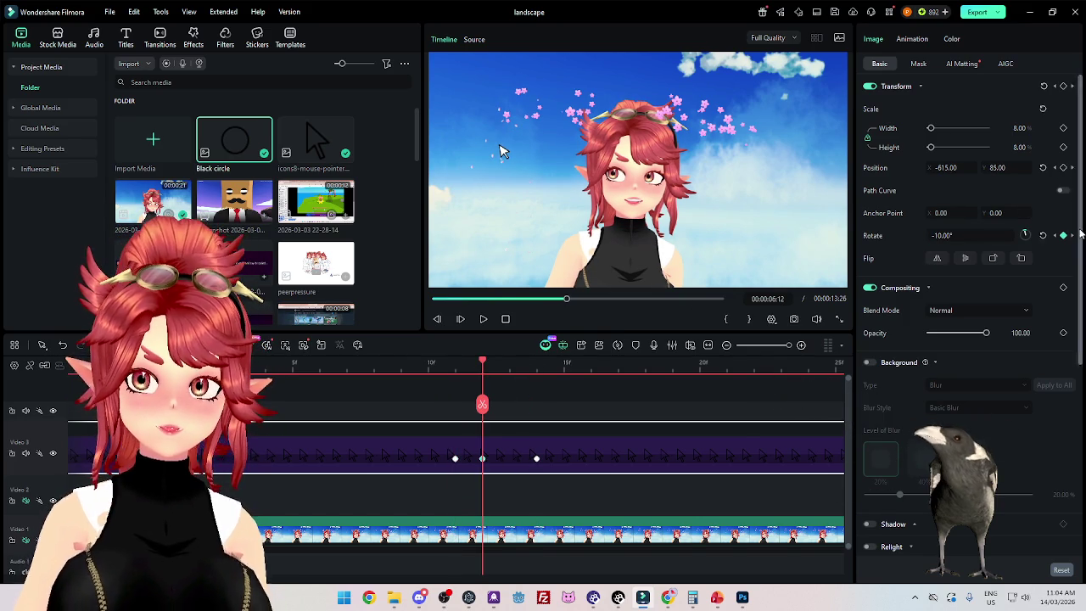
key("space")
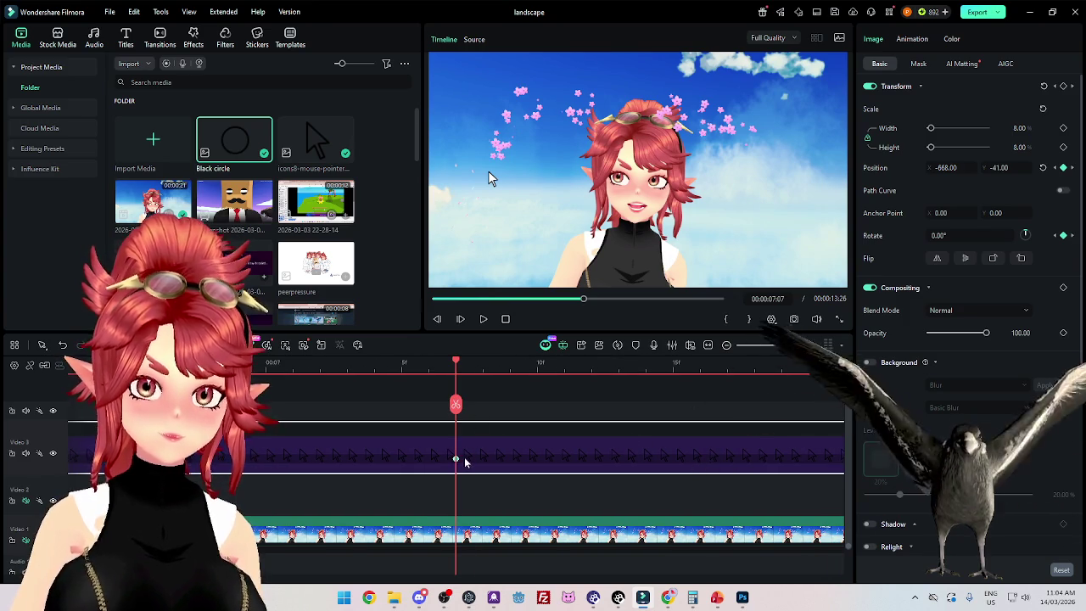
key("Right")
key("Right")
key("Right")
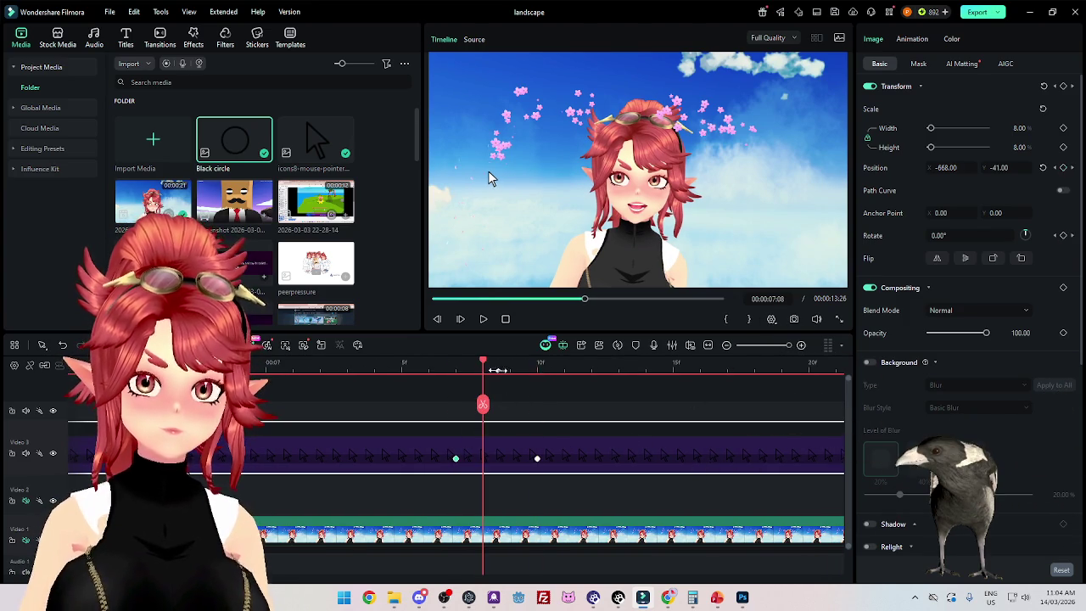
type("-1")
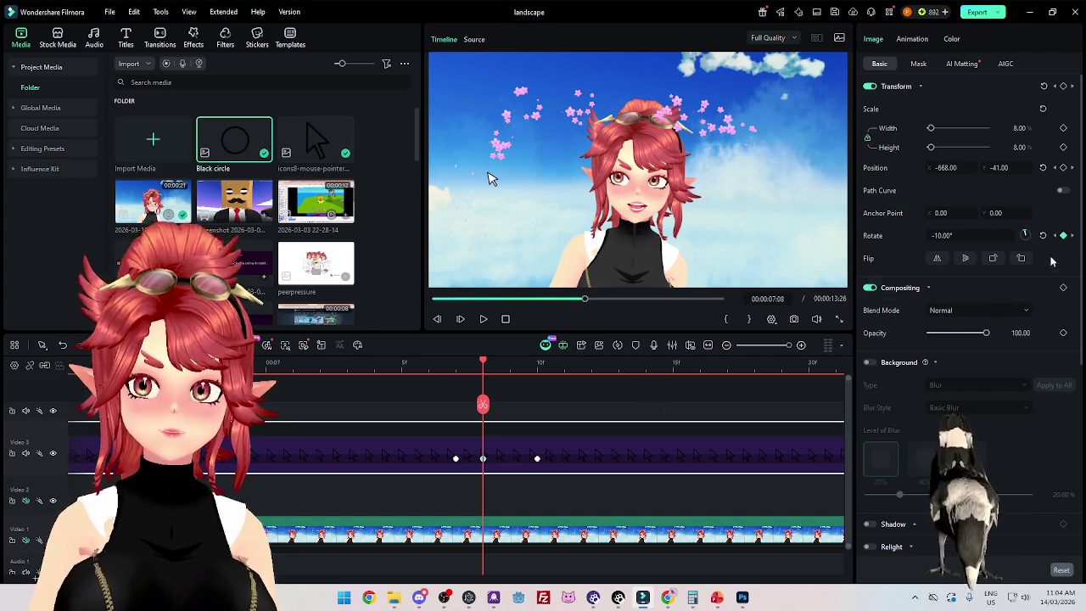
Step: Add -10° tilt keyframes at 00:07:24 and 00:08:23
left_click(1072, 235)
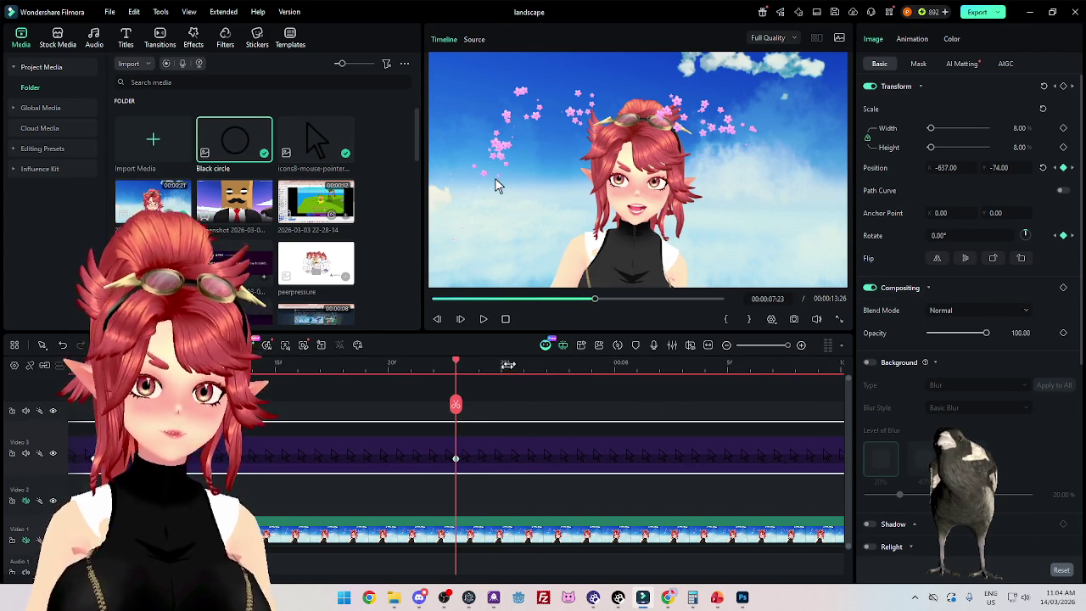
left_click_drag(524, 367, 478, 366)
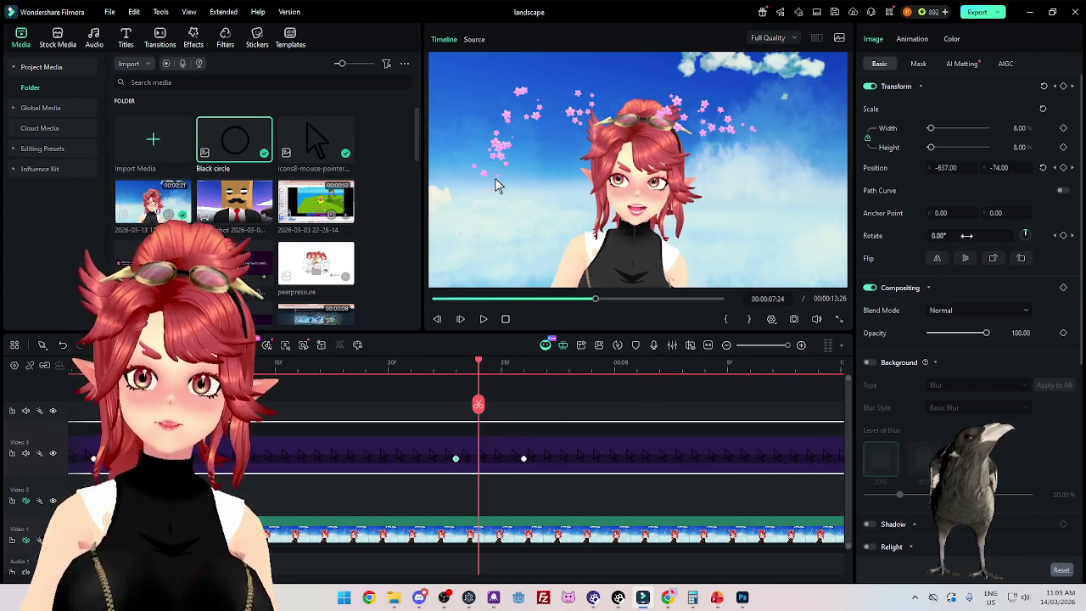
type("-10")
key("Return")
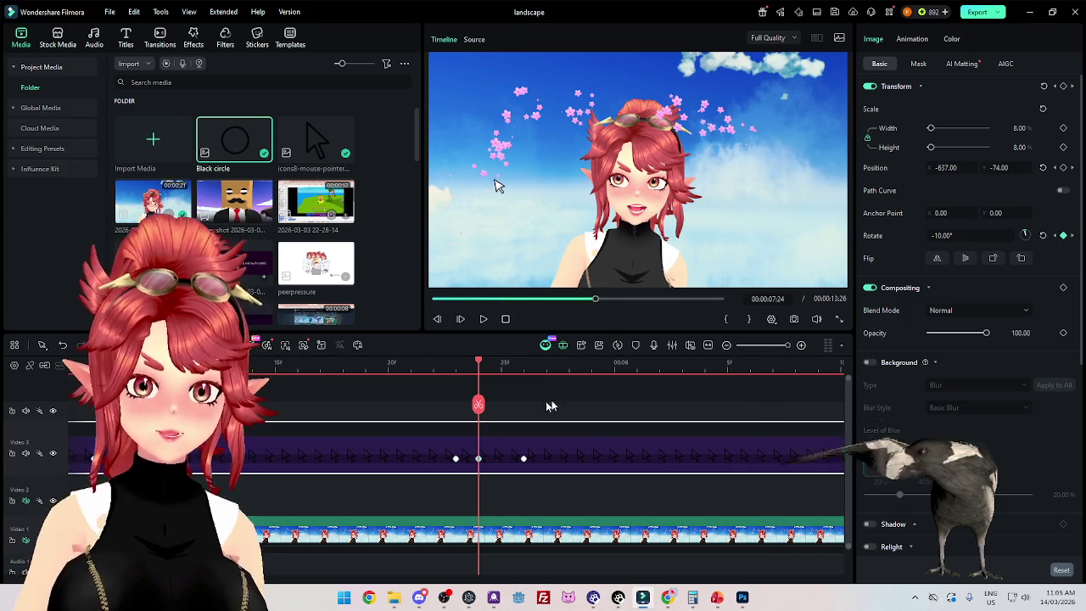
left_click(1072, 235)
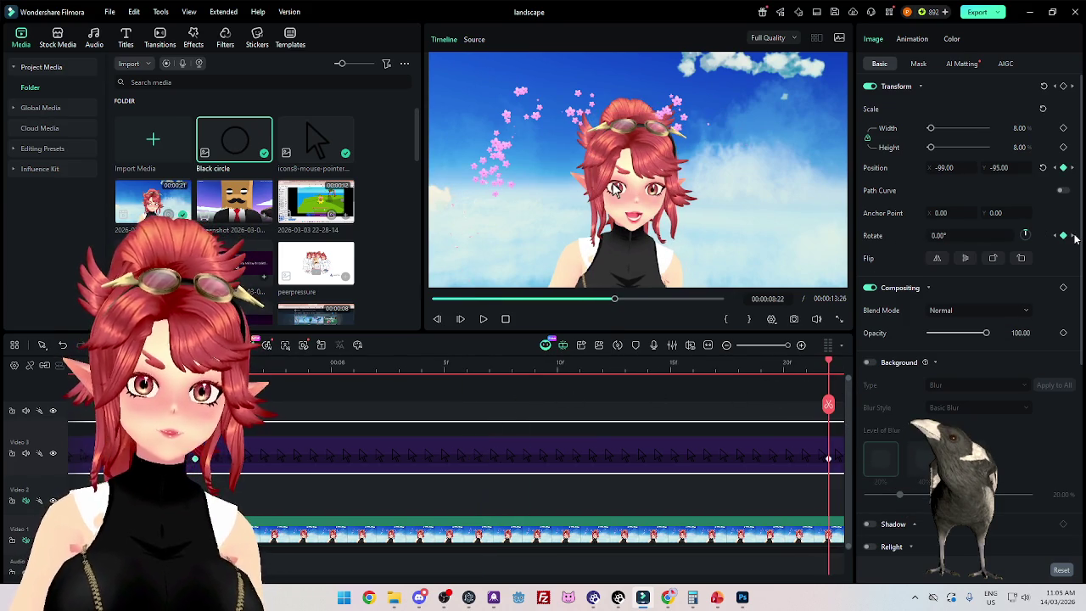
scroll(523, 408, "down", 1)
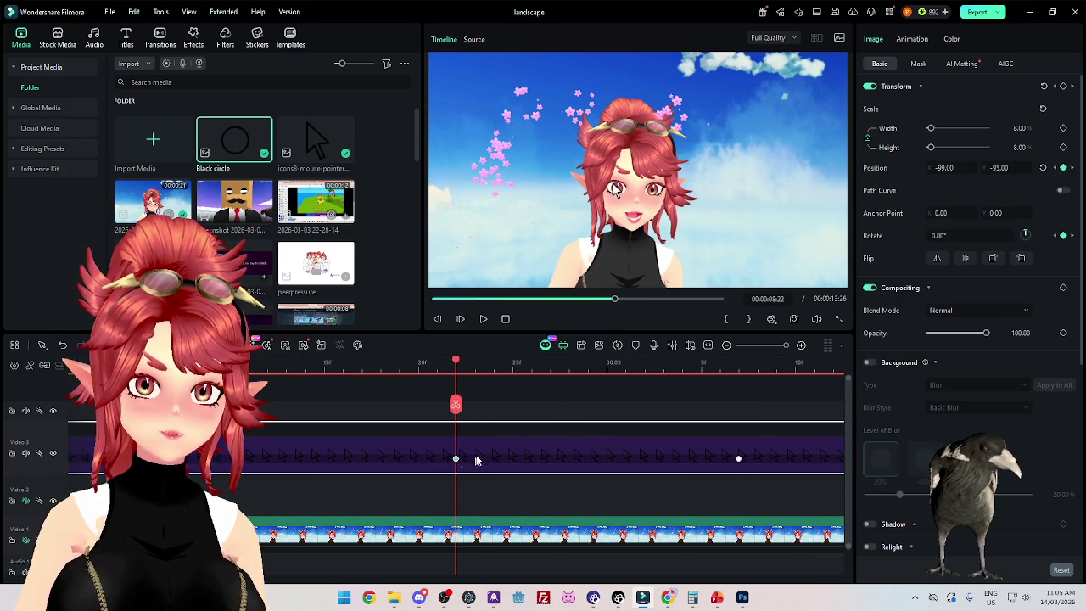
left_click(512, 372)
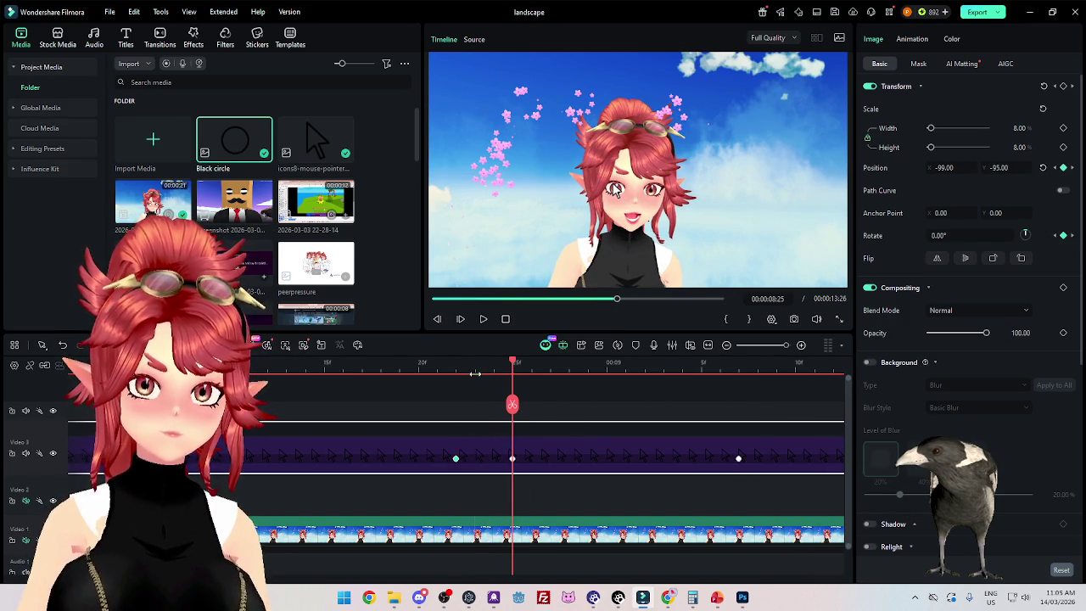
left_click(476, 372)
left_click_drag(970, 235, 944, 235)
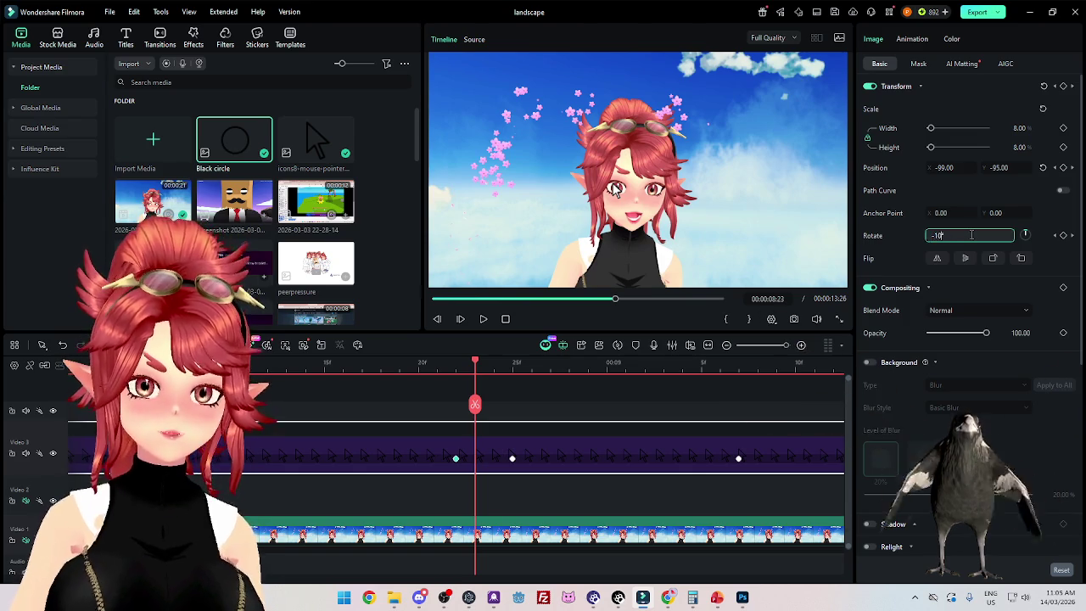
Step: Add a -10° tilt keyframe at 00:09:16 on the character's face
left_click(1073, 237)
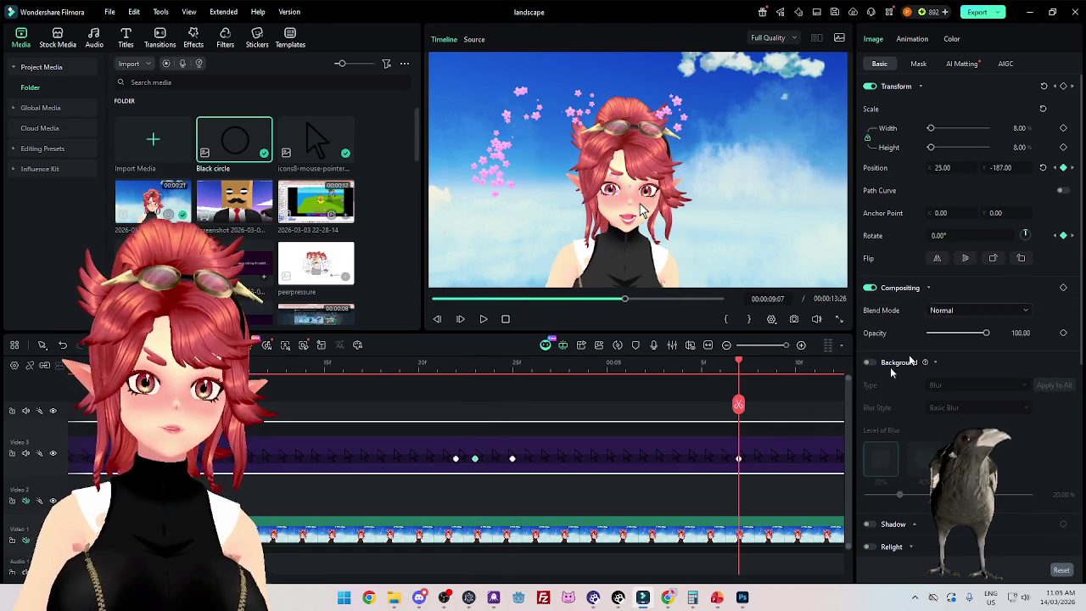
scroll(736, 468, "down", 1)
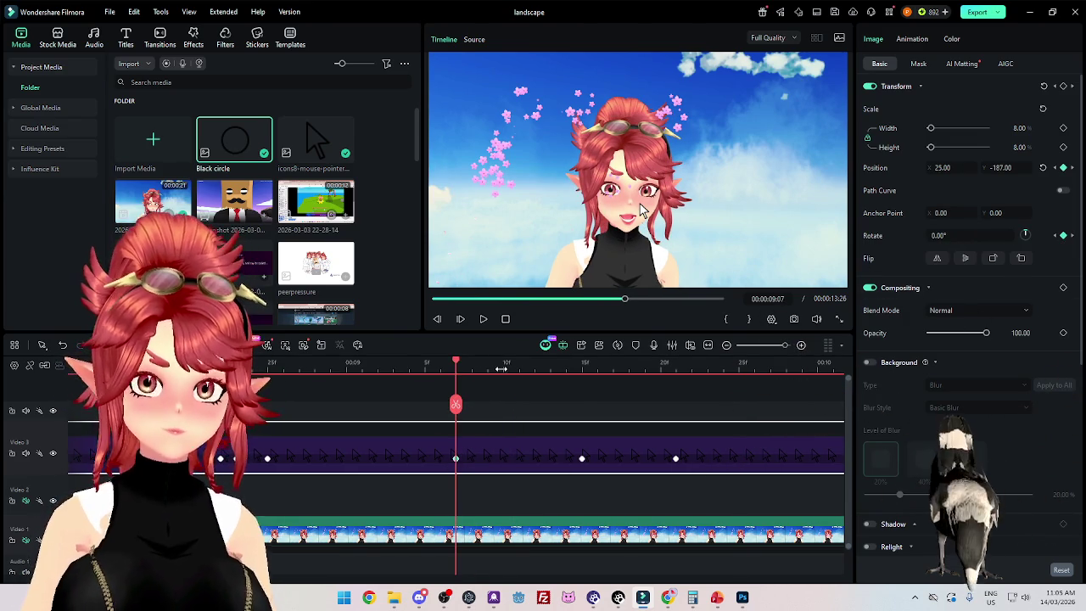
left_click(505, 463)
left_click(471, 368)
type("-10")
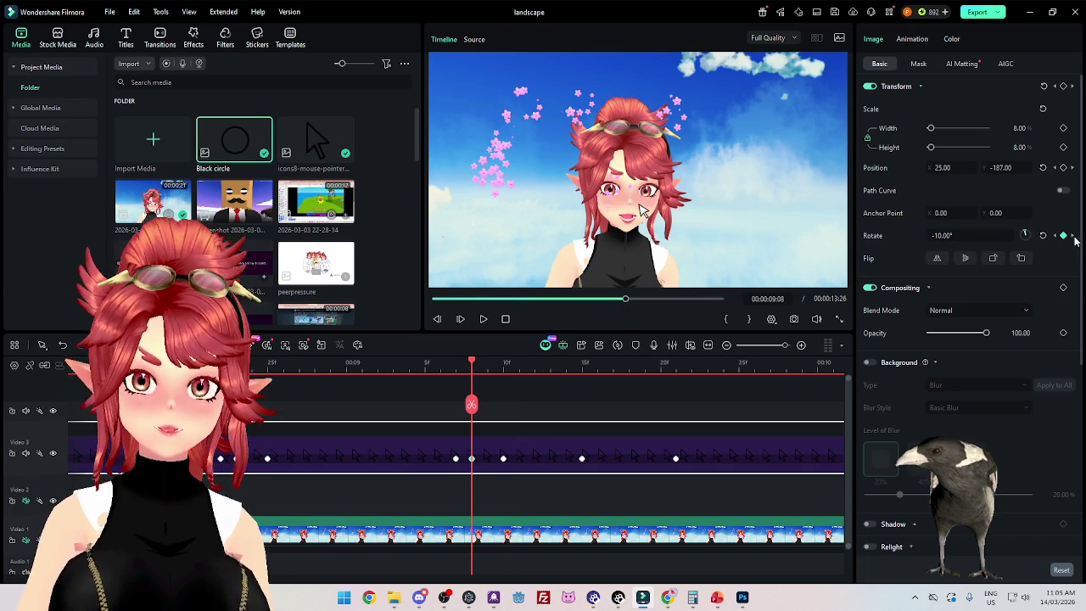
left_click(1073, 238)
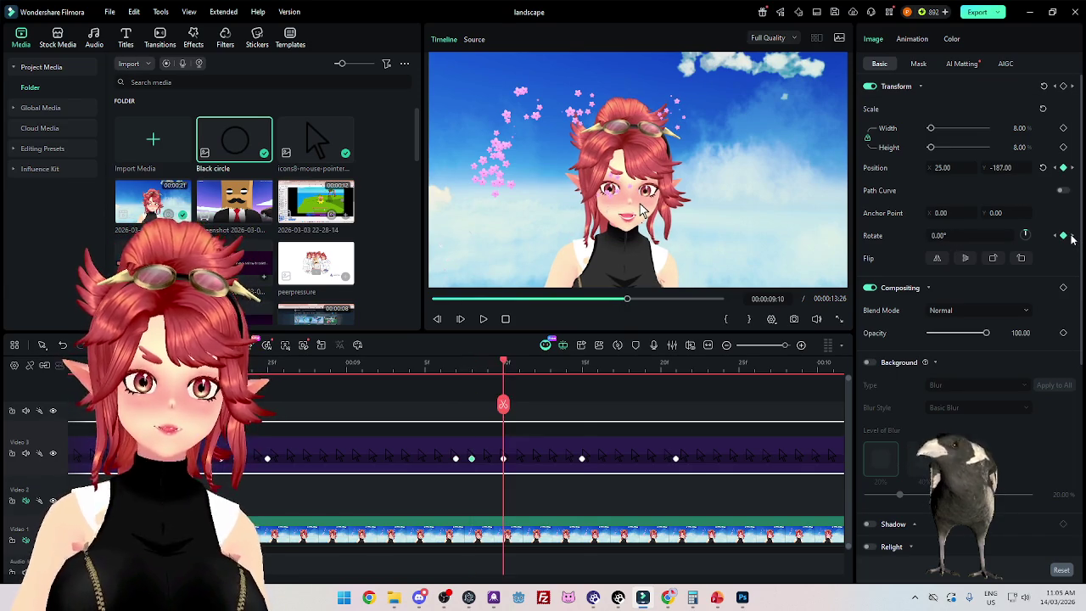
left_click(1073, 238)
left_click(582, 459)
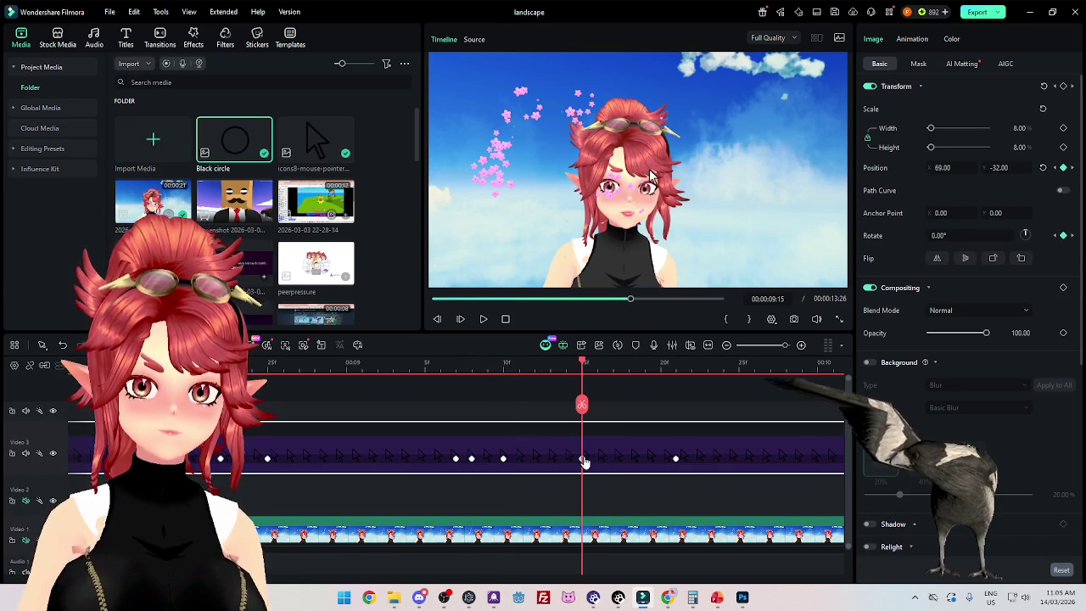
left_click_drag(603, 361, 628, 454)
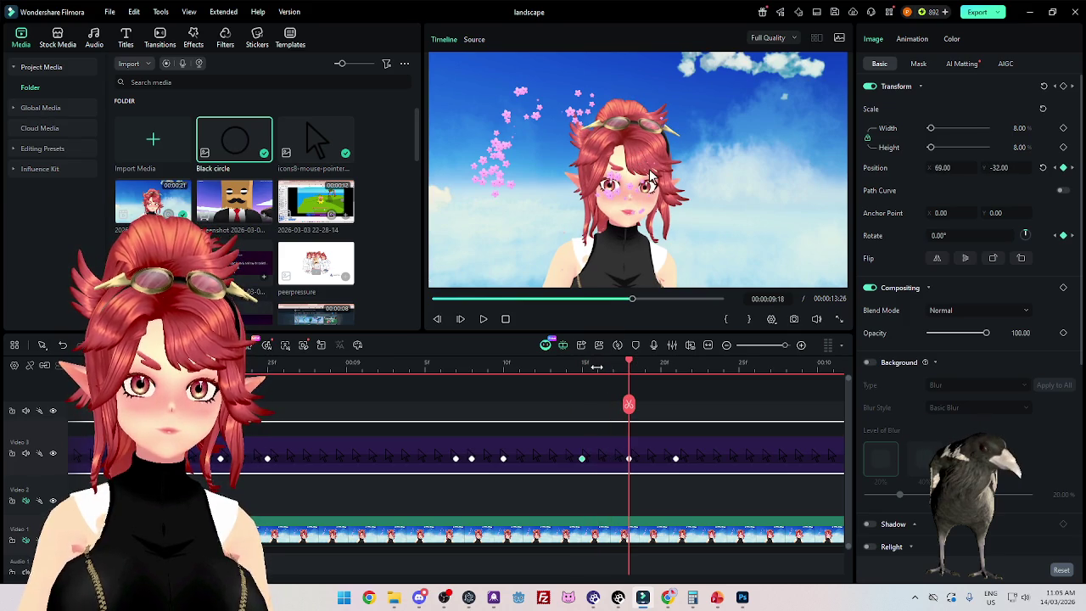
left_click(597, 369)
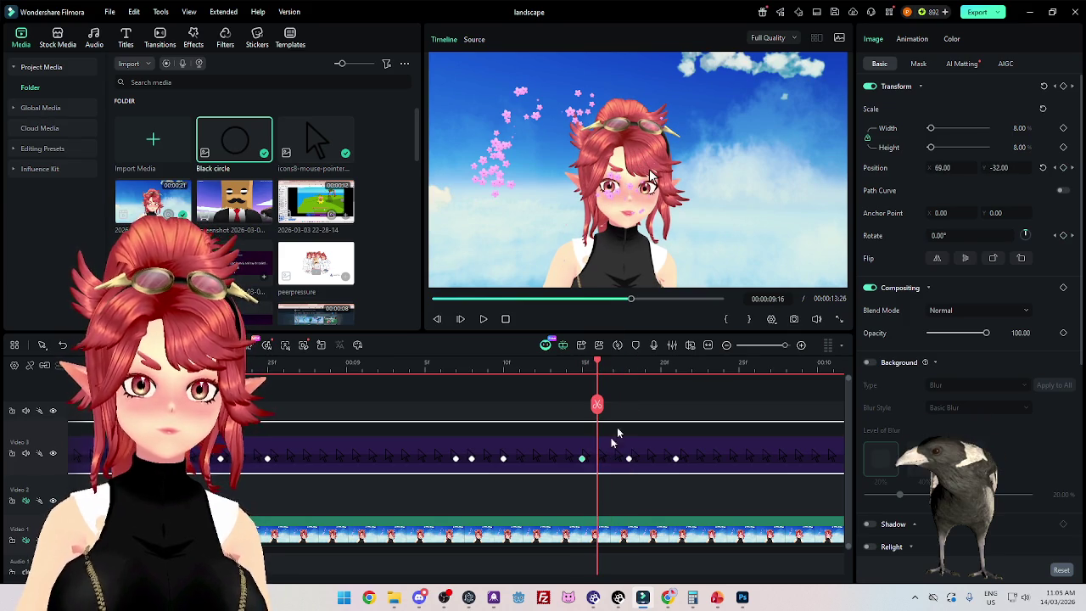
type("-10")
key("Return")
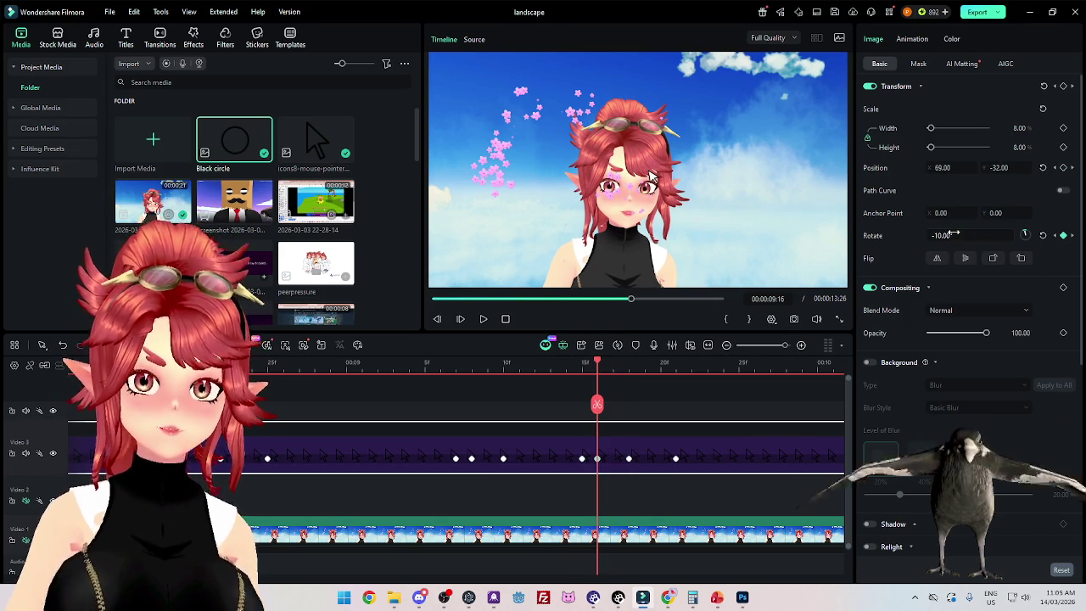
Step: Return the playhead to the start of the video
scroll(591, 471, "right", 1)
scroll(766, 448, "up", 2)
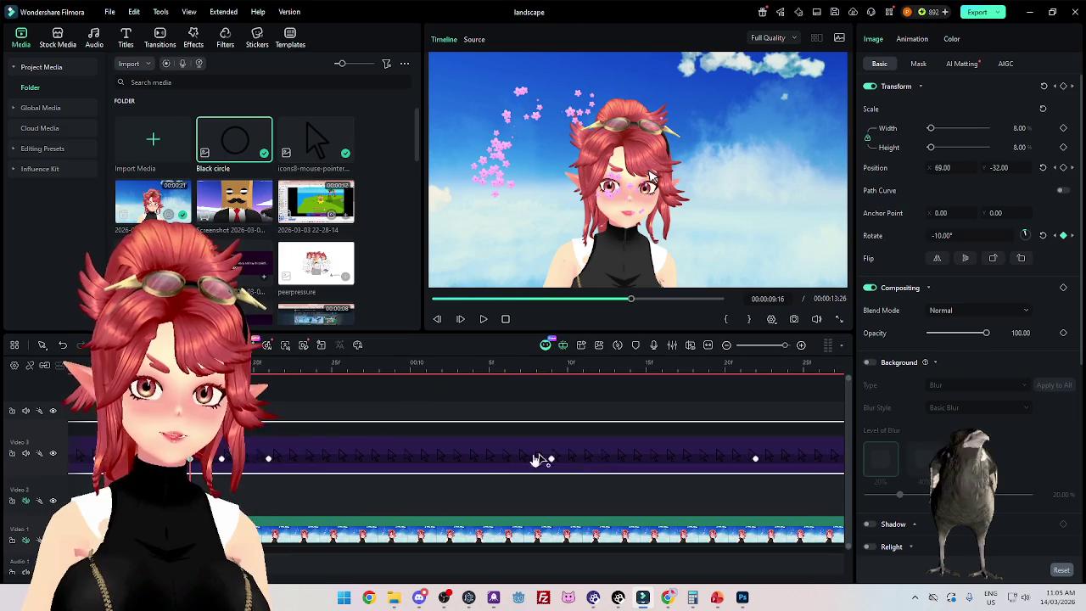
scroll(596, 448, "down", 3)
scroll(485, 461, "down", 2)
scroll(485, 461, "up", 2)
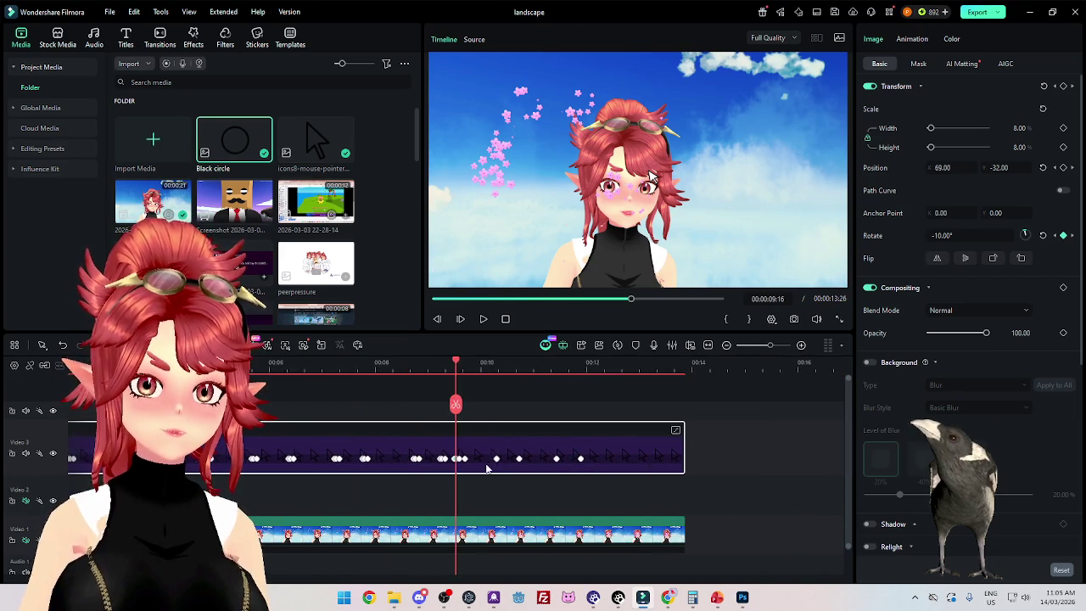
scroll(486, 461, "down", 1)
left_click(505, 319)
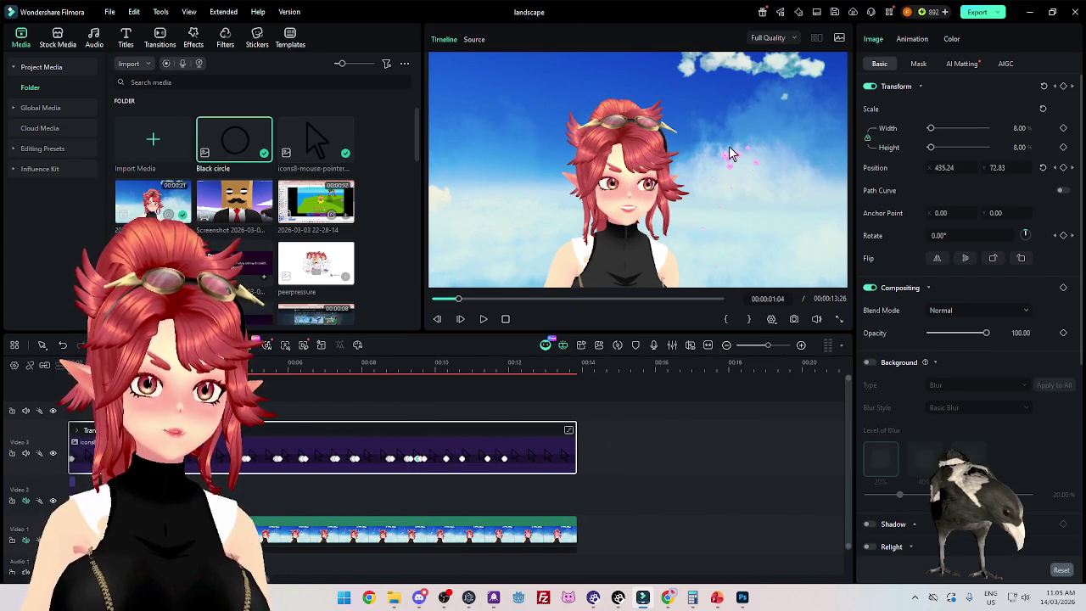
left_click(483, 319)
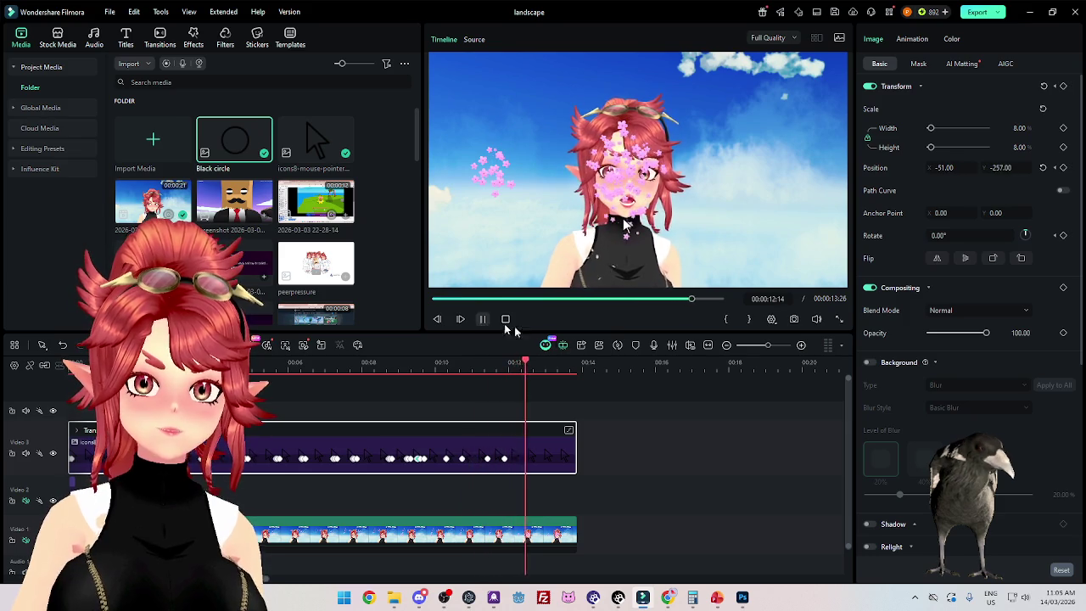
left_click(482, 319)
left_click(425, 366)
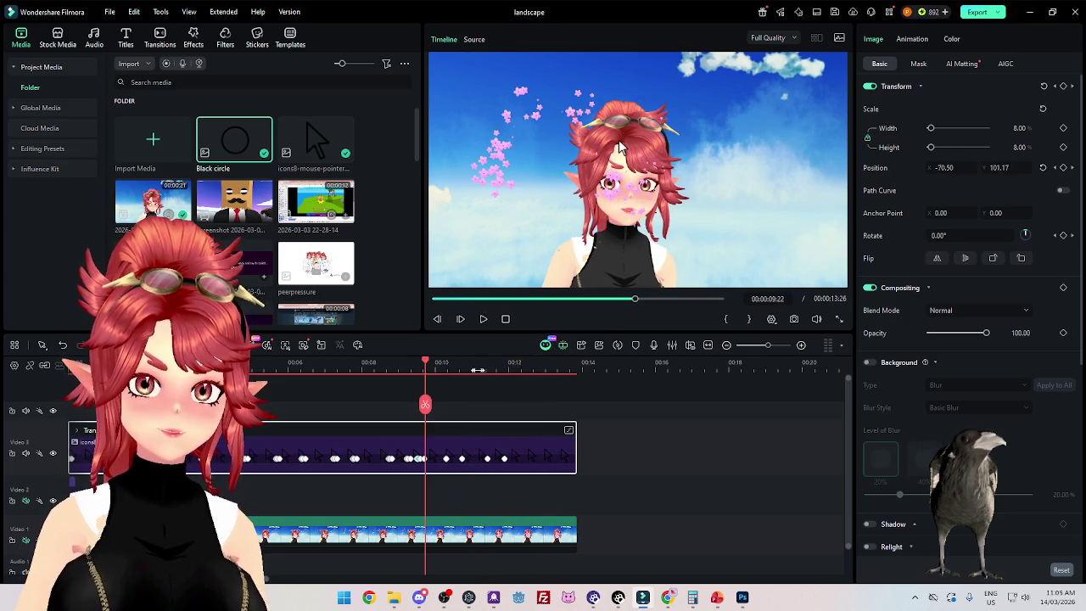
scroll(475, 367, "up", 5)
left_click(555, 458)
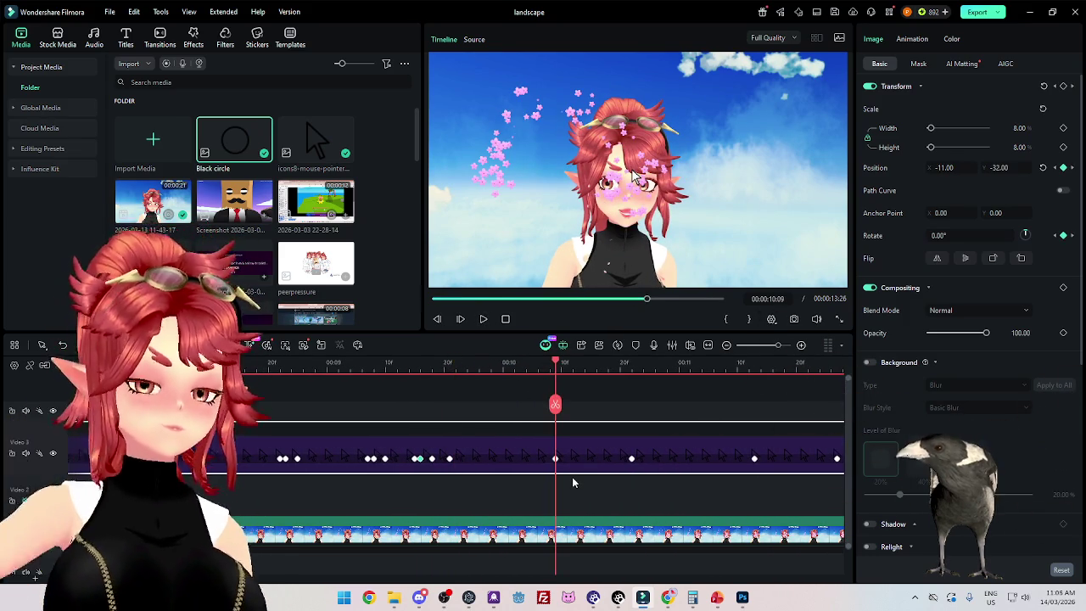
Step: Keyframe the pointer icon's Rotate at -10° around 00:00:10:10
scroll(461, 490, "down", 3)
scroll(460, 490, "down", 2)
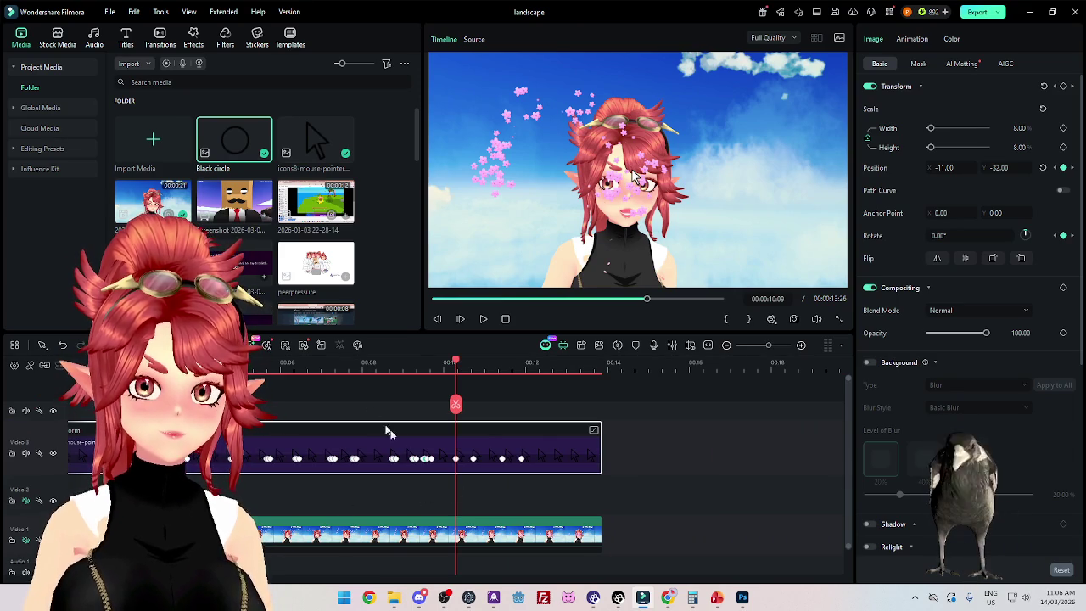
scroll(464, 418, "up", 3)
scroll(465, 418, "up", 2)
mouse_move(456, 366)
left_mouse_down()
mouse_move(476, 370)
mouse_move(455, 371)
left_mouse_up()
scroll(465, 472, "up", 2)
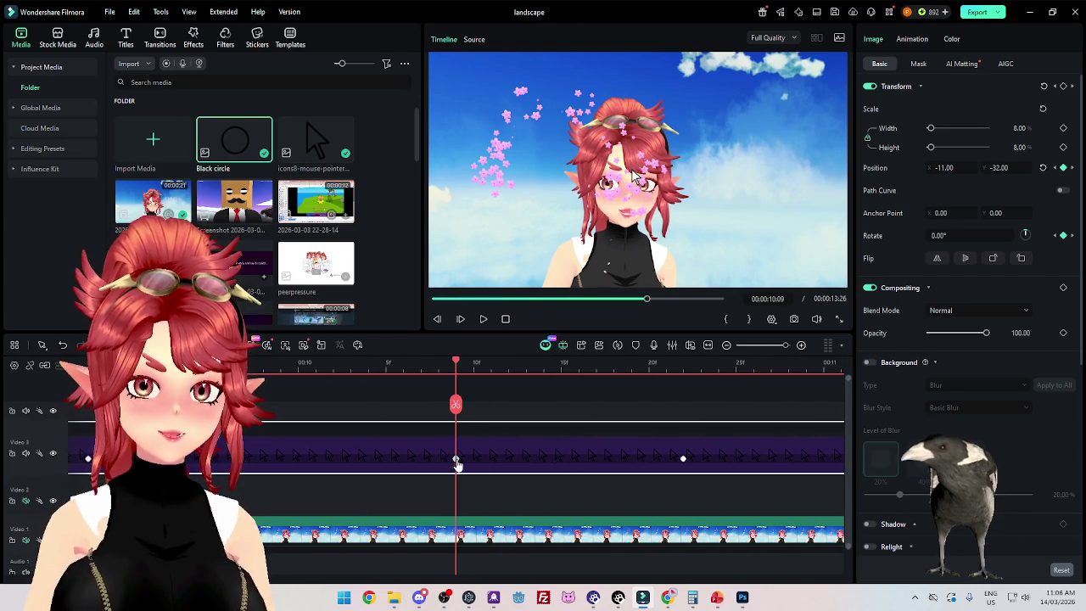
scroll(516, 482, "up", 2)
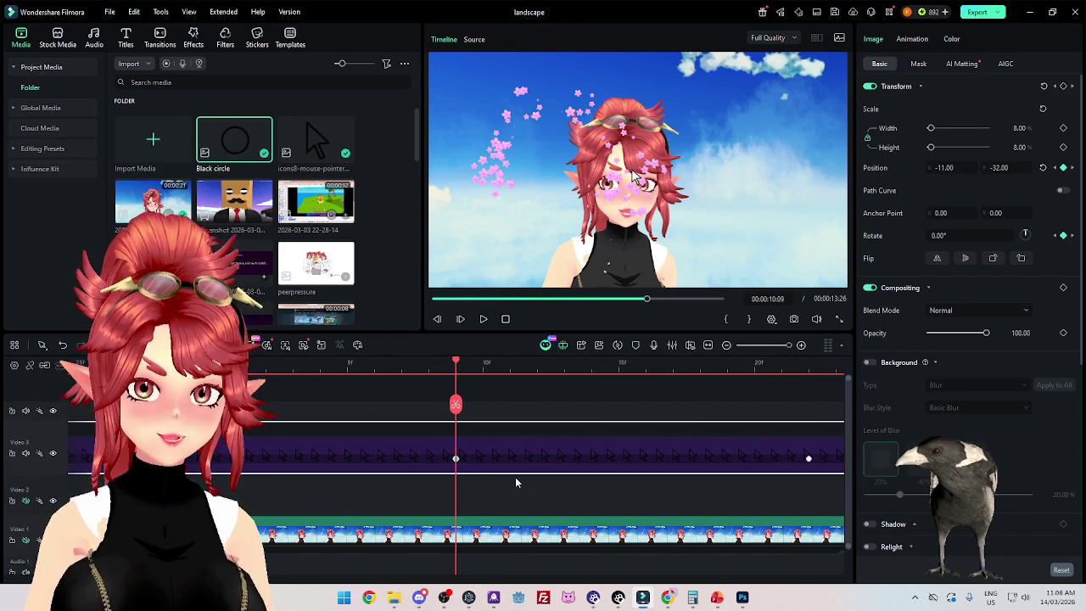
left_click(537, 363)
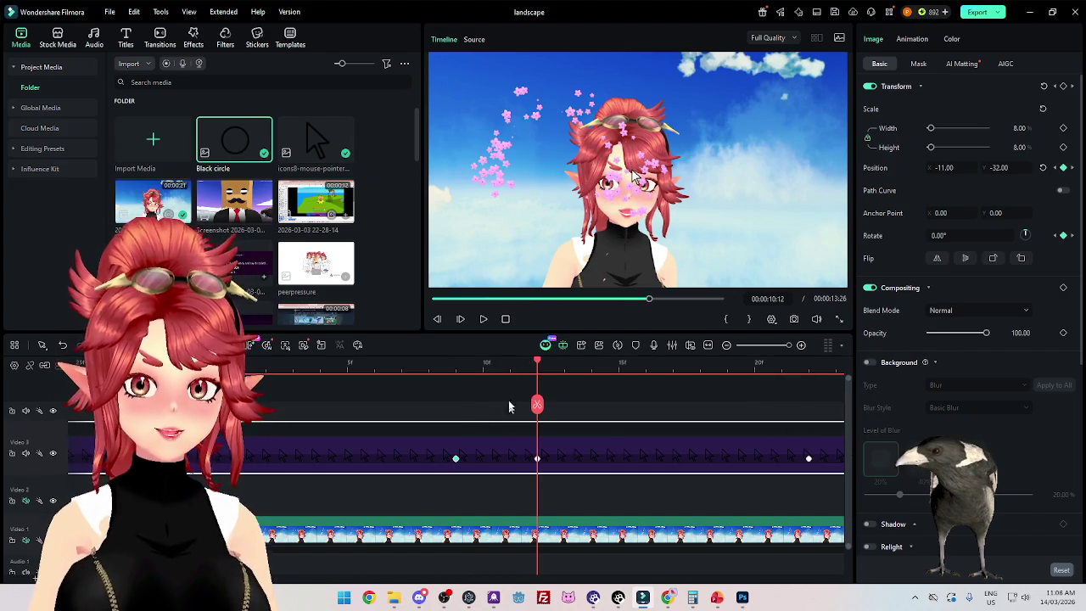
left_click(482, 365)
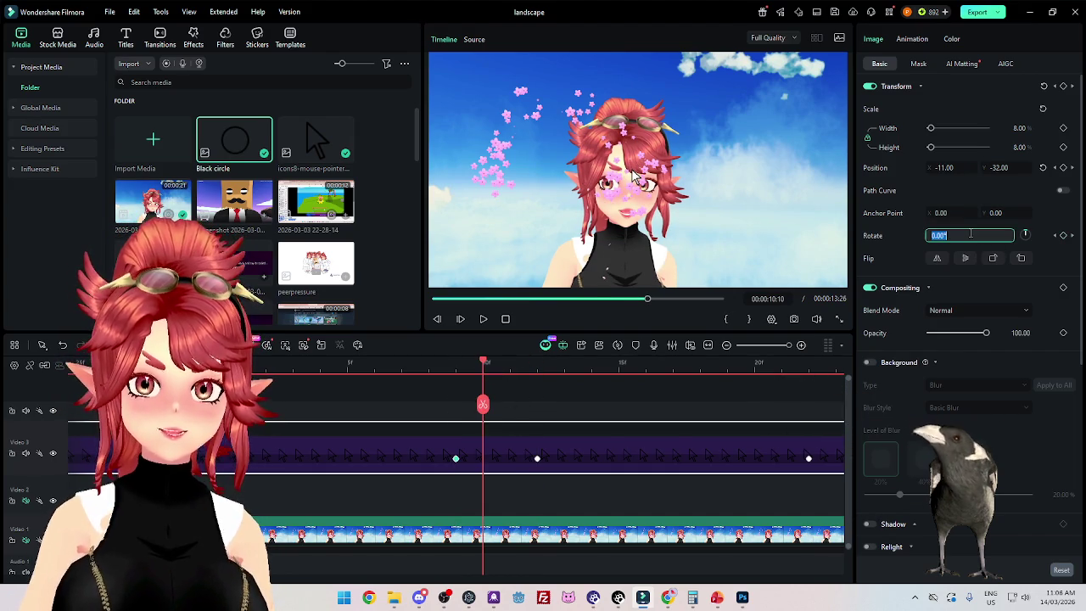
type("-10")
key("Return")
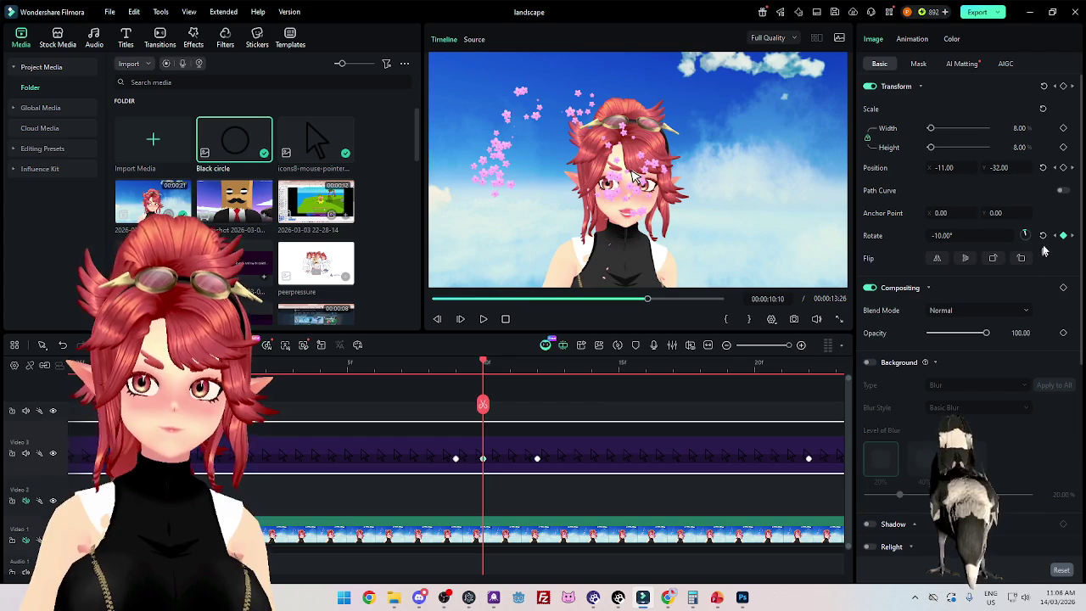
Step: Tilt the pointer to -10° at 10:23, one frame after the 10:22 keyframe
left_click(1072, 236)
scroll(608, 433, "down", 1)
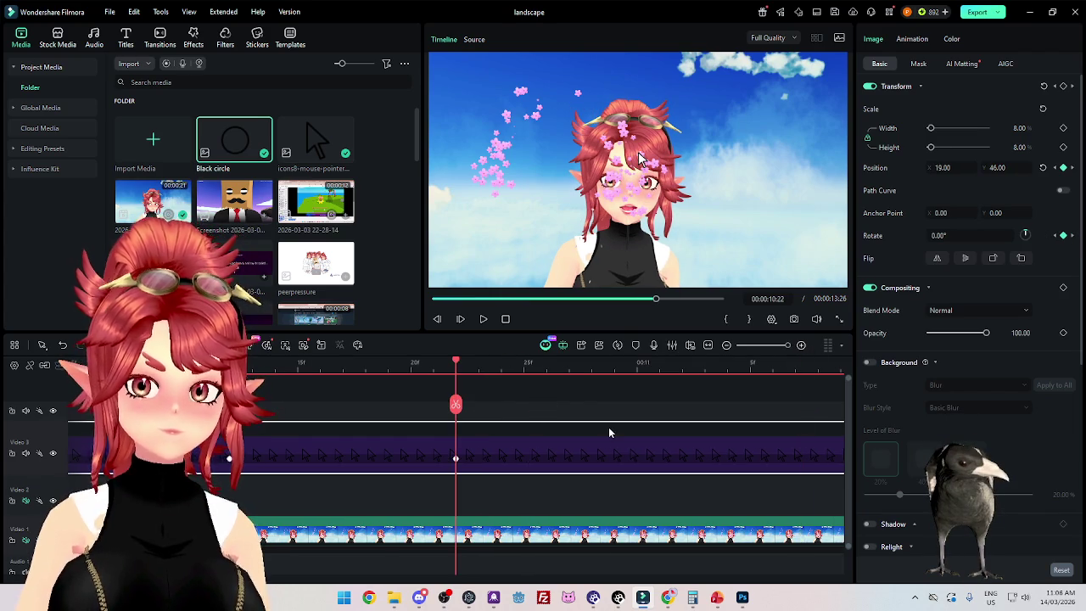
left_click(521, 365)
left_click(1063, 236)
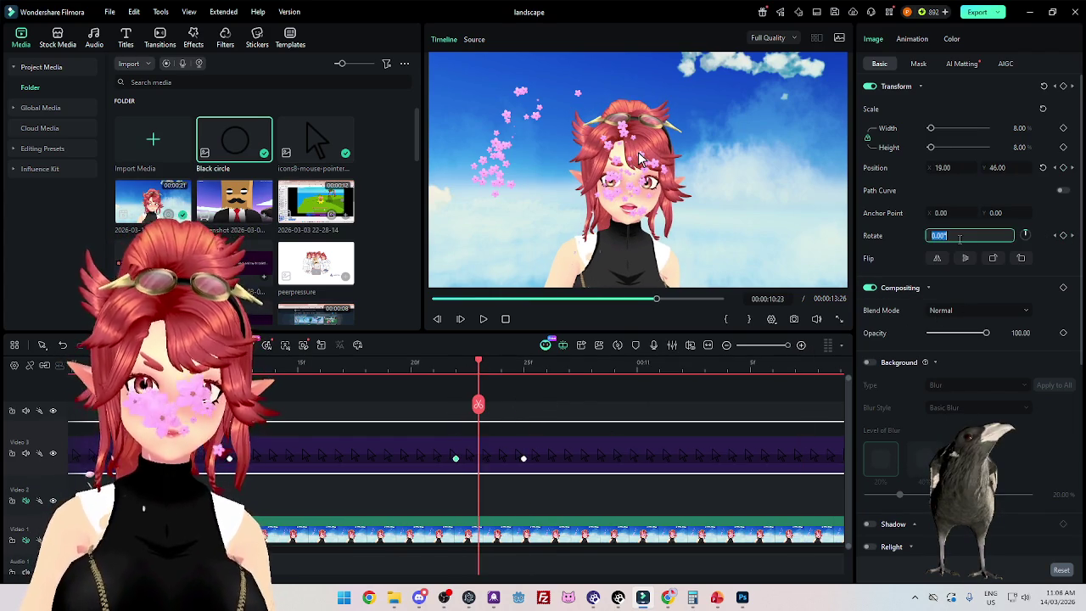
type("-10")
key("Return")
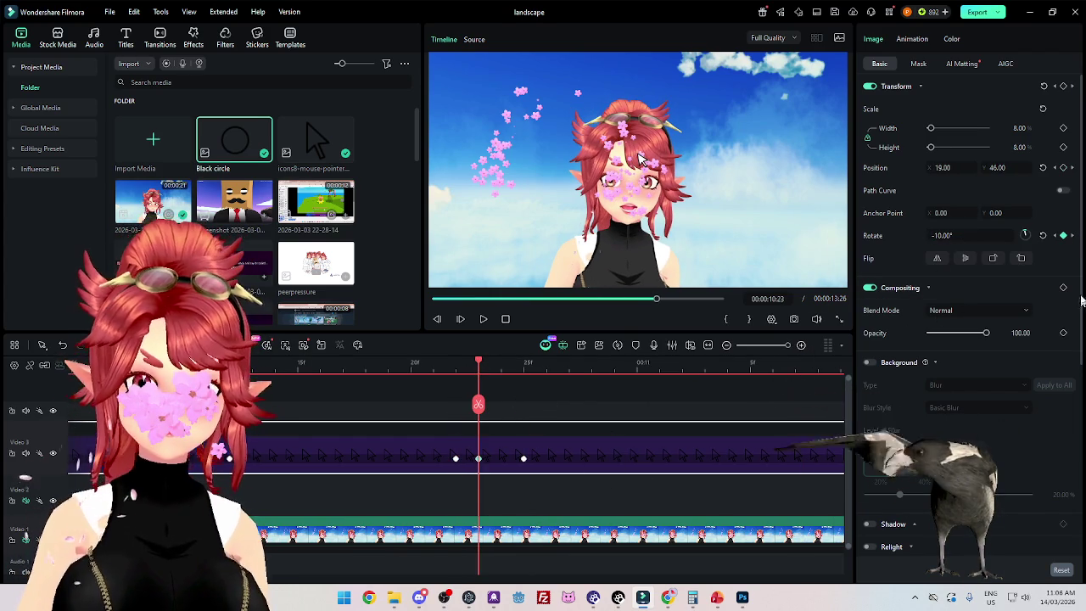
Step: Tilt the pointer to -10° at 11:14, one frame past the 11:13 keyframe
left_click(1072, 236)
left_click(1073, 236)
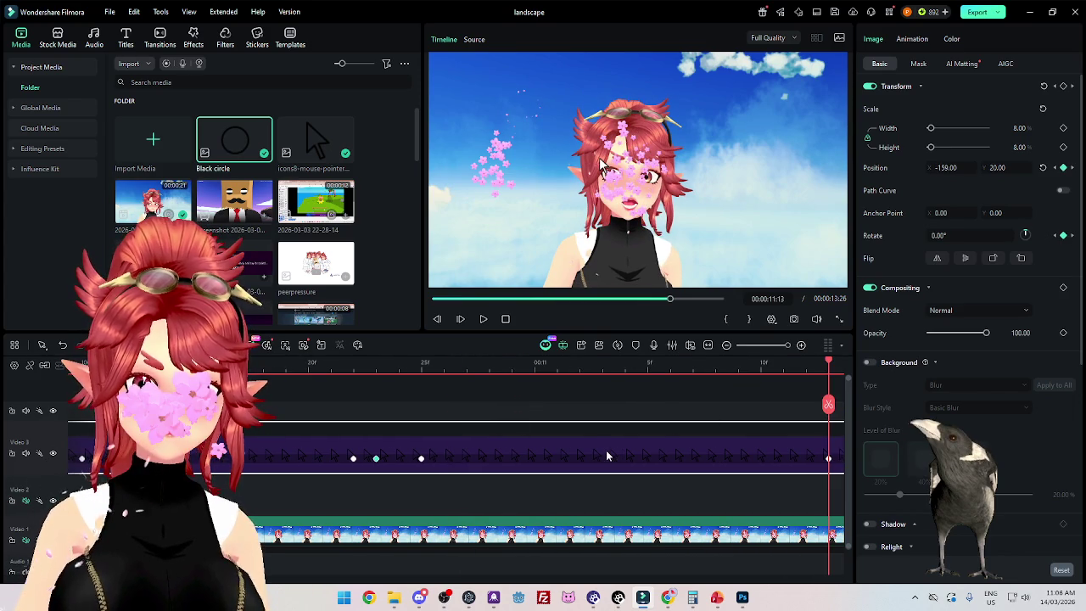
scroll(526, 466, "down", 1)
scroll(547, 475, "up", 1)
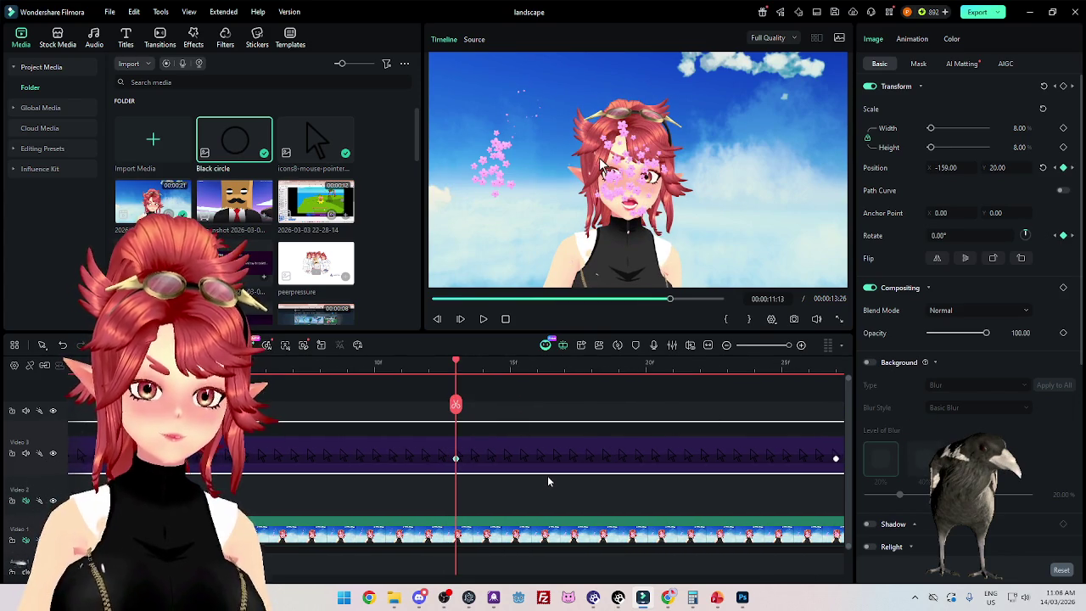
left_click(528, 369)
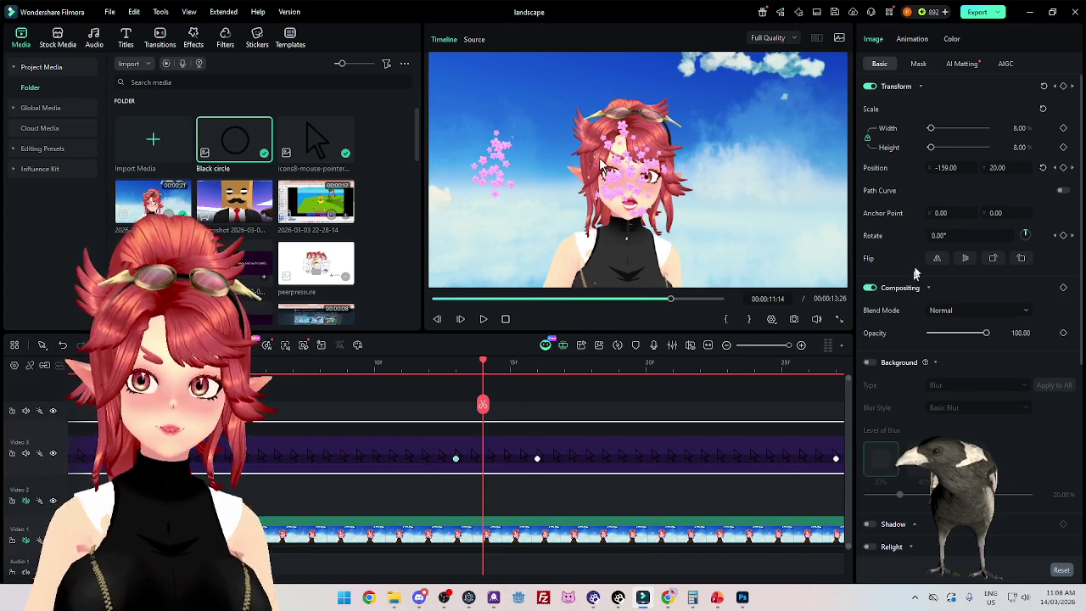
left_click(970, 235)
type("-")
key("Return")
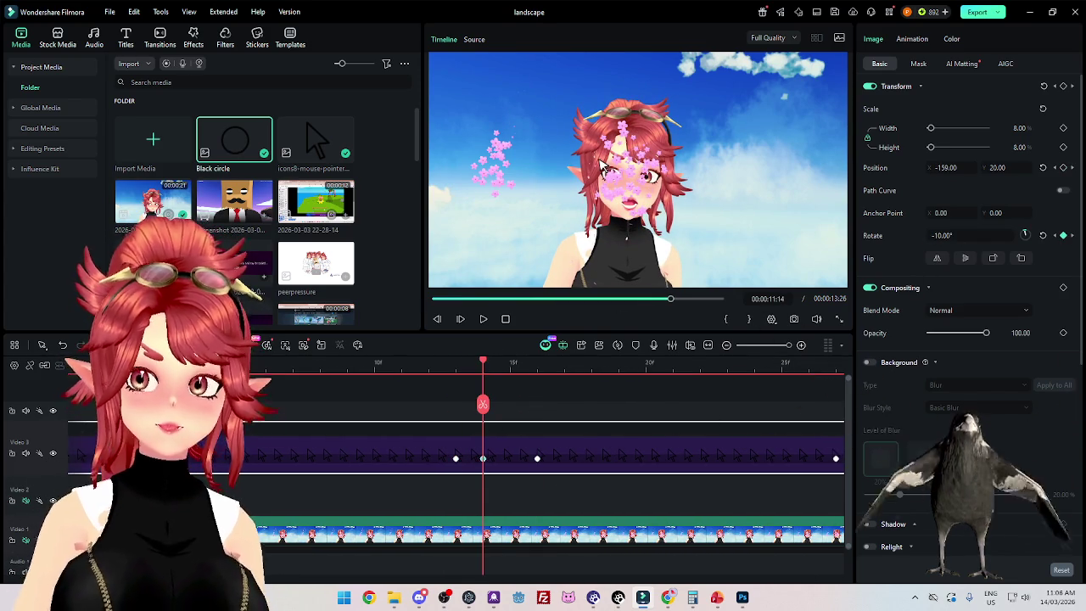
Step: Tilt the pointer to -10° at 11:28, then return the playhead to the start
left_click(1073, 237)
left_click(1073, 237)
scroll(617, 468, "down", 1)
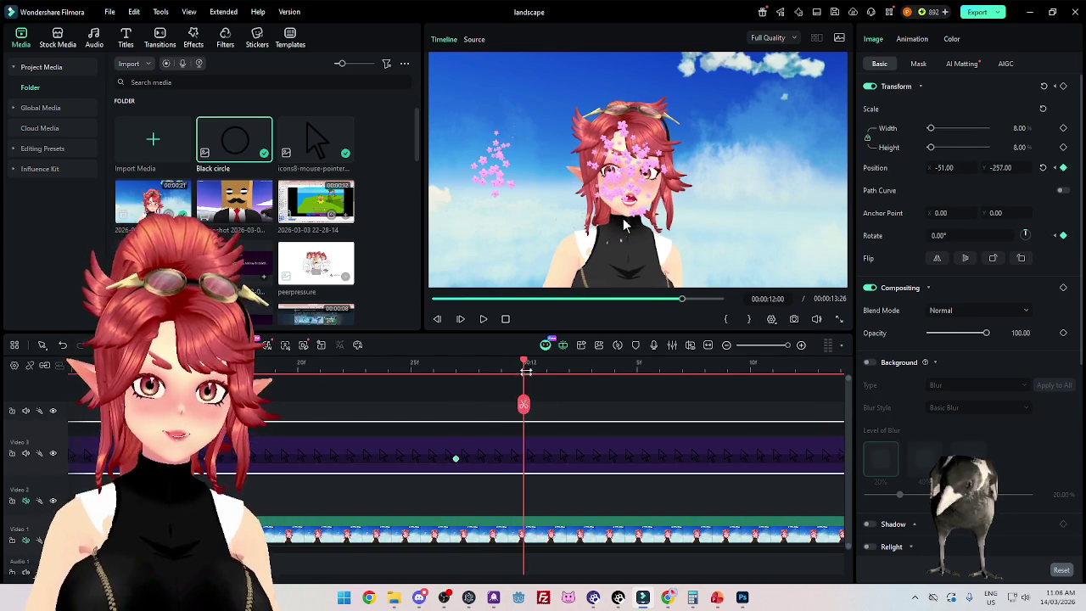
left_click(479, 368)
left_click(951, 235)
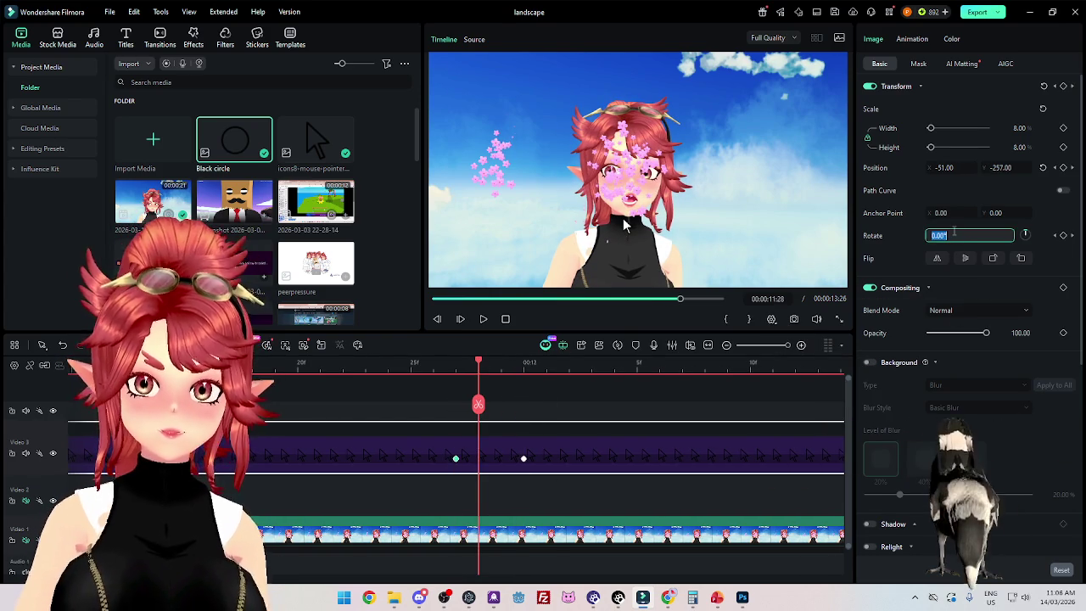
type("-10")
key("Return")
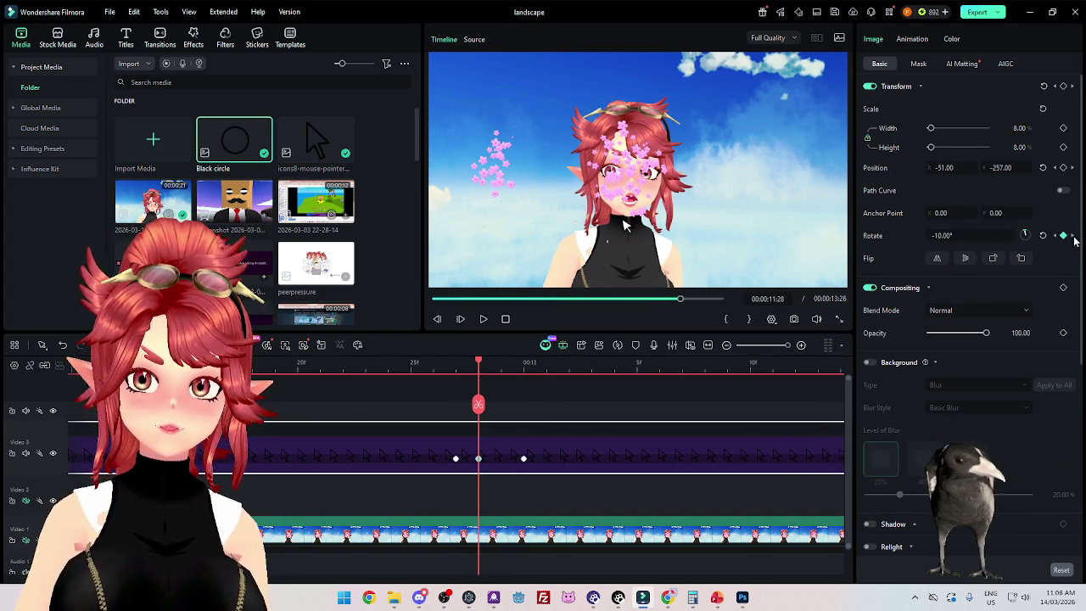
left_click(1073, 239)
scroll(536, 443, "down", 2)
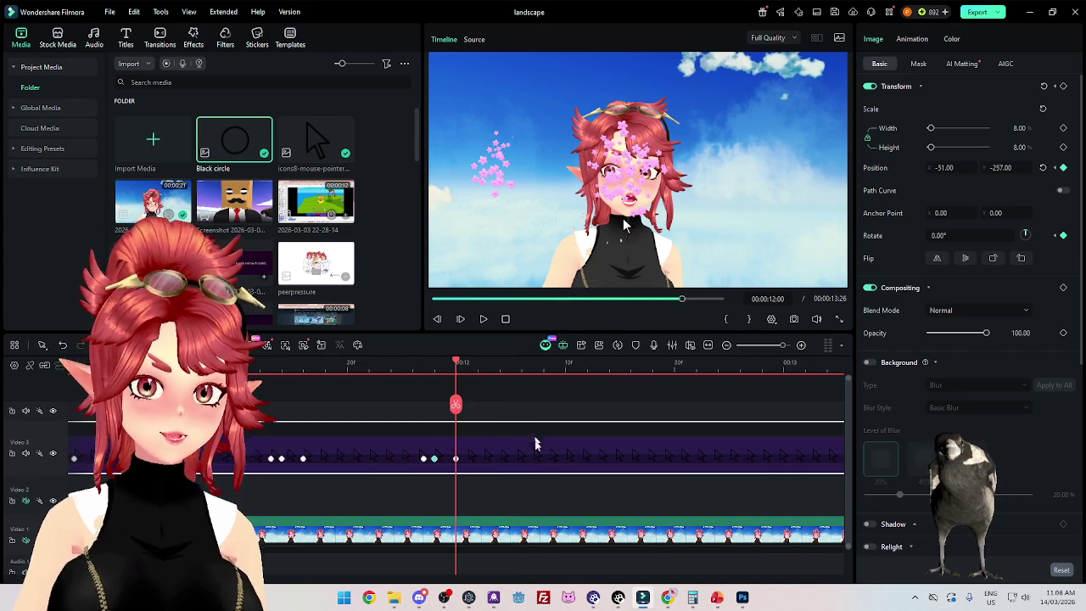
scroll(530, 469, "down", 2)
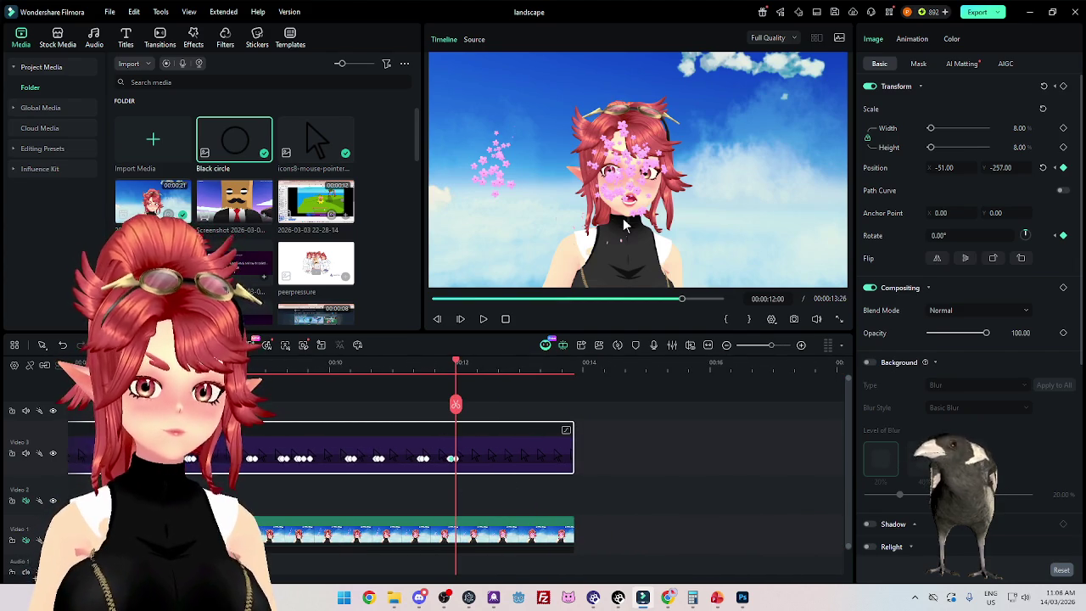
key("Home")
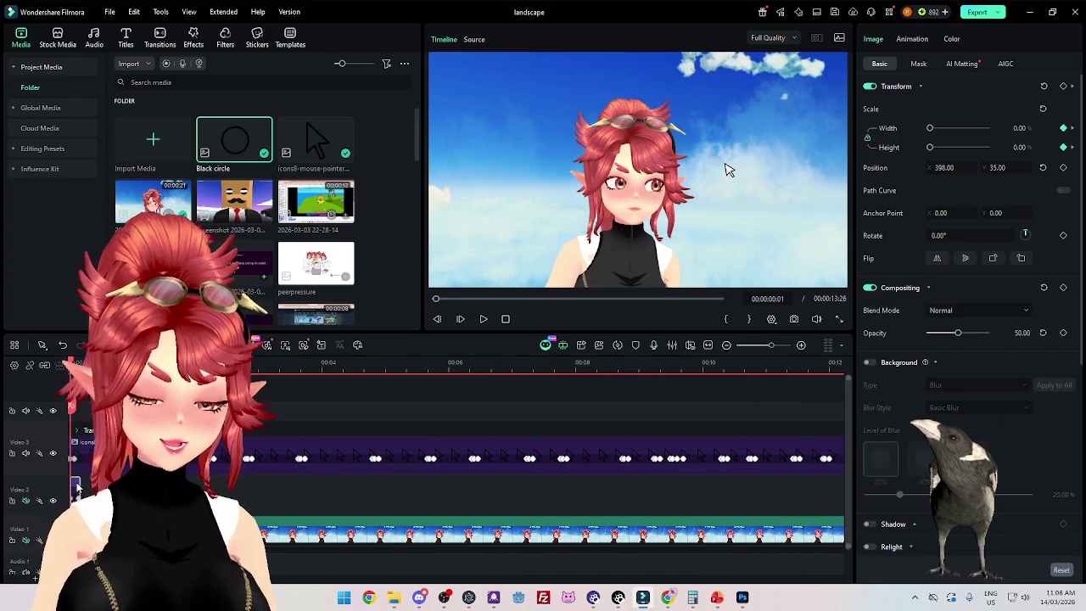
Step: Play the preview and park the playhead at 2:11 on the Black circle clip
key("space")
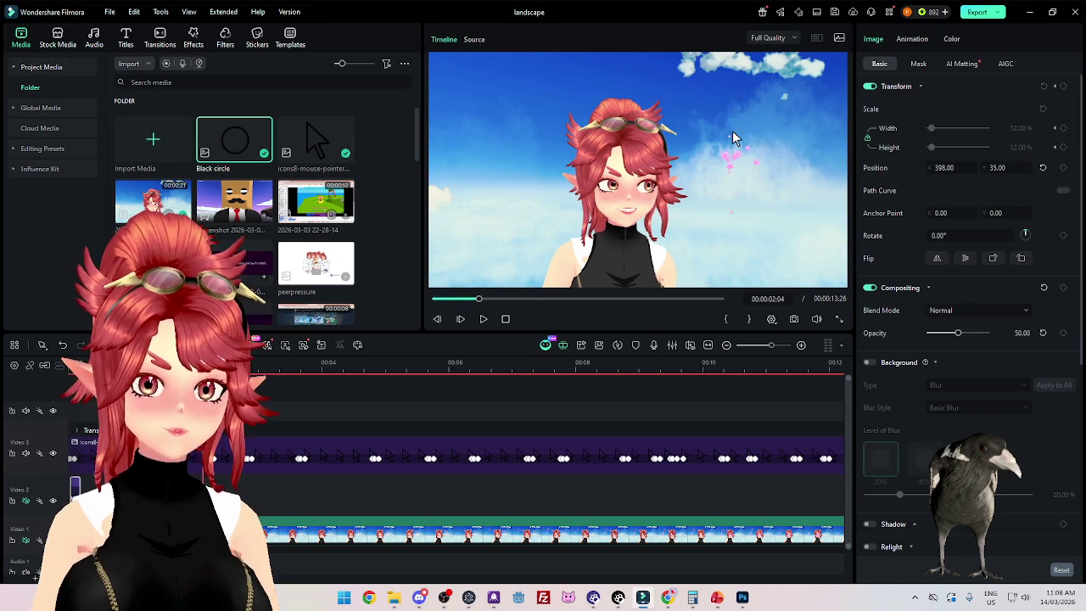
scroll(274, 476, "up", 3)
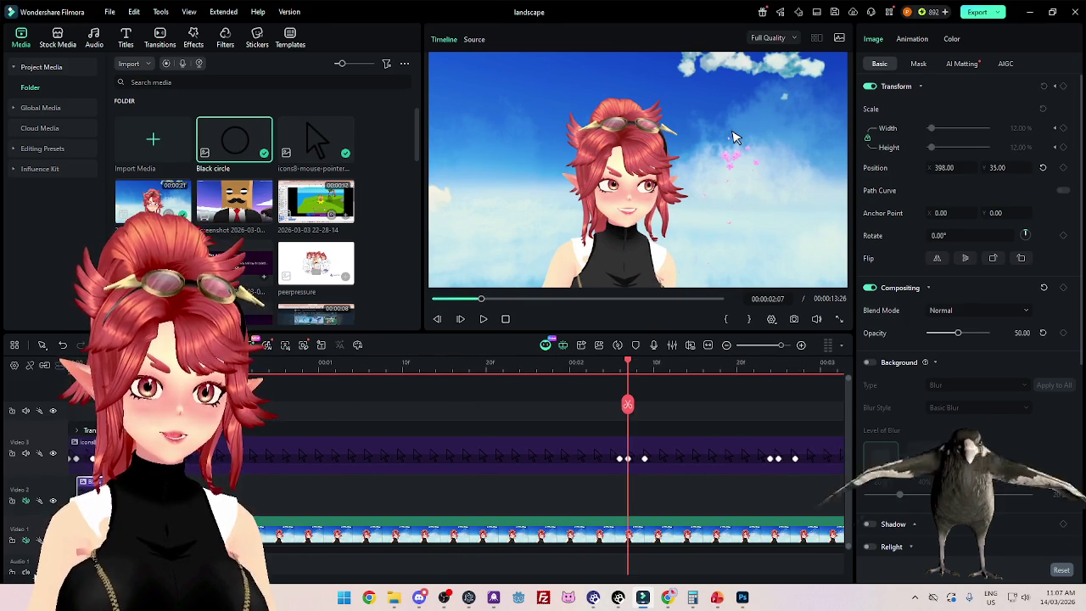
left_click(294, 487)
left_click(242, 438)
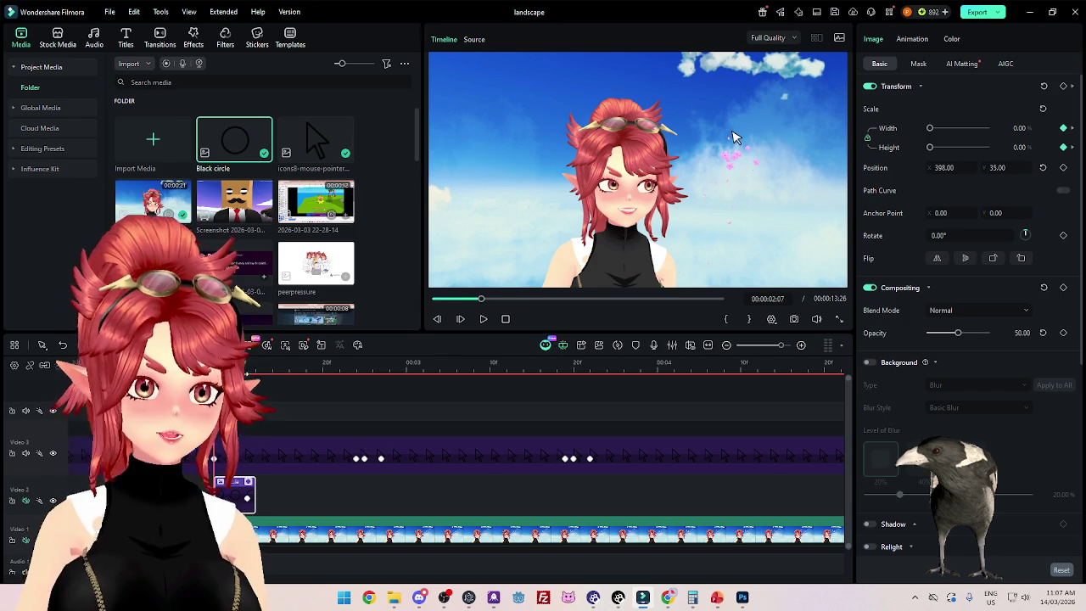
key("Right")
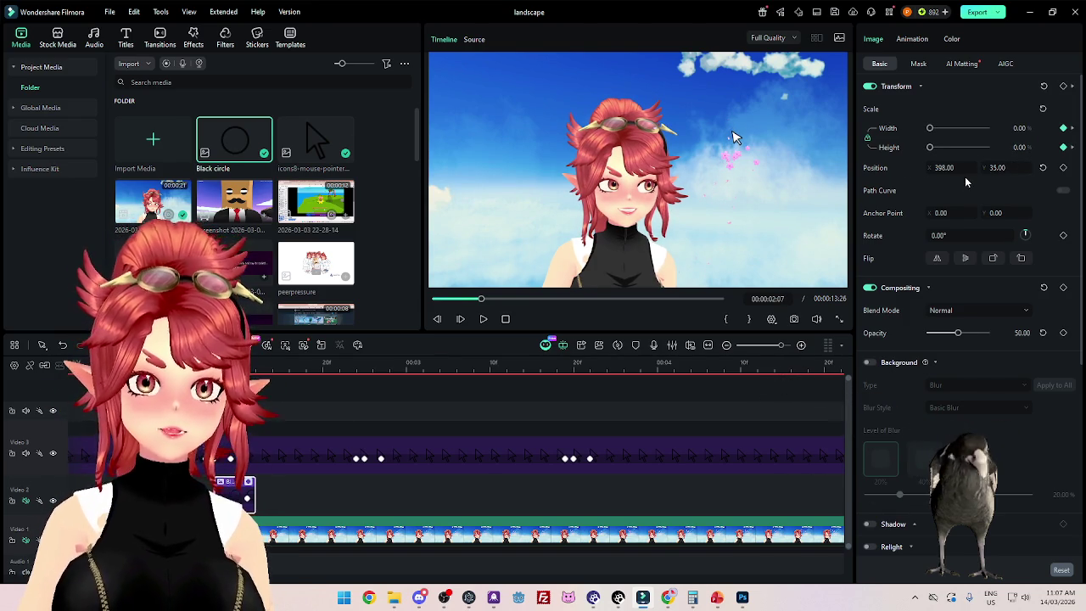
left_click(254, 365)
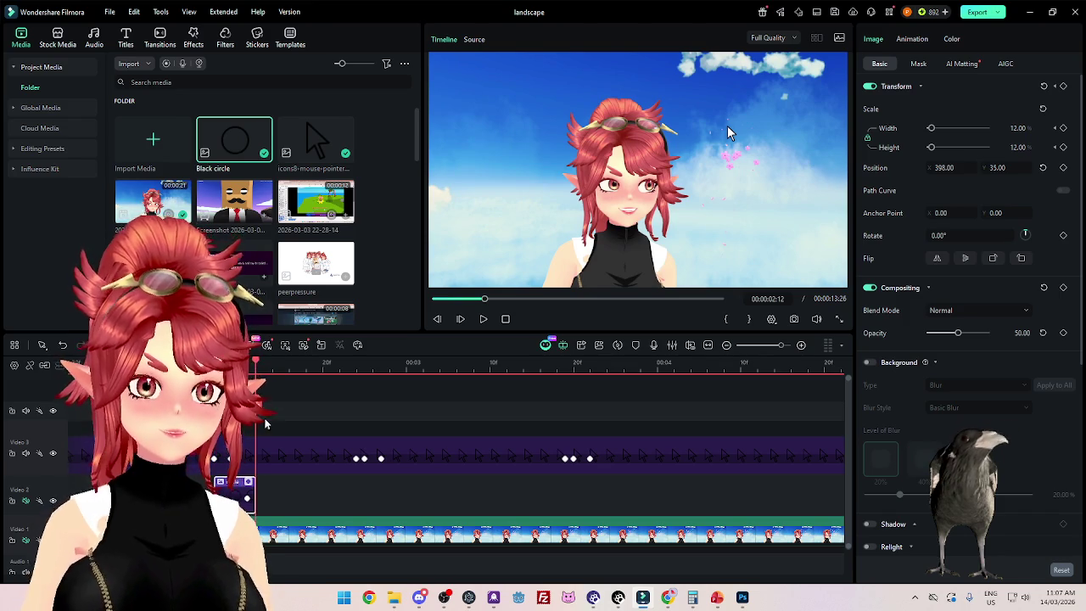
key("Left")
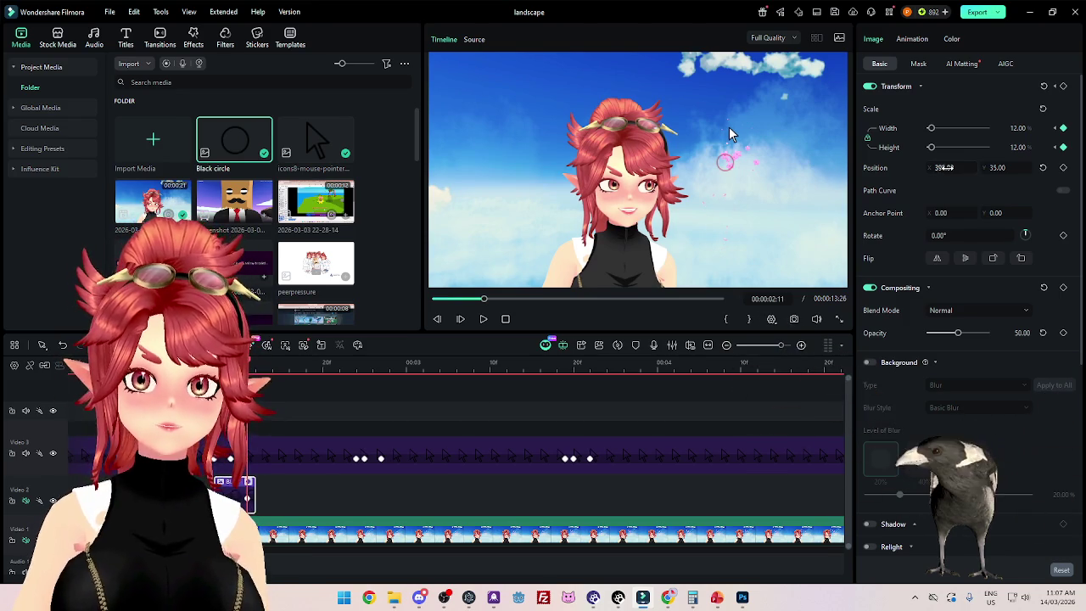
Step: Move the circle overlay to X 420, Y 152, check it at 2:09, then switch to Chrome
left_click_drag(944, 167, 992, 167)
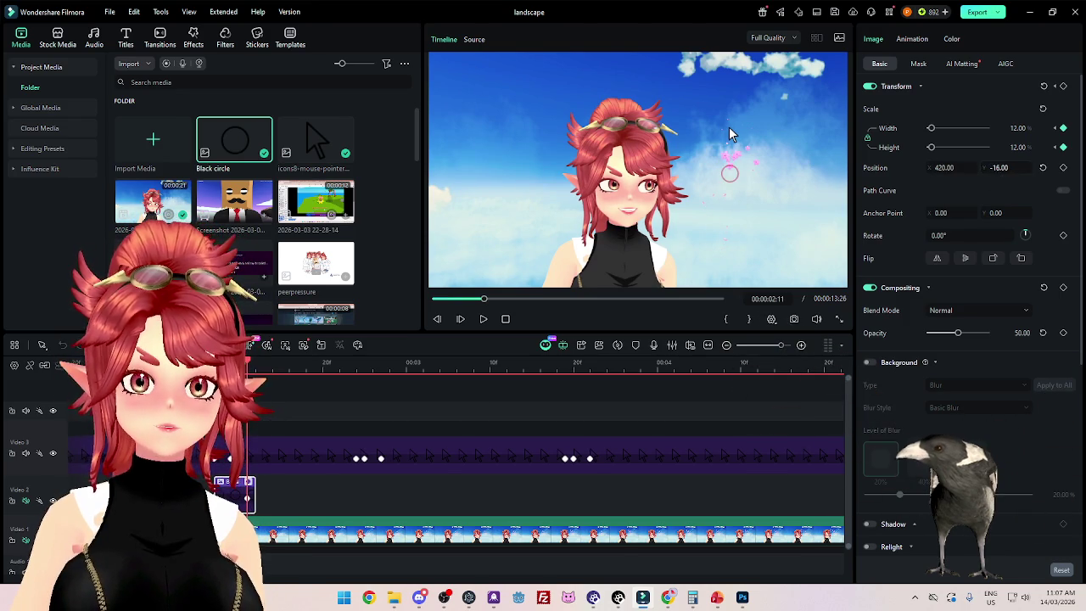
type("103")
key("Return")
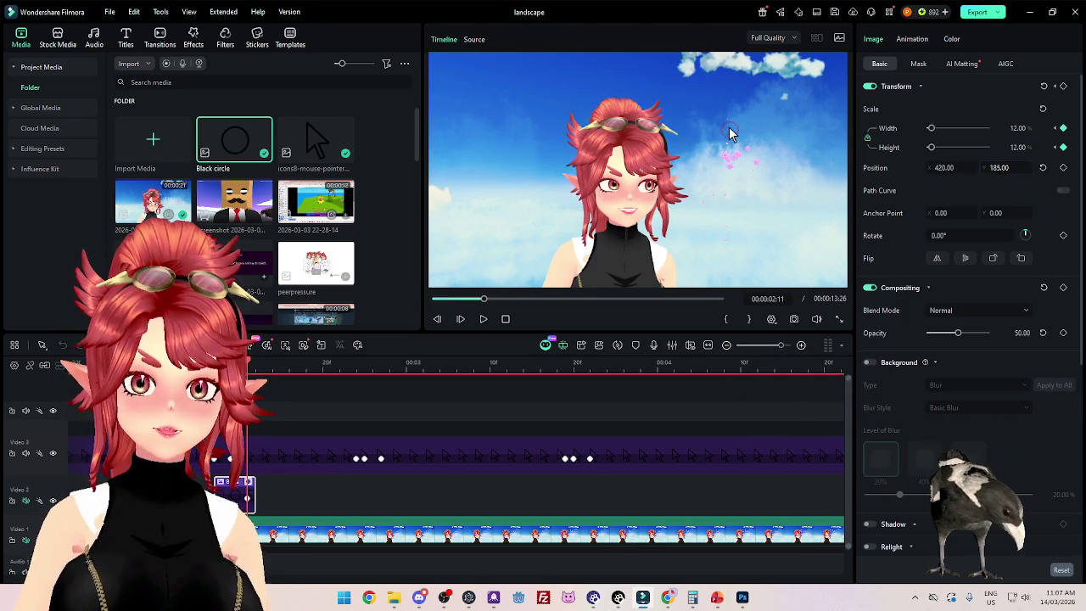
type("152")
key("Return")
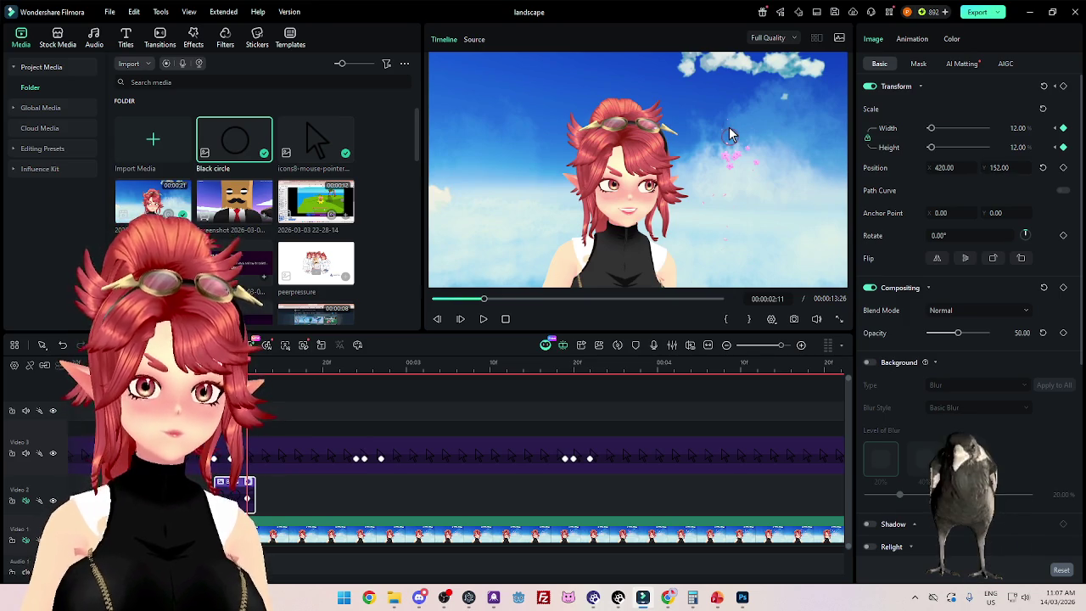
key("Left")
key("Left")
key("Left")
key("Left")
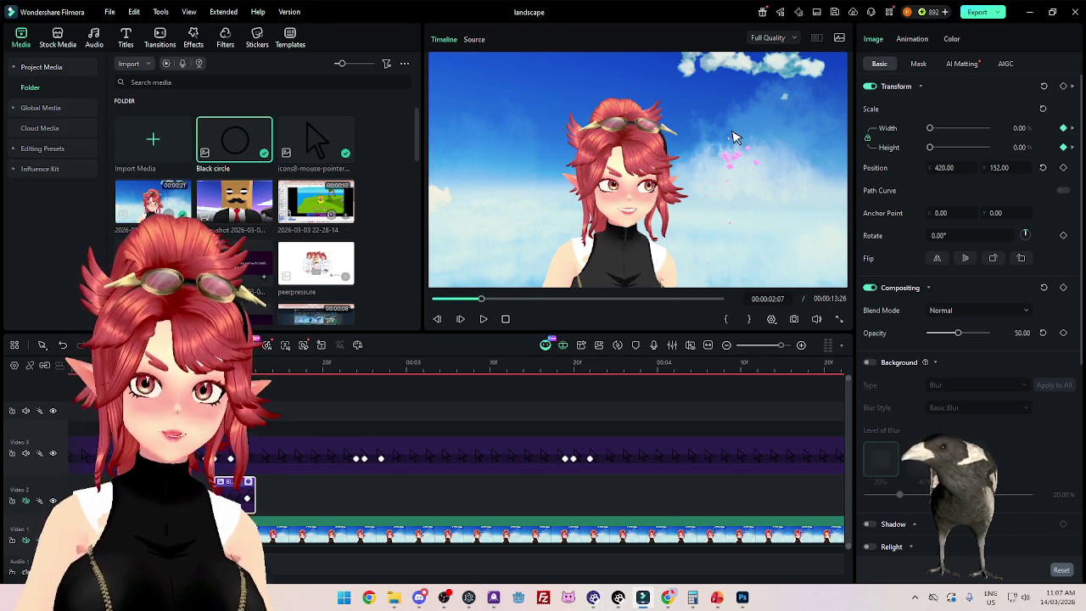
key("alt+Tab")
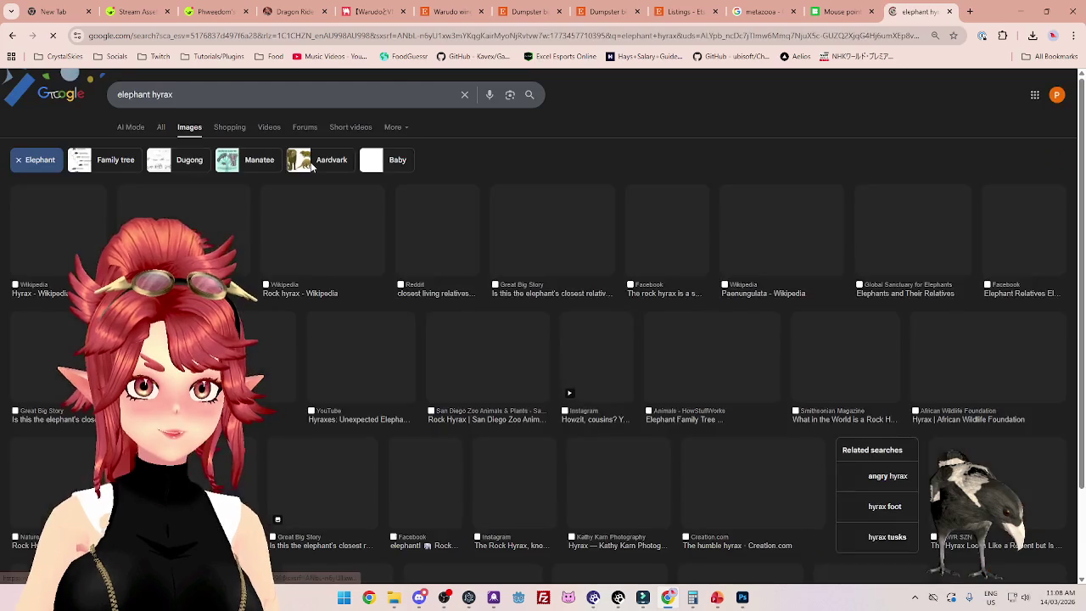
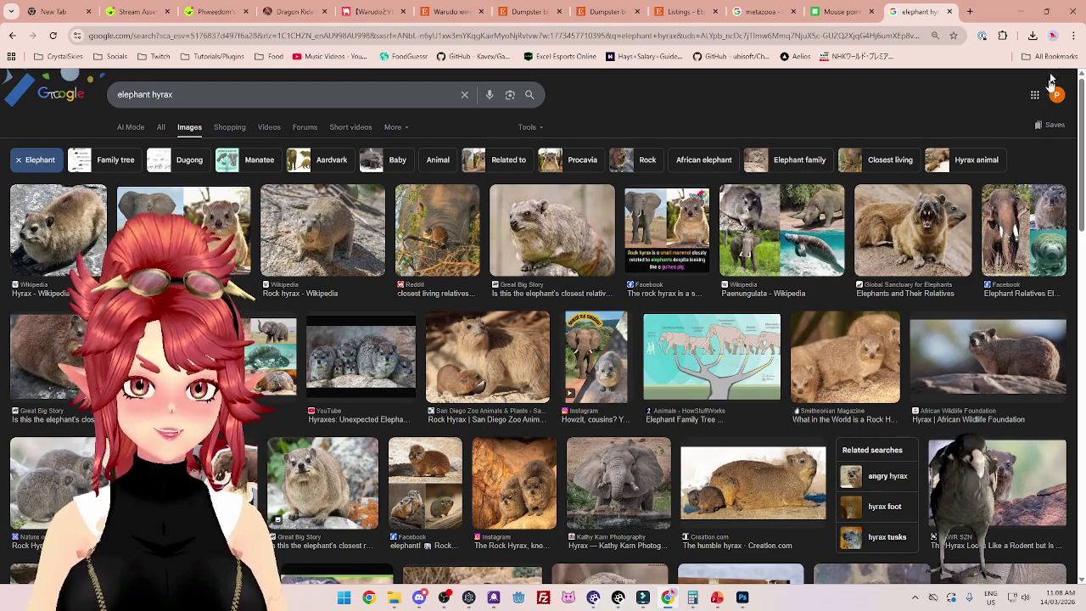
Step: Minimize Chrome's elephant hyrax image results to bring the Filmora project back into view
left_click(1022, 15)
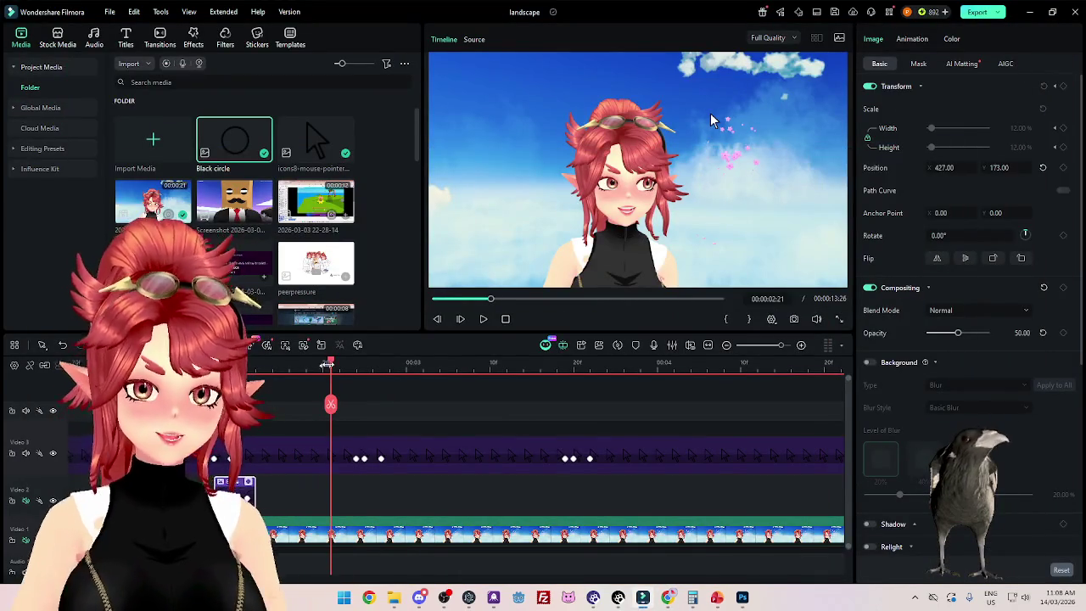
Step: Scrub the timeline to find the pointer's click, settling on 02:24
left_click(374, 365)
mouse_move(386, 366)
left_mouse_down()
mouse_move(645, 373)
mouse_move(565, 373)
left_mouse_up()
mouse_move(501, 387)
left_mouse_down()
mouse_move(286, 377)
mouse_move(654, 406)
left_mouse_up()
scroll(564, 490, "down", 1)
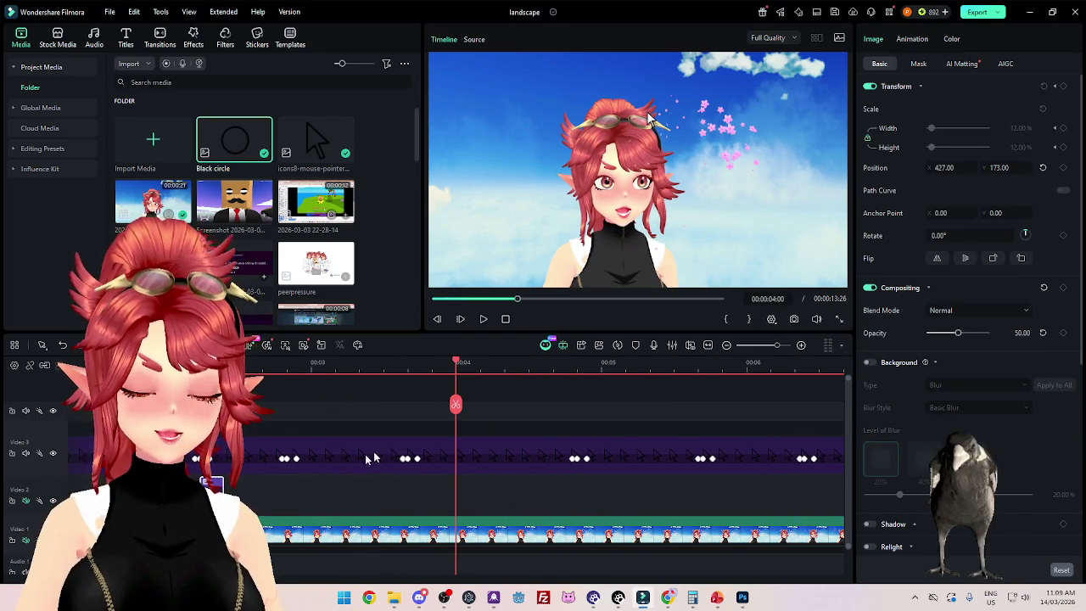
left_click(286, 365)
scroll(433, 374, "up", 1)
scroll(433, 374, "up", 1)
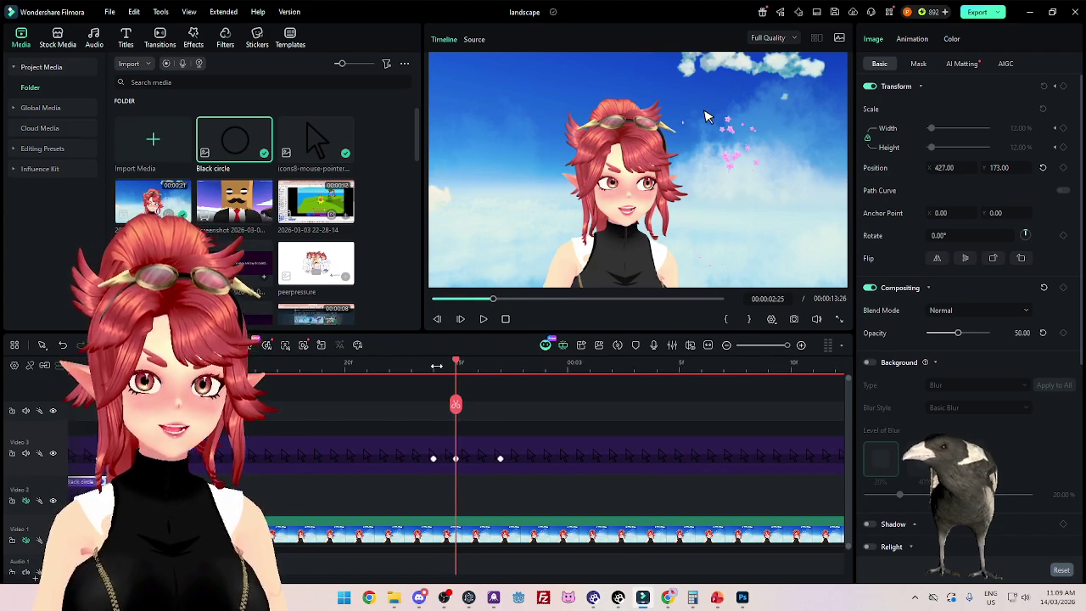
key("Left")
Step: Paste the Black circle clip onto Video 2, position it, and preview its 0-to-12 growth
key("ctrl+v")
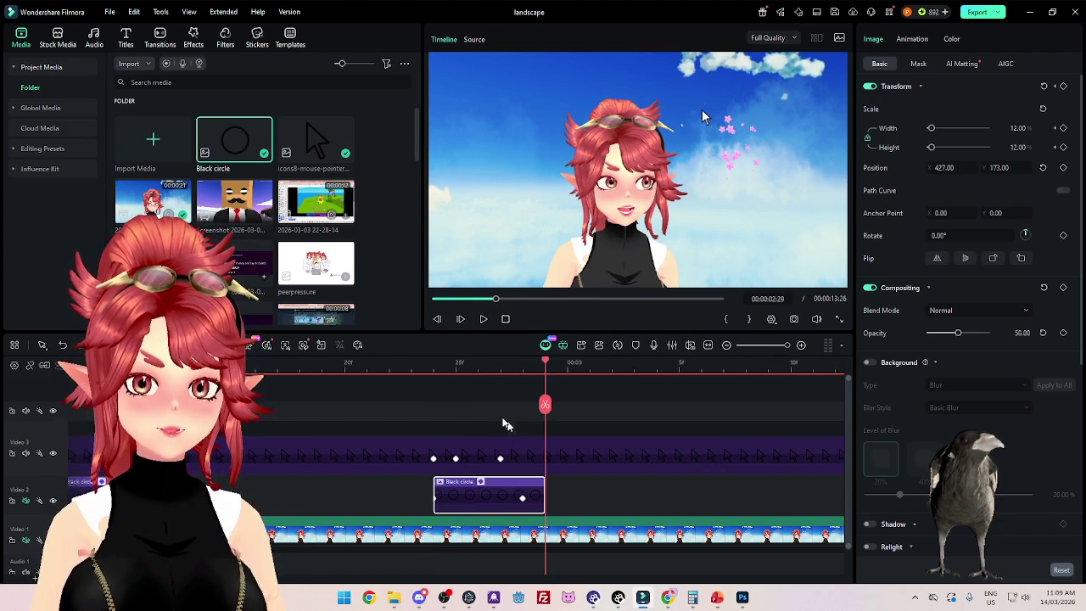
scroll(447, 366, "up", 1)
left_click_drag(447, 367, 410, 368)
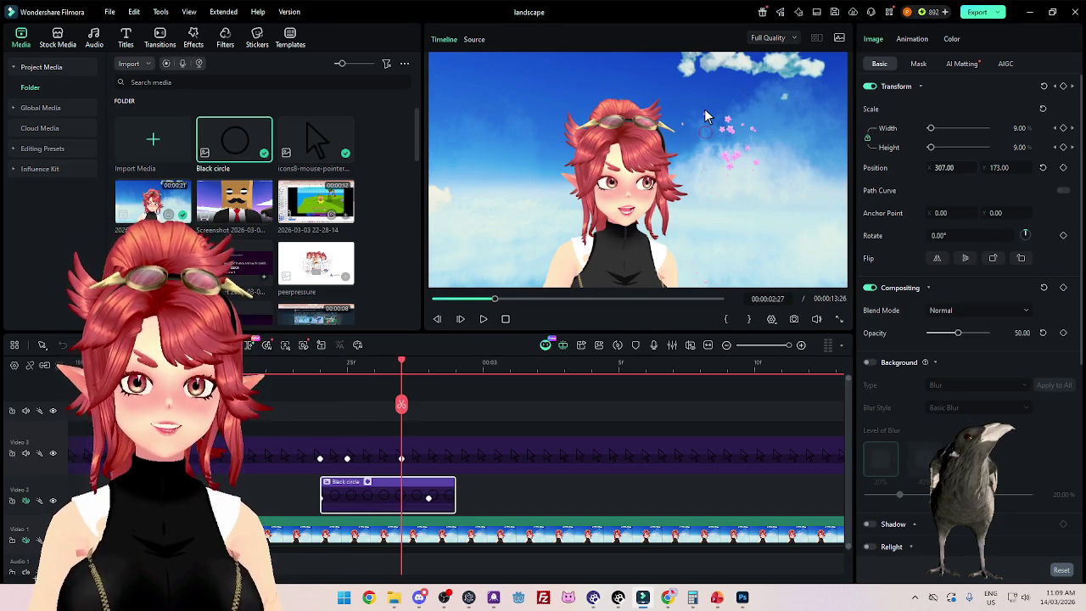
type("234271")
key("Return")
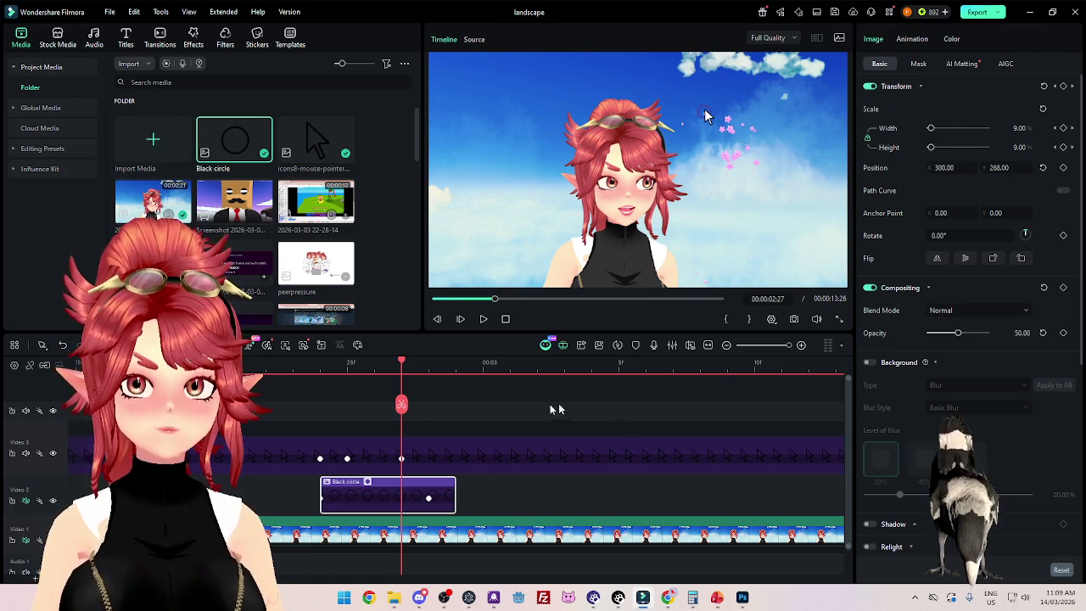
left_click(320, 363)
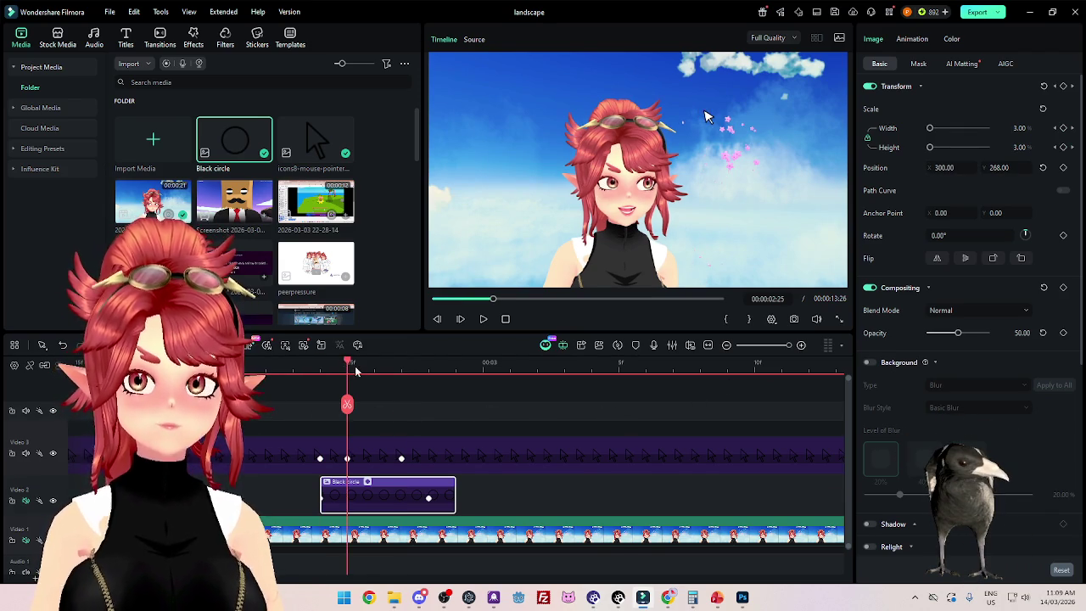
left_click_drag(385, 373, 646, 373)
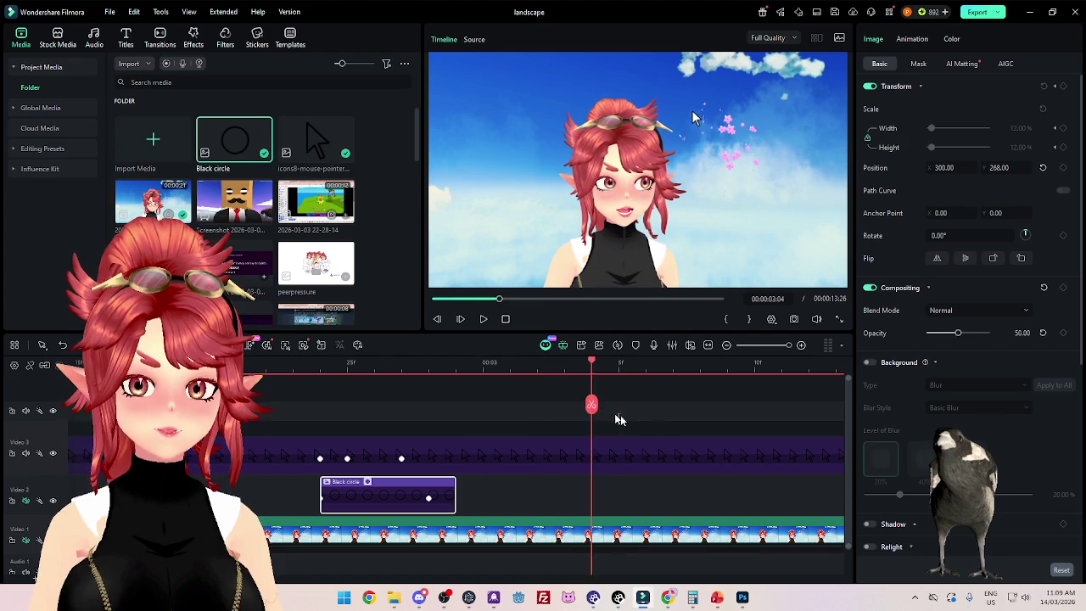
scroll(540, 512, "down", 2)
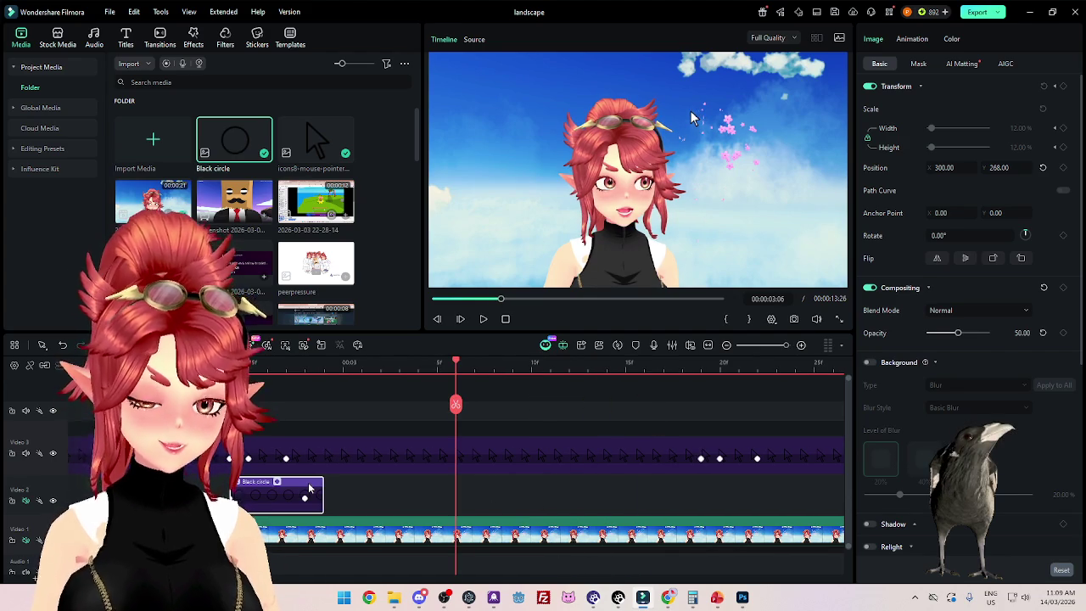
Step: Paste a Black circle copy at 03:19 and set its position over the next click (Y 255)
left_click(701, 375)
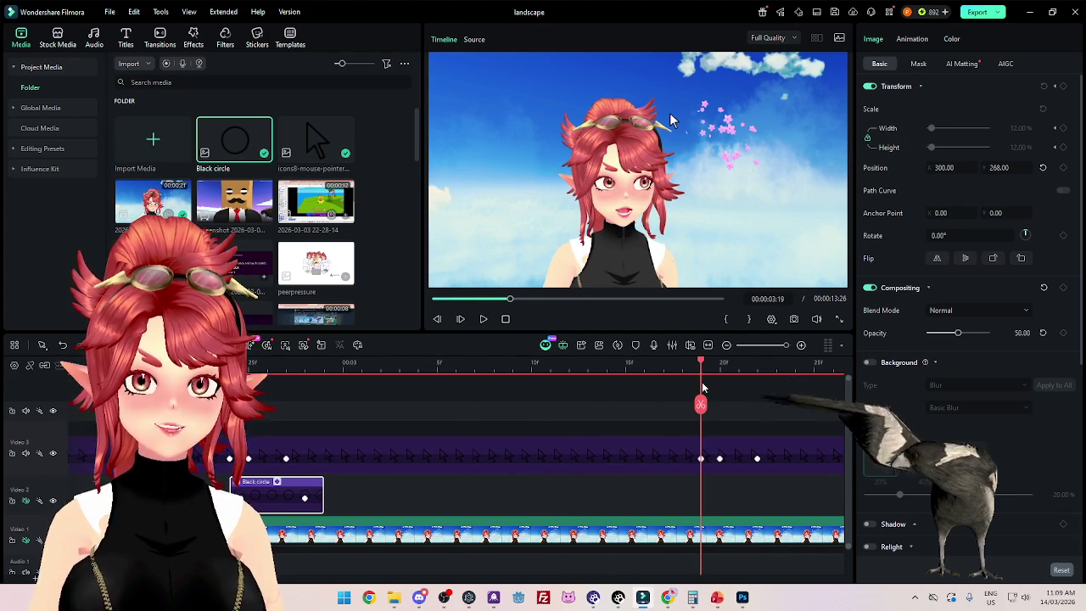
key("ctrl+v")
left_click(735, 367)
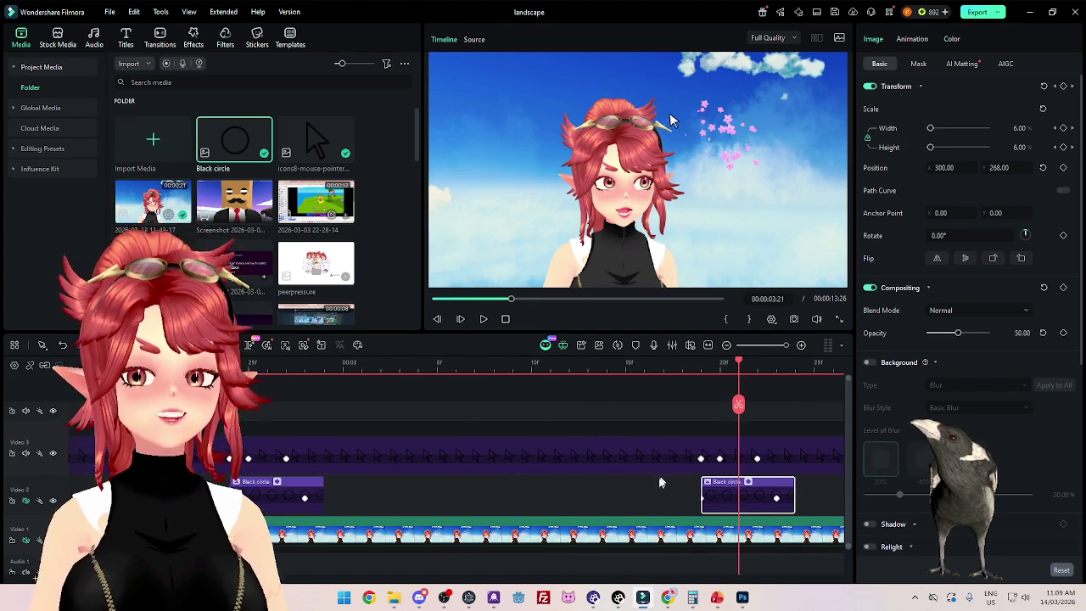
scroll(661, 482, "up", 2)
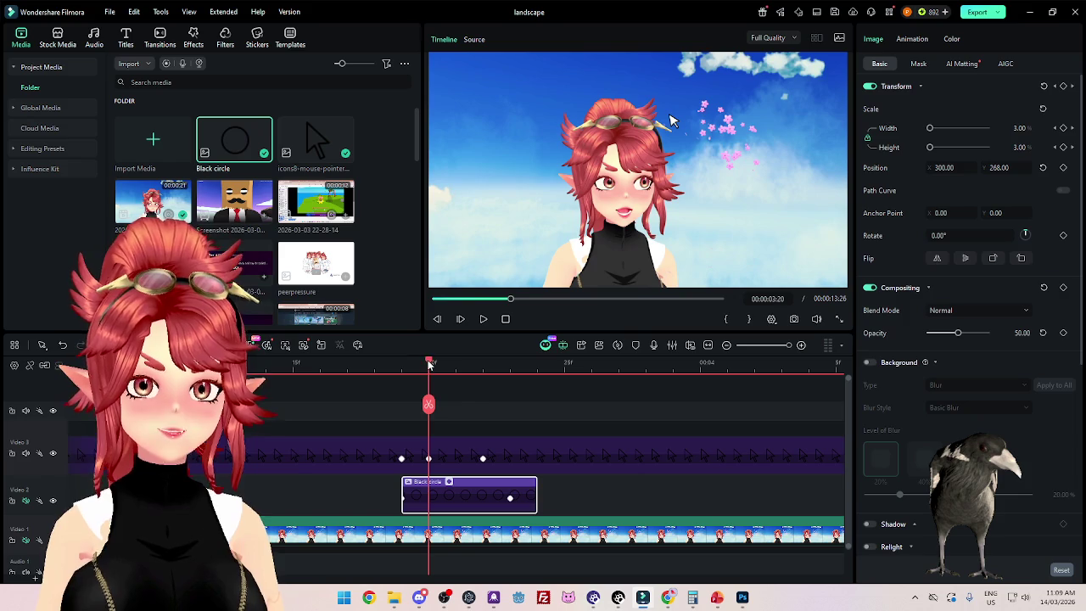
left_click_drag(424, 371, 514, 383)
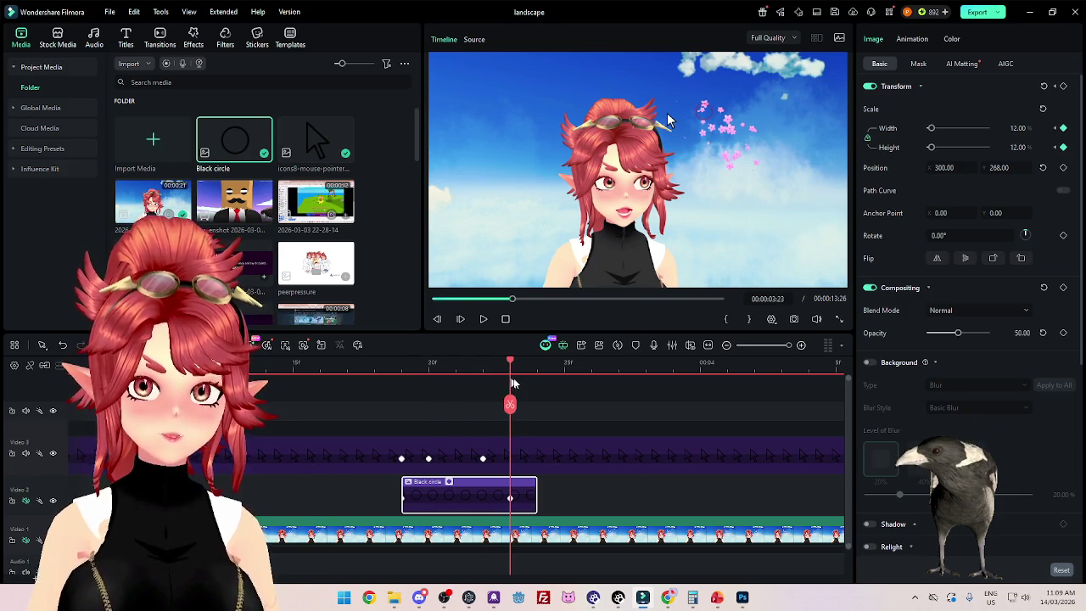
left_click(944, 168)
type("166")
key("Return")
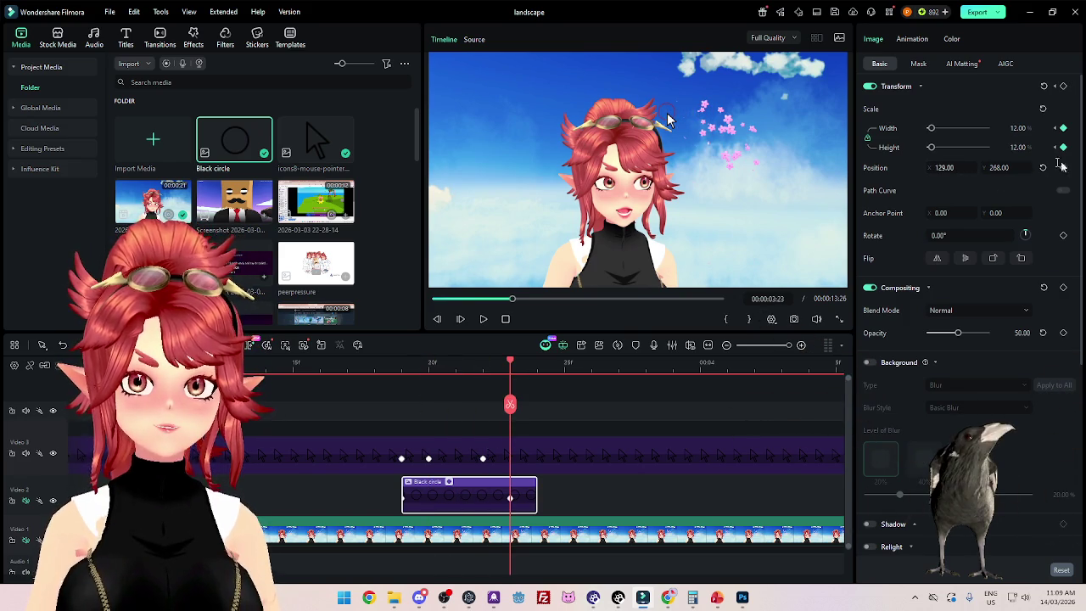
type("260255")
left_click(944, 167)
left_click_drag(402, 364, 430, 363)
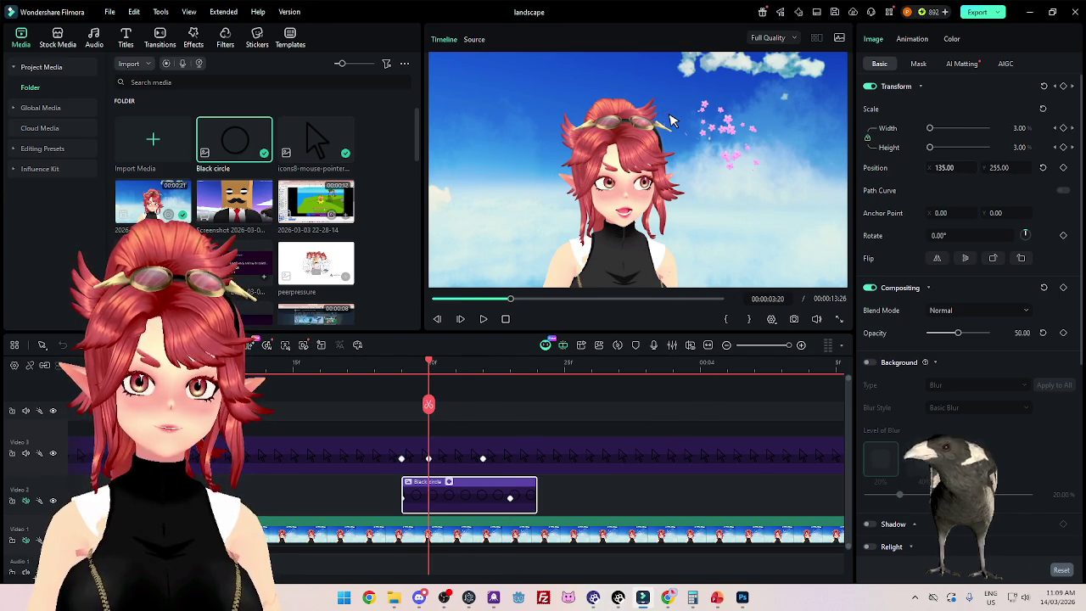
Step: Shift the new circle clip so it starts at 03:20, checking the frame before it
mouse_move(450, 484)
left_mouse_down()
mouse_move(477, 484)
mouse_move(463, 495)
left_mouse_up()
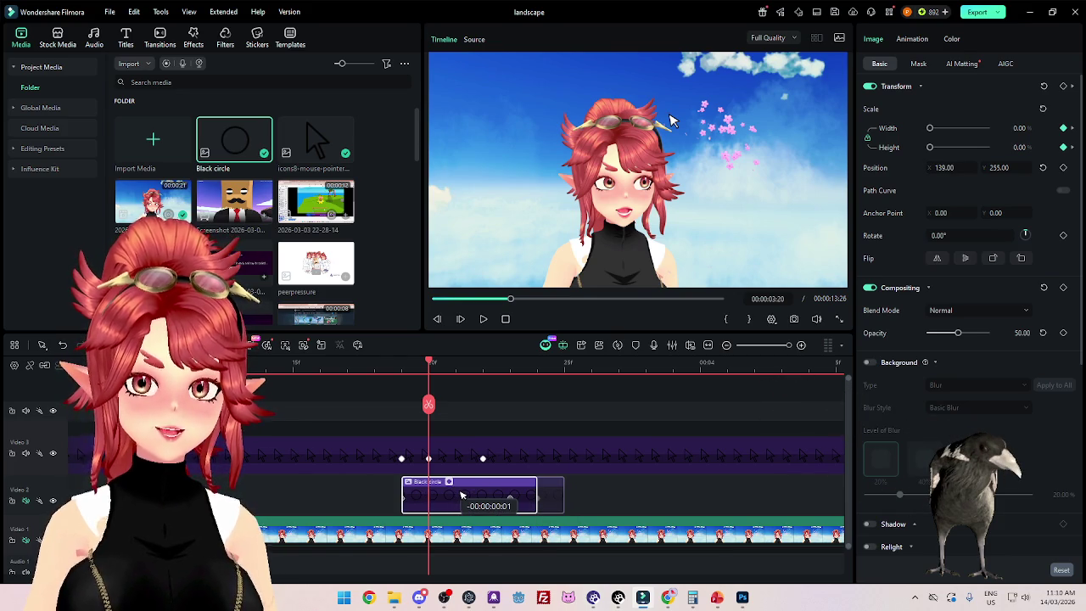
left_click(403, 366)
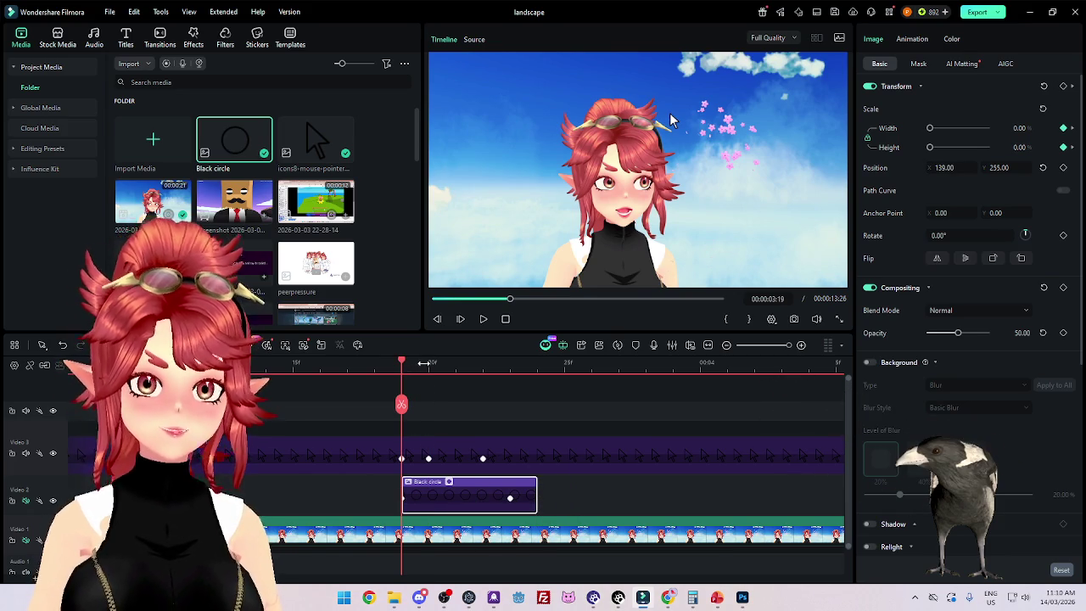
left_click(430, 365)
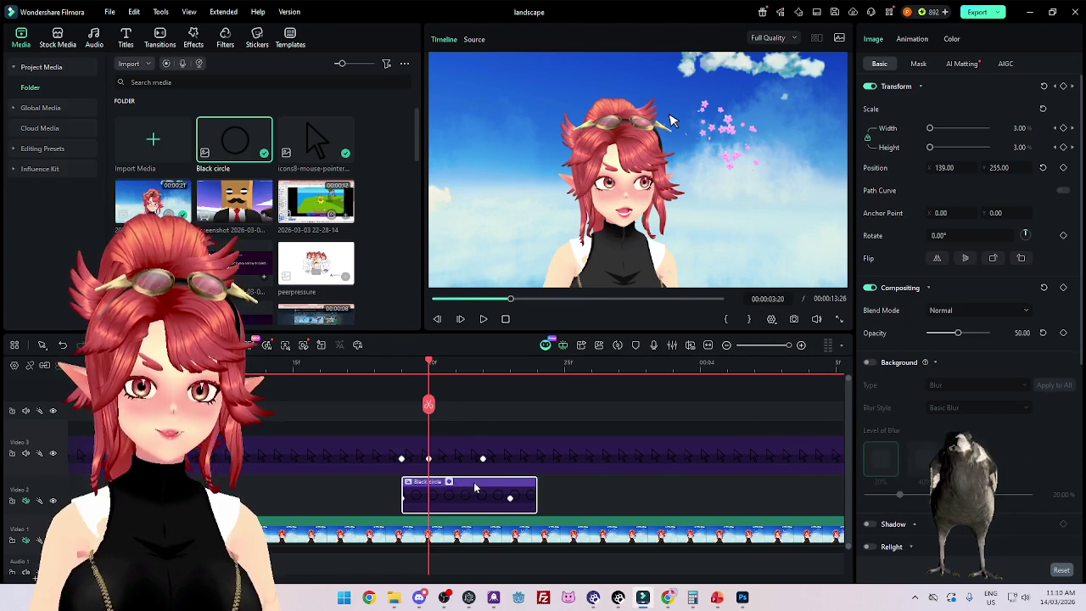
left_click_drag(476, 488, 504, 490)
scroll(501, 492, "down", 2, "ctrl")
scroll(472, 492, "down", 1, "ctrl")
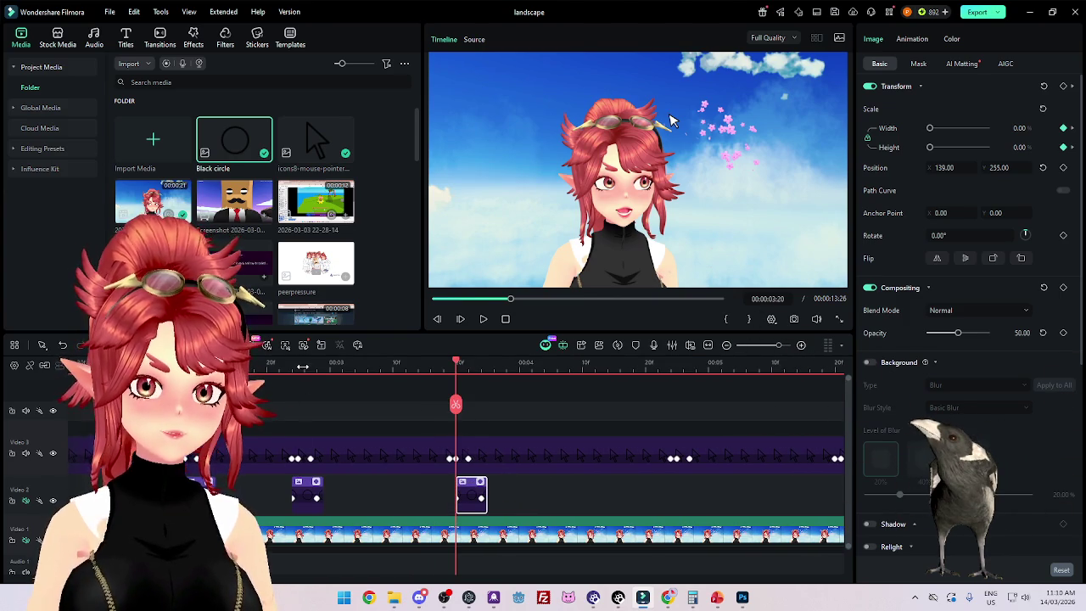
Step: Nudge the first Black circle clip one frame later so it starts at 02:25
scroll(458, 501, "up", 3, "ctrl")
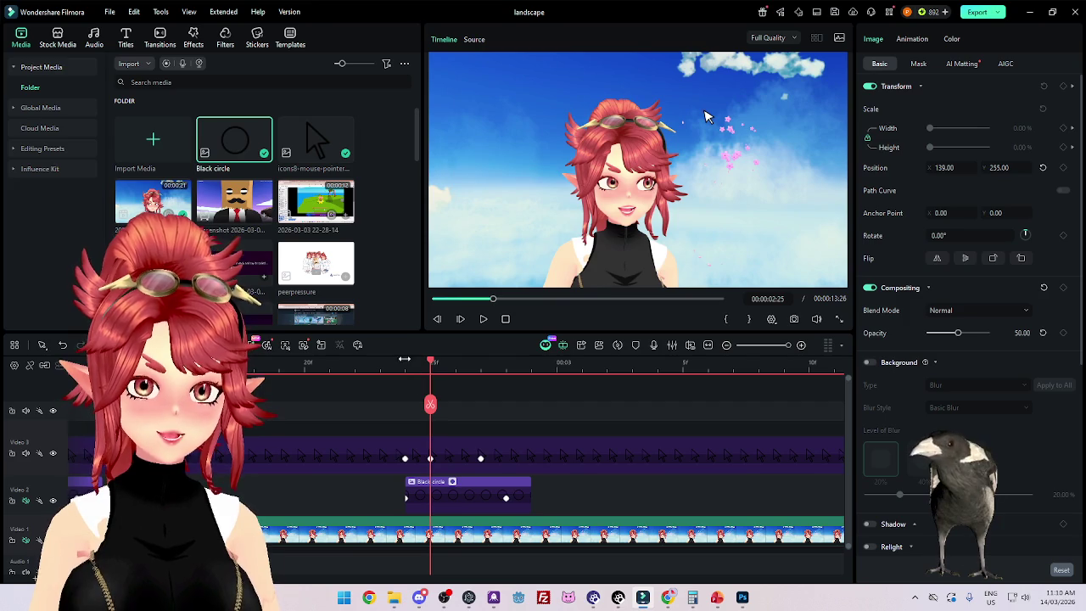
left_click(404, 366)
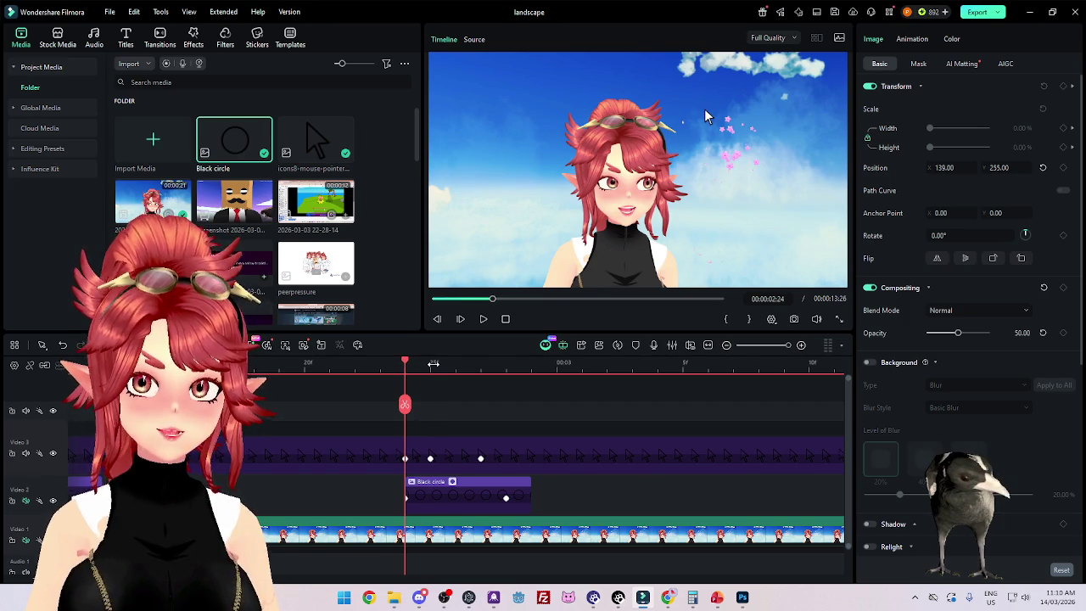
left_click(433, 363)
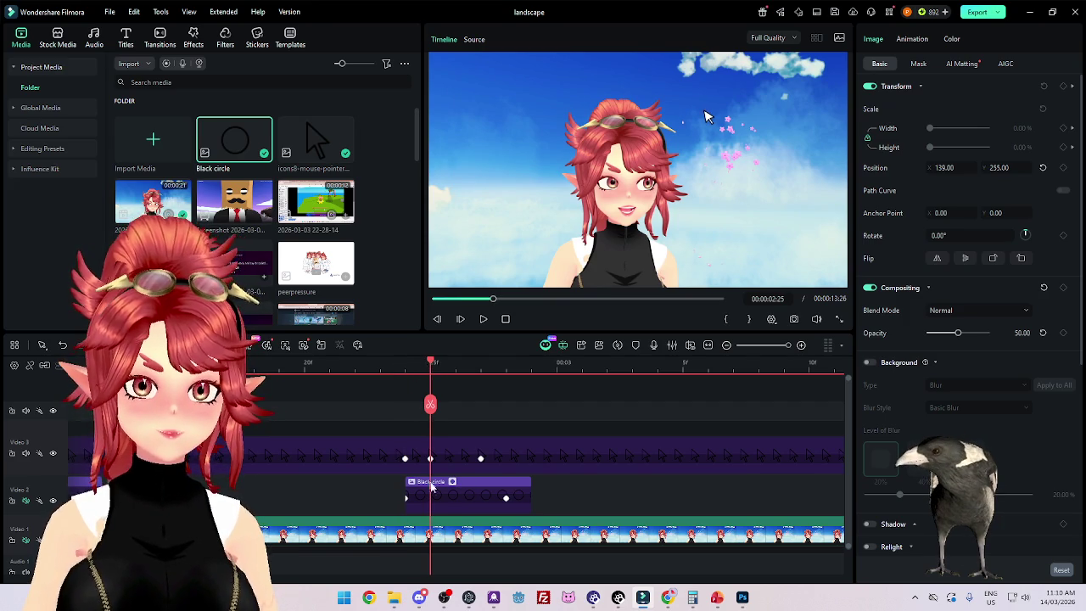
left_click(482, 487)
left_click_drag(482, 487, 507, 487)
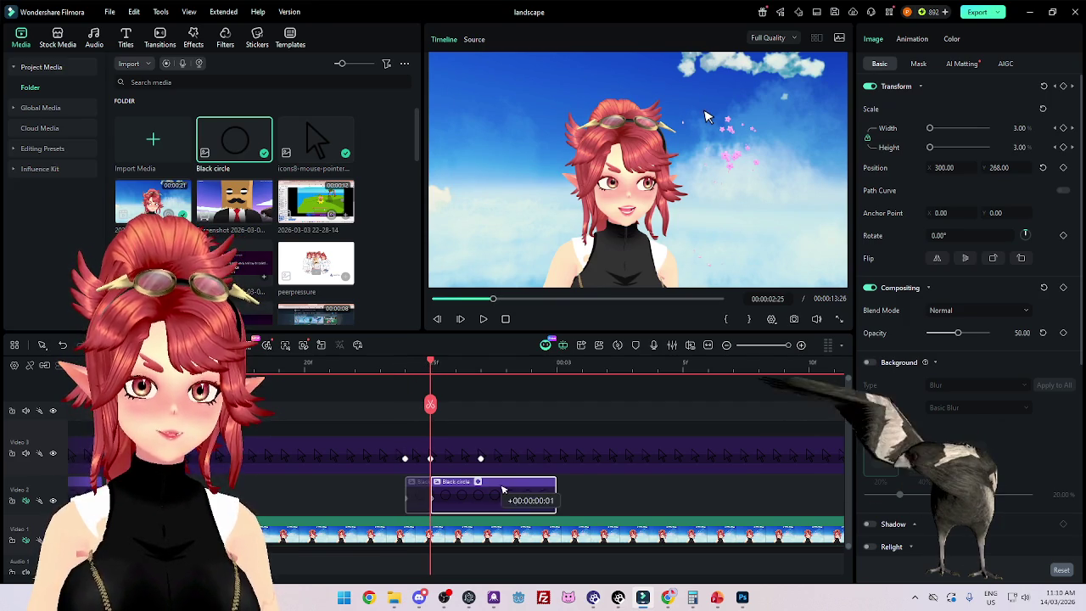
Step: Move the Black circle clip near 02:07 slightly earlier on the timeline
scroll(283, 458, "up", 1)
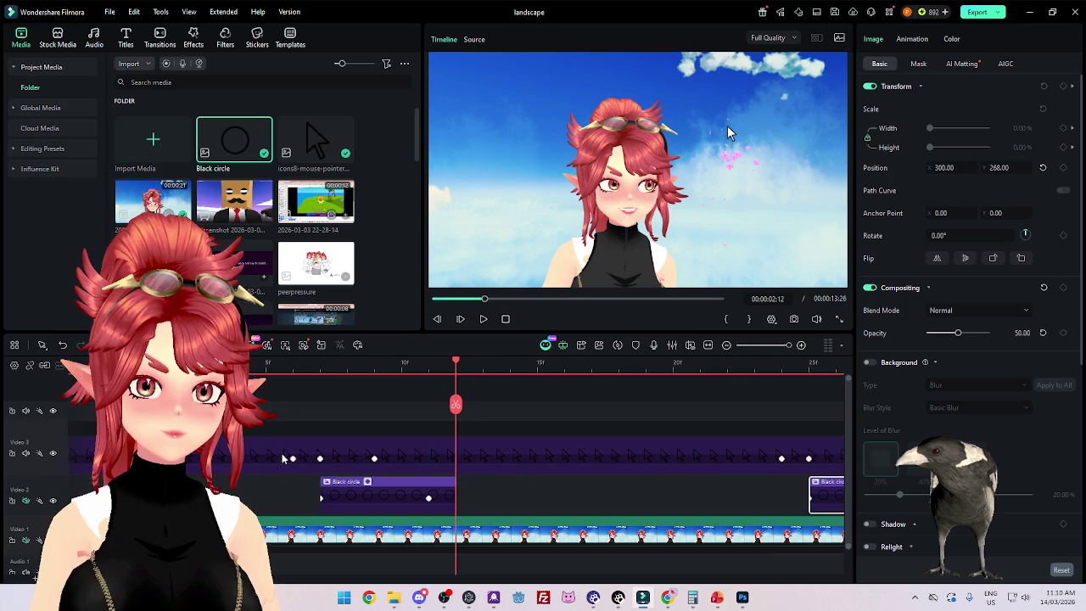
left_click(312, 363)
mouse_move(348, 488)
left_mouse_down()
mouse_move(331, 484)
mouse_move(358, 484)
left_mouse_up()
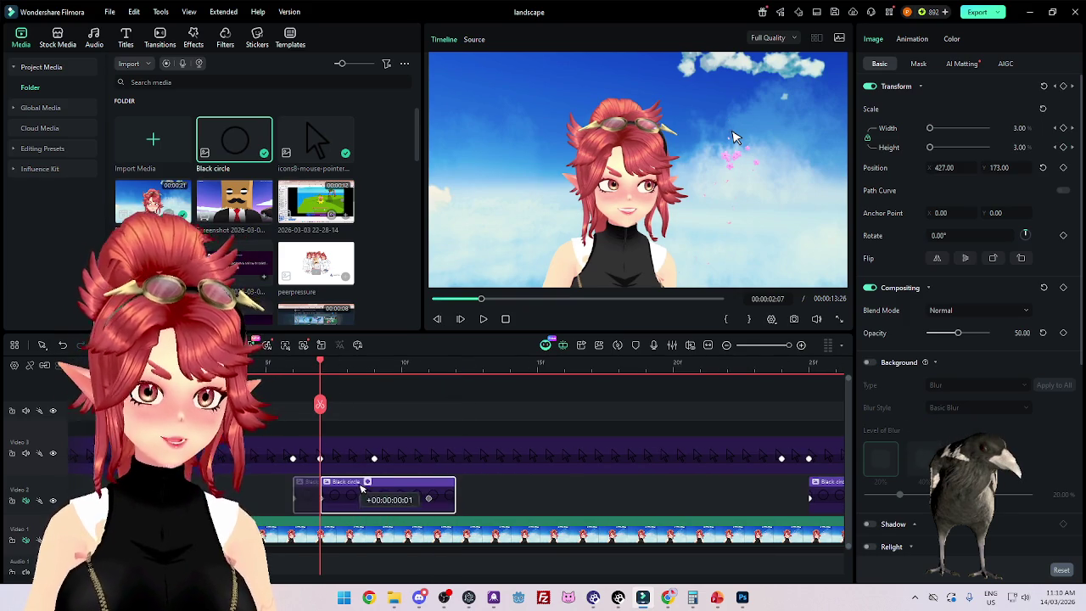
scroll(541, 496, "down", 2)
scroll(541, 496, "down", 2)
scroll(540, 497, "down", 1)
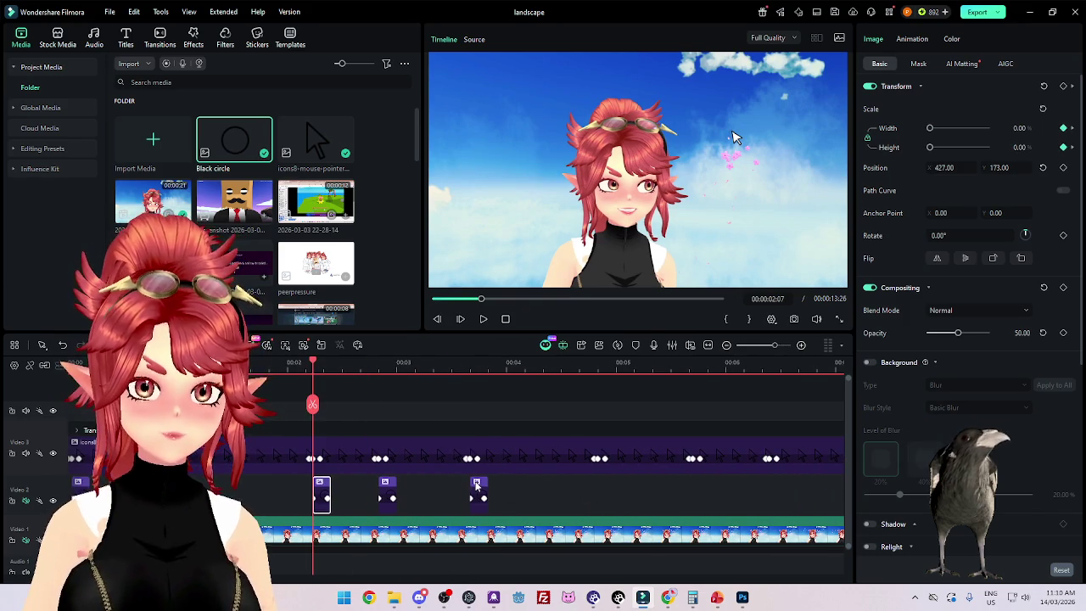
Step: Paste a third circle at 04:24, move it to -280, 280, and start it at 04:26
left_click(597, 362)
scroll(713, 373, "up", 2)
scroll(628, 483, "up", 1)
key("ctrl+v")
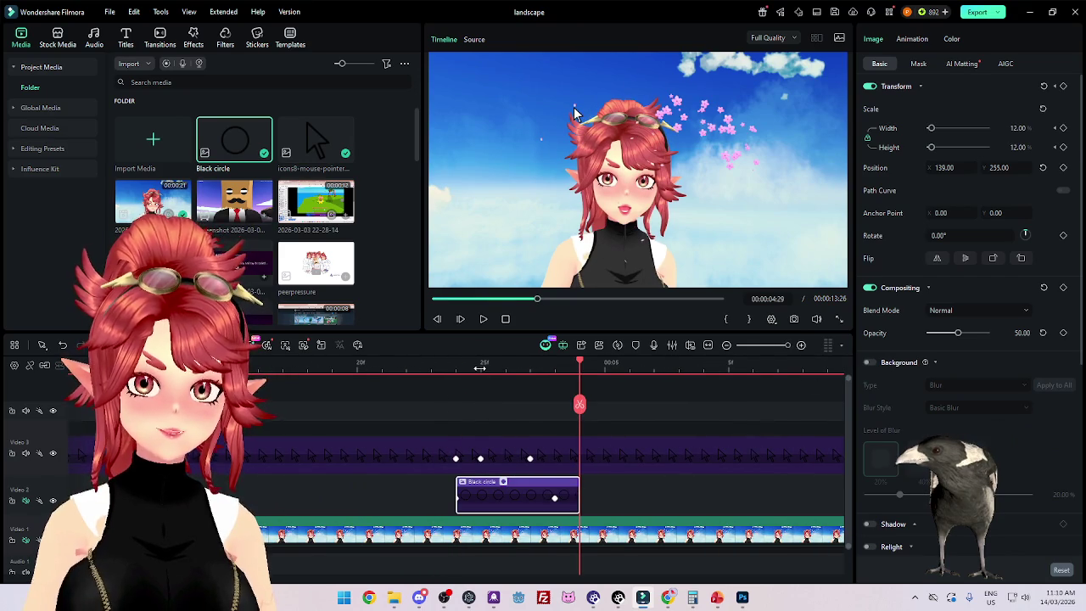
left_click(480, 366)
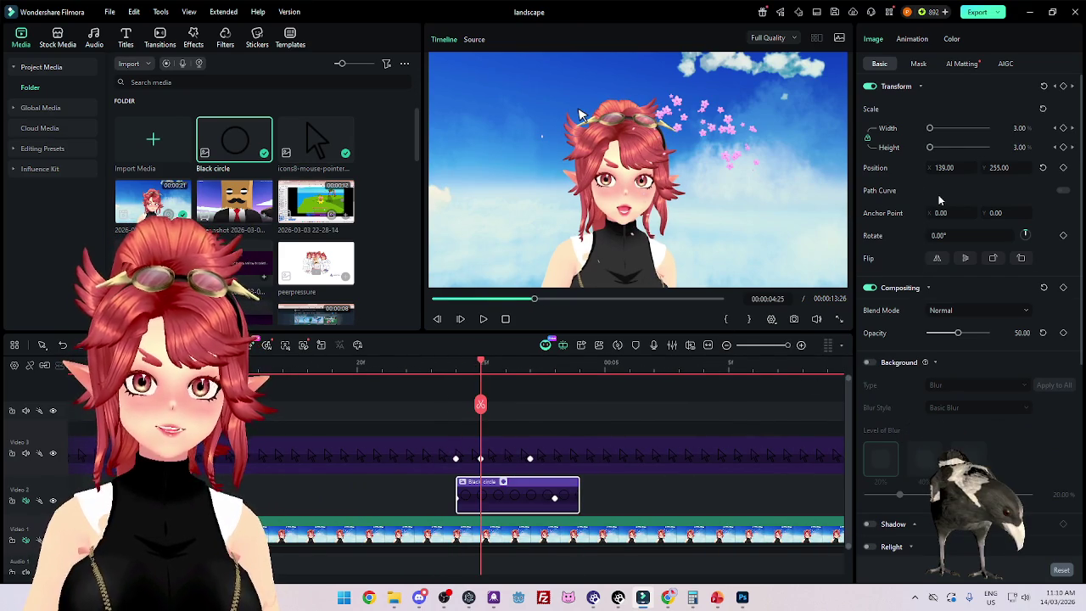
left_click_drag(944, 167, 925, 167)
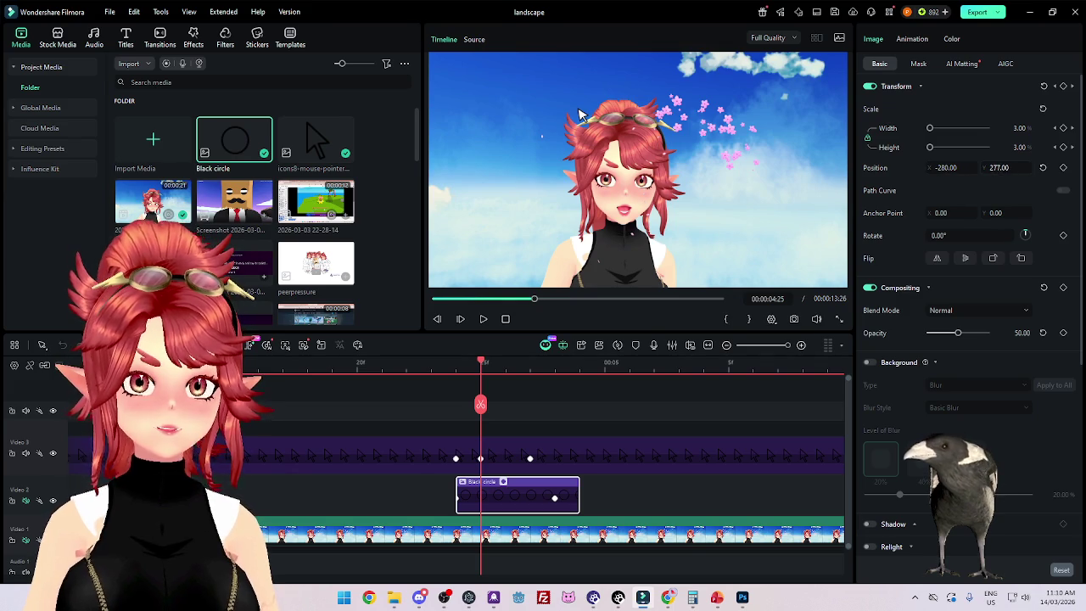
left_click_drag(549, 489, 574, 488)
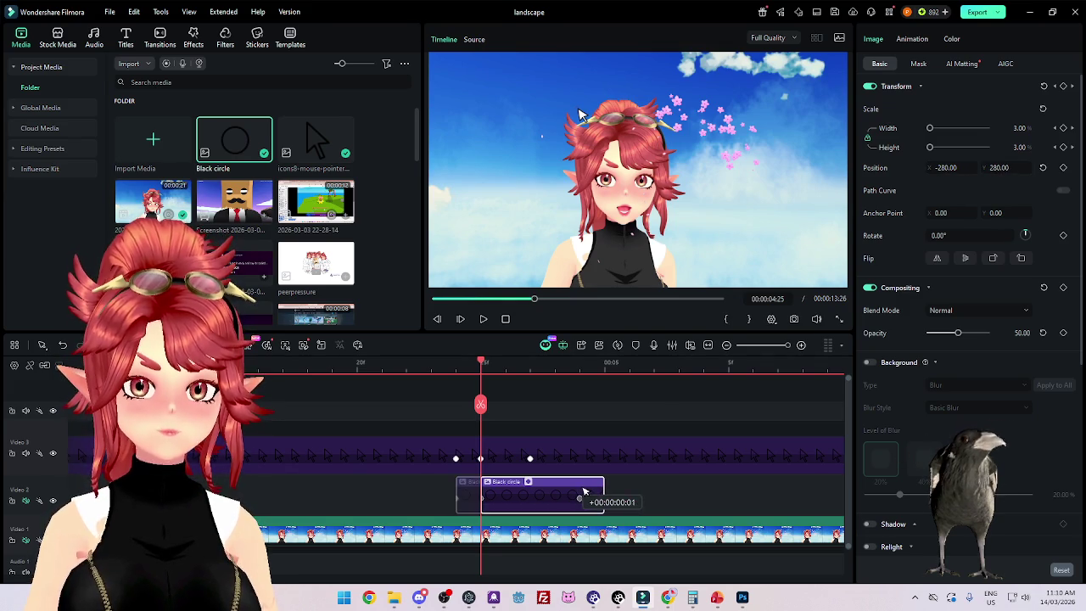
left_click(431, 367)
left_click_drag(441, 367, 620, 372)
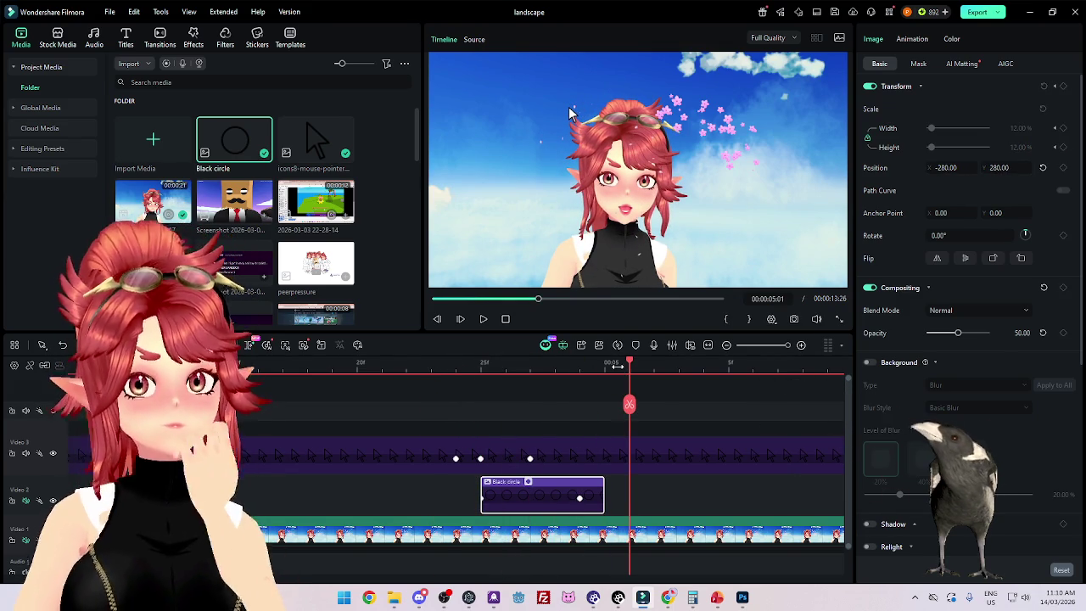
scroll(649, 450, "down", 1)
Step: Paste a Black circle copy at the 05:20 pointer click and step to 05:21
scroll(628, 449, "down", 2)
left_click(692, 387)
scroll(740, 371, "up", 1)
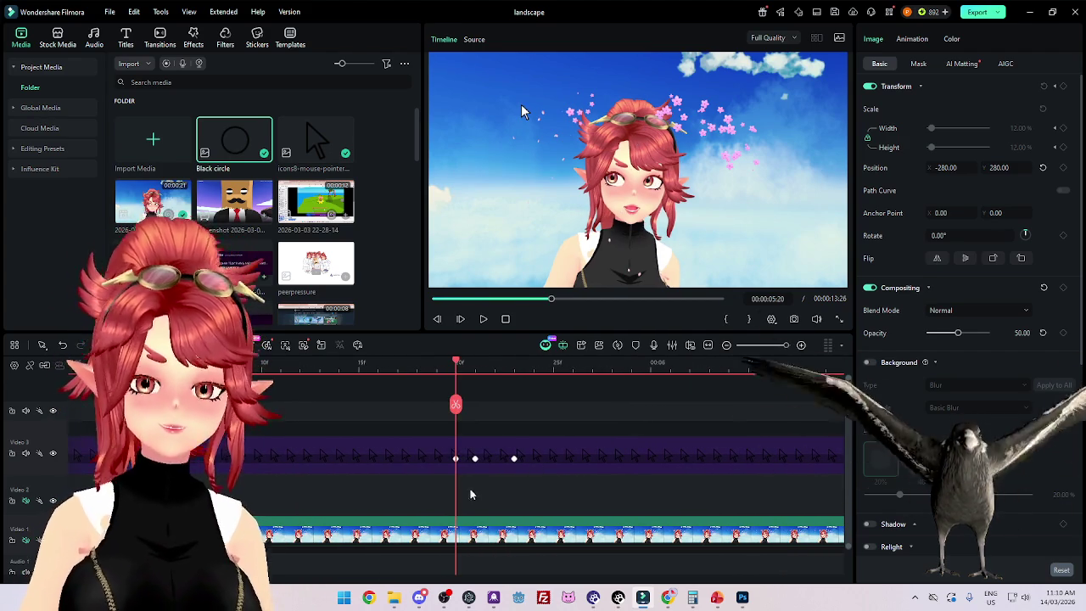
key("ctrl+v")
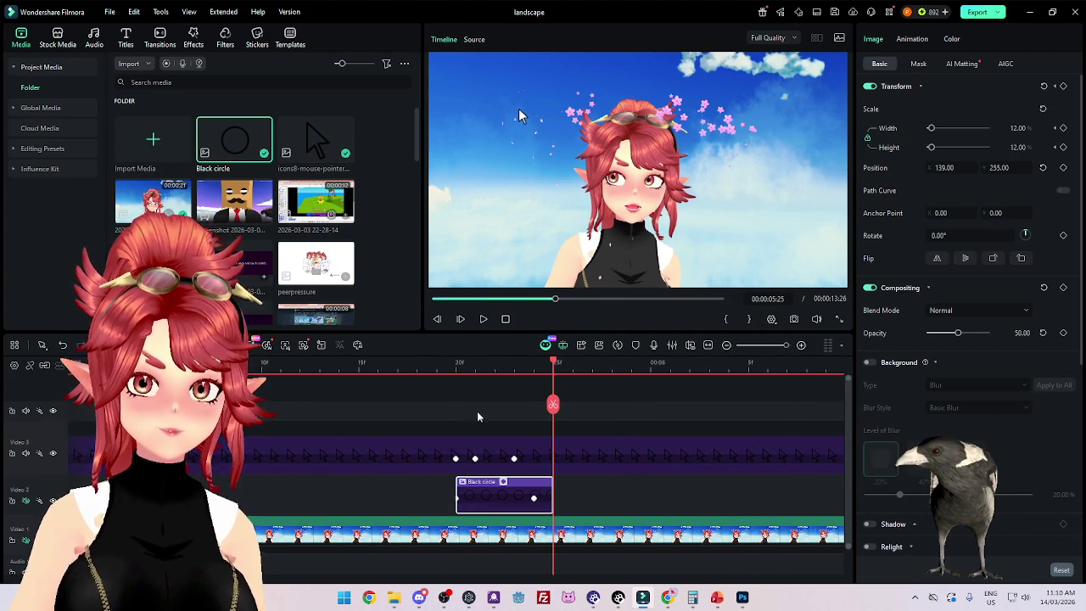
left_click(456, 362)
left_click_drag(456, 363, 474, 361)
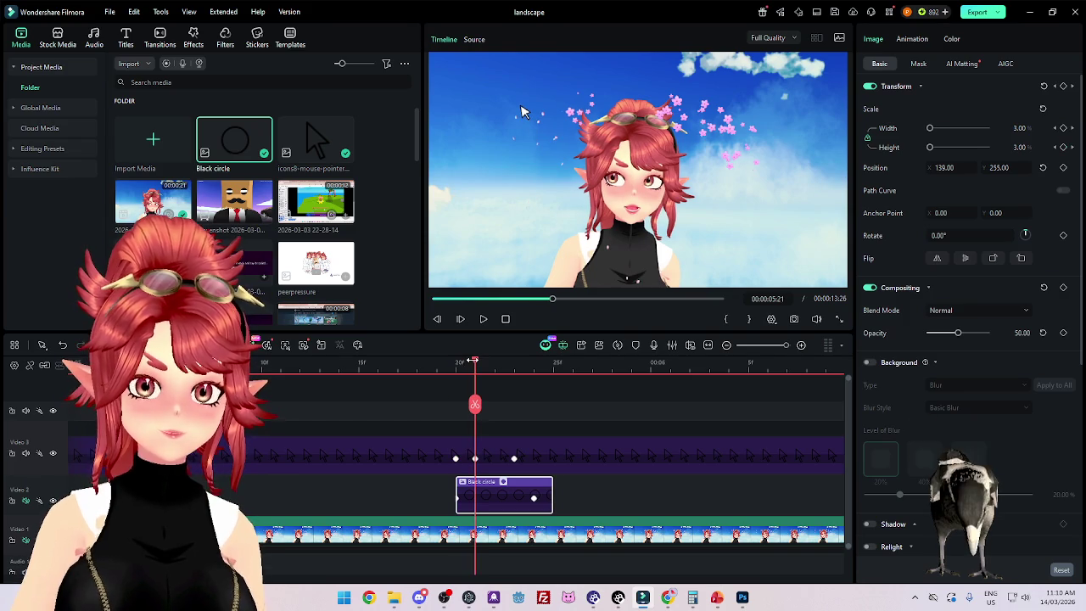
Step: Position the new circle at -543, 291 and start its clip one frame later
double_click(945, 168)
type("141")
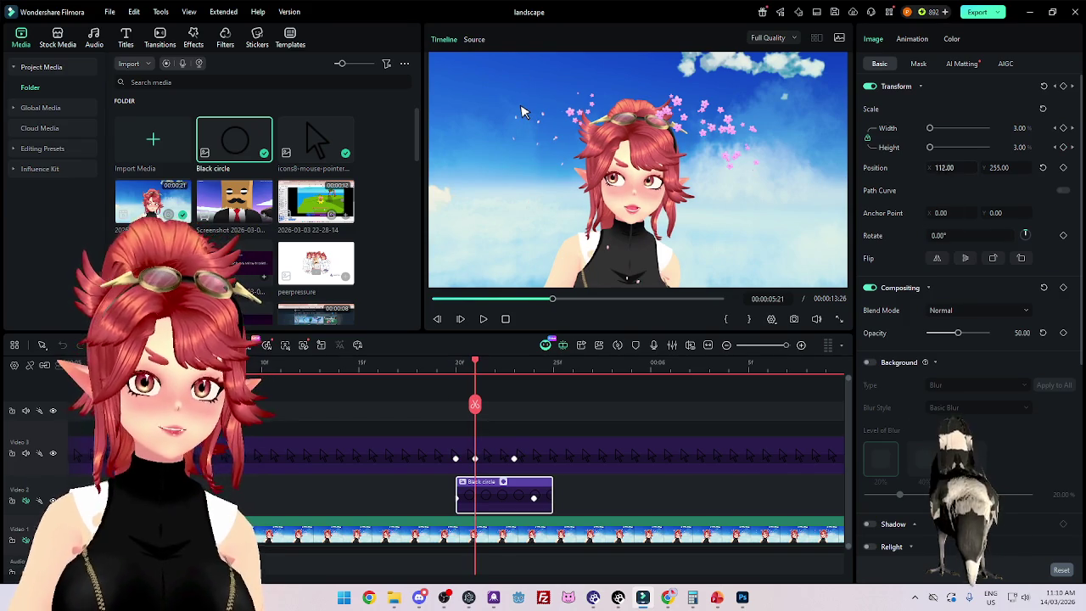
key("Return")
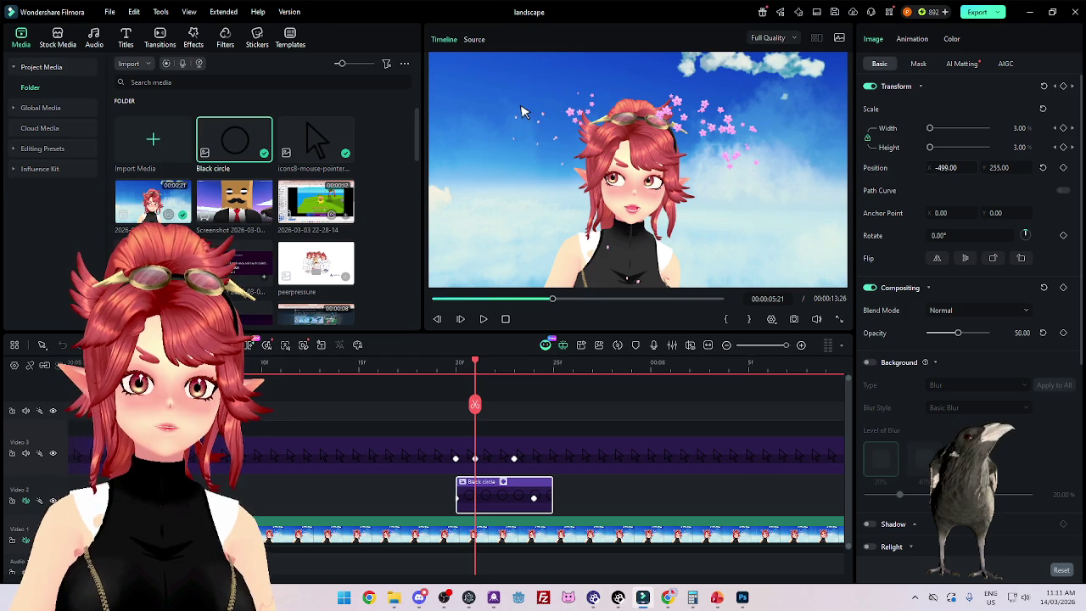
left_click_drag(944, 168, 967, 167)
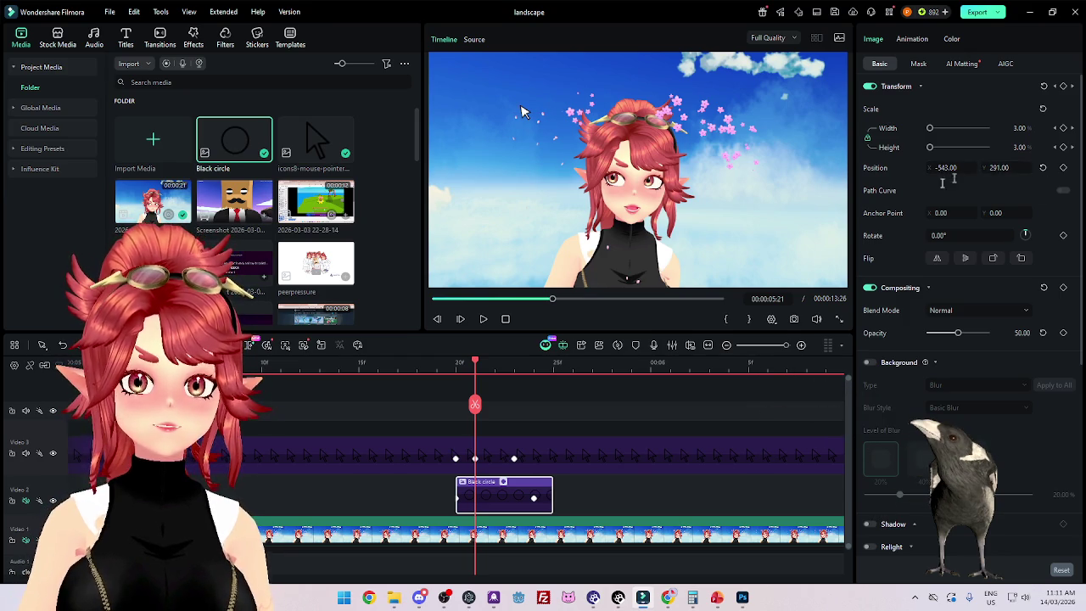
left_click_drag(544, 486, 549, 492)
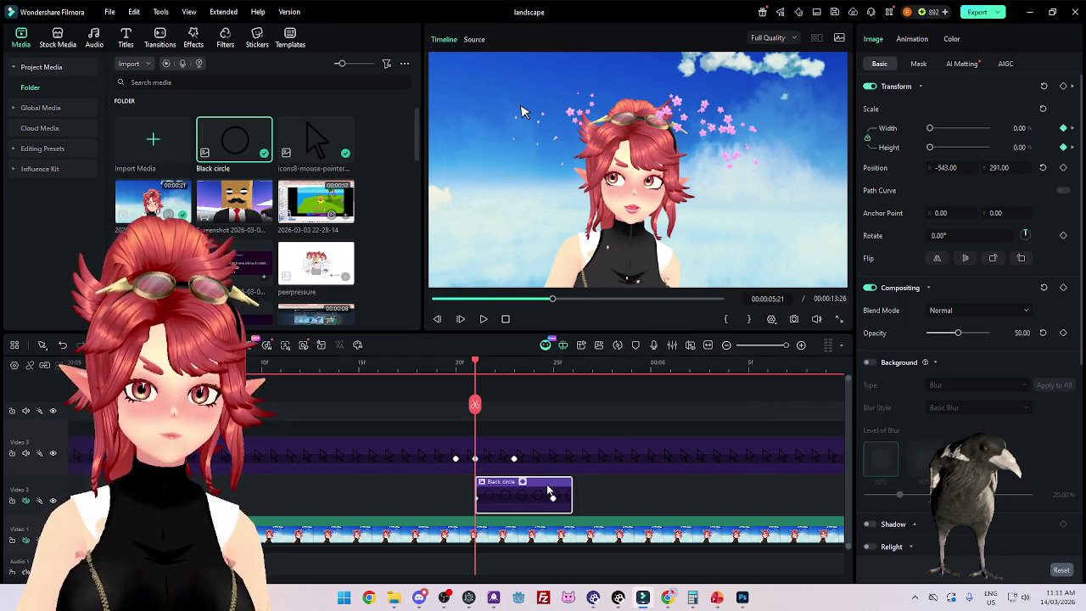
scroll(555, 476, "down", 3)
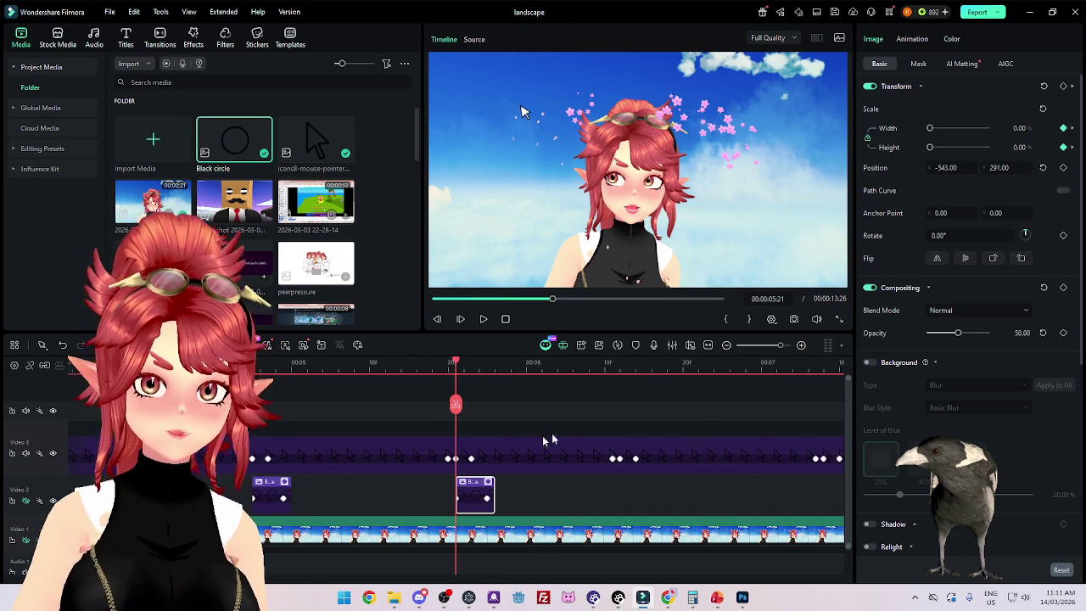
left_click(604, 367)
scroll(633, 370, "up", 3)
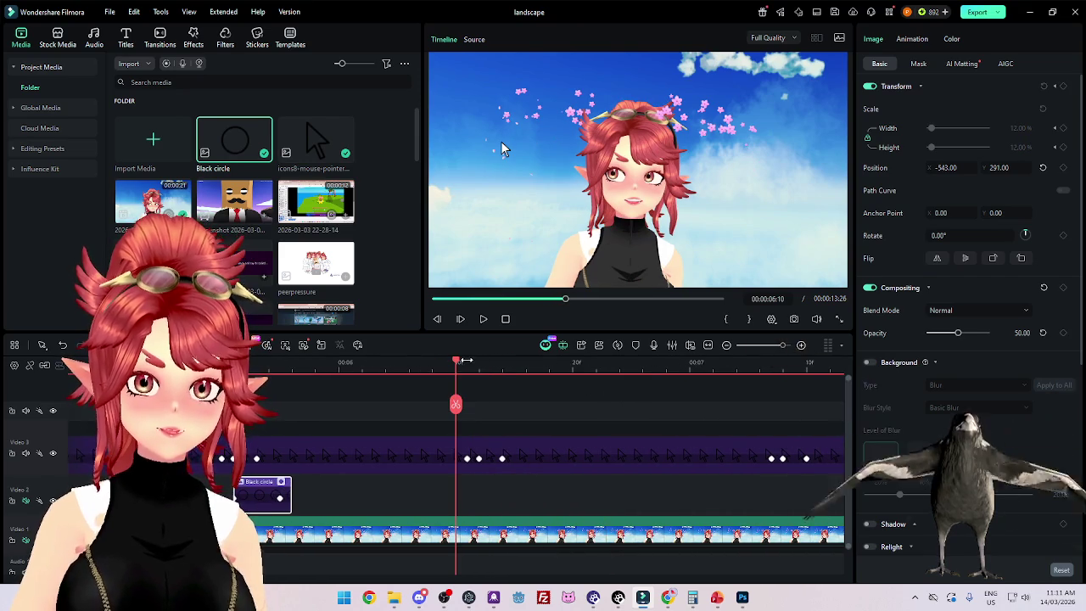
scroll(507, 368, "up", 3)
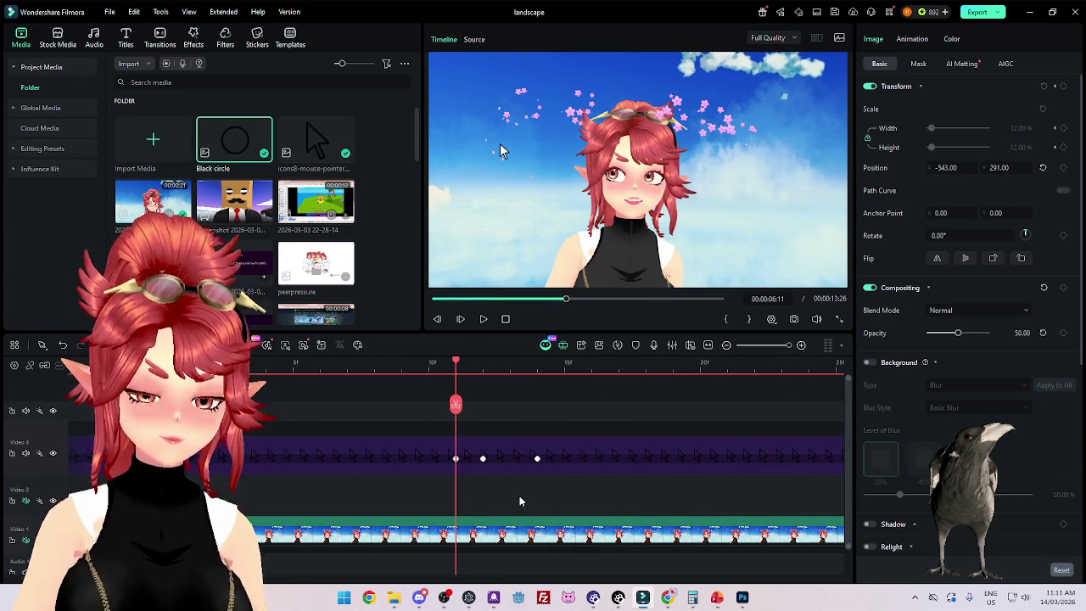
Step: Paste a circle at 06:11, position it at -641, 117, and start it one frame later
key("ctrl+v")
left_click(483, 390)
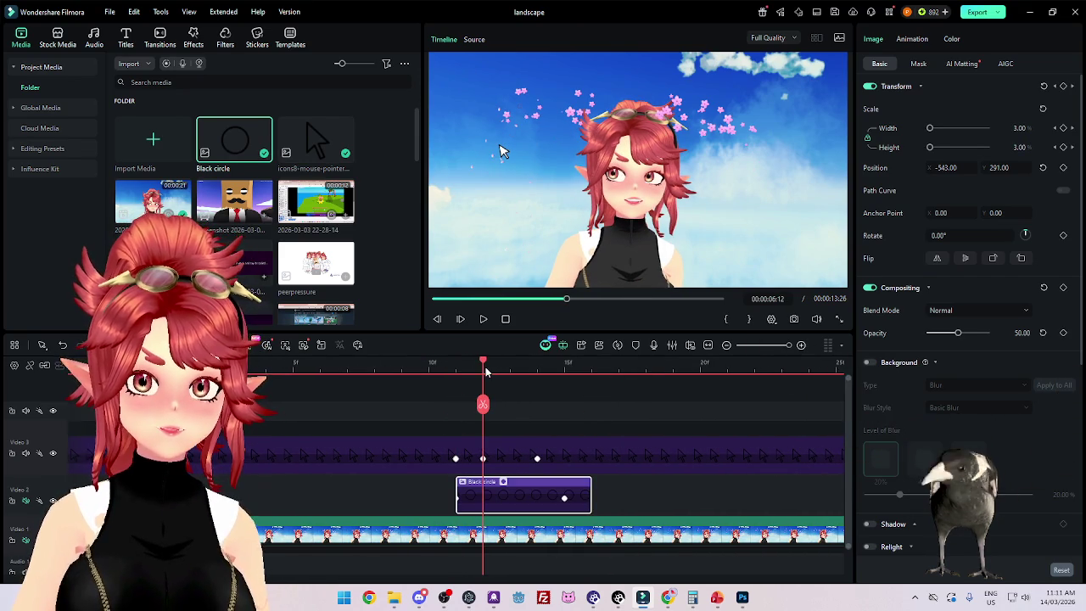
type("-641")
left_click(1001, 167)
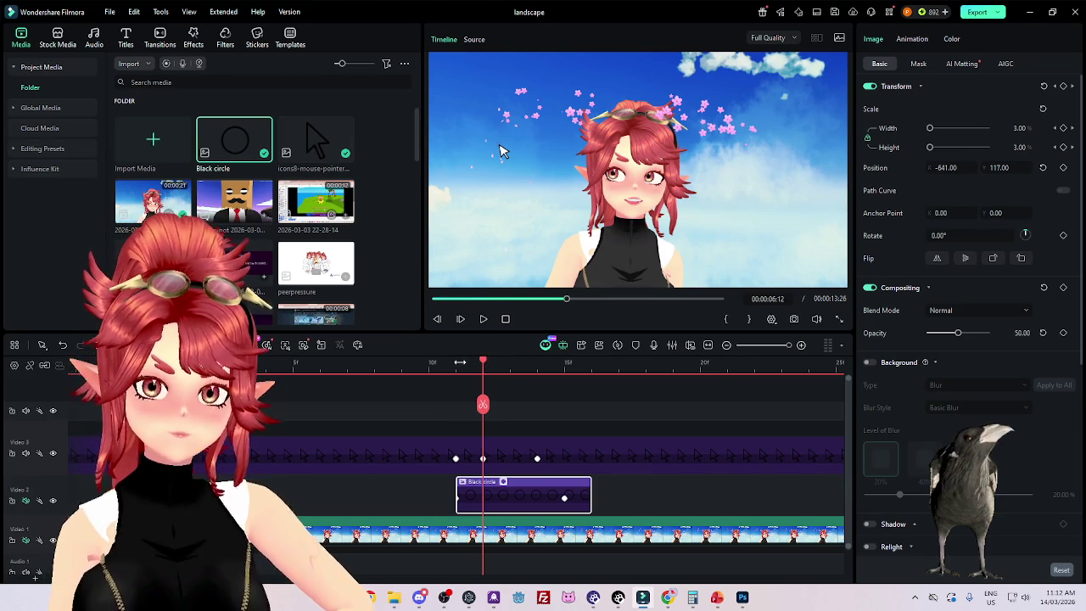
key("Left")
key("Right")
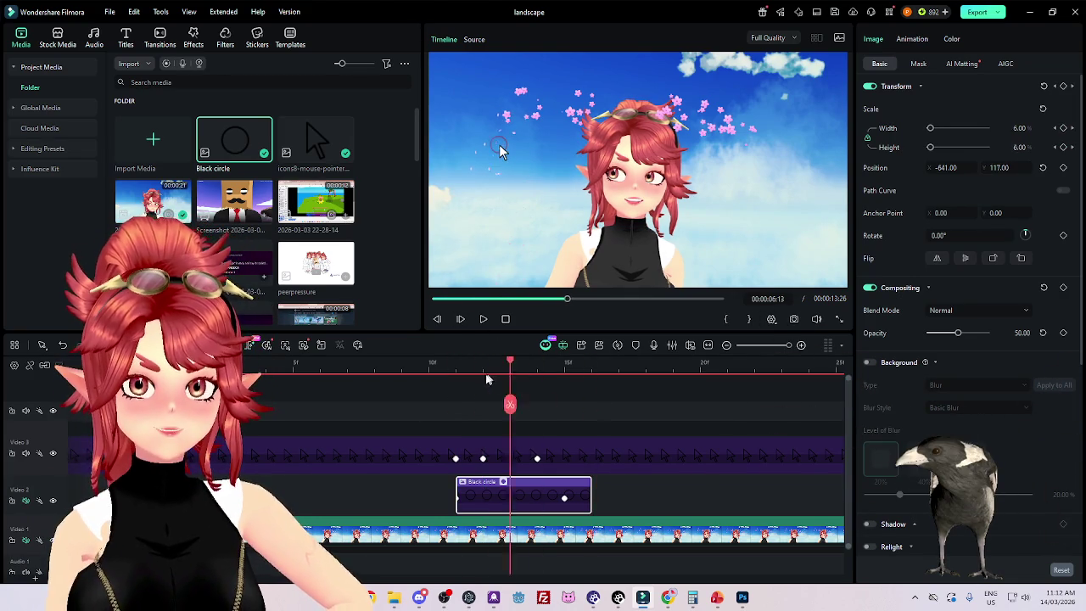
left_click_drag(507, 482, 534, 482)
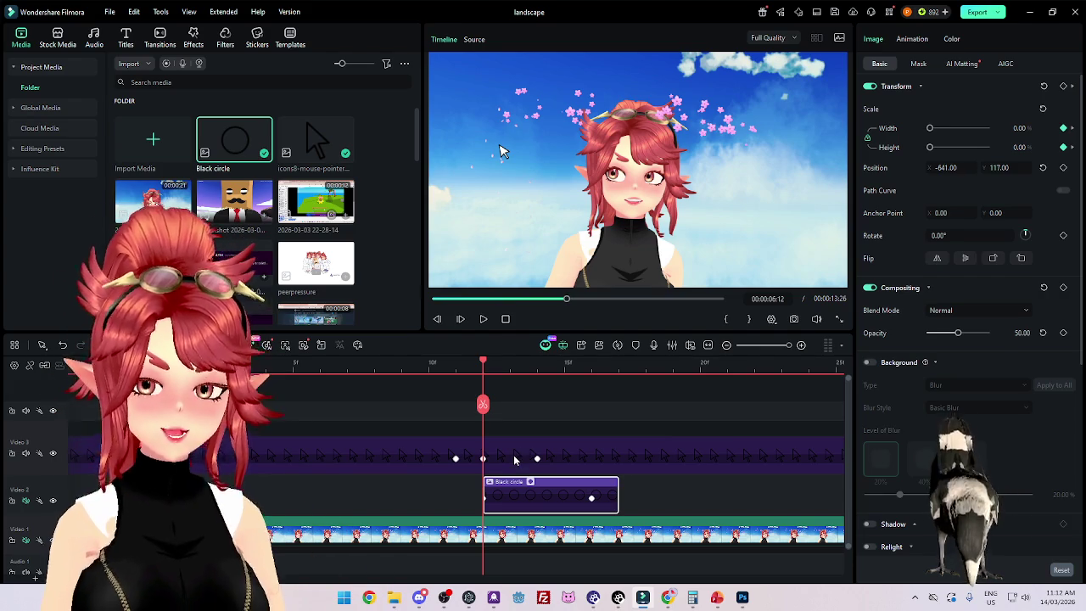
scroll(514, 458, "down", 3)
scroll(515, 456, "down", 3)
scroll(534, 452, "down", 2, "ctrl")
scroll(538, 449, "down", 2, "ctrl")
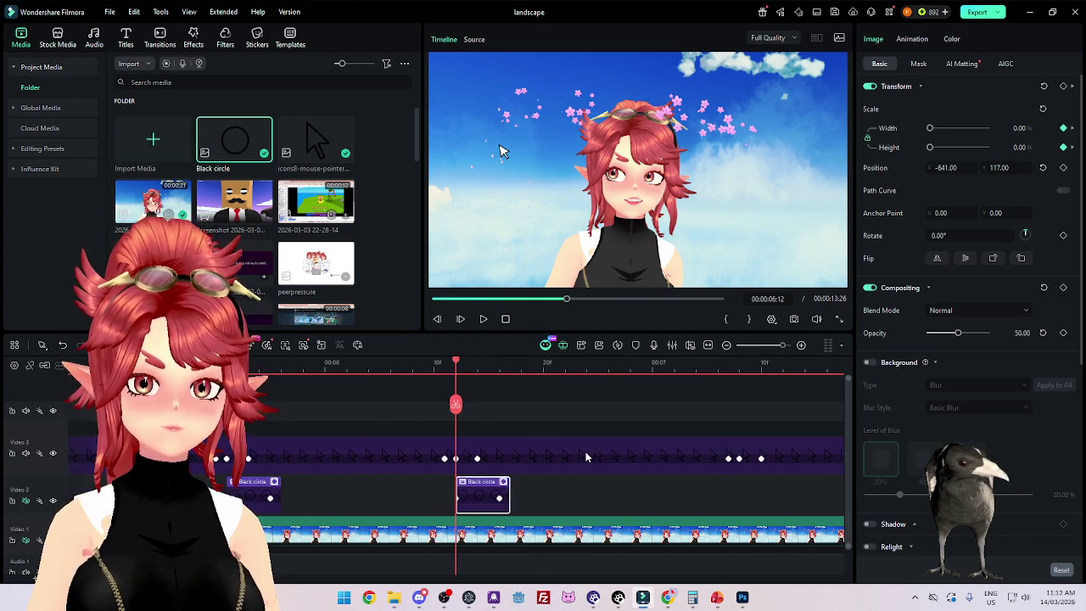
Step: Add a circle at 07:07 positioned -693, -10, shifted one frame later
left_click(727, 386)
scroll(759, 482, "up", 3, "ctrl")
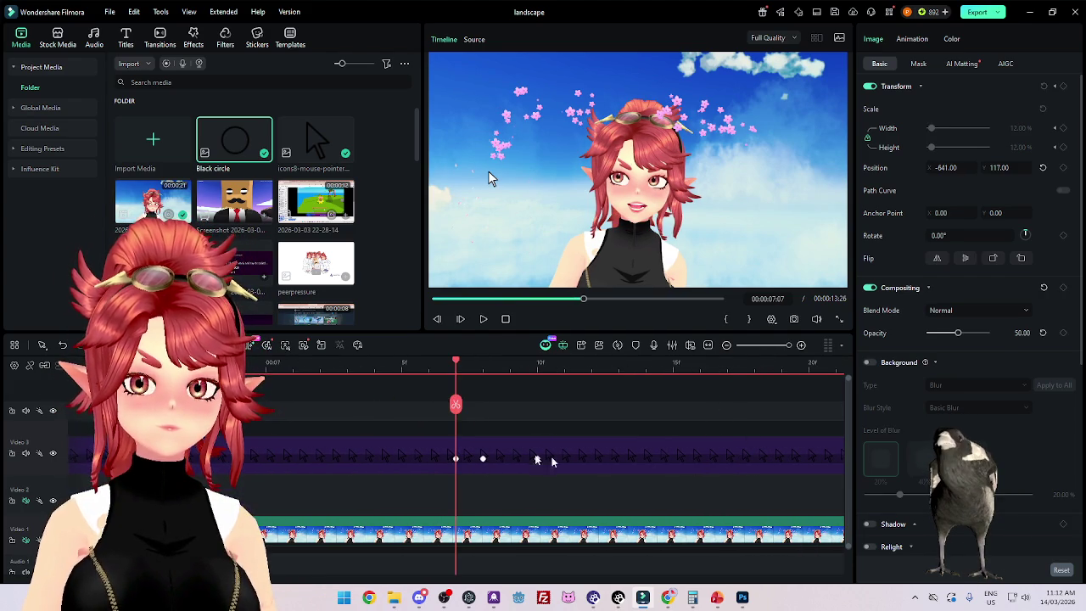
key("ctrl+v")
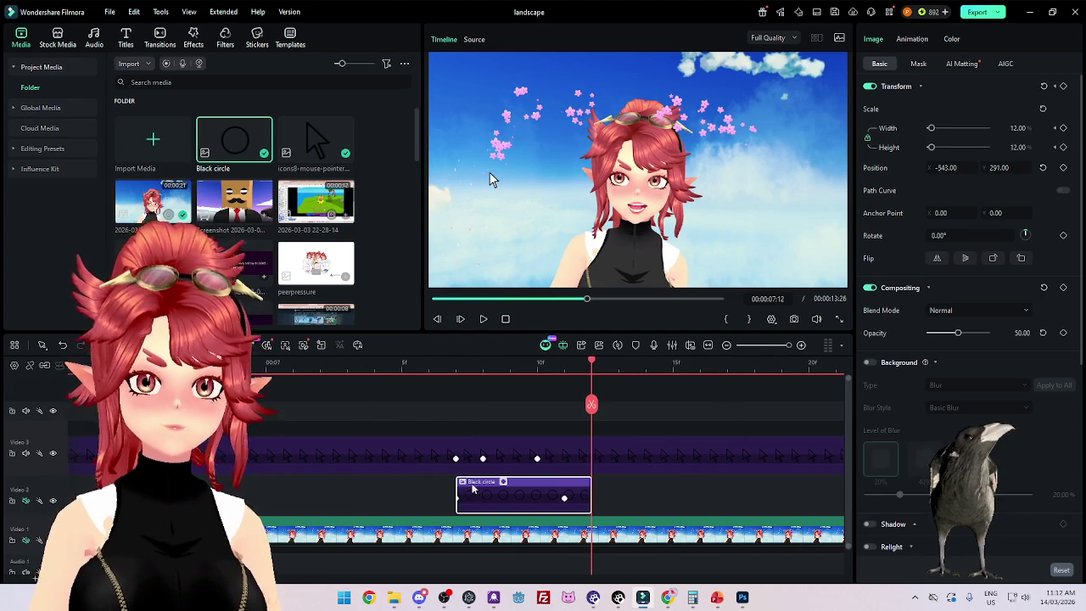
left_click(482, 413)
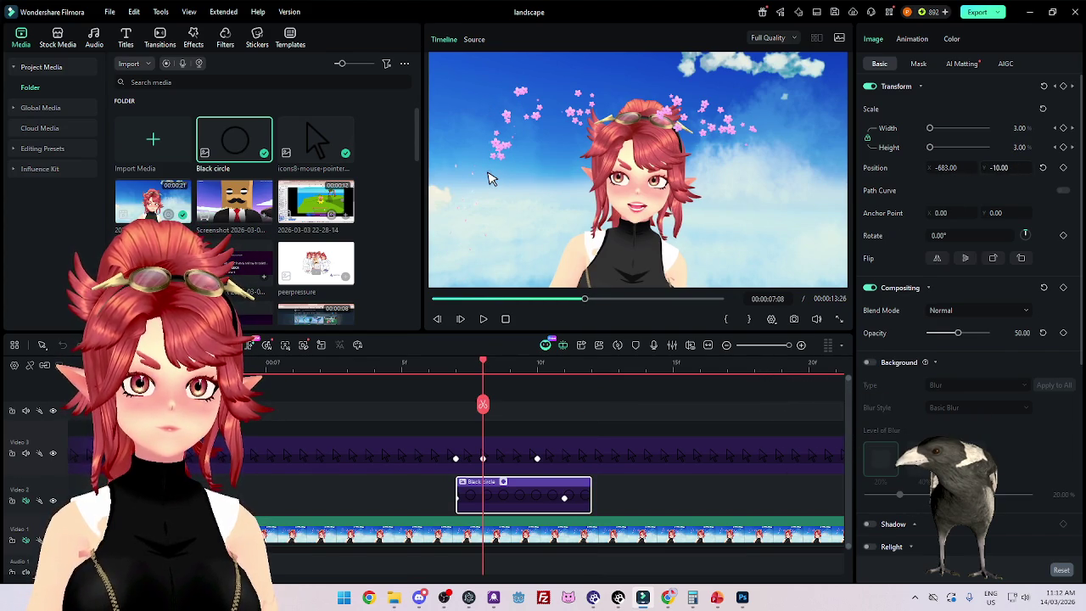
key("Return")
left_click_drag(956, 167, 948, 168)
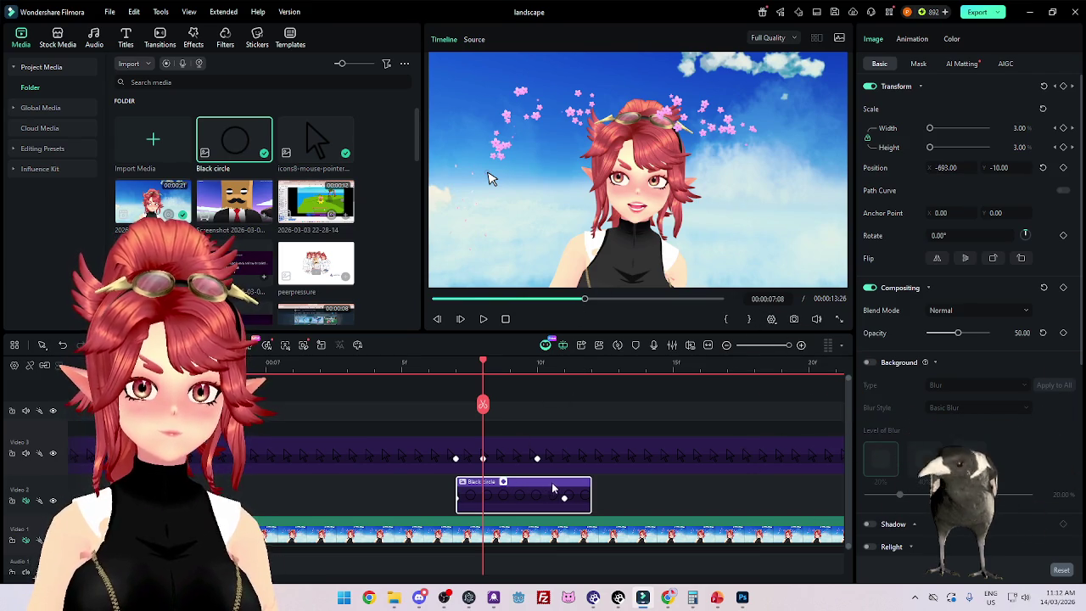
mouse_move(552, 488)
left_mouse_down()
mouse_move(616, 492)
mouse_move(547, 477)
left_mouse_up()
scroll(548, 477, "down", 1)
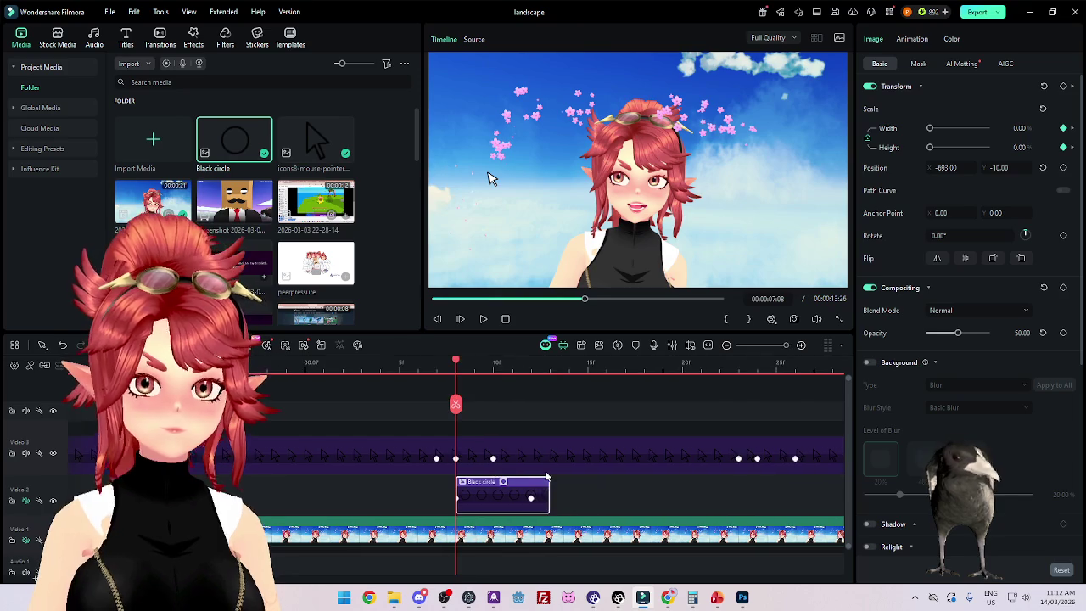
scroll(547, 476, "down", 1)
Step: Add a circle near 07:24 positioned -660, -44, shifted one frame later
left_click(592, 366)
scroll(508, 497, "up", 2)
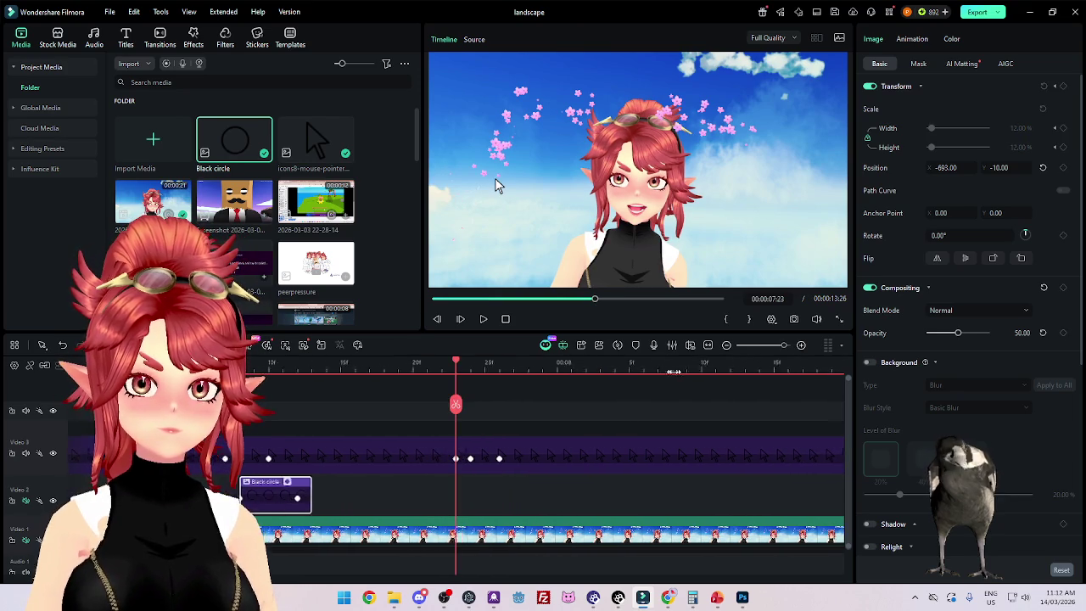
key("Right")
key("Right")
key("Right")
left_click(492, 490)
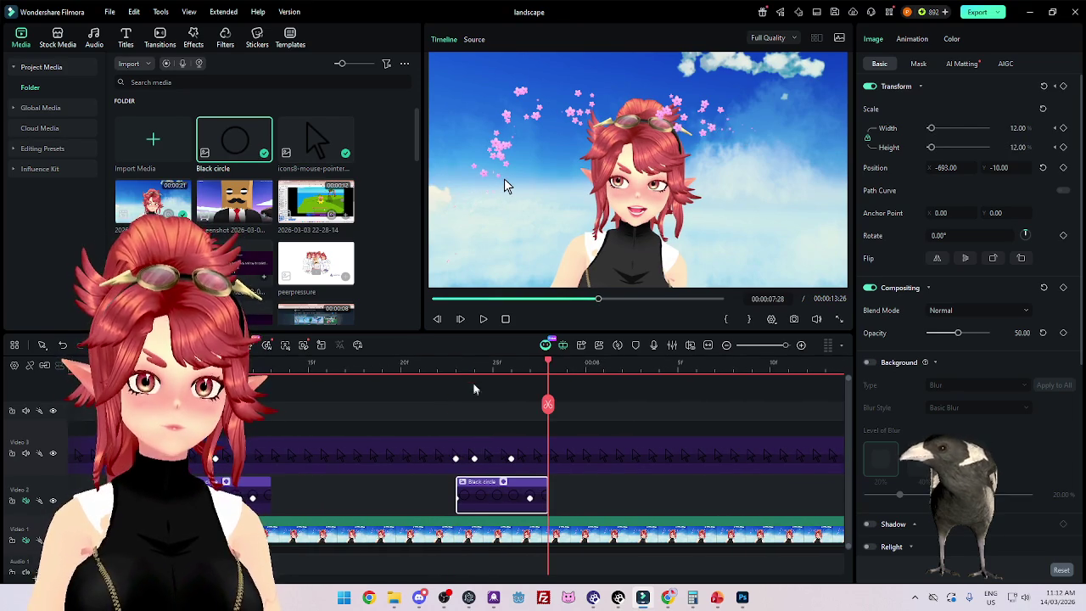
key("Left")
key("Left")
key("Left")
type("-699")
key("Return")
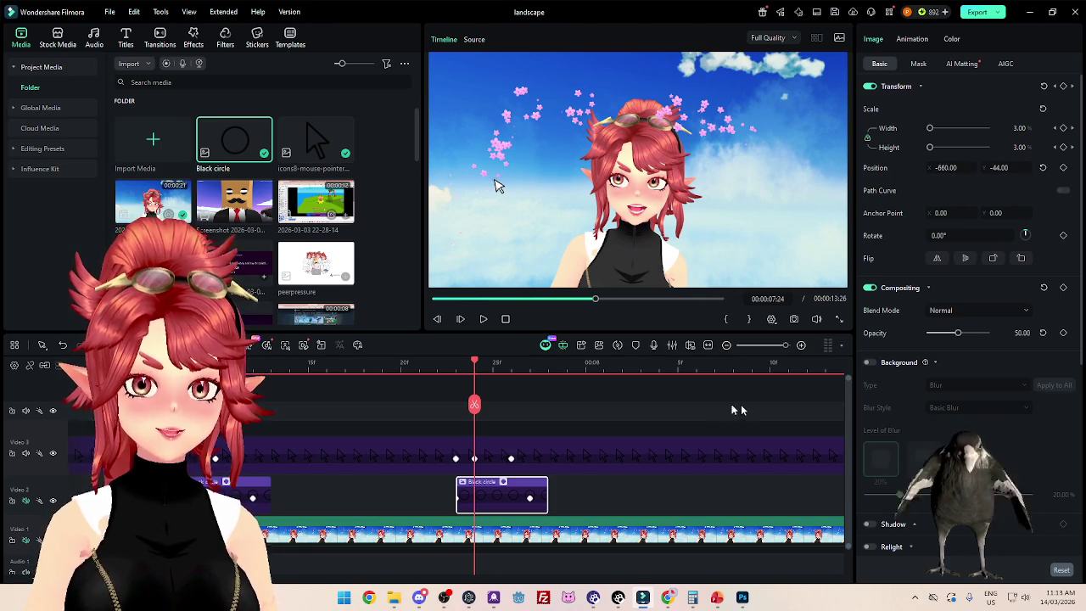
left_click_drag(497, 487, 513, 477)
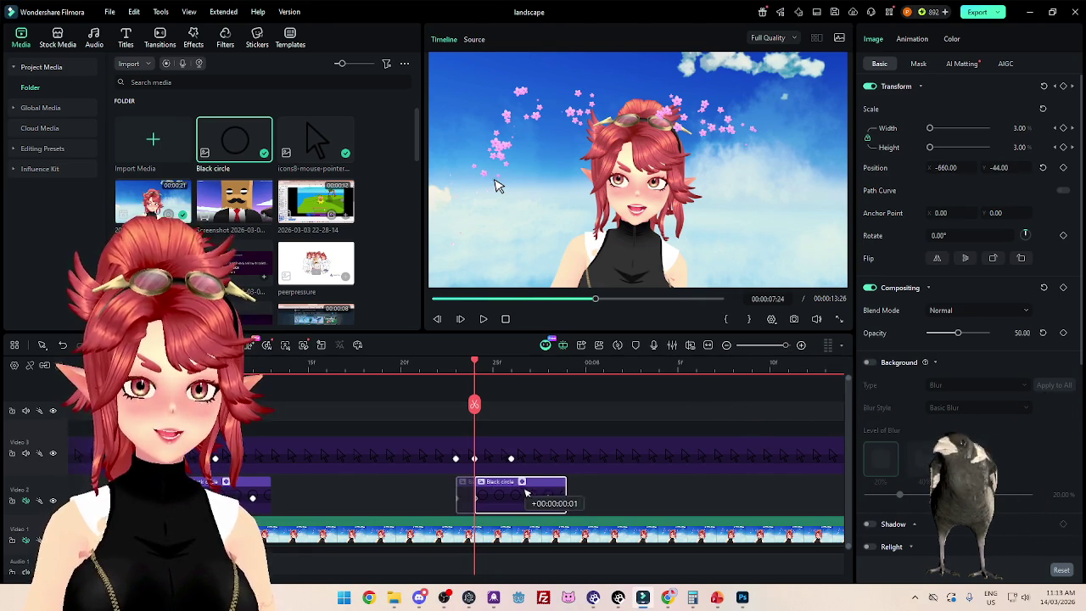
Step: Paste a circle at 08:22 and move its clip to start at the playhead, 08:23
scroll(521, 480, "down", 2)
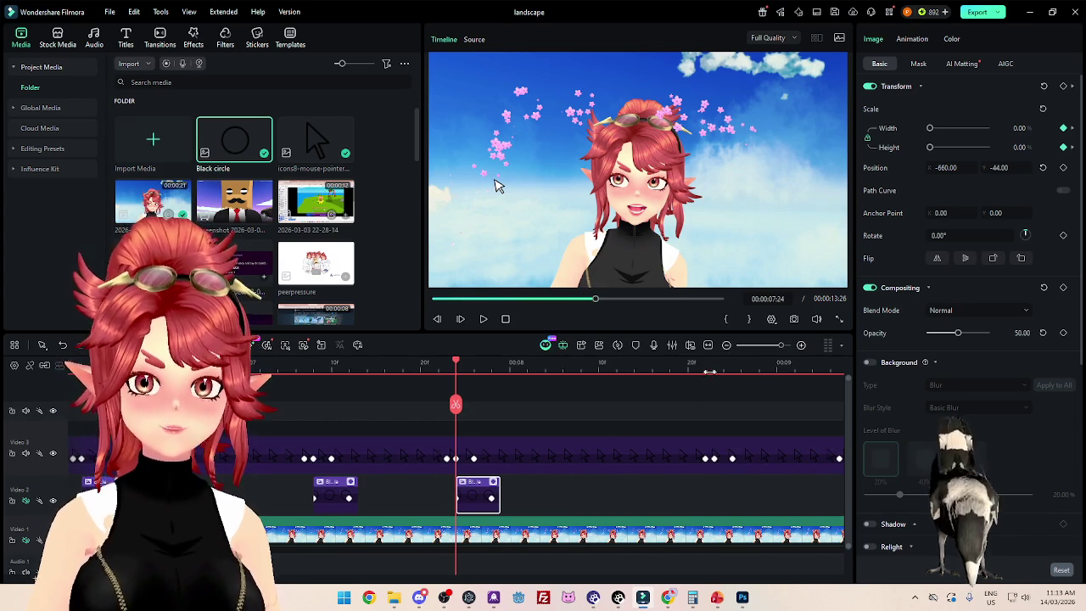
left_click(708, 363)
scroll(799, 366, "up", 2)
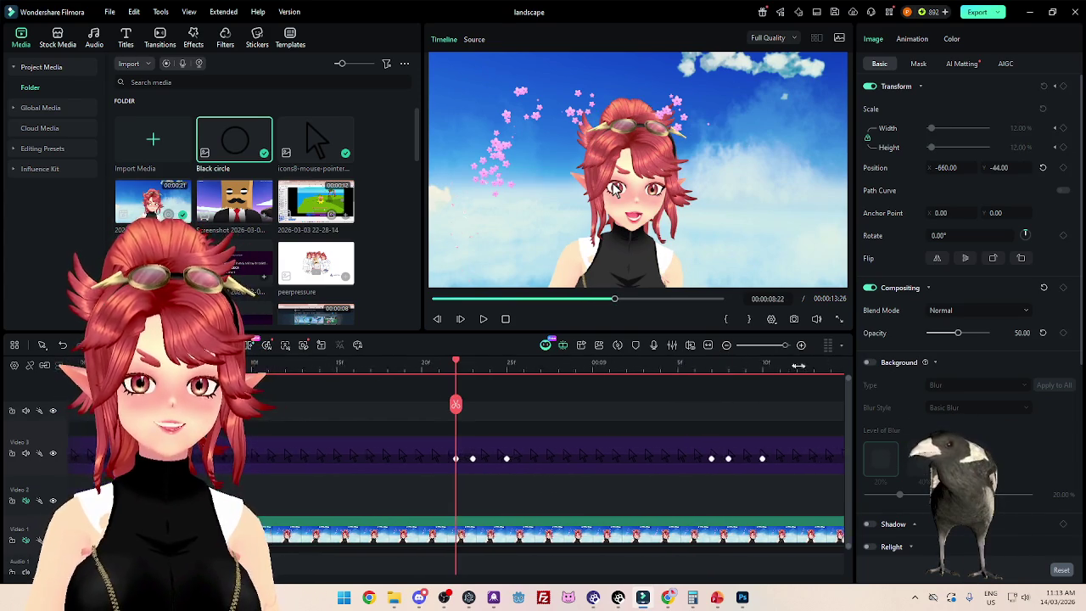
key("ctrl+v")
mouse_move(465, 366)
left_mouse_down()
mouse_move(456, 366)
mouse_move(482, 366)
mouse_move(454, 366)
mouse_move(482, 367)
left_mouse_up()
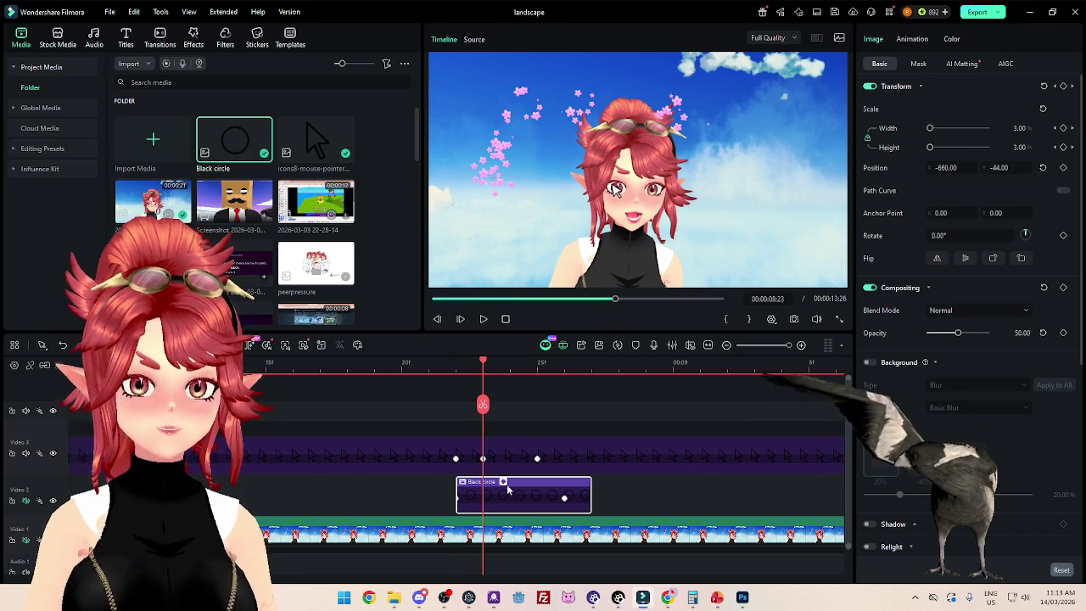
left_click(503, 481)
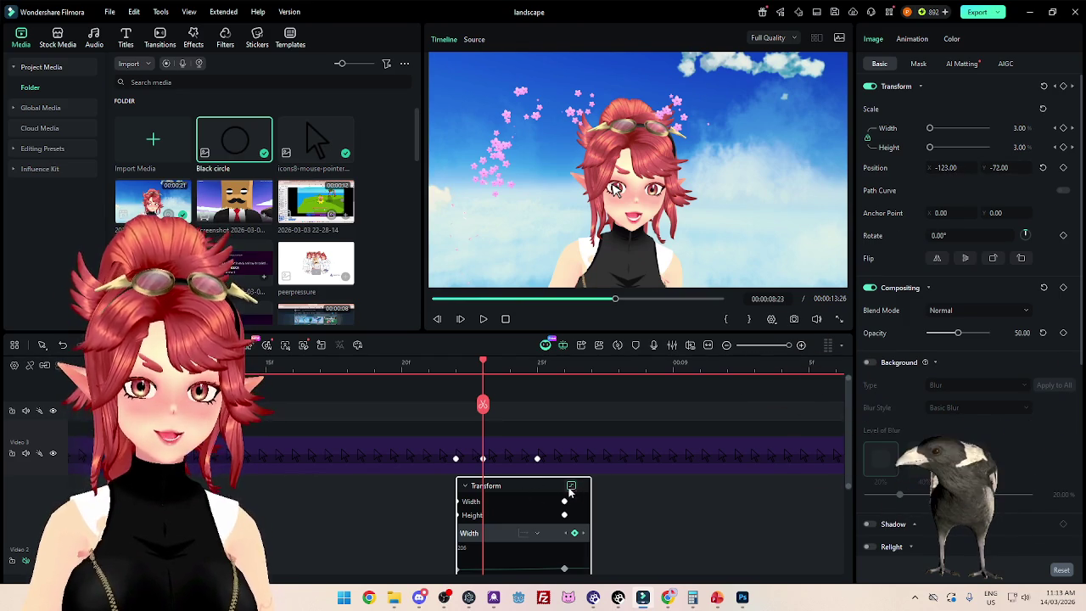
left_click(507, 494)
left_click(465, 488)
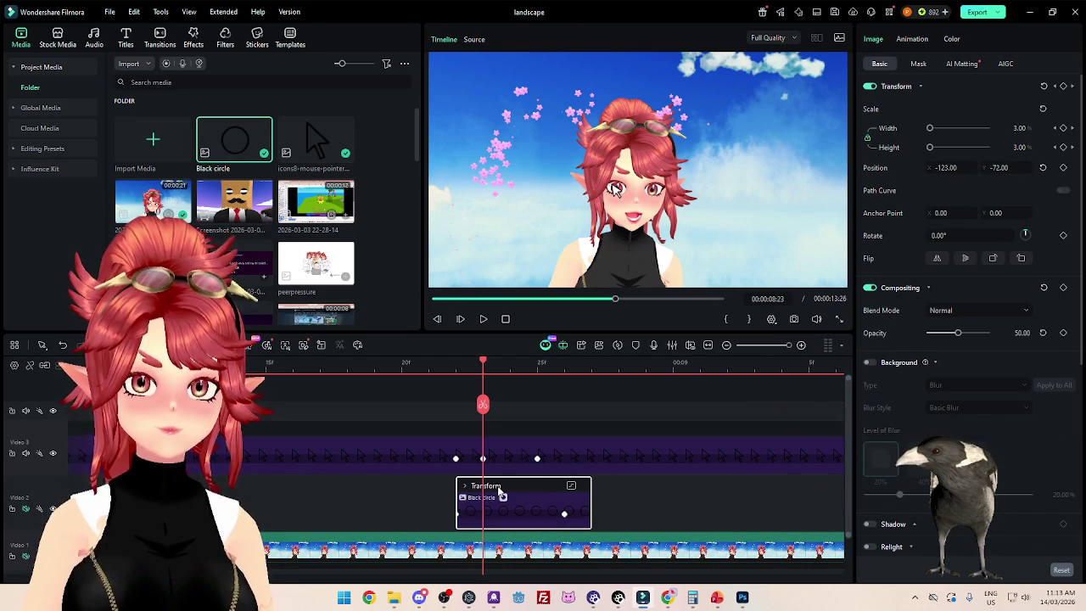
left_click_drag(502, 497, 532, 496)
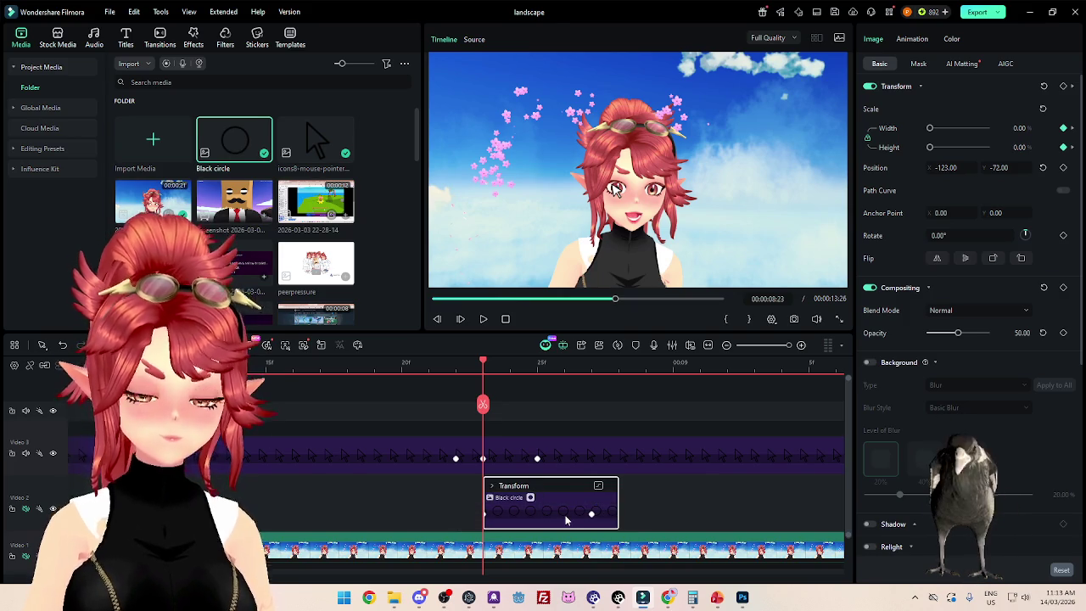
Step: Expand and collapse the circle clip's Transform keyframe rows to check Width and Height
scroll(505, 492, "down", 2)
scroll(511, 503, "down", 1)
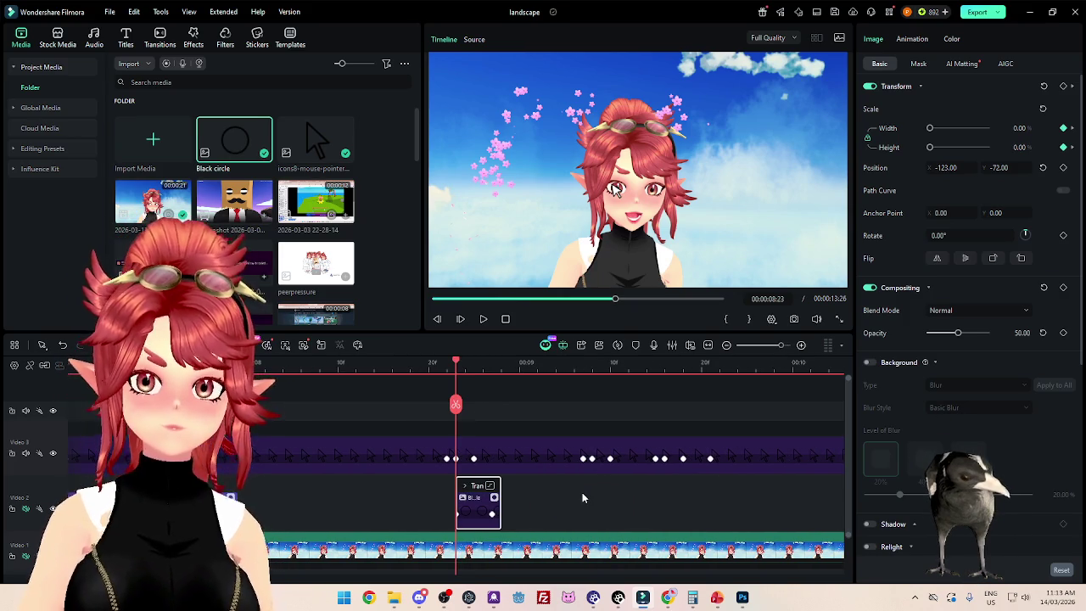
scroll(577, 496, "down", 1)
scroll(571, 496, "down", 2)
scroll(562, 496, "down", 1)
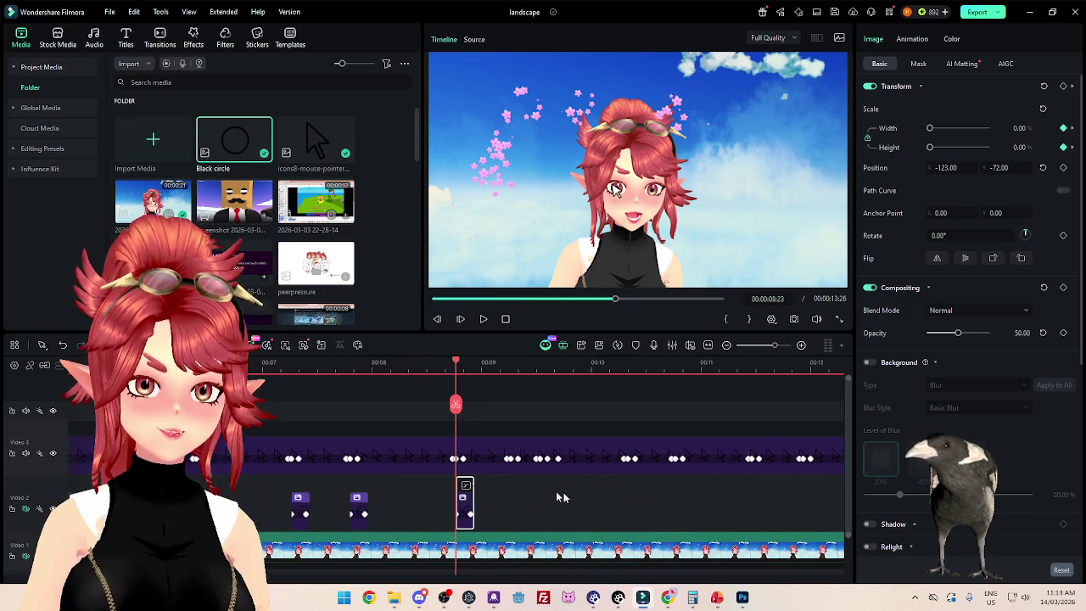
scroll(501, 496, "up", 3)
left_click(460, 485)
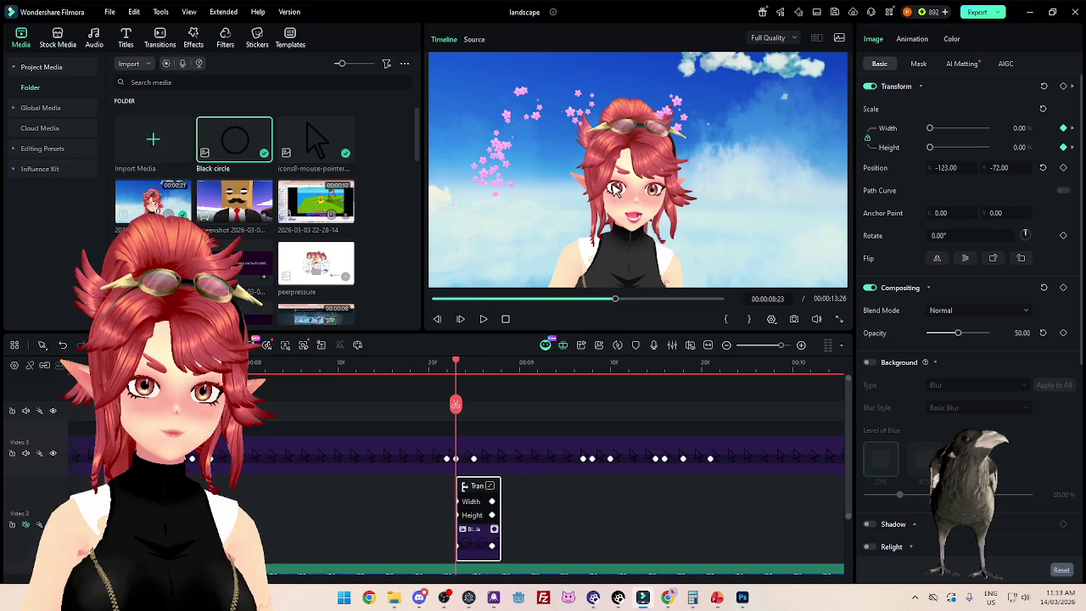
left_click(489, 486)
left_click(489, 486)
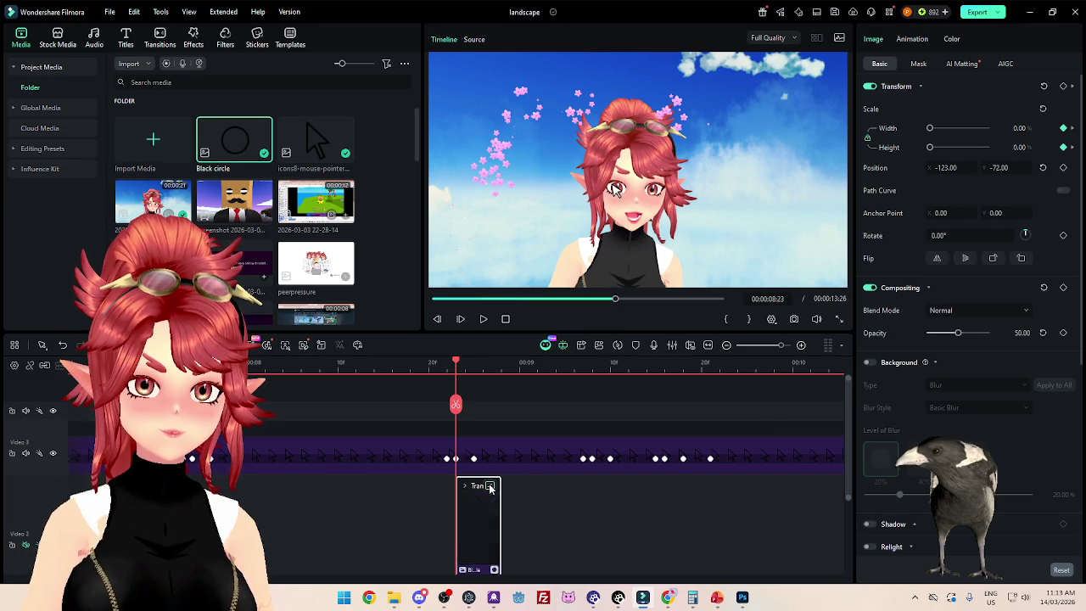
left_click(489, 486)
left_click(464, 487)
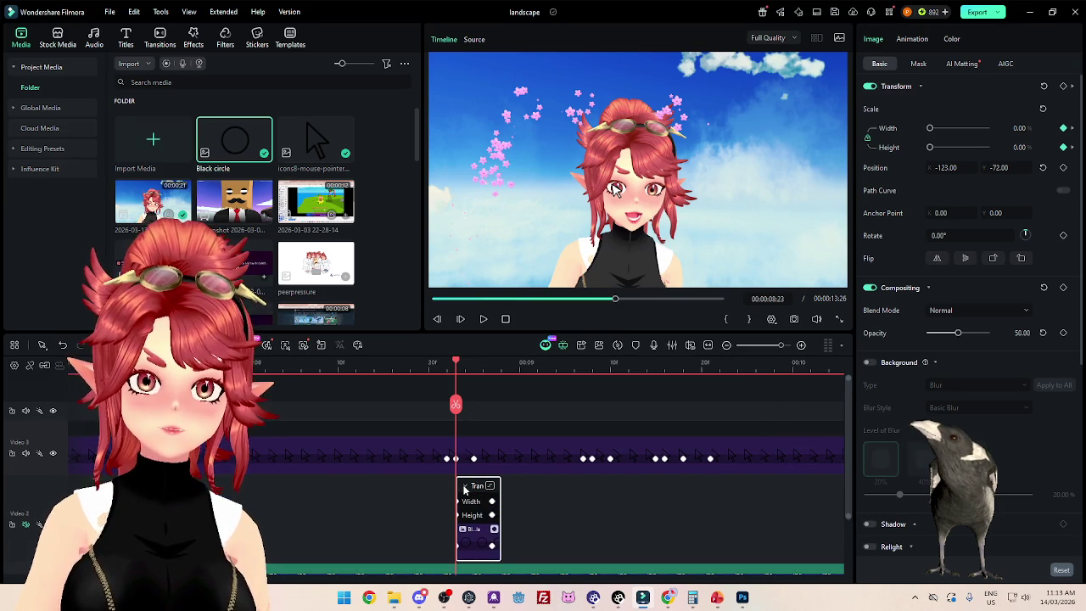
left_click(464, 488)
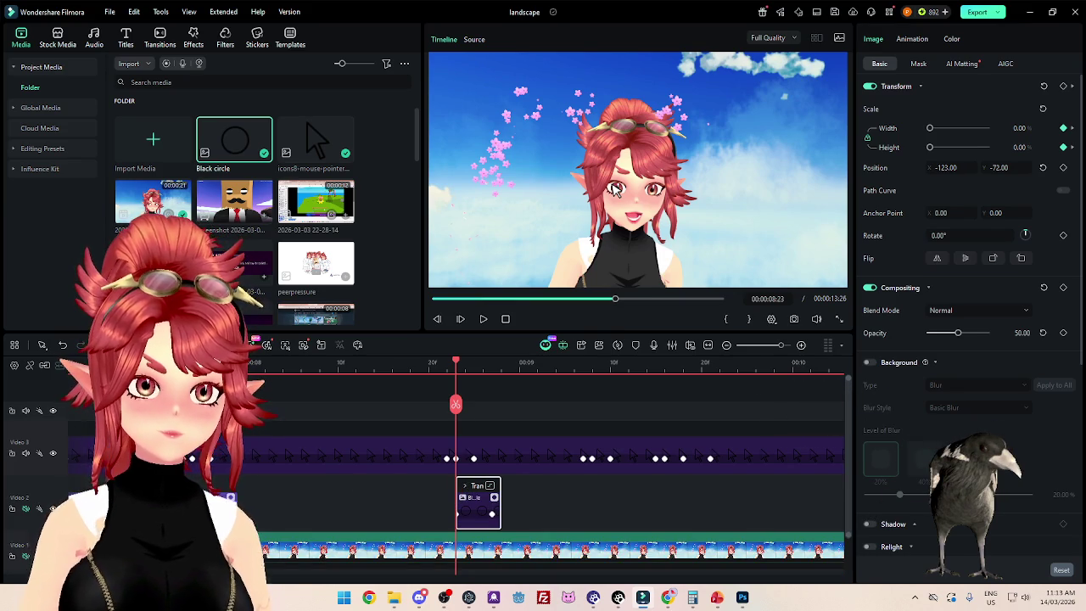
Step: Review the Width keyframe graph to confirm the grow-in, then zoom the timeline out
right_click(483, 489)
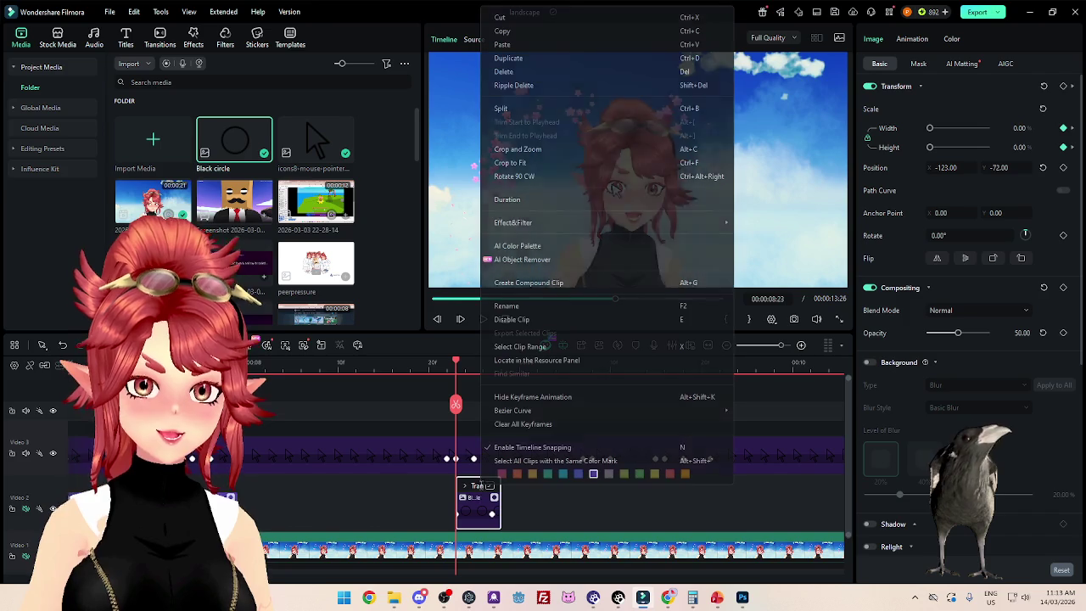
left_click(492, 499)
left_click(464, 487)
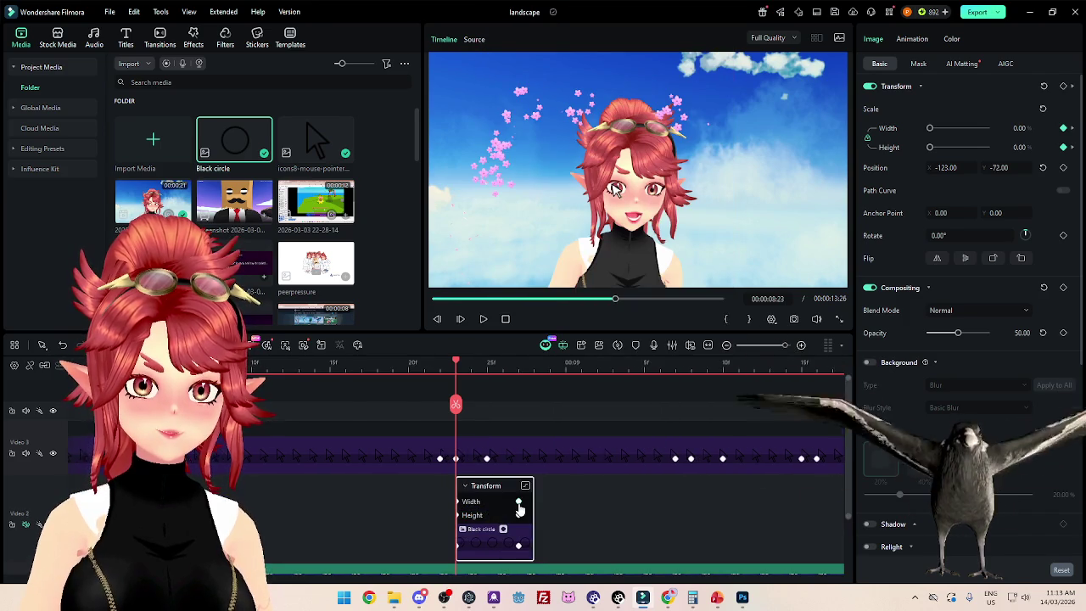
left_click(571, 487)
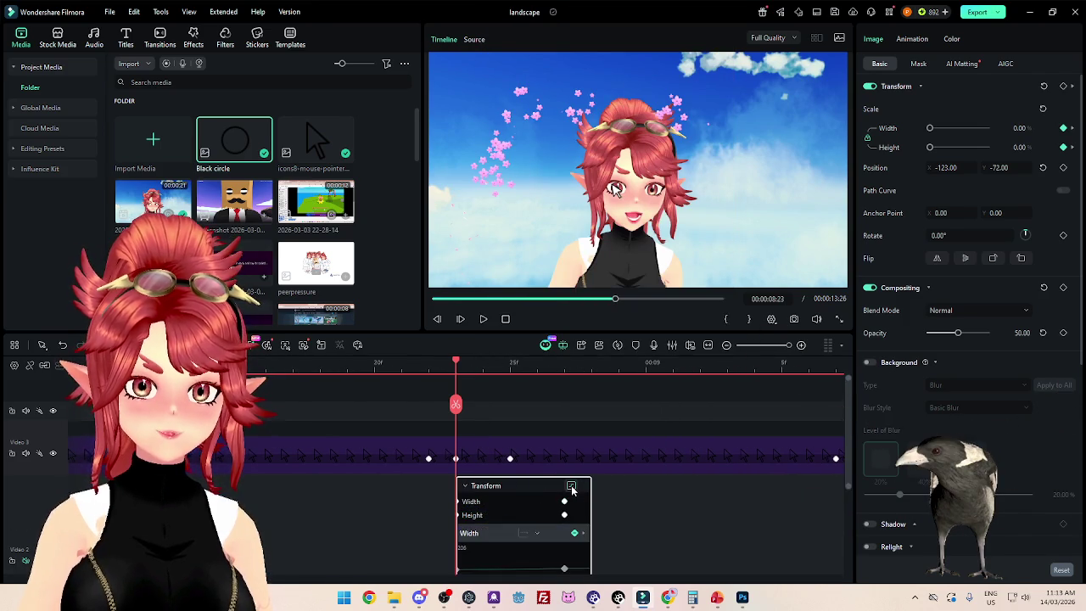
left_click(571, 488)
left_click(465, 487)
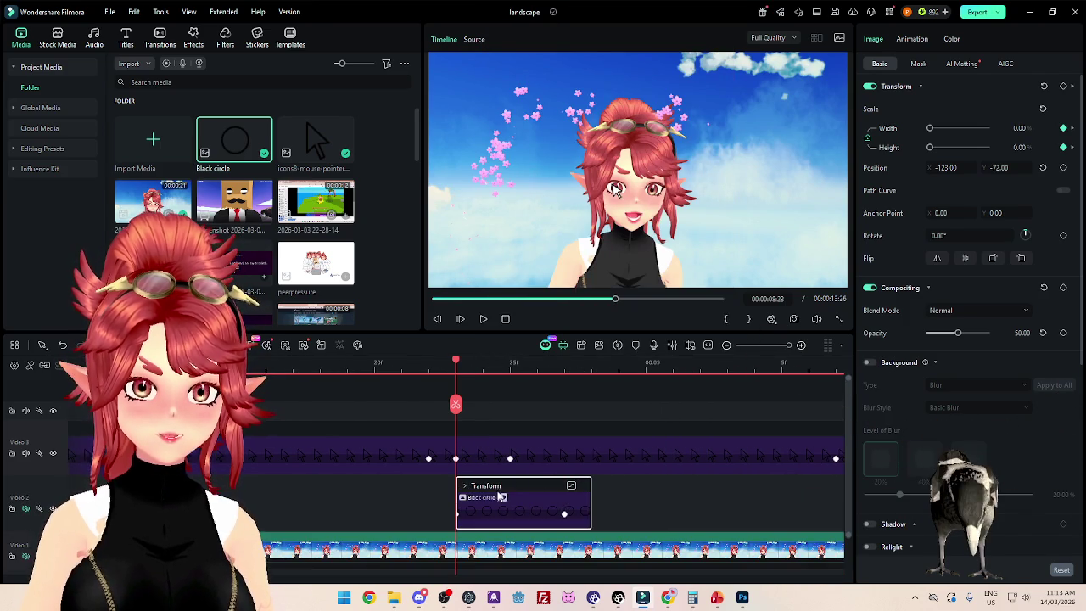
right_click(499, 490)
key("Escape")
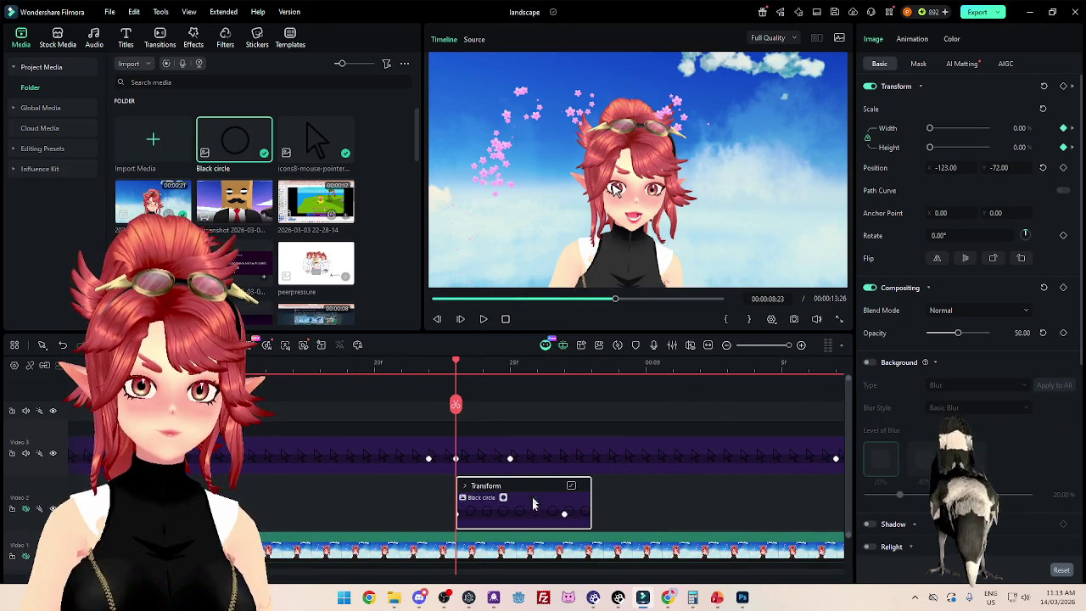
left_click(503, 504)
key("ctrl+minus")
key("ctrl+minus")
key("ctrl+minus")
key("ctrl+minus")
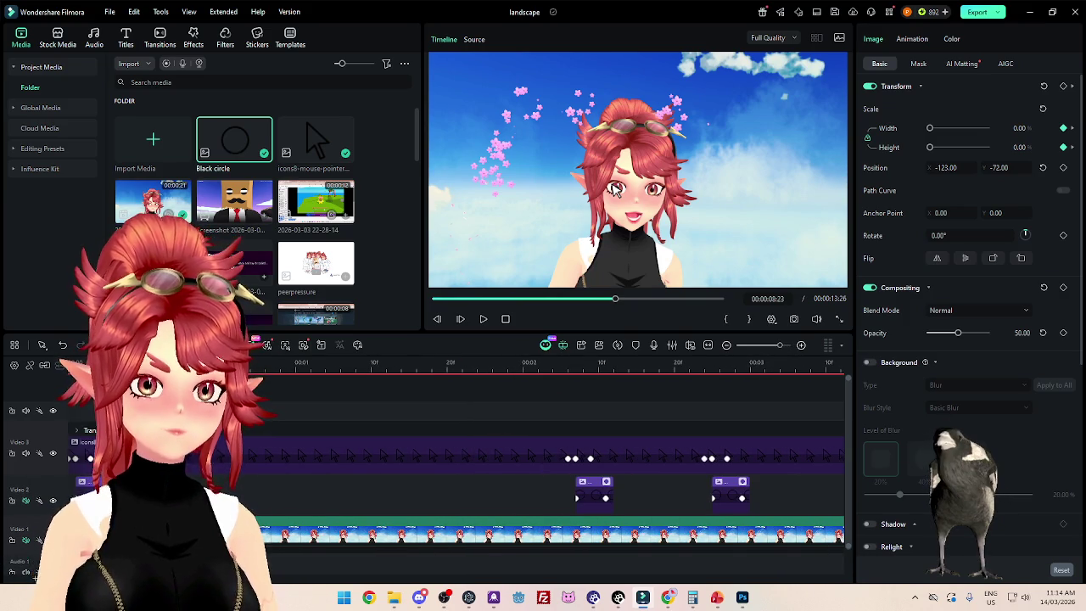
Step: Preview the ripple at 12.00 scale, then paste a circle copy at 09:07 and step to 09:08
left_click(665, 450)
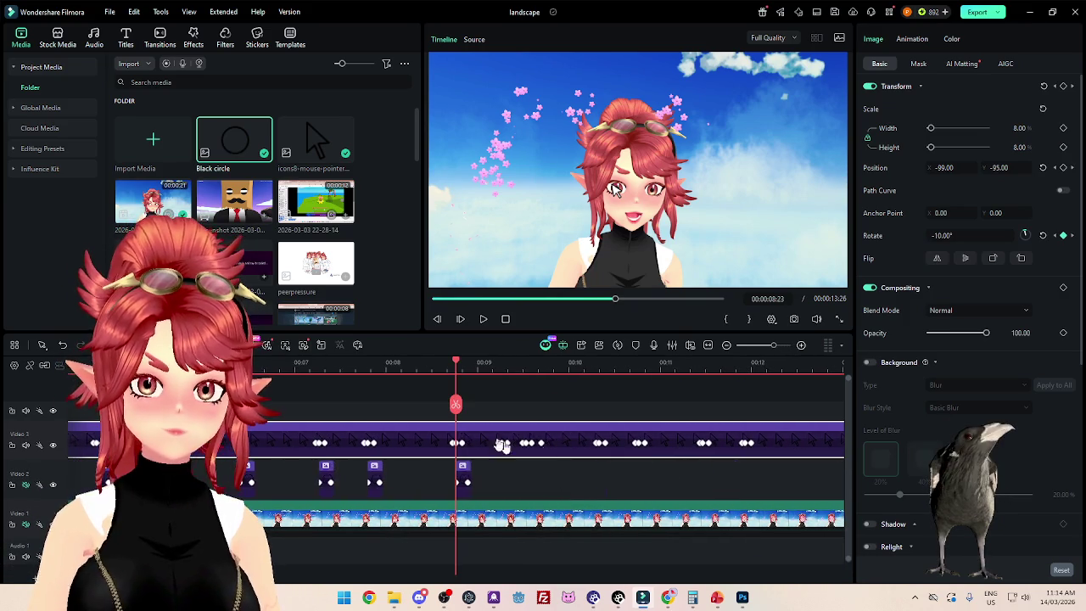
key("ctrl+equal")
key("ctrl+equal")
left_click(526, 479)
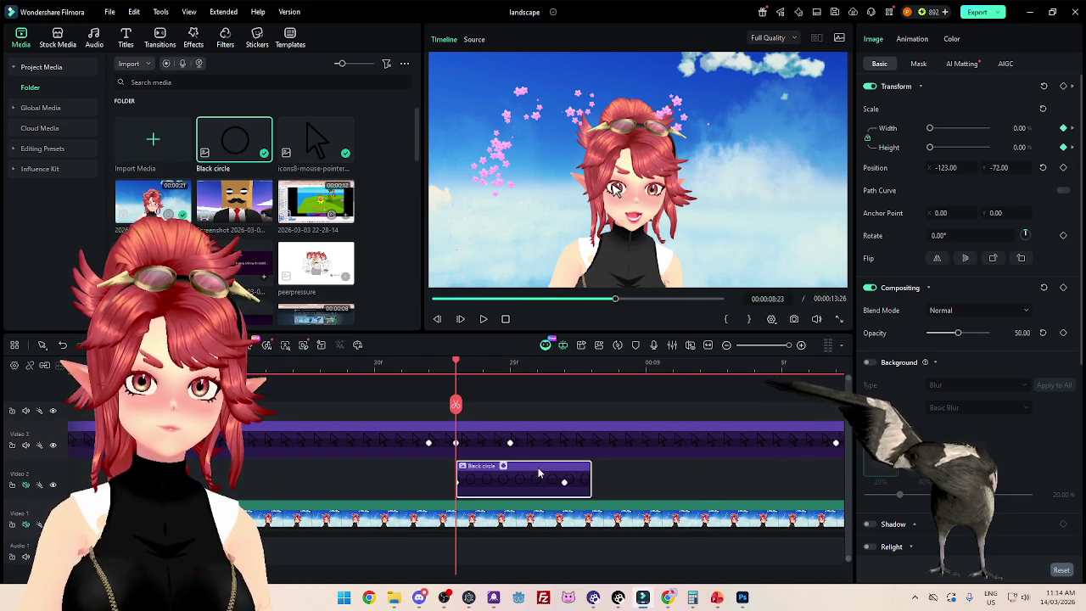
left_click_drag(456, 364, 567, 376)
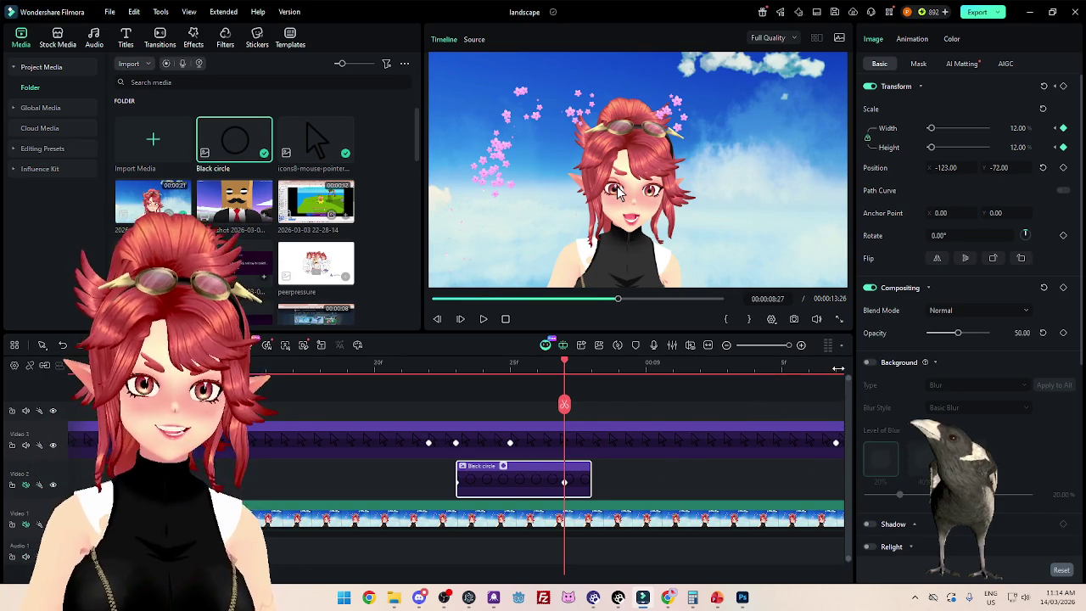
key("space")
key("space")
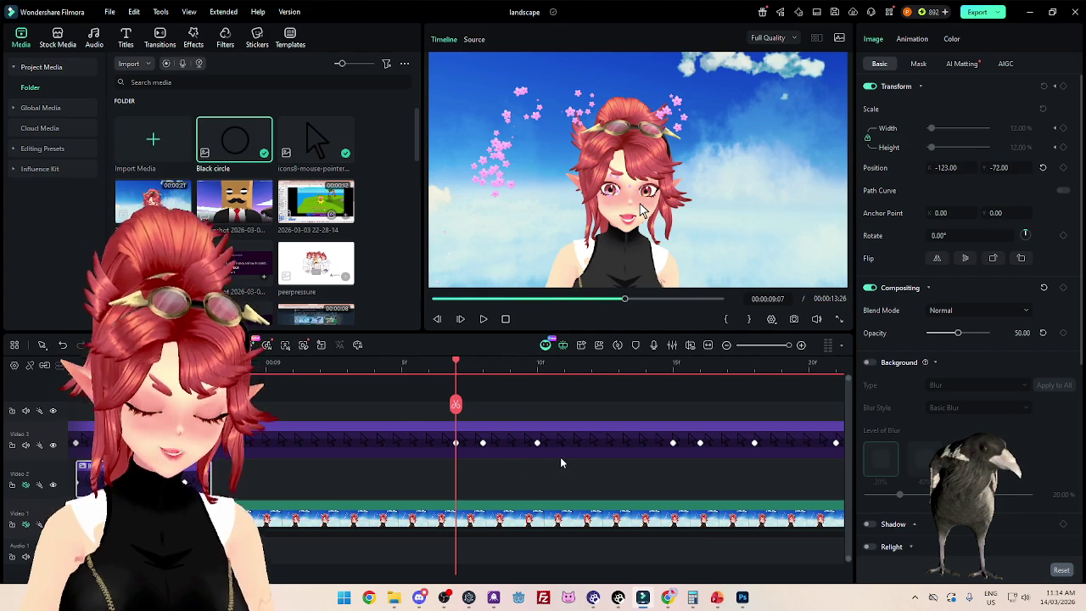
key("ctrl+v")
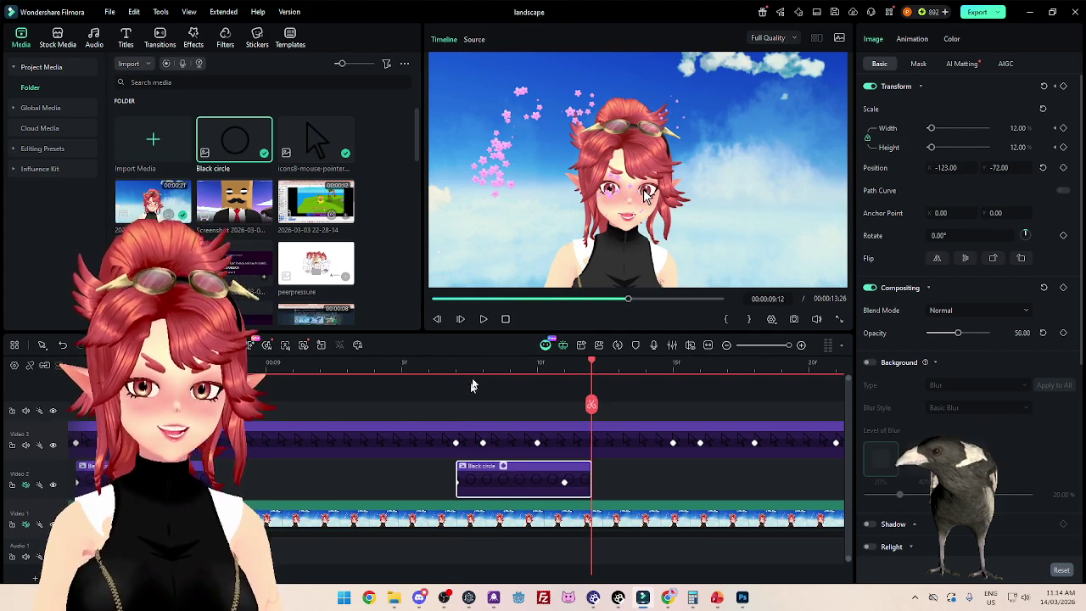
left_click(458, 365)
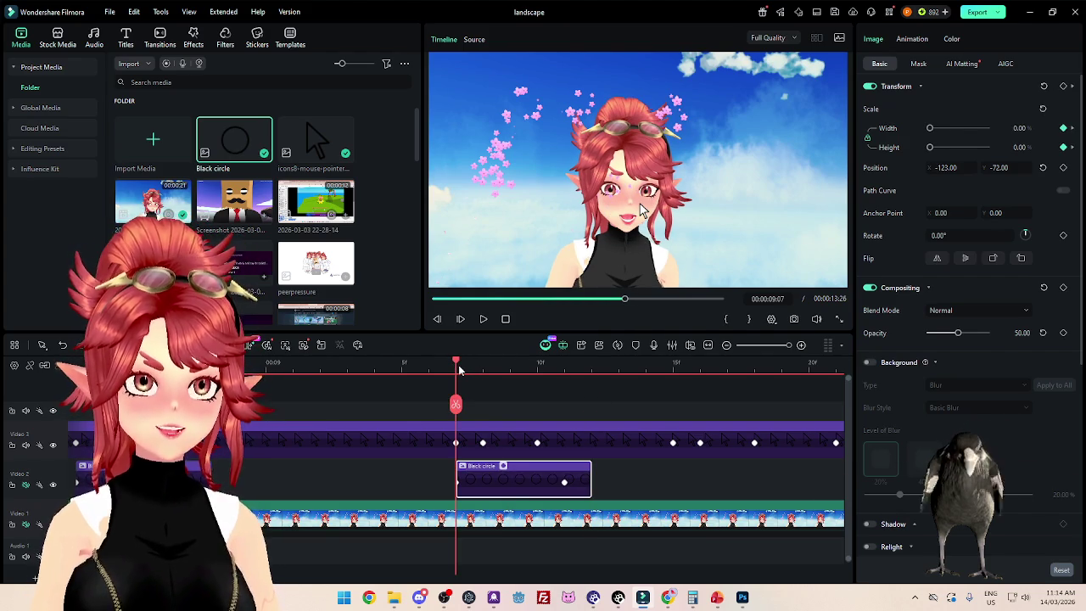
key("Right")
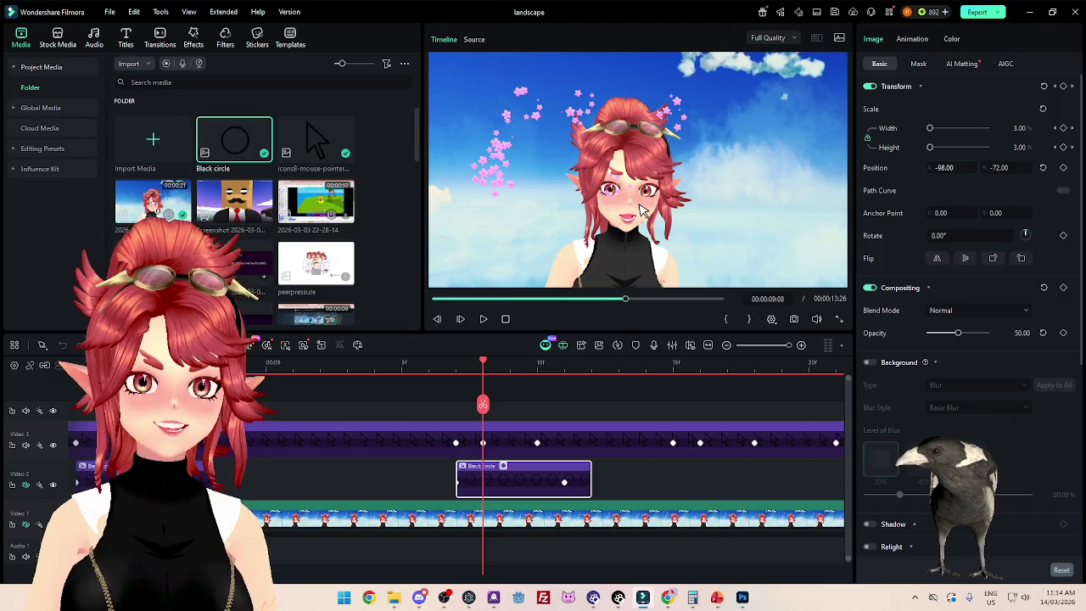
left_click_drag(941, 168, 948, 168)
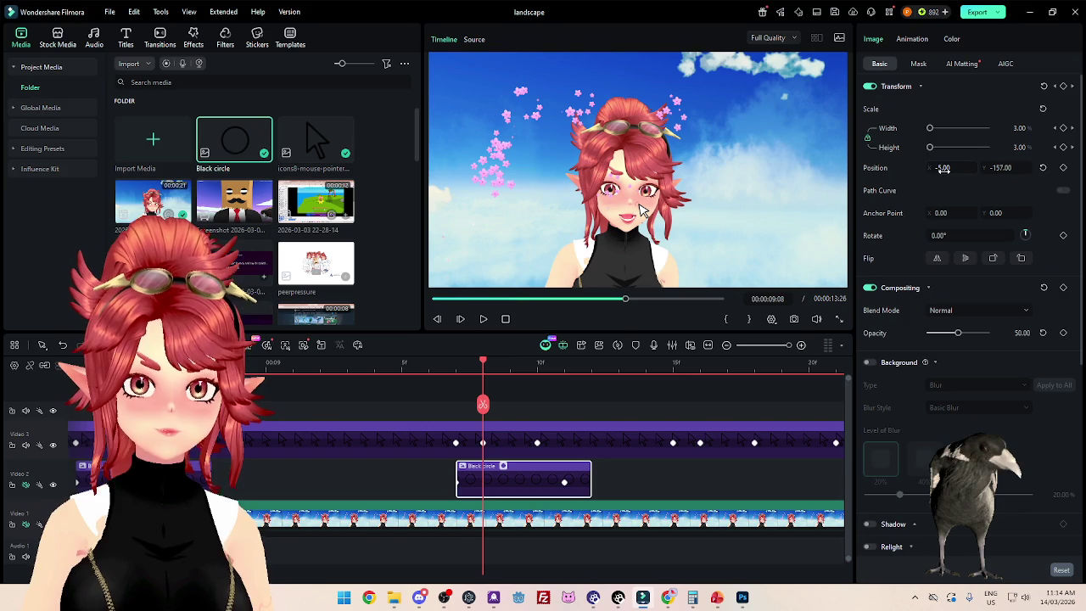
left_click_drag(515, 477, 542, 477)
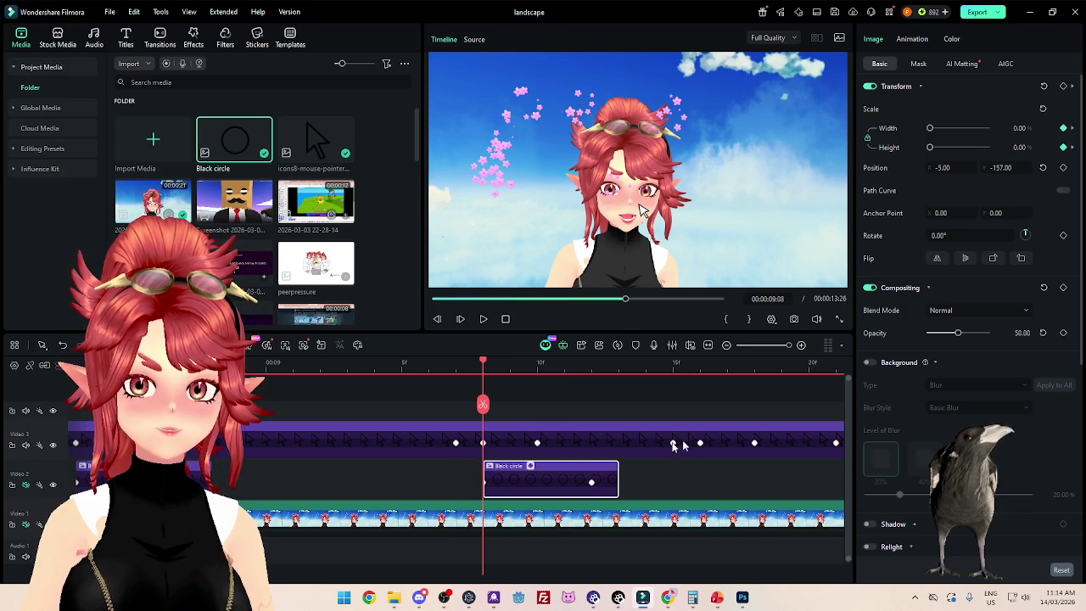
left_click(673, 363)
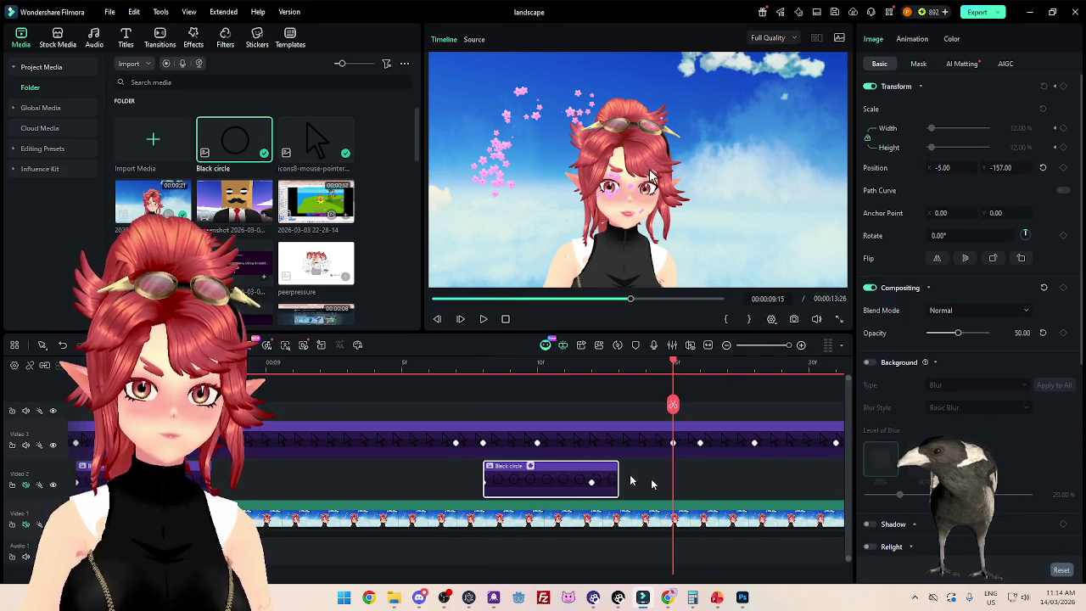
key("ctrl+v")
left_click(702, 364)
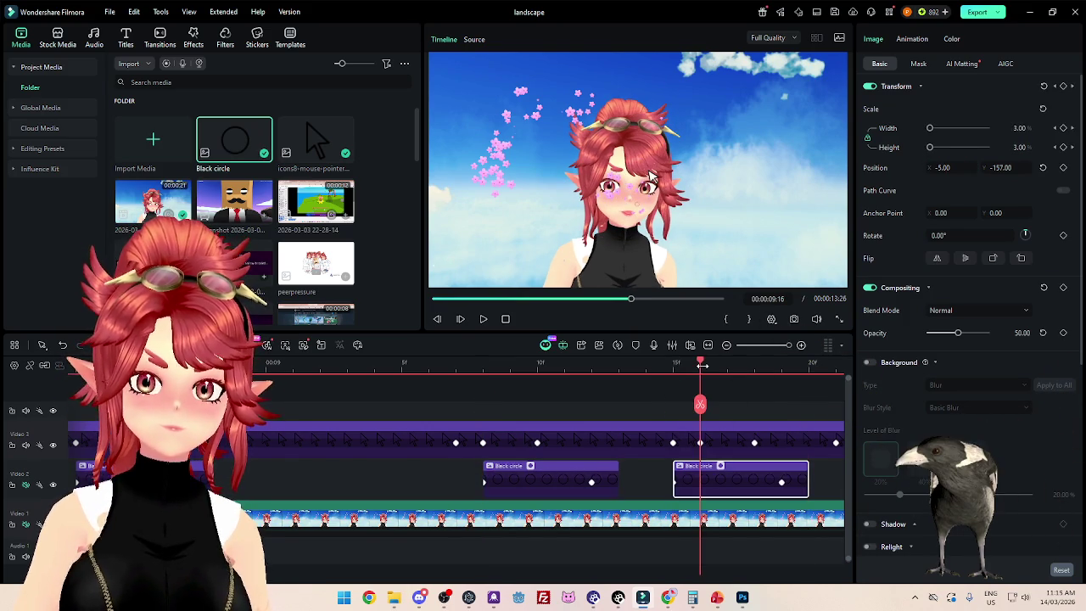
left_click_drag(942, 209, 979, 210)
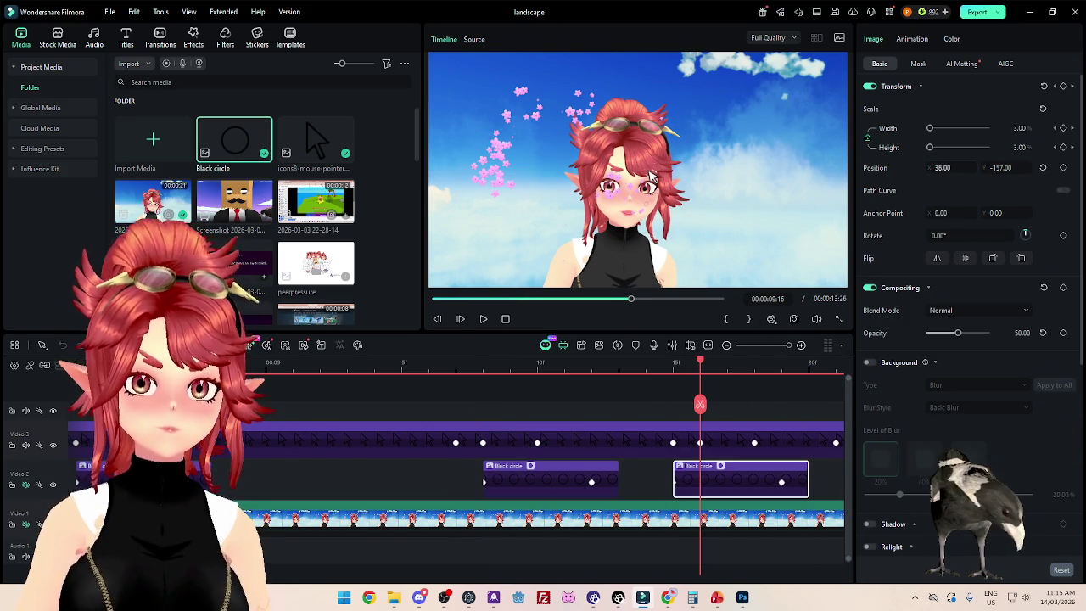
left_click_drag(942, 167, 946, 167)
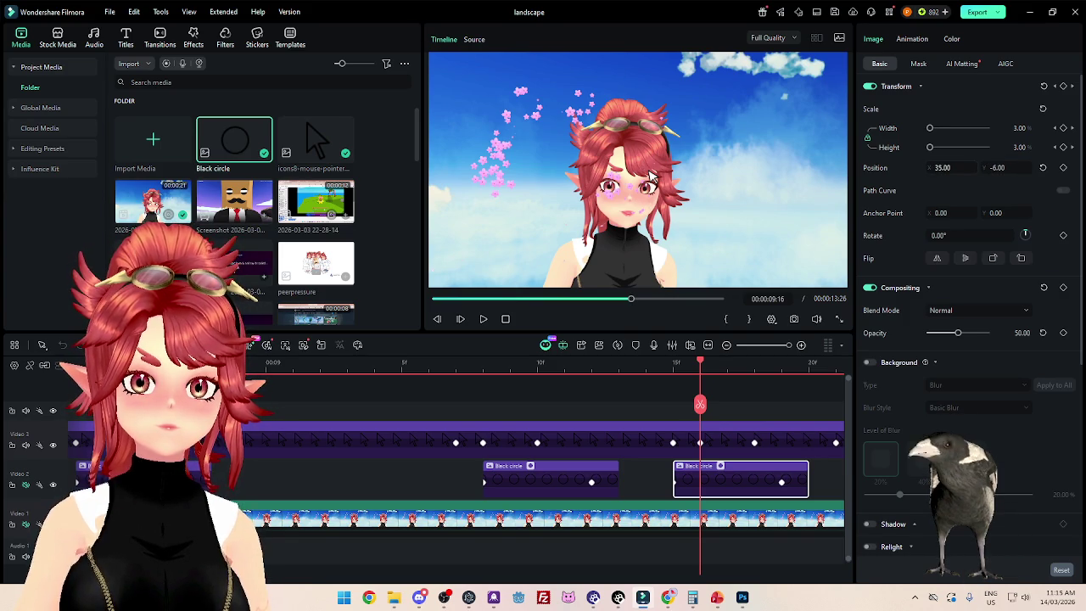
left_click_drag(764, 473, 699, 448)
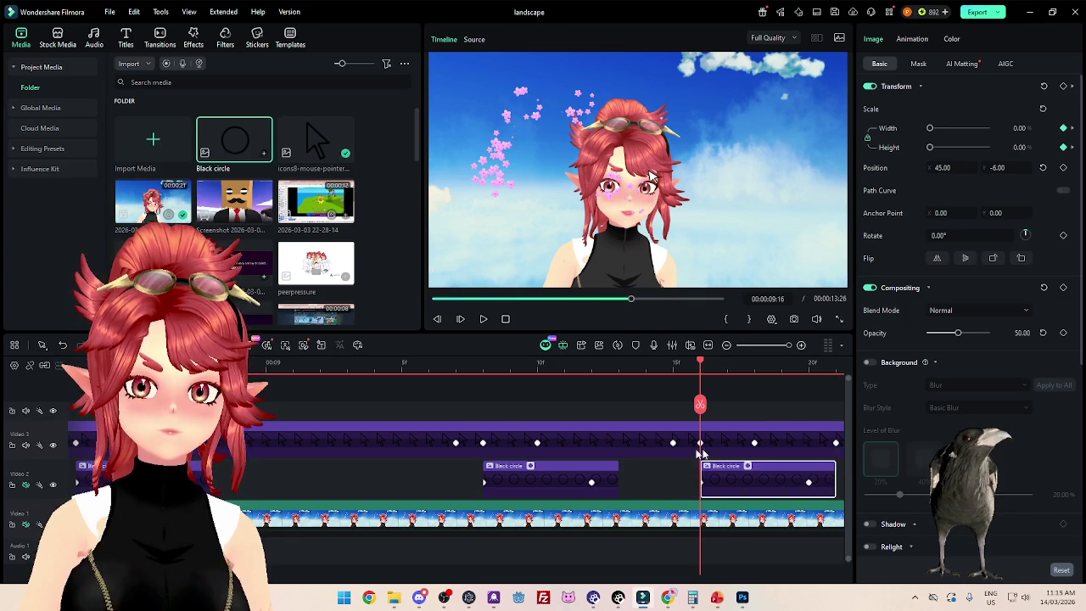
scroll(649, 465, "down", 3)
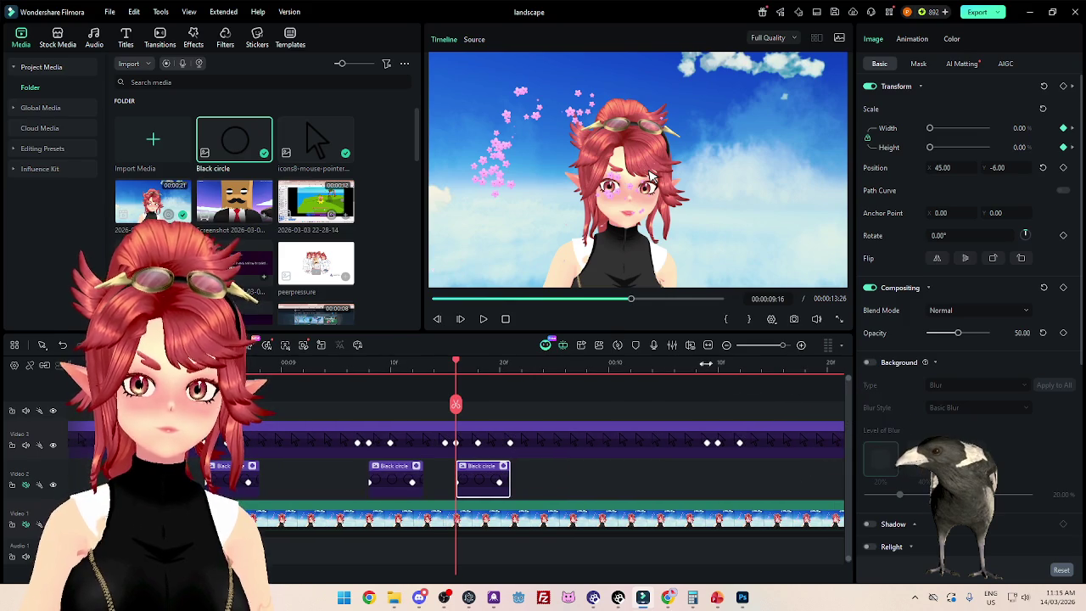
left_click(706, 409)
scroll(645, 450, "up", 3)
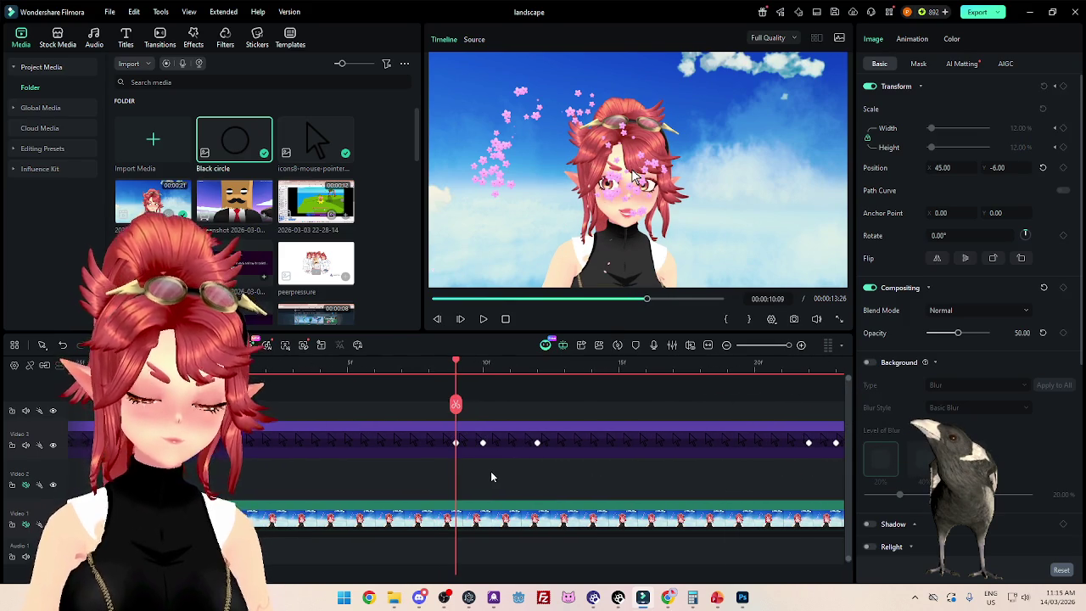
scroll(491, 471, "down", 2)
key("ctrl+v")
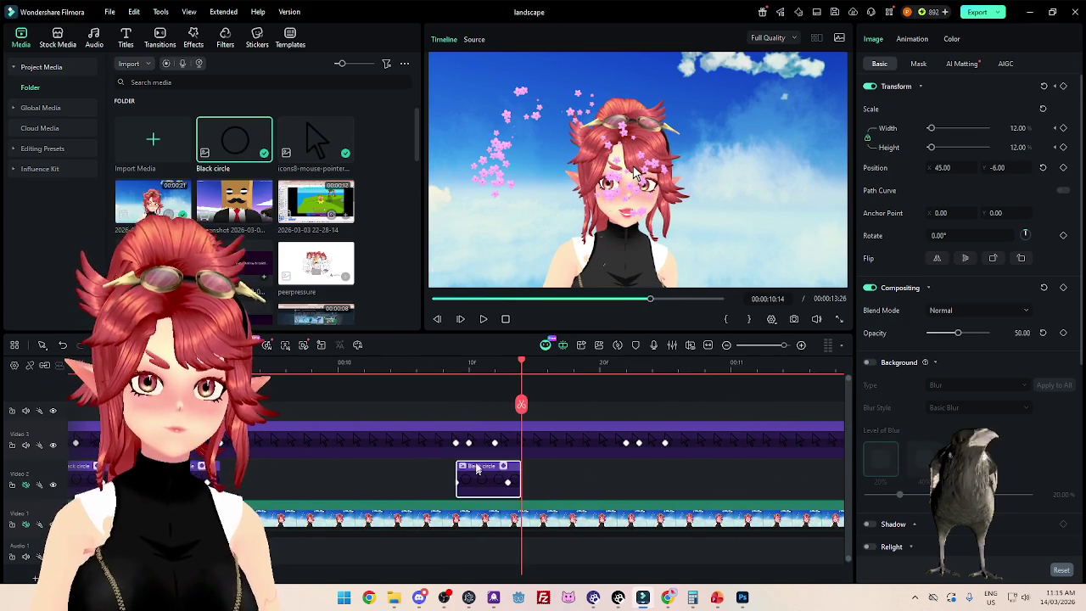
scroll(467, 462, "up", 2)
left_click(347, 365)
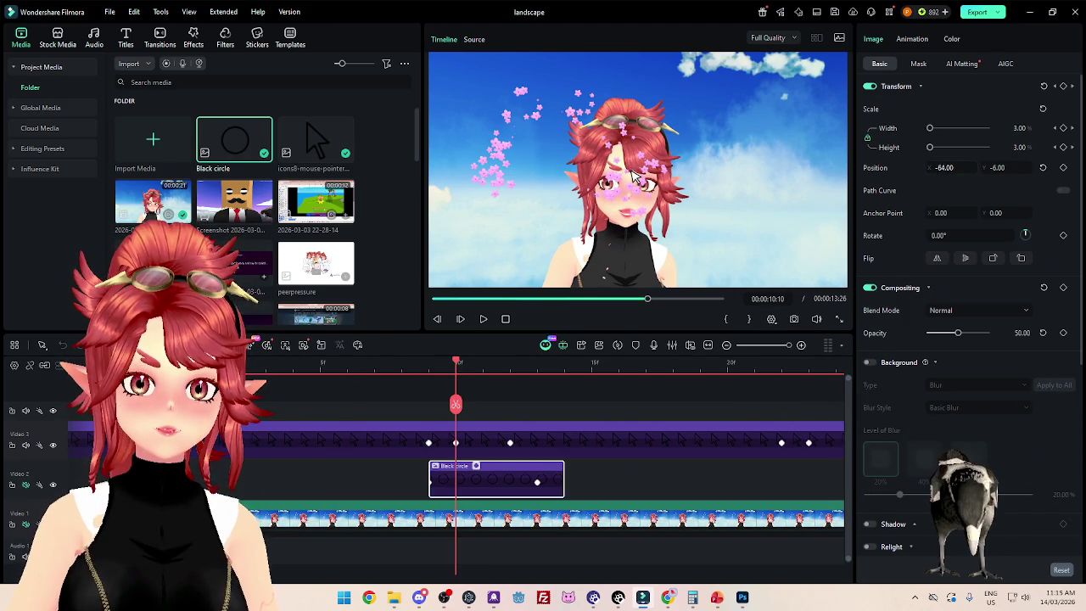
left_click(448, 368)
left_click(448, 368)
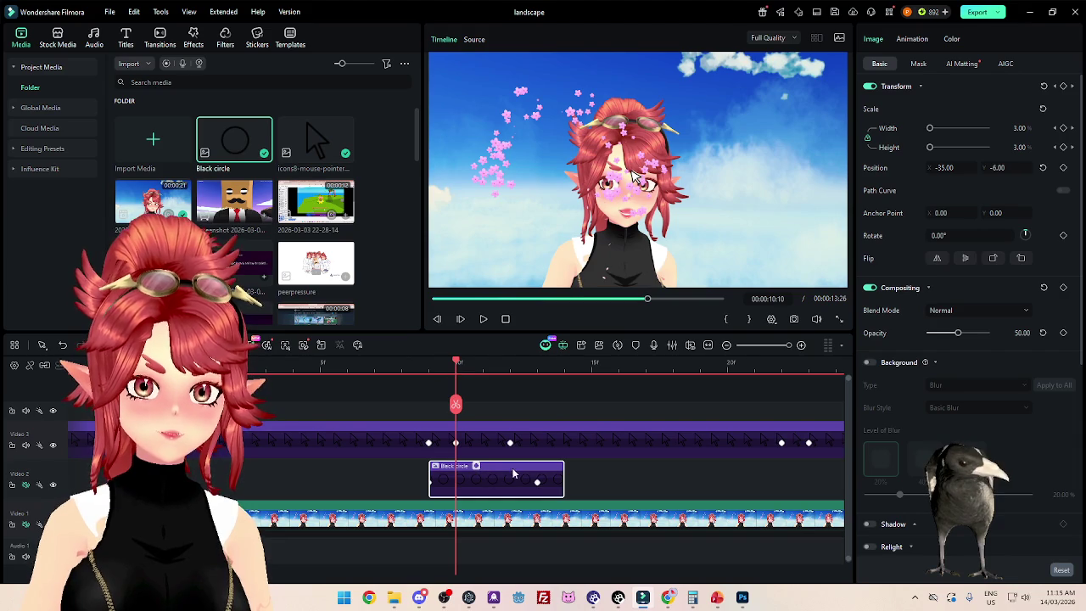
scroll(529, 468, "down", 2)
scroll(528, 467, "down", 2)
left_click(272, 363)
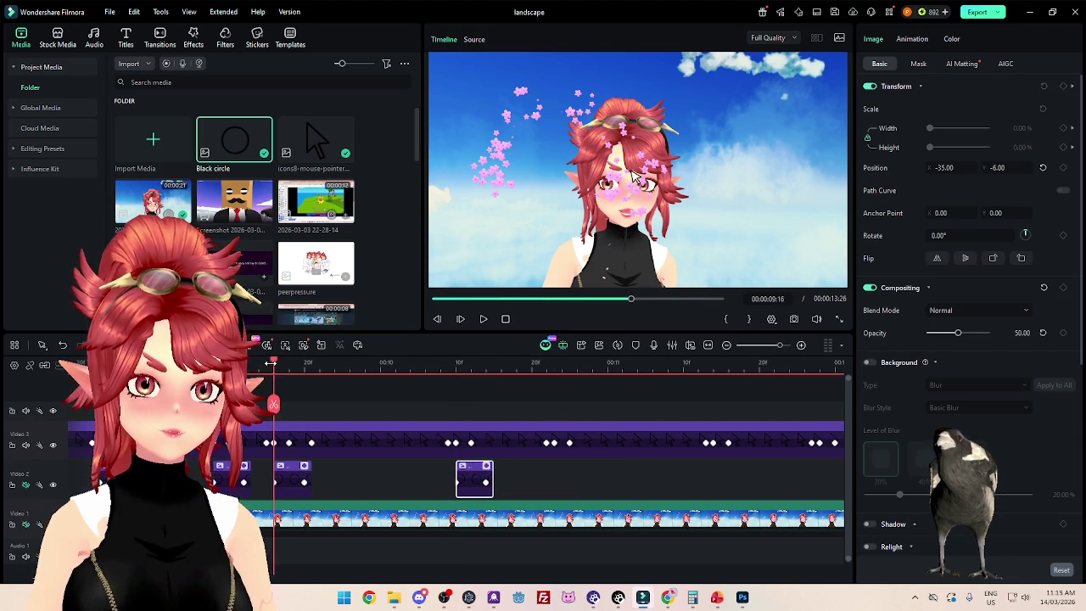
mouse_move(270, 363)
left_mouse_down()
mouse_move(290, 373)
mouse_move(277, 381)
mouse_move(327, 393)
left_mouse_up()
scroll(334, 368, "up", 2)
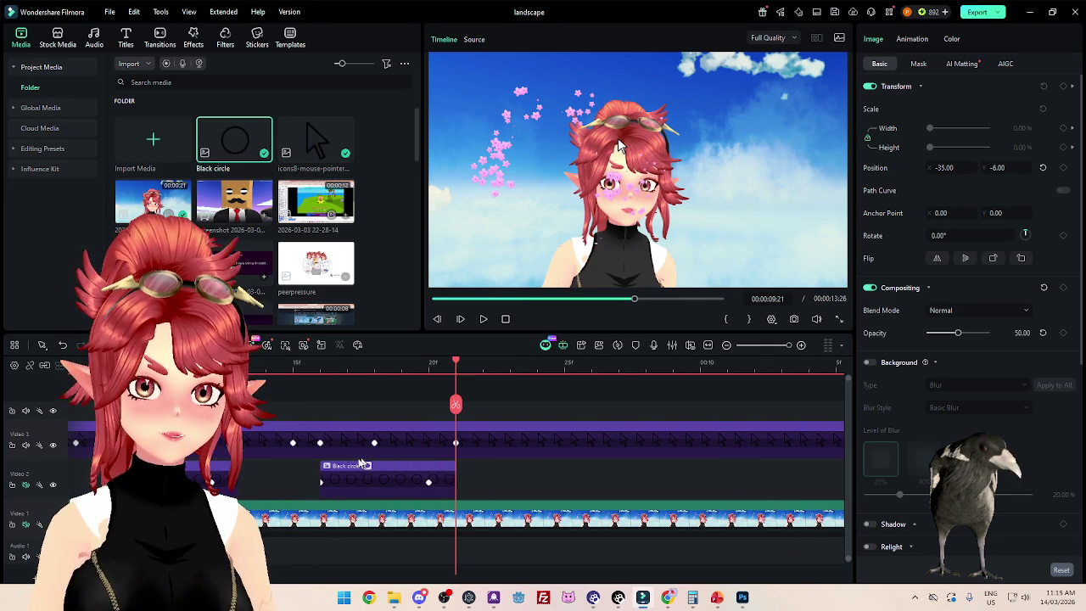
left_click_drag(292, 364, 458, 403)
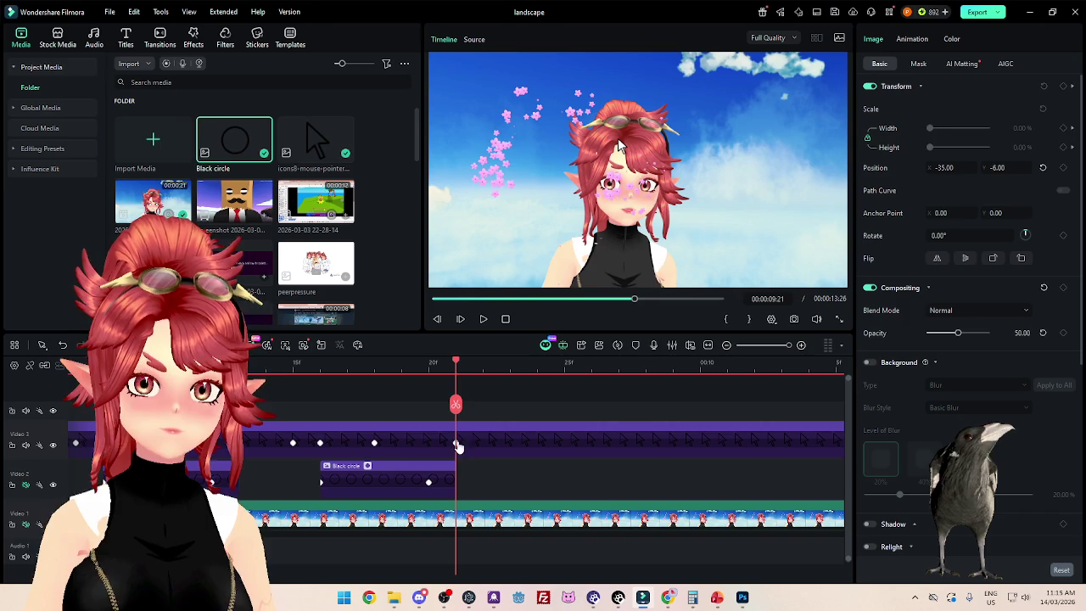
left_click(457, 443)
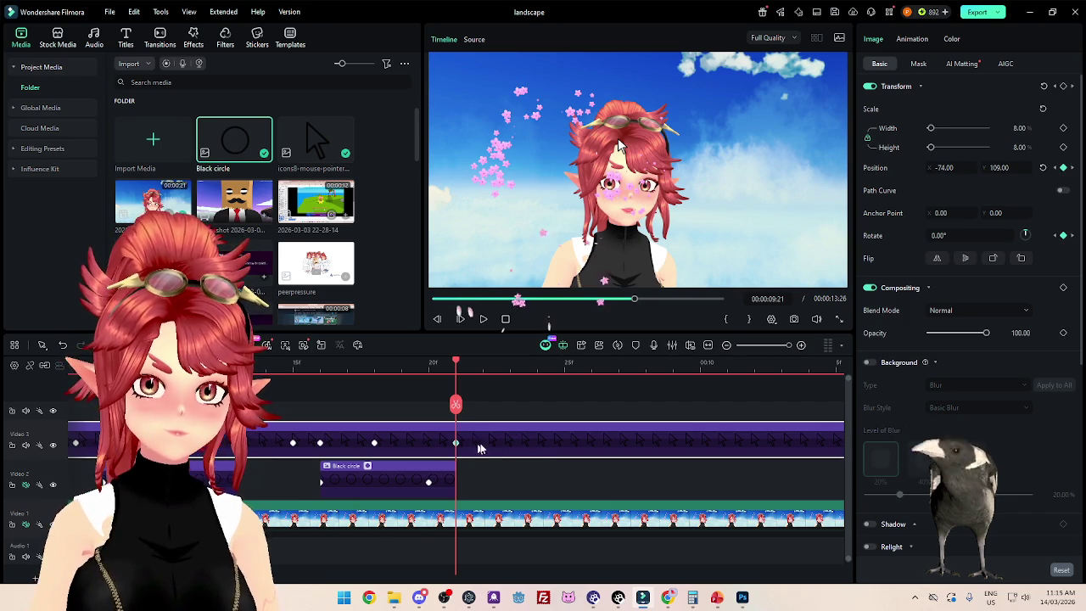
left_click(540, 367)
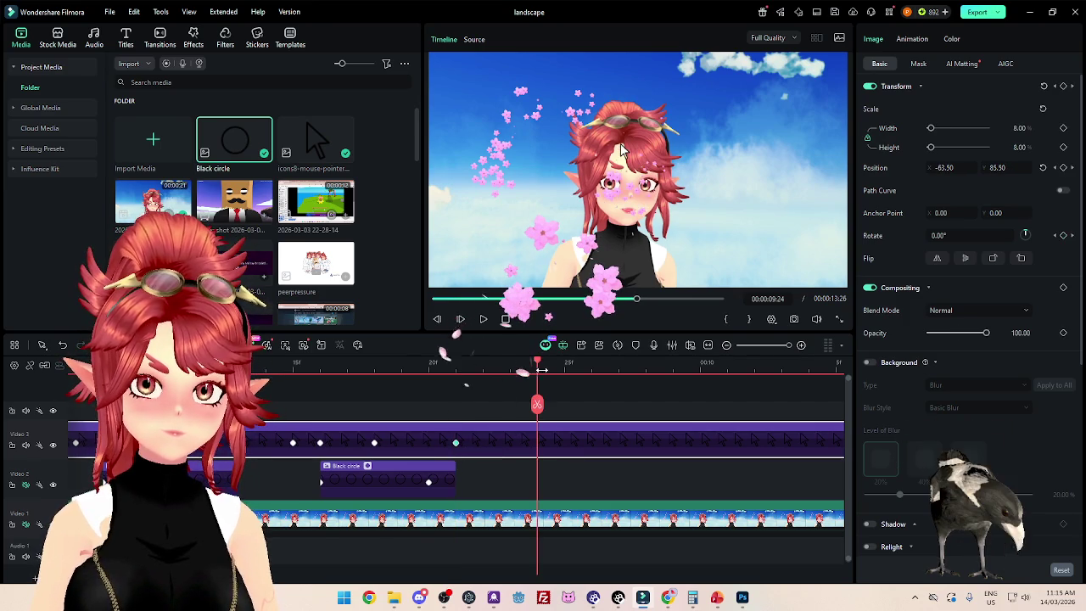
left_click(483, 365)
left_click(960, 236)
type("-10")
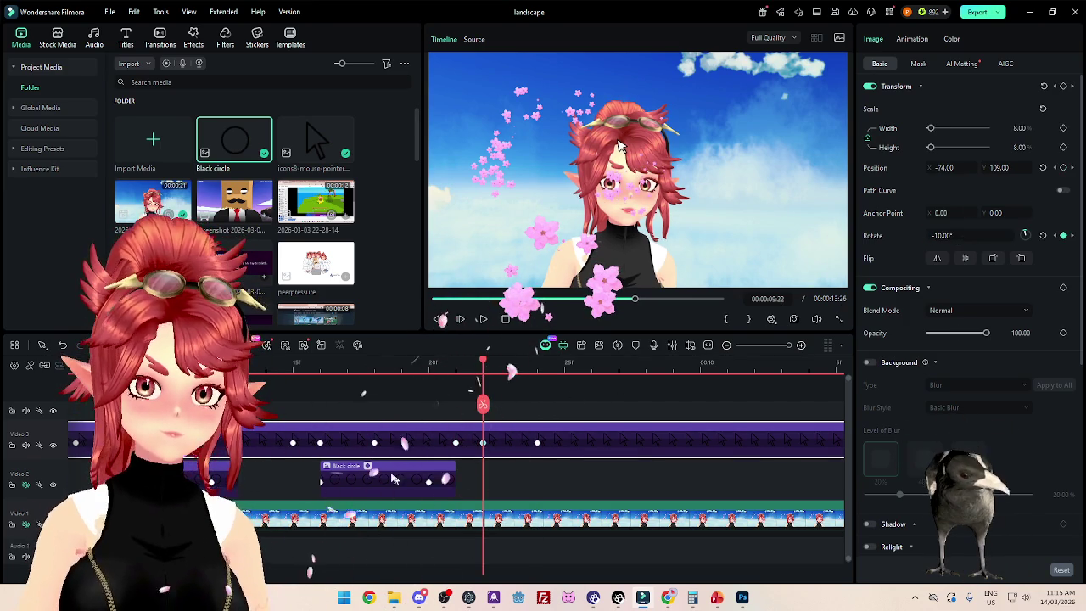
left_click(383, 469)
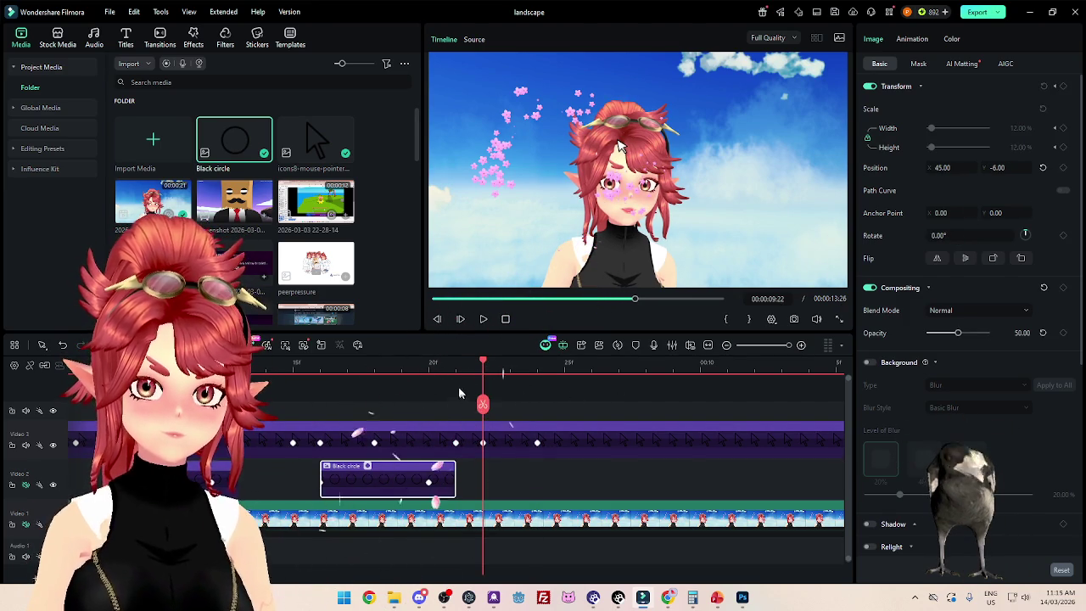
Step: Paste a copy of the Black circle ripple and set its position to X -80, Y 134
key("ctrl+v")
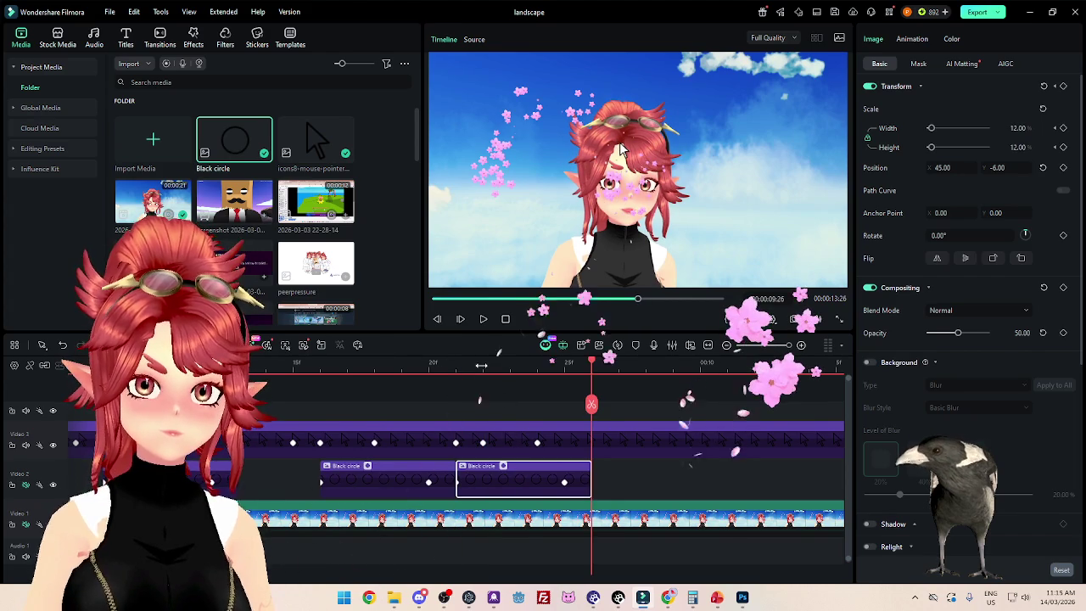
double_click(942, 167)
type("23")
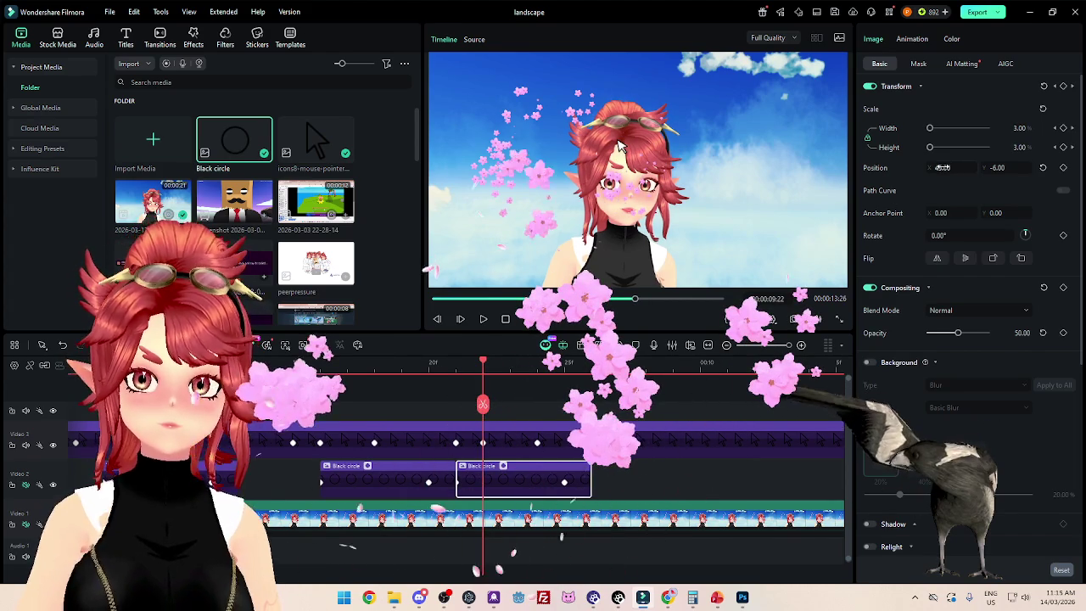
key("Return")
type("-87")
key("Return")
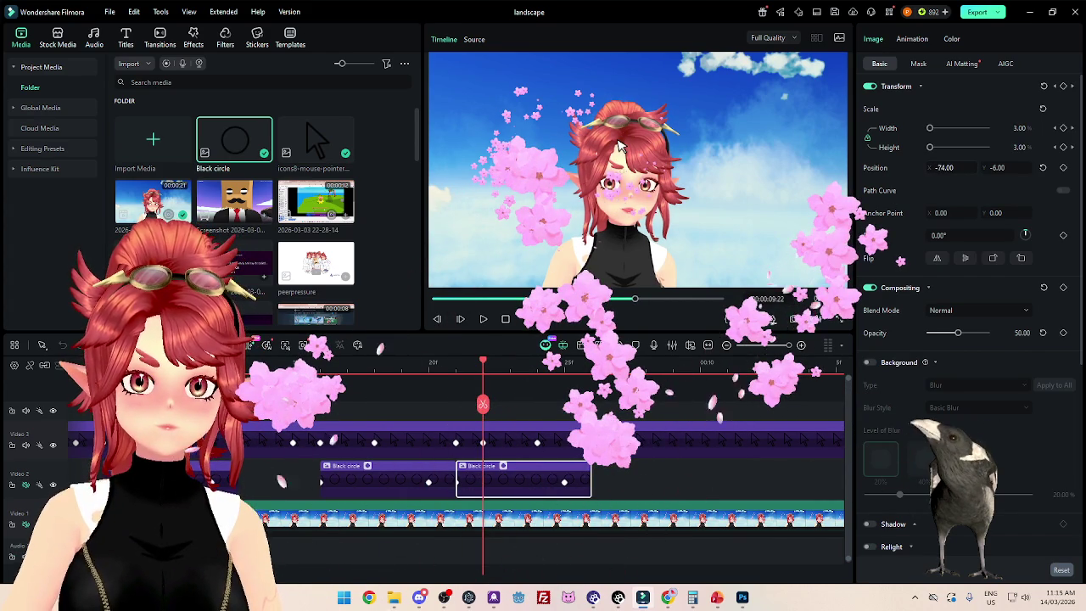
type("-80")
key("Tab")
type("111")
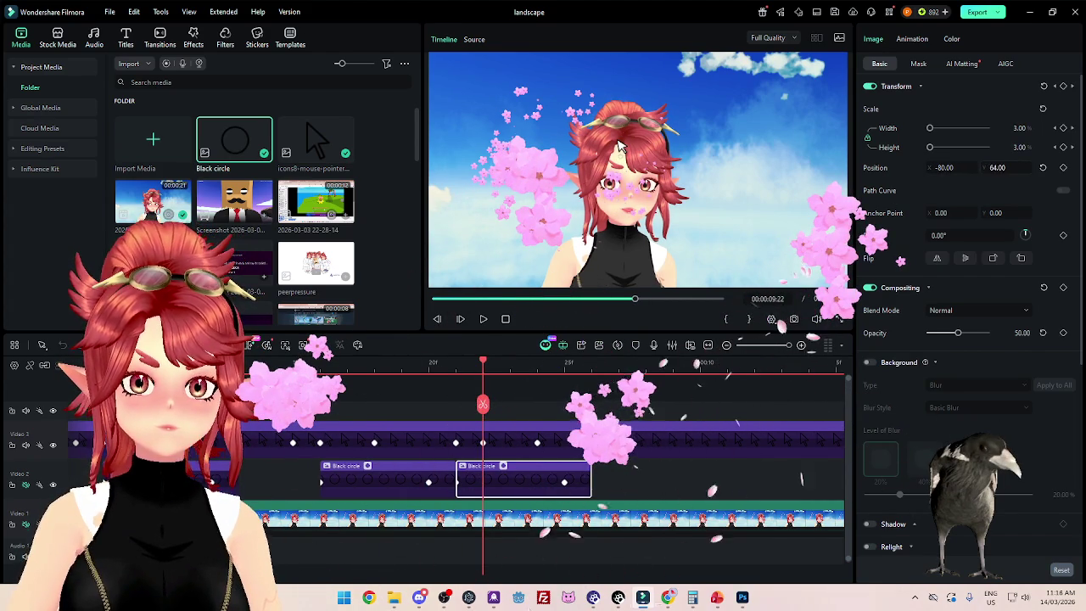
key("Return")
type("134")
key("Return")
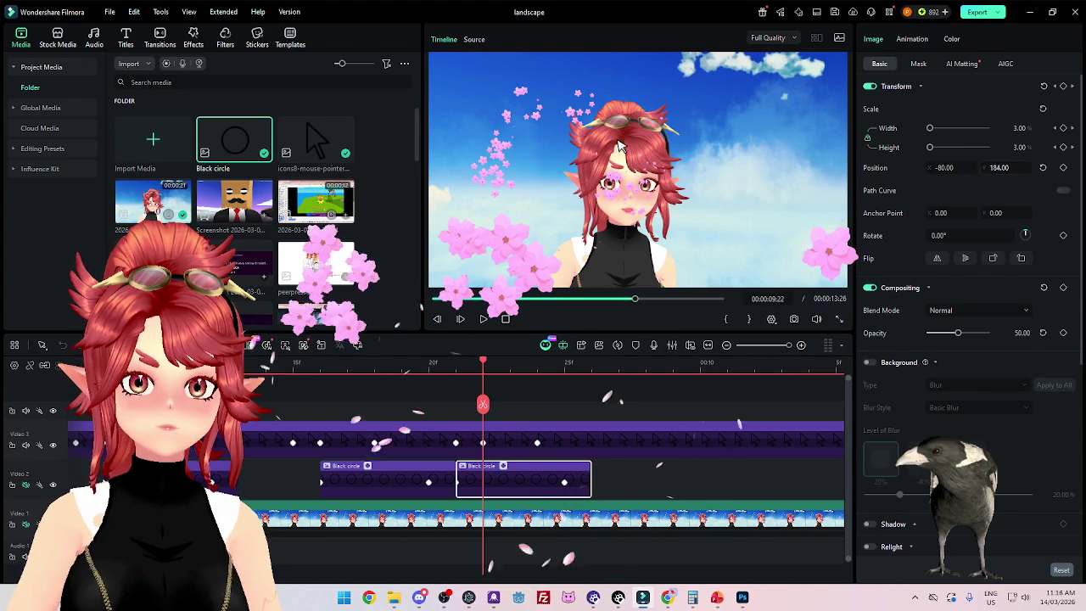
Step: Fine-tune the copied ripple's vertical position, trying 127 and then 83
left_click_drag(981, 174, 993, 170)
left_click(997, 167)
type("83")
key("Return")
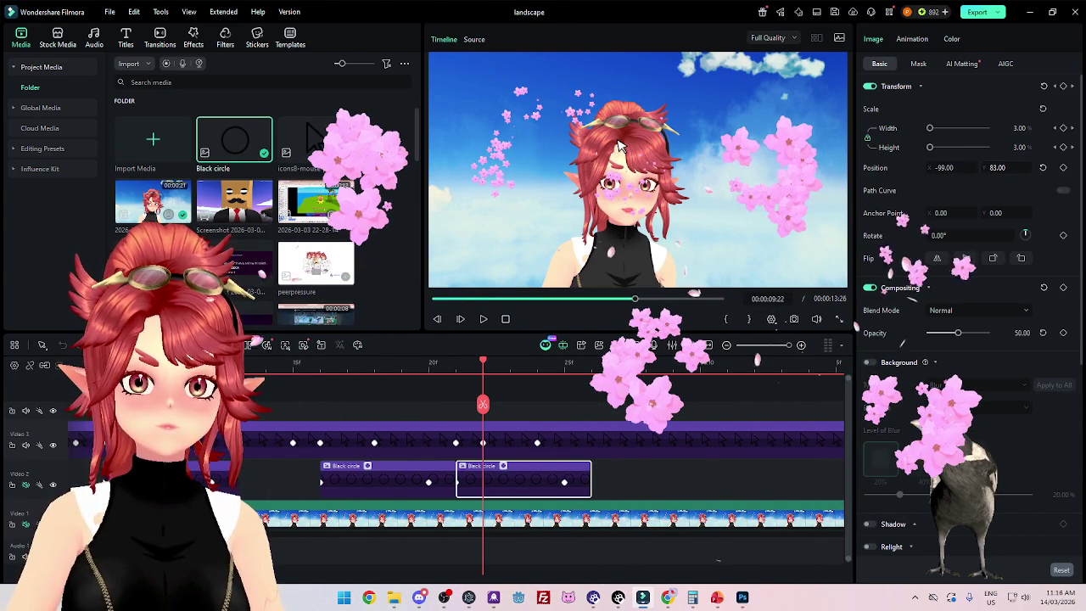
Step: Slide the copied ripple one frame later and scrub through 09:28–10:08 to watch it grow to 12
left_click(520, 477)
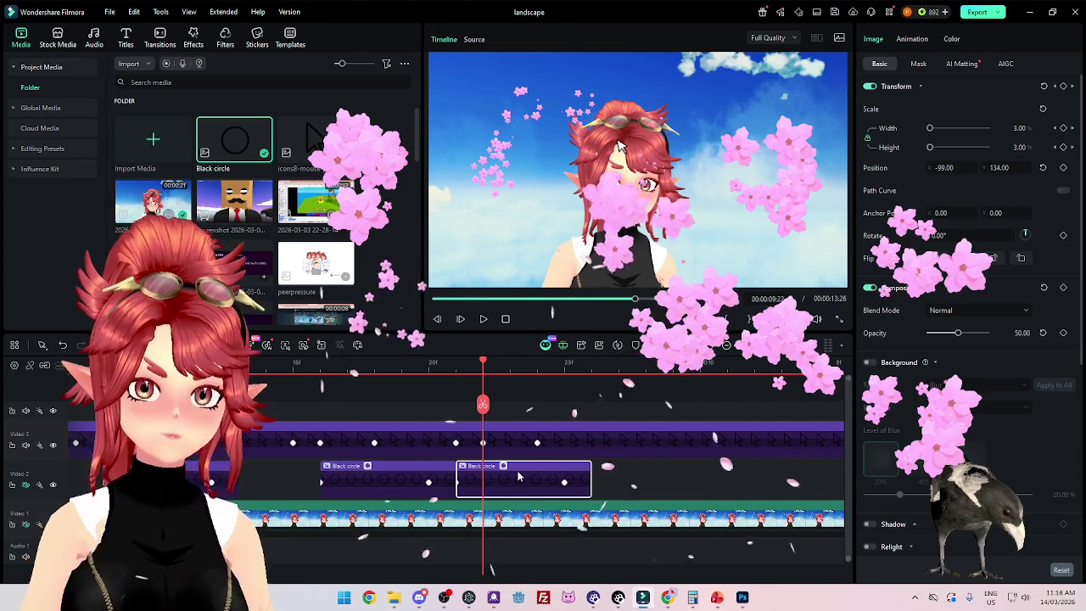
left_click_drag(519, 477, 546, 477)
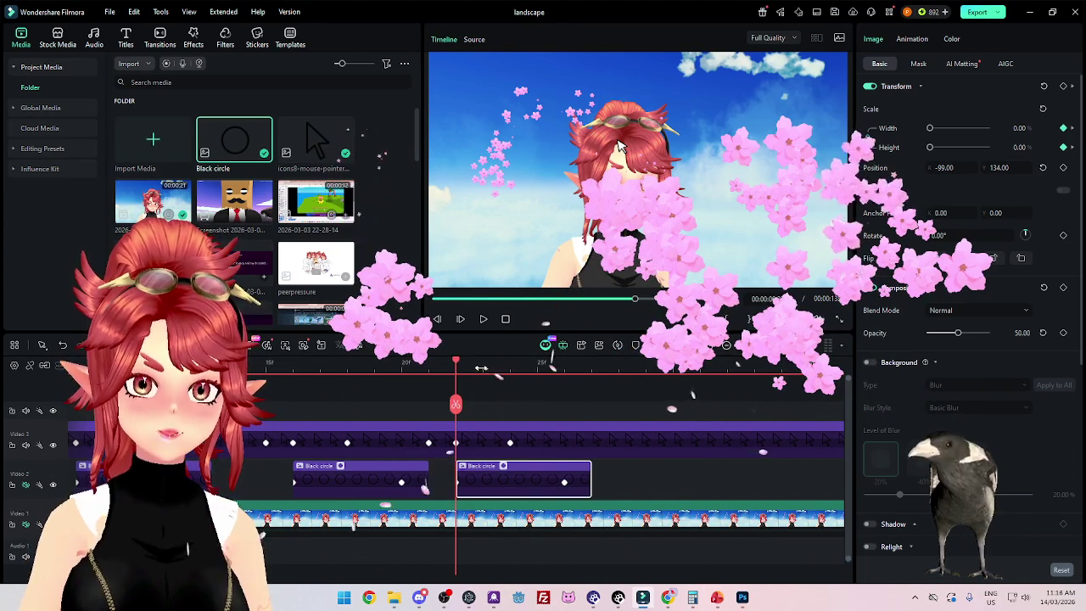
left_click_drag(481, 368, 611, 373)
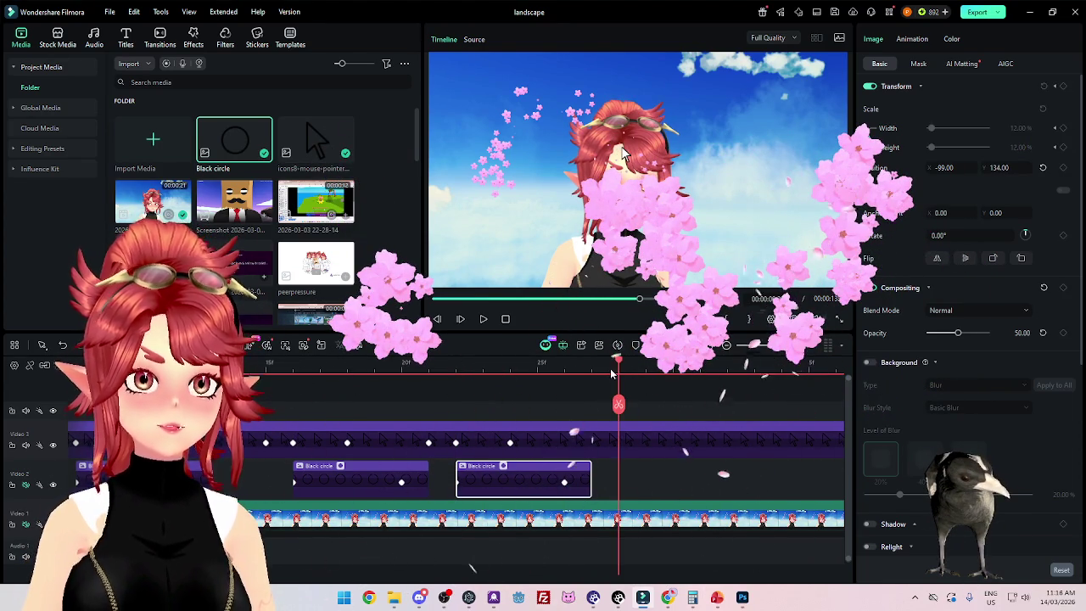
scroll(652, 471, "down", 2)
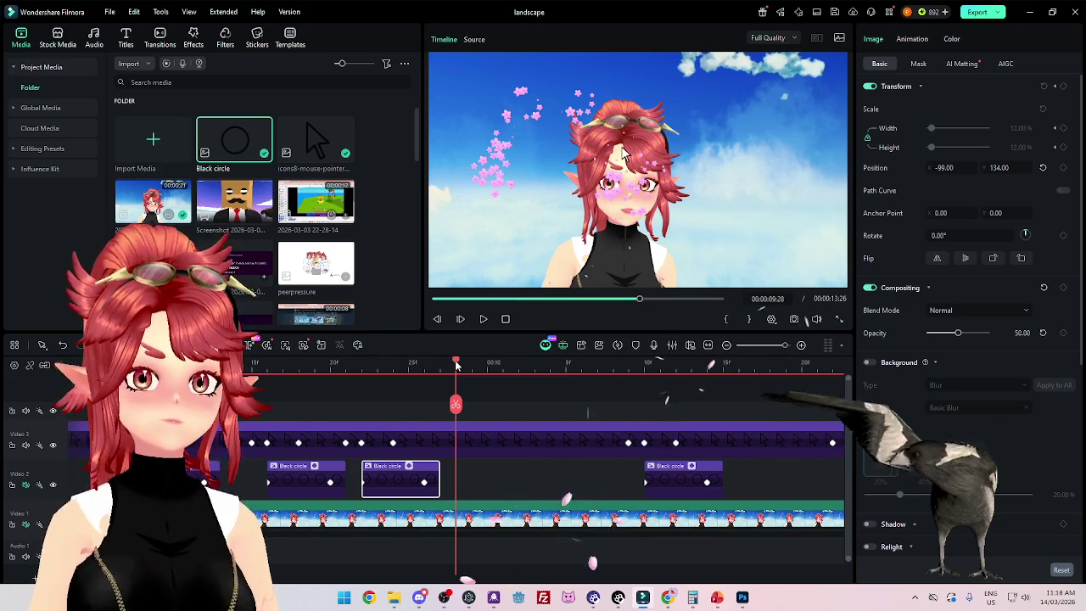
mouse_move(456, 363)
left_mouse_down()
mouse_move(613, 373)
mouse_move(645, 402)
mouse_move(709, 403)
mouse_move(616, 402)
mouse_move(679, 413)
mouse_move(770, 405)
left_mouse_up()
scroll(540, 470, "down", 3, "ctrl")
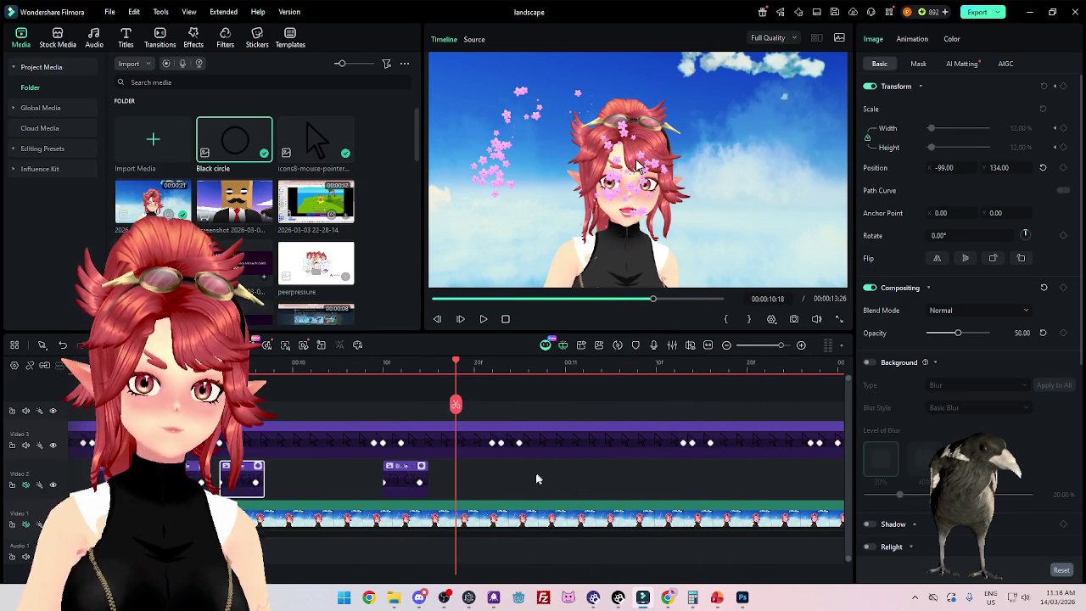
scroll(536, 480, "up", 2, "ctrl")
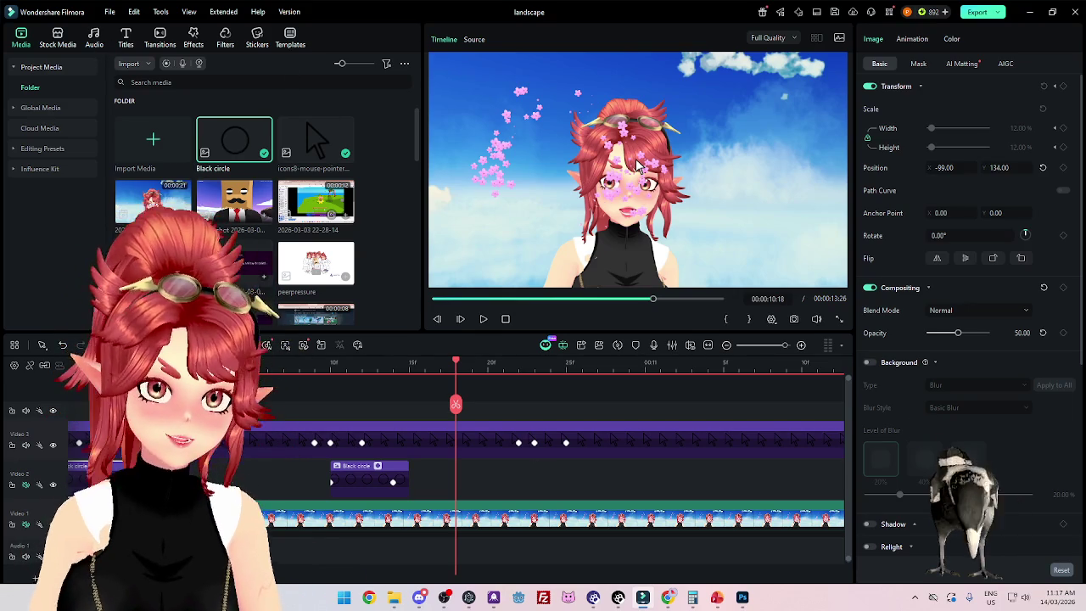
Step: Switch from Filmora to the Chrome window playing the YouTube video
key("alt+Tab")
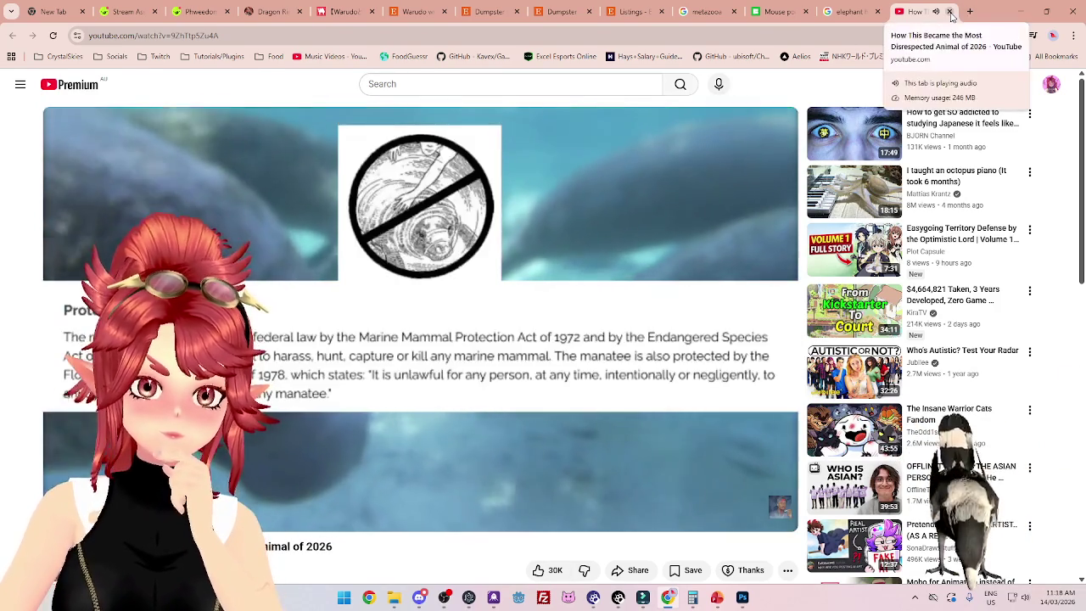
Step: Close the YouTube tab and minimise Chrome so Filmora shows again
left_click(950, 12)
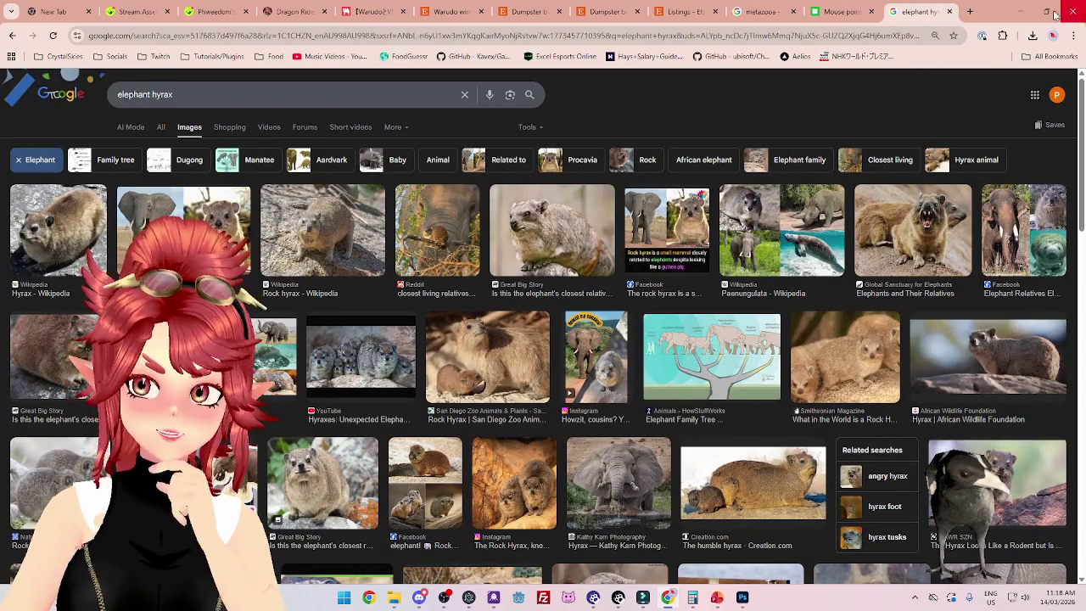
left_click(1020, 15)
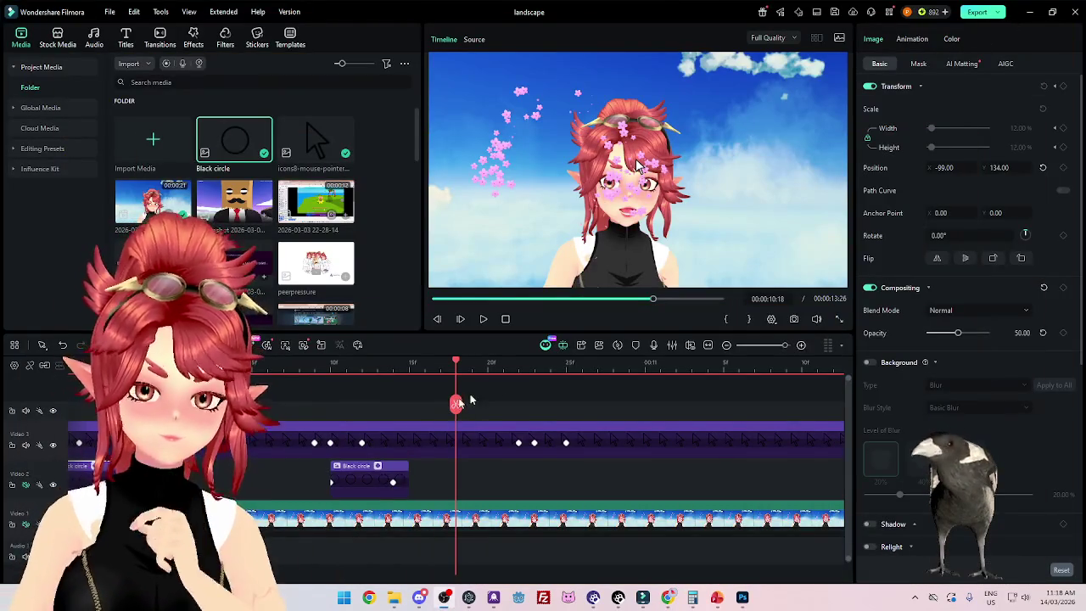
Step: Paste another Black circle copy near 10:11, set X to -2 and shift it one frame later
left_click(396, 470)
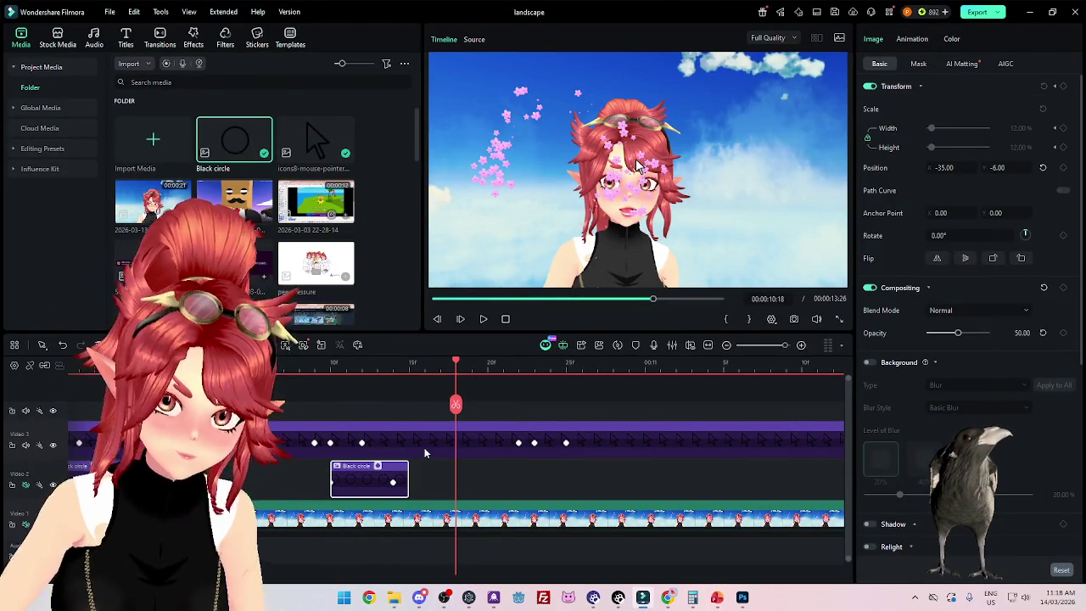
left_click(518, 366)
key("ctrl+v")
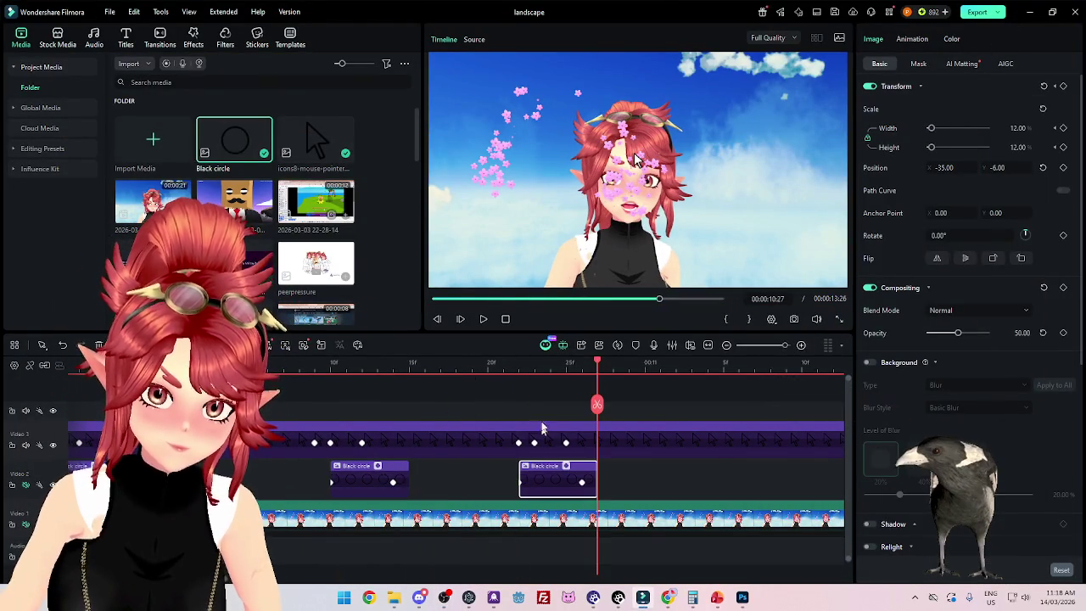
mouse_move(535, 366)
left_mouse_down()
mouse_move(348, 367)
mouse_move(552, 397)
mouse_move(538, 398)
left_mouse_up()
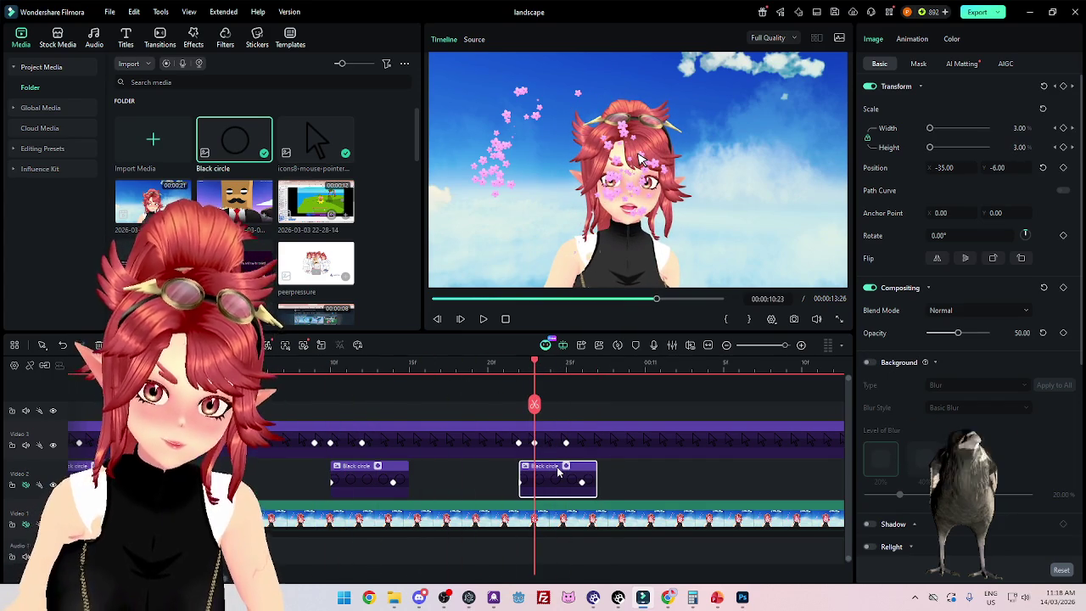
double_click(944, 167)
type("-2")
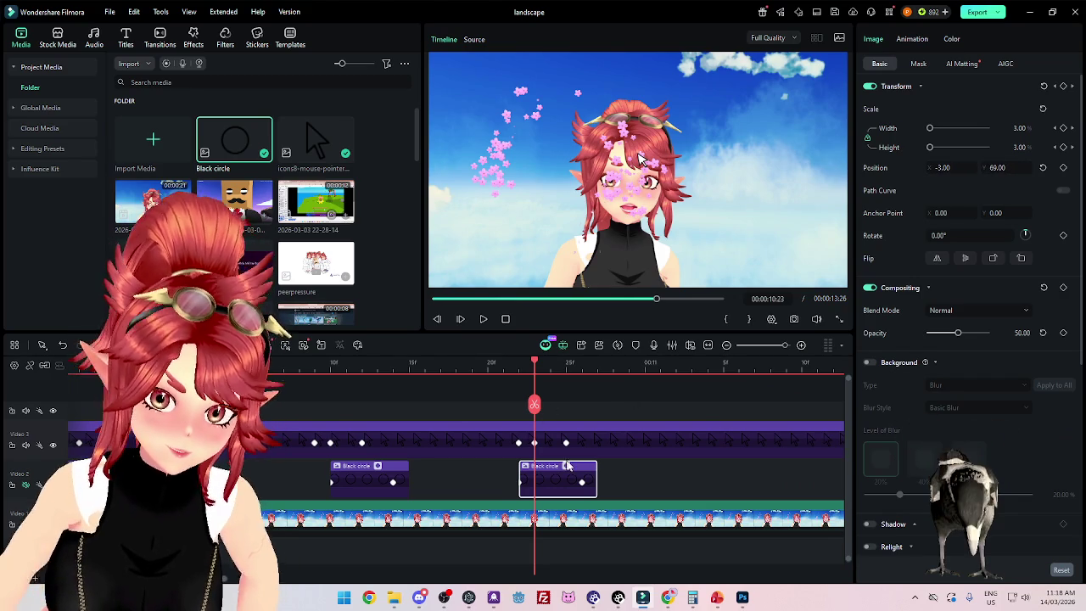
left_click_drag(568, 466, 583, 475)
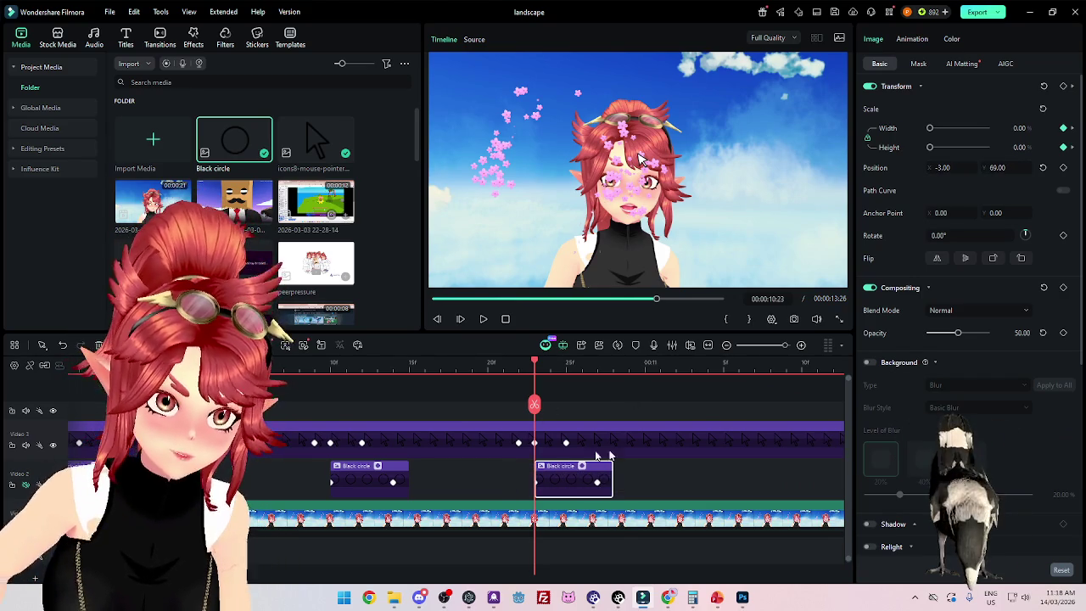
scroll(615, 458, "down", 2)
scroll(616, 371, "up", 2)
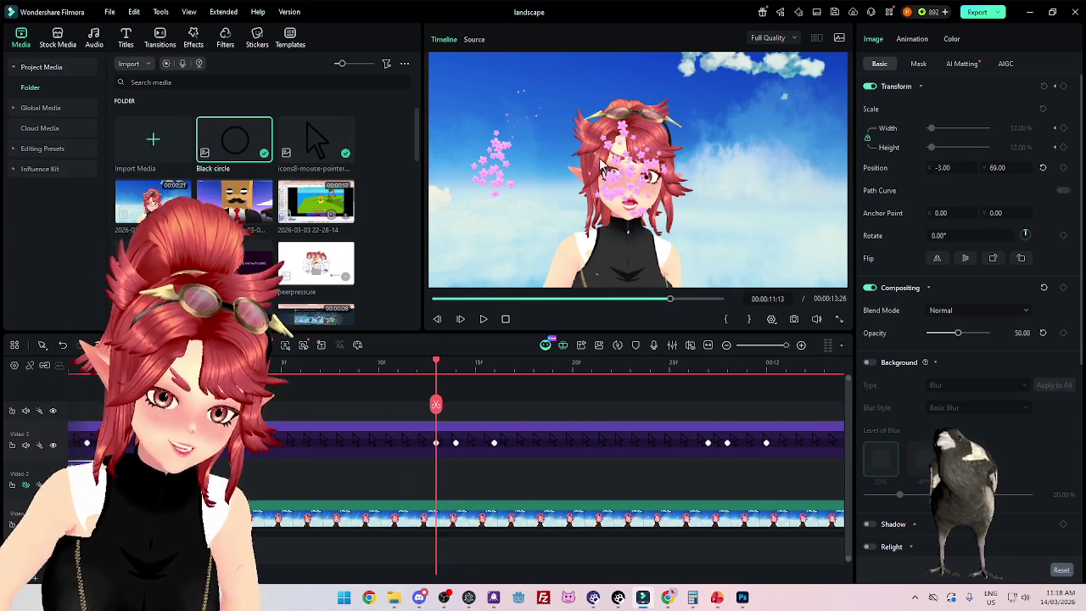
Step: Undo to restore the Video 2 Black circle clip and set its Position X to -173
key("ctrl+z")
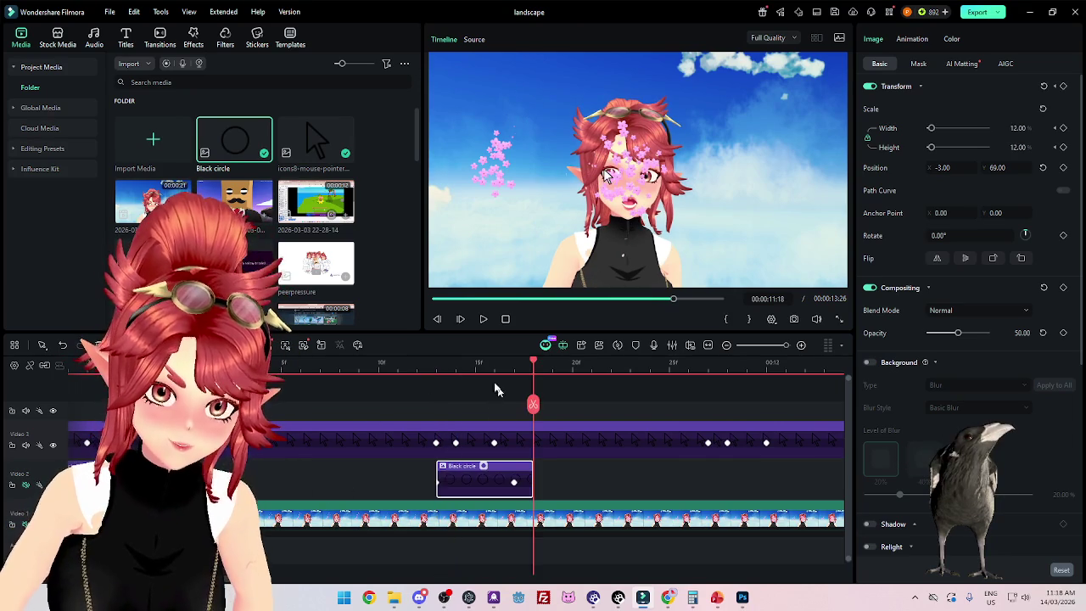
left_click(437, 365)
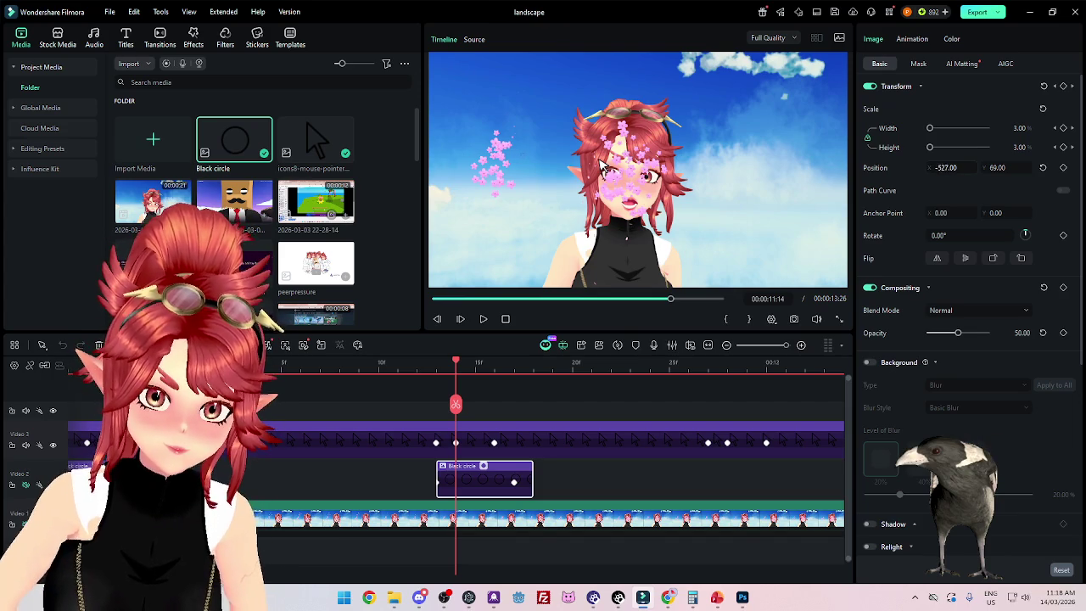
type("-173")
key("Return")
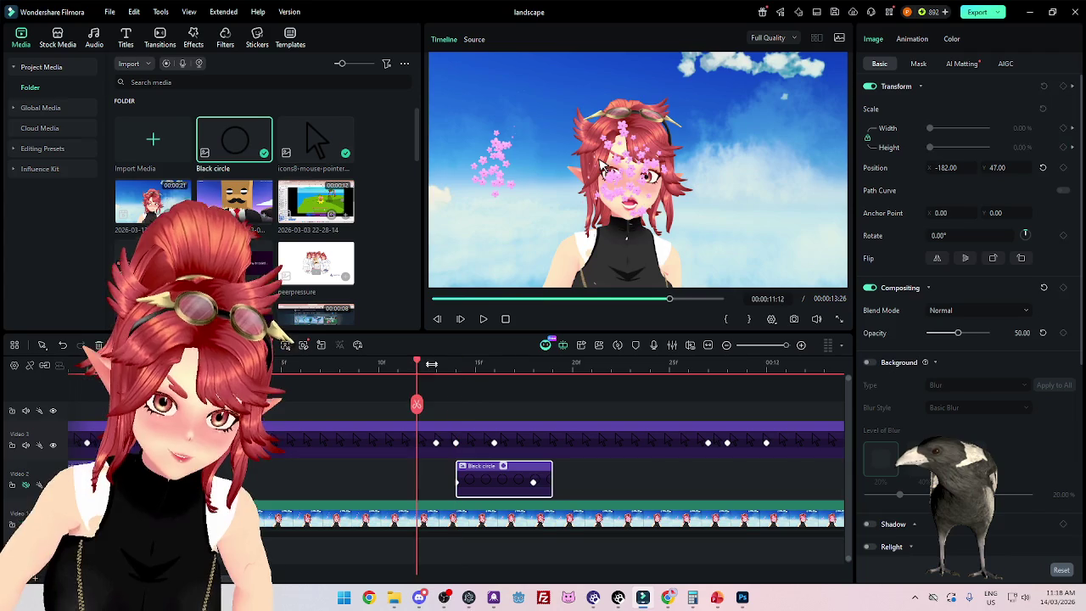
Step: Paste a Black circle copy at 11:27 on Video 2 and nudge it one frame right
left_click_drag(416, 365, 611, 365)
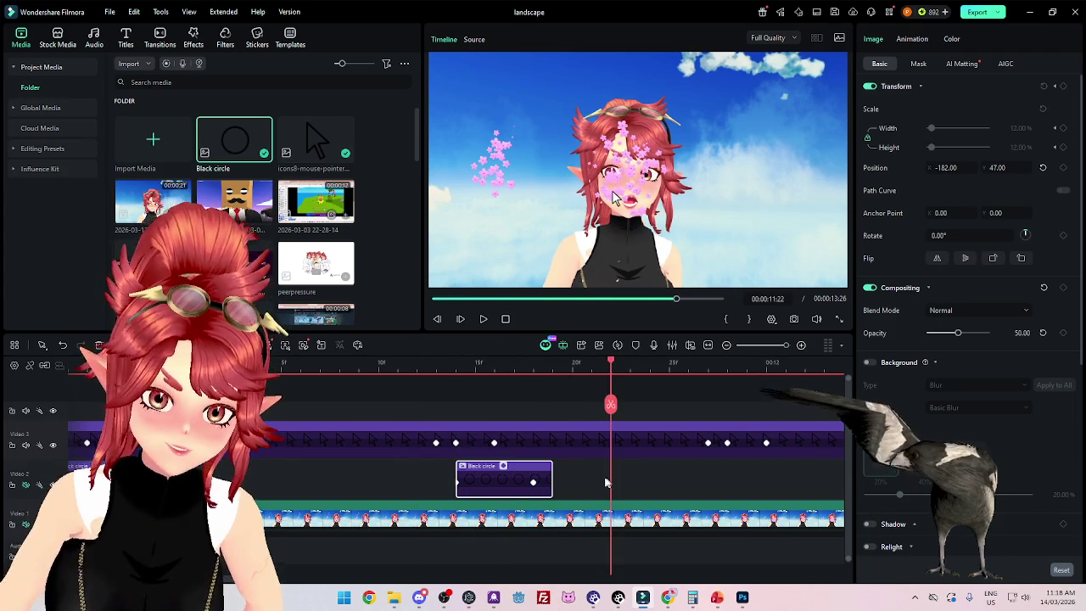
scroll(595, 482, "down", 2)
scroll(361, 482, "up", 1)
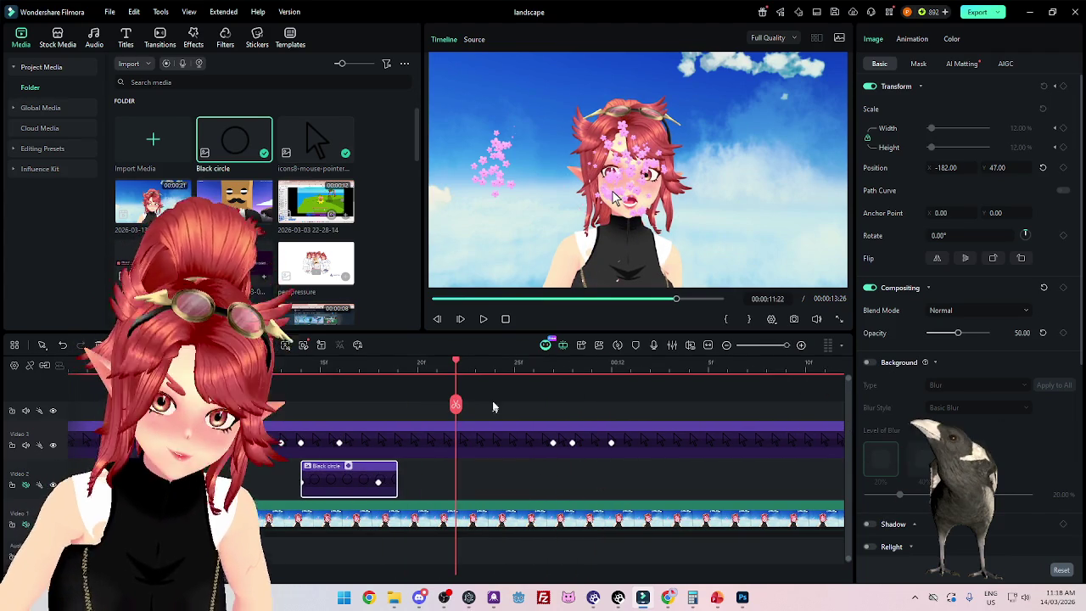
left_click(553, 365)
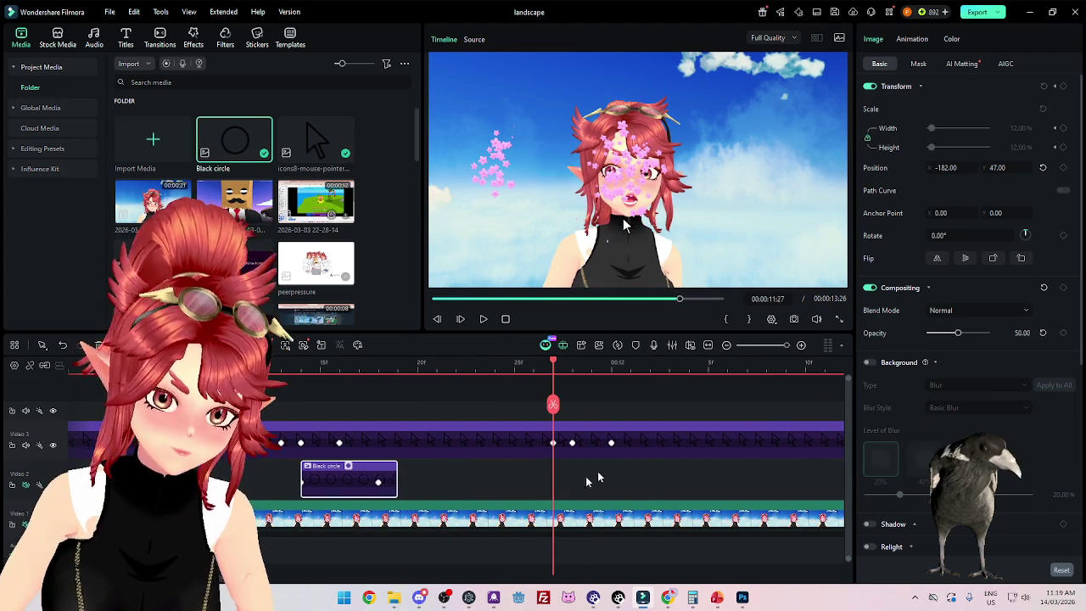
key("ctrl+v")
left_click(576, 364)
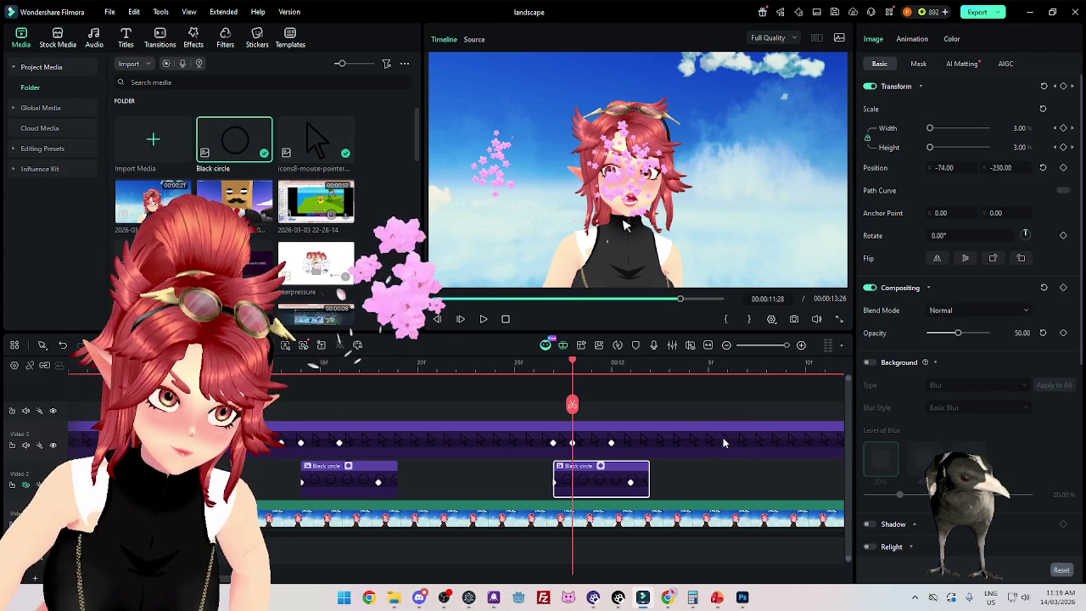
left_click_drag(605, 482, 618, 478)
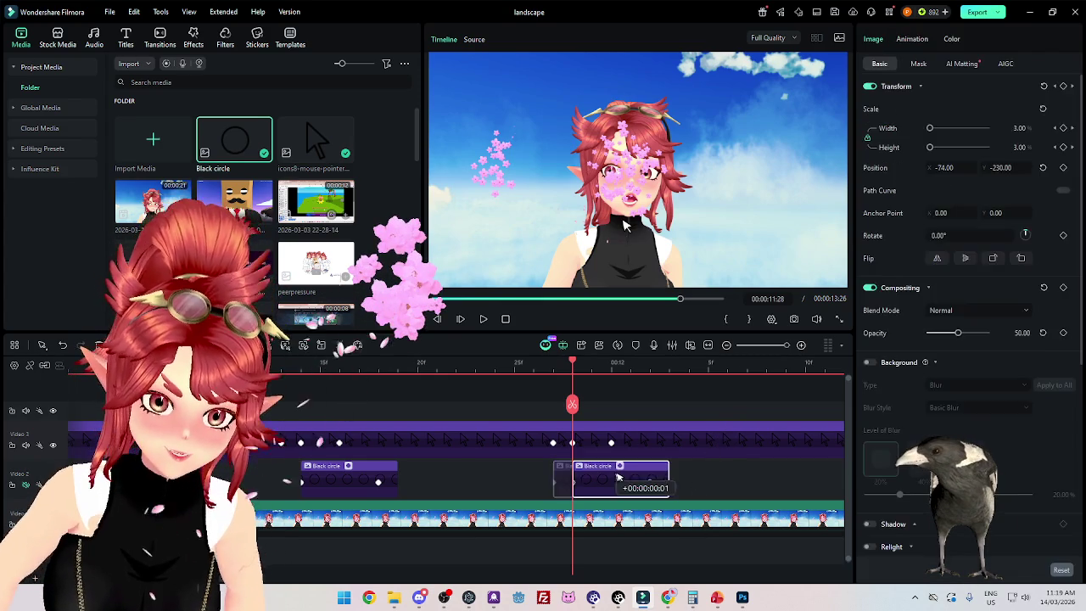
key("Right")
key("Right")
key("Right")
key("Right")
key("Right")
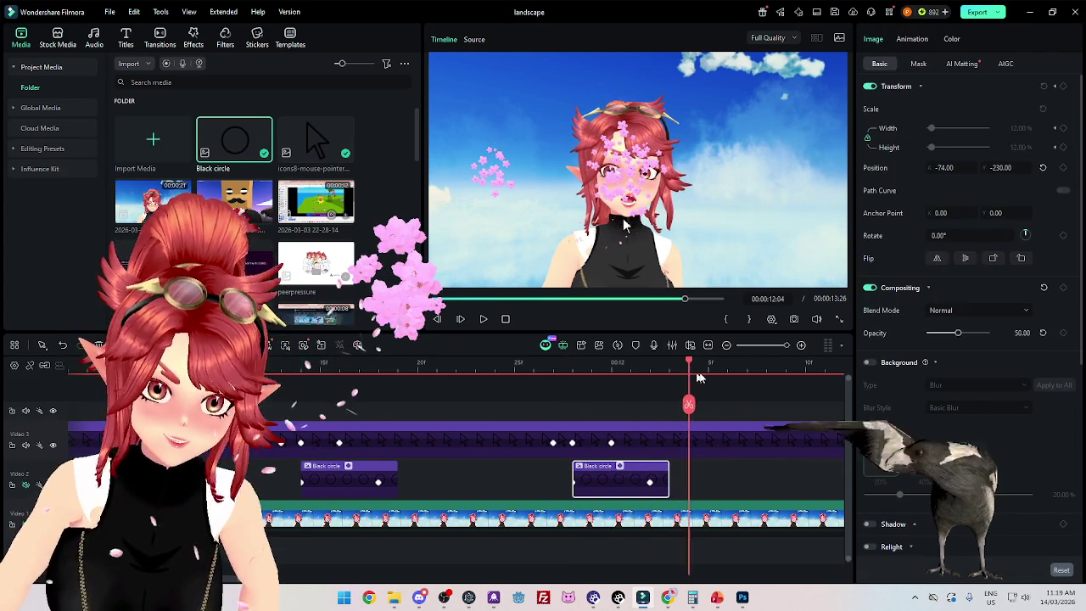
scroll(561, 458, "down", 3)
scroll(562, 453, "down", 3)
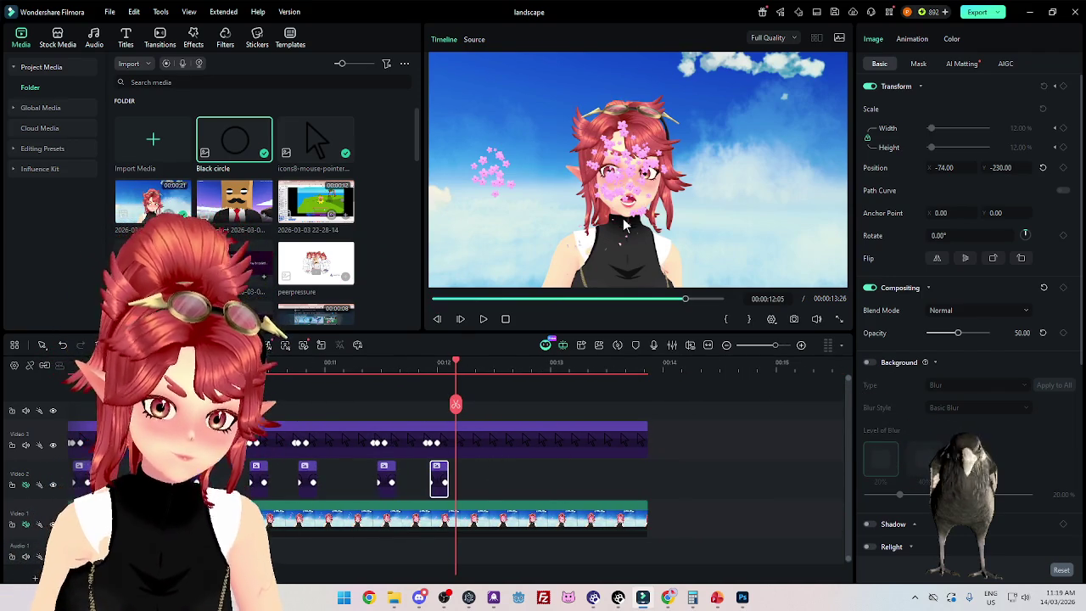
scroll(645, 169, "up", 5)
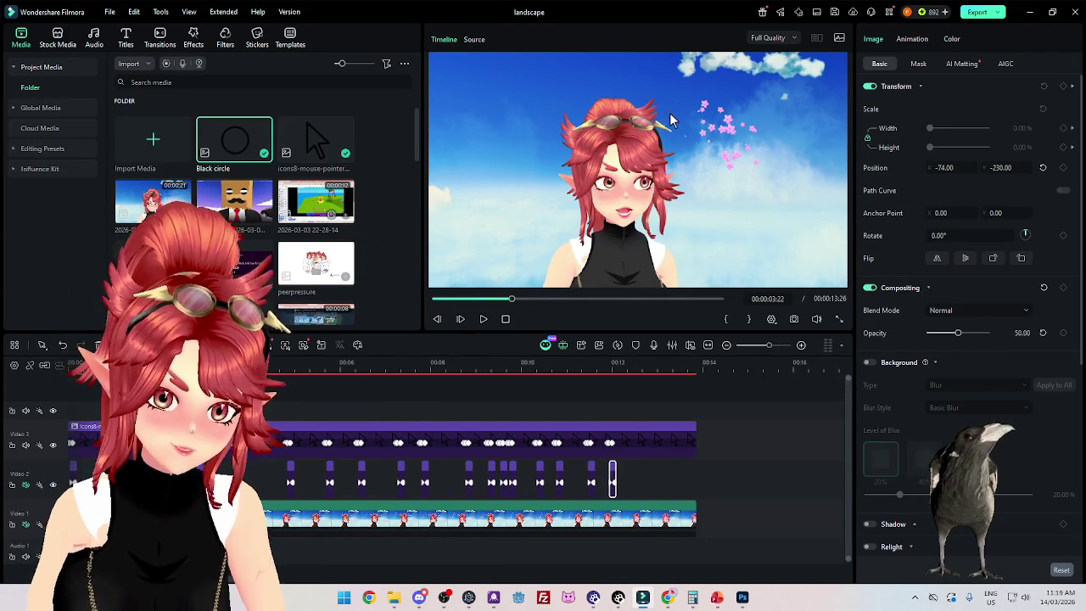
key("Home")
left_click(483, 319)
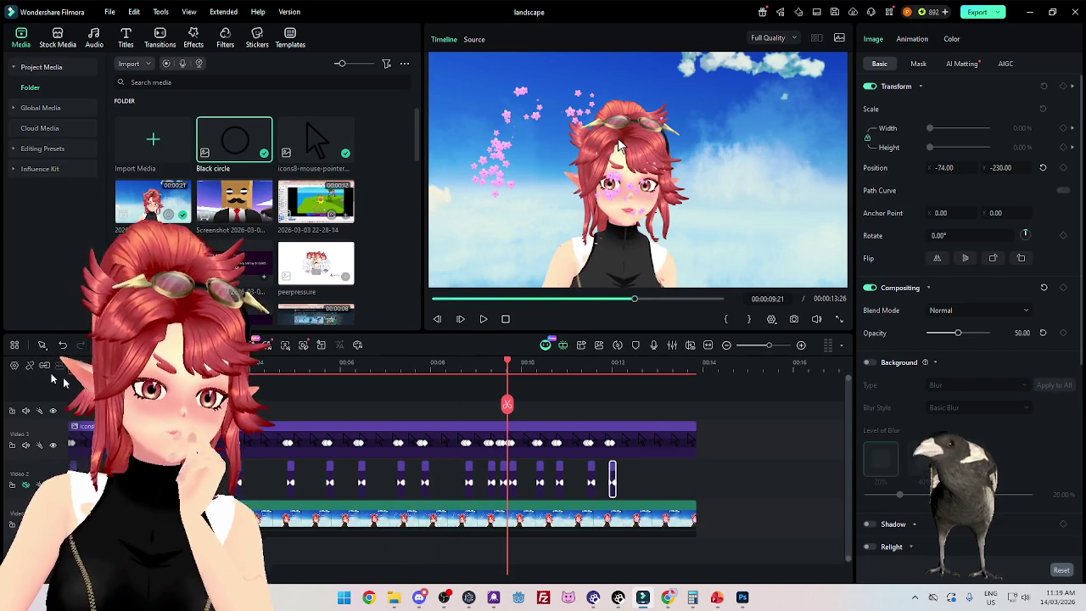
key("Home")
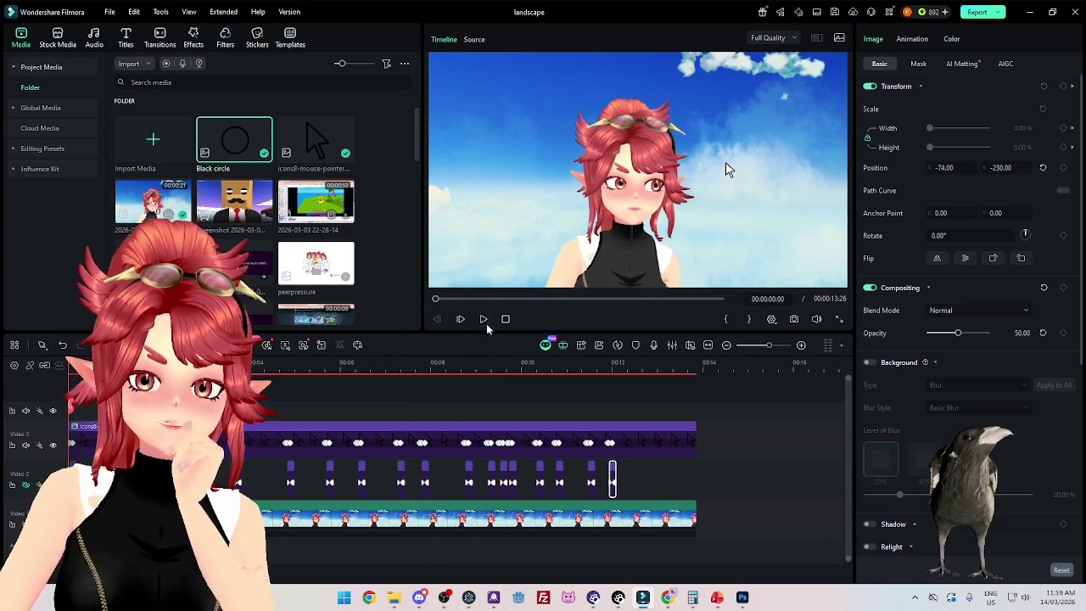
left_click(482, 319)
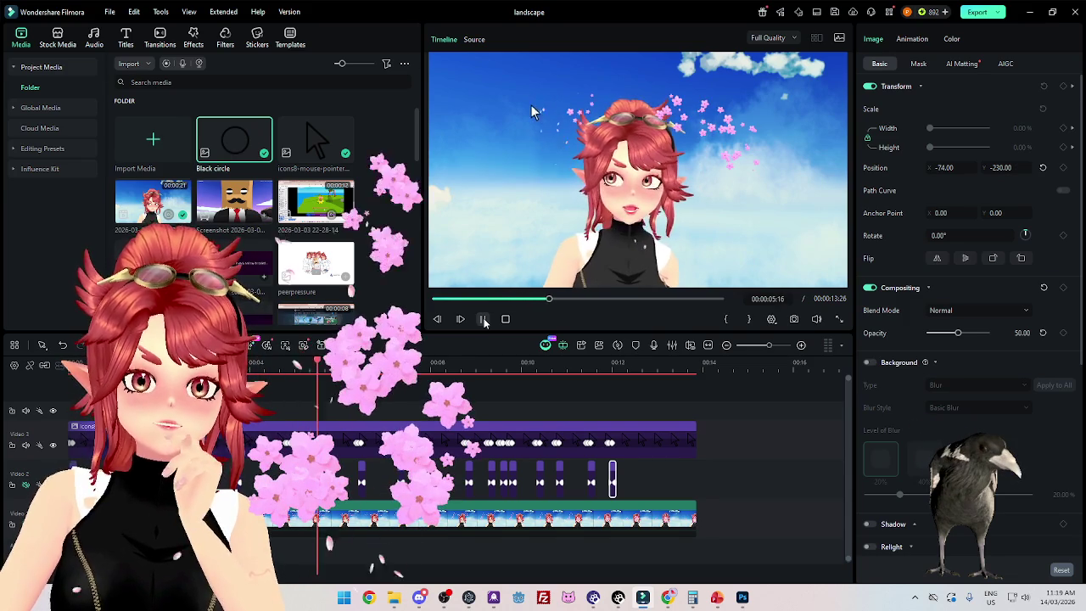
key("space")
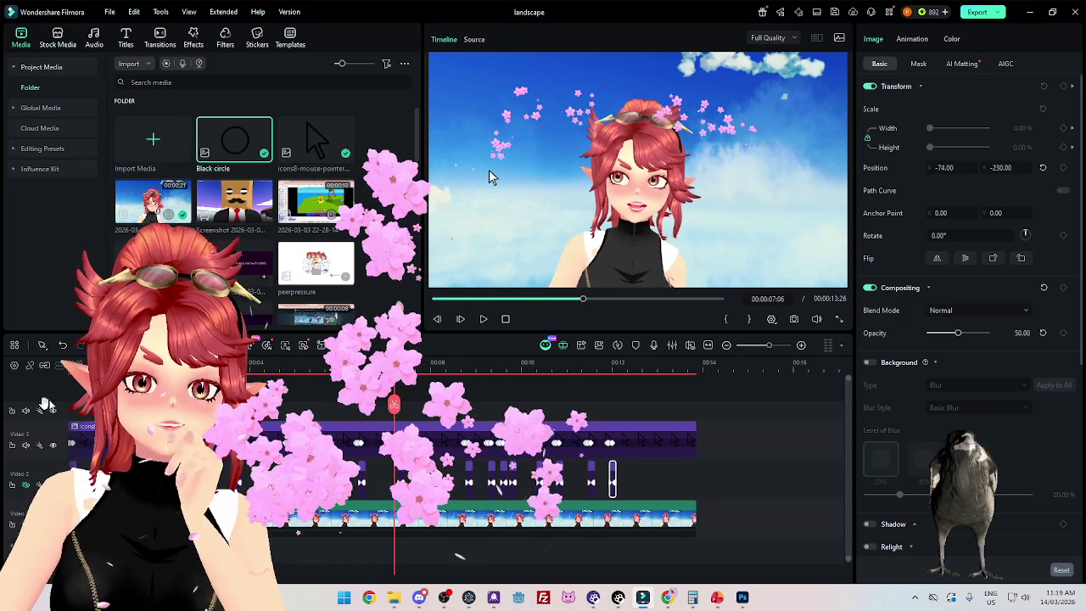
key("Home")
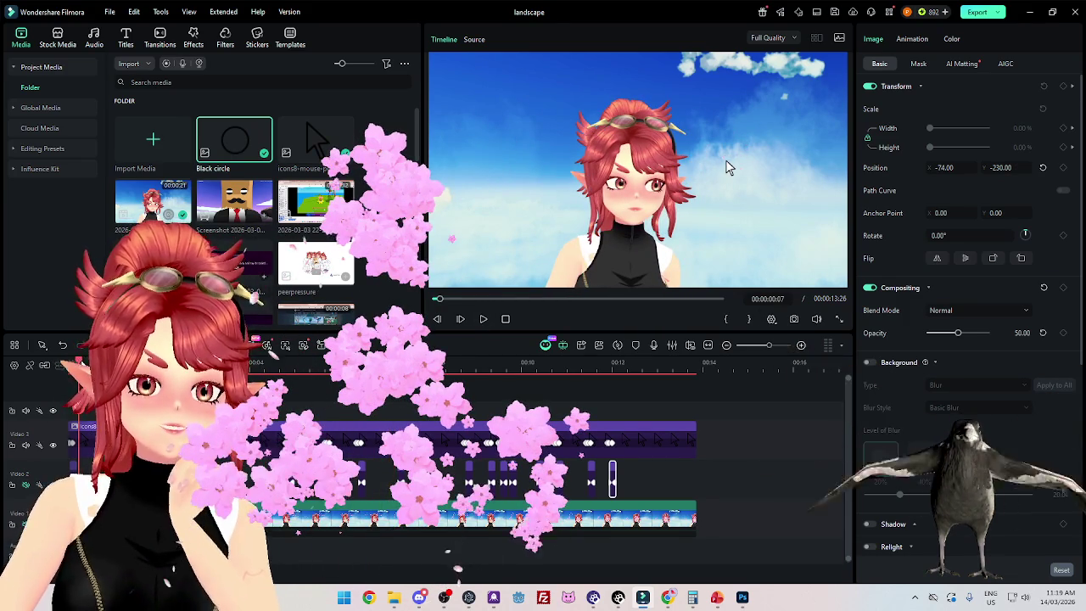
left_click(483, 319)
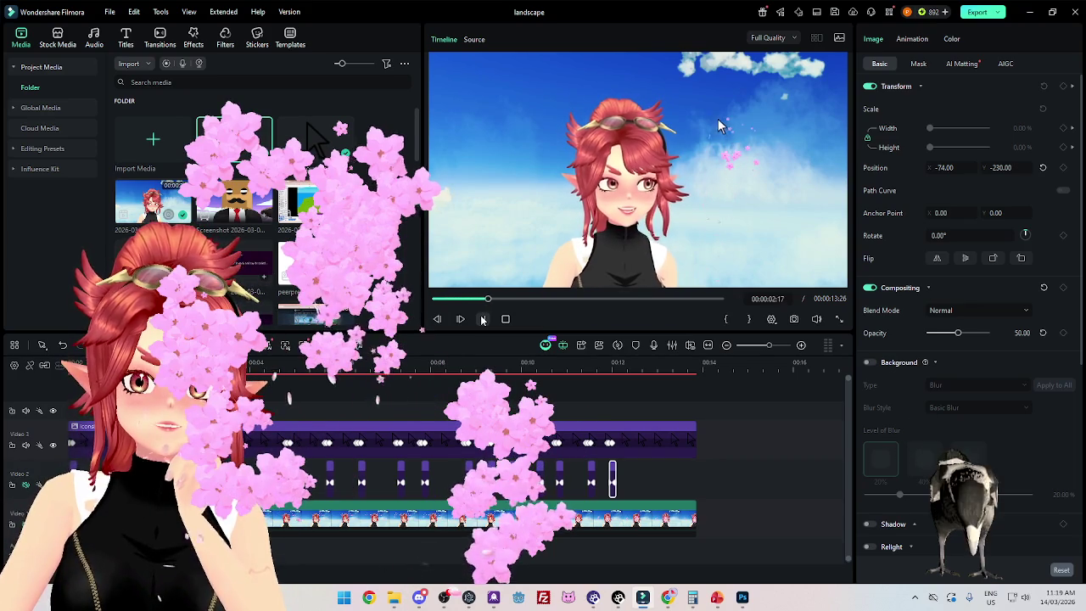
key("space")
key("space")
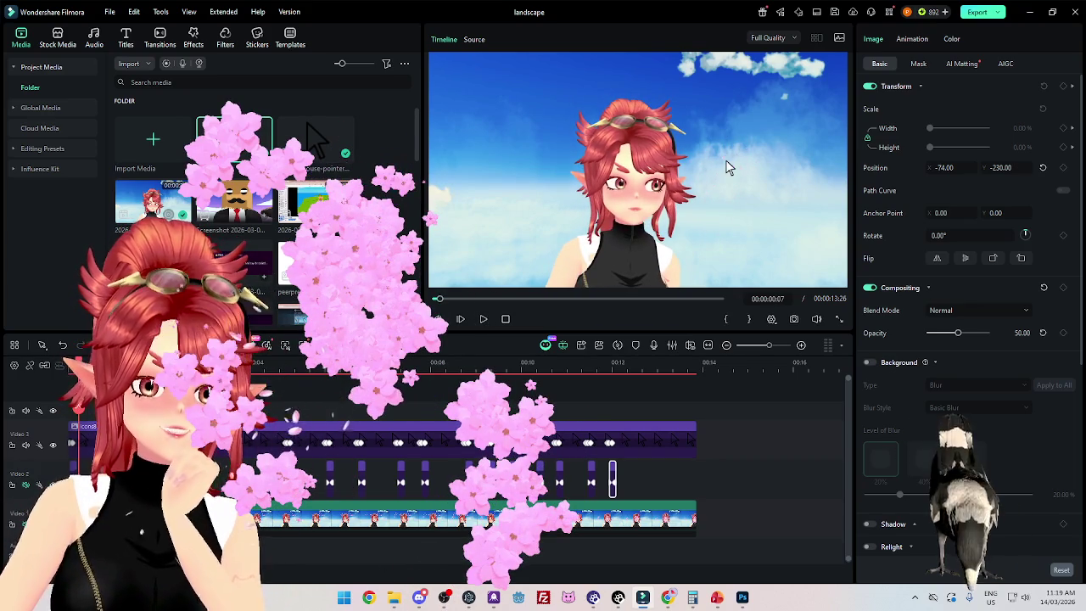
key("space")
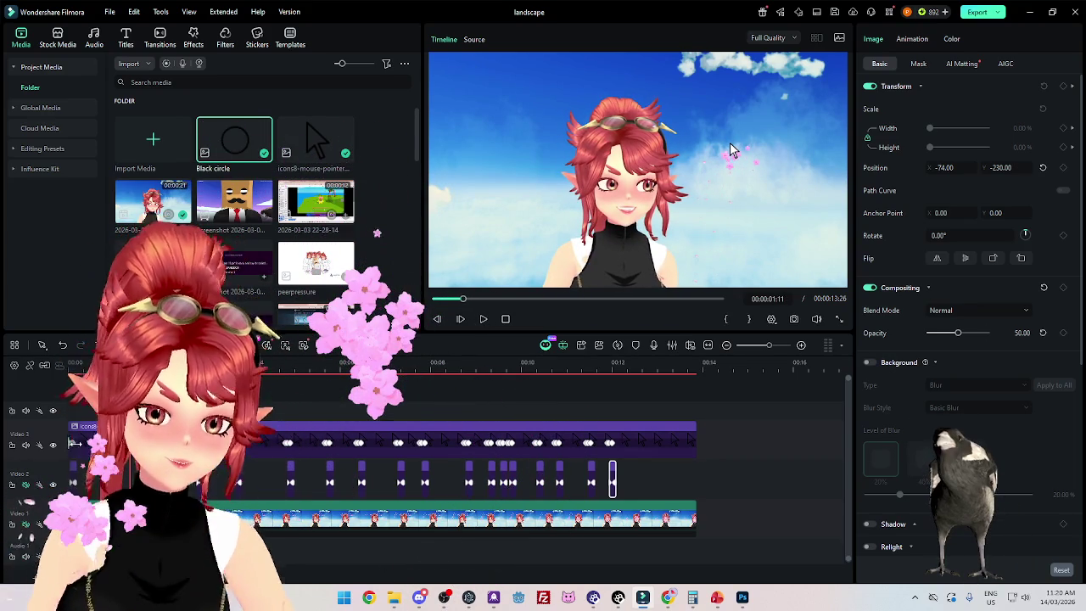
key("Home")
key("space")
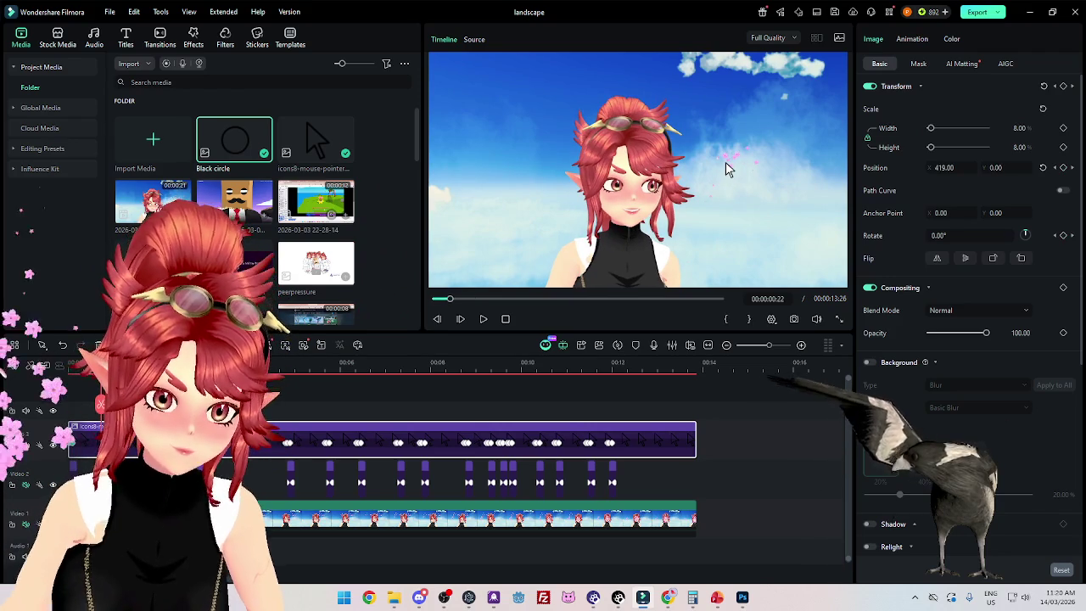
key("Home")
key("space")
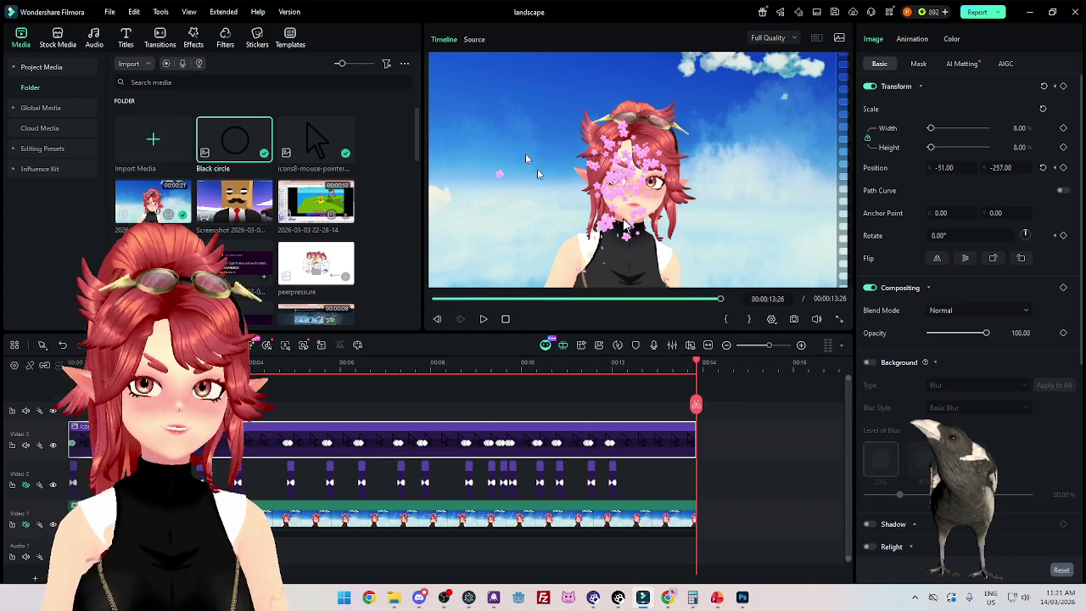
left_click(572, 367)
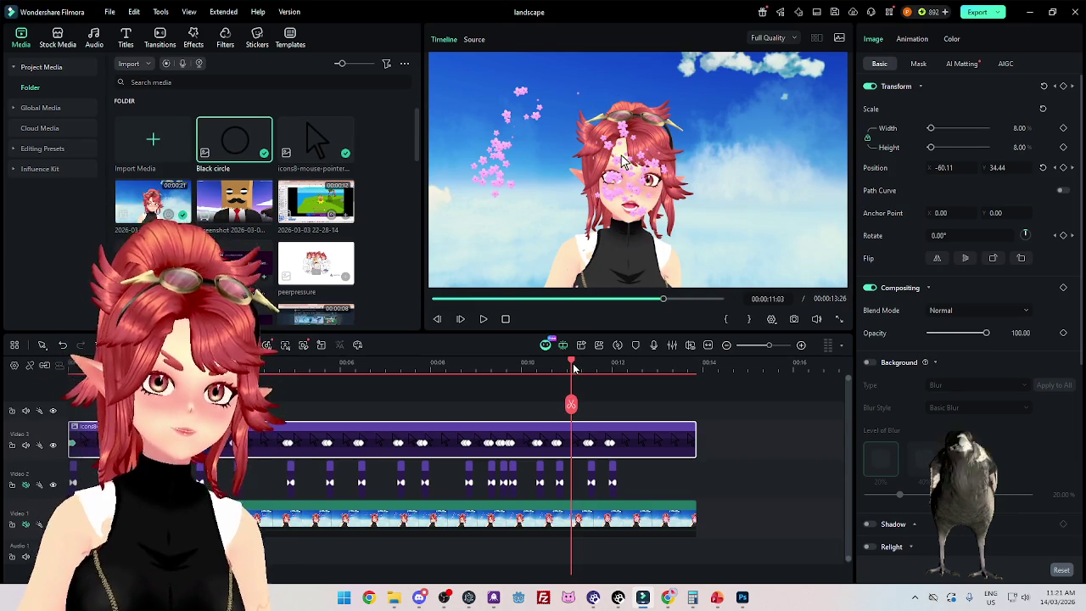
mouse_move(574, 366)
left_mouse_down()
mouse_move(713, 382)
mouse_move(77, 373)
left_mouse_up()
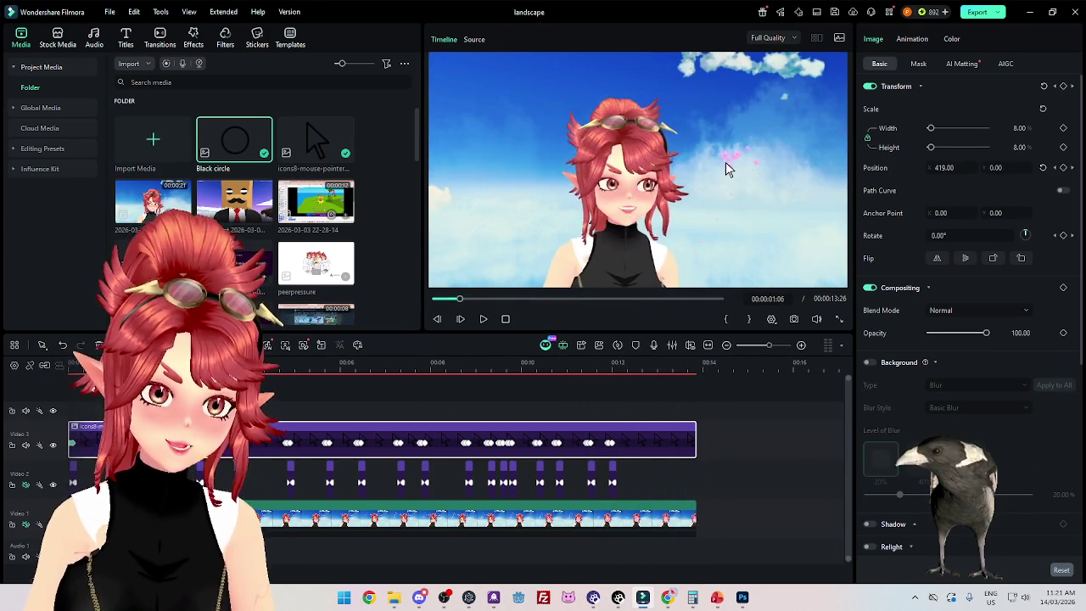
left_click(483, 319)
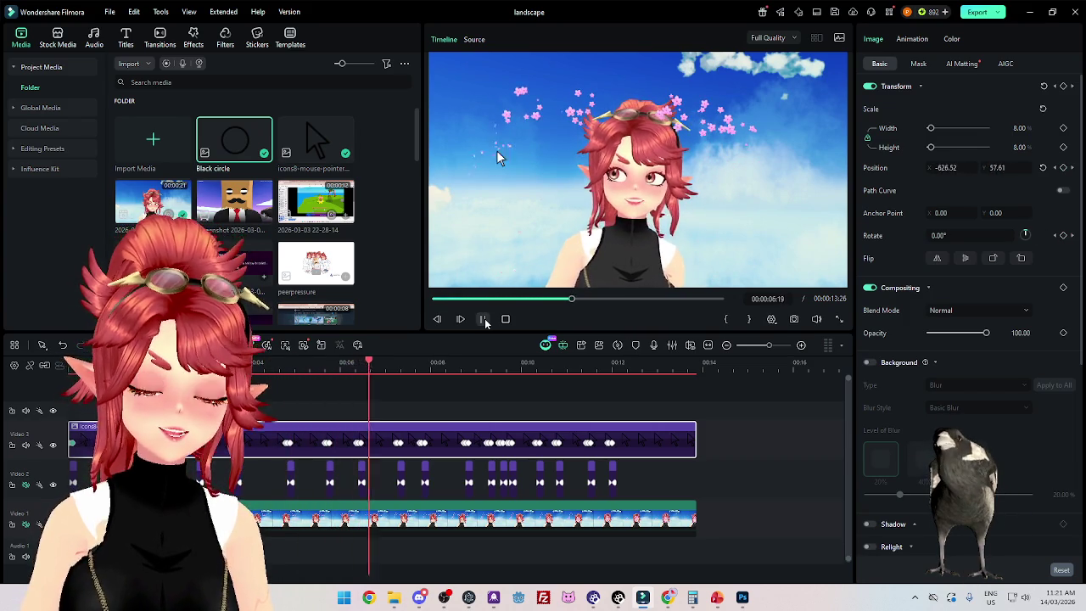
left_click(484, 320)
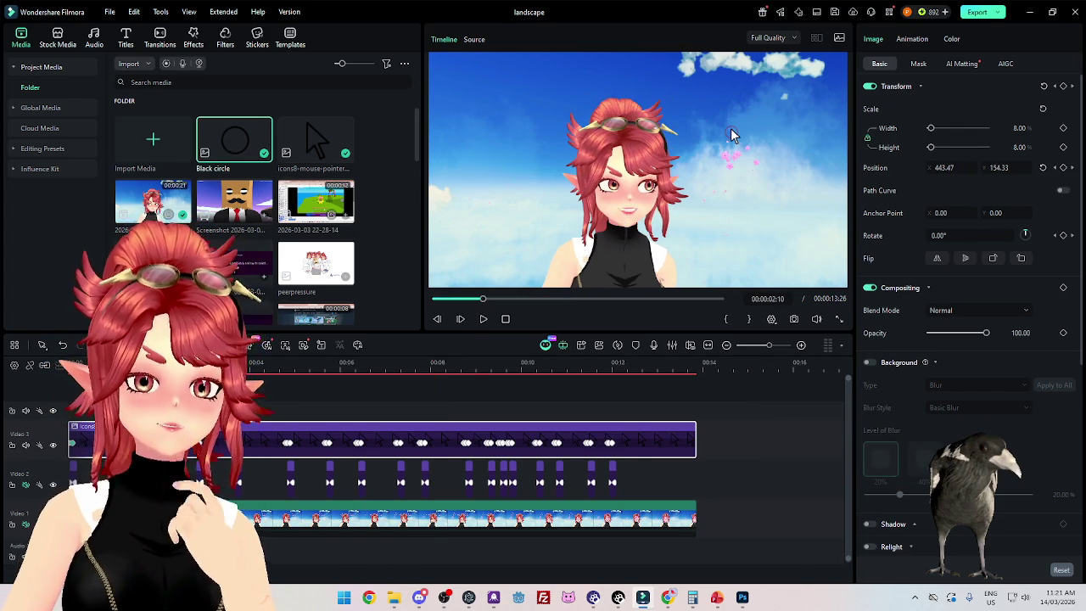
key("Home")
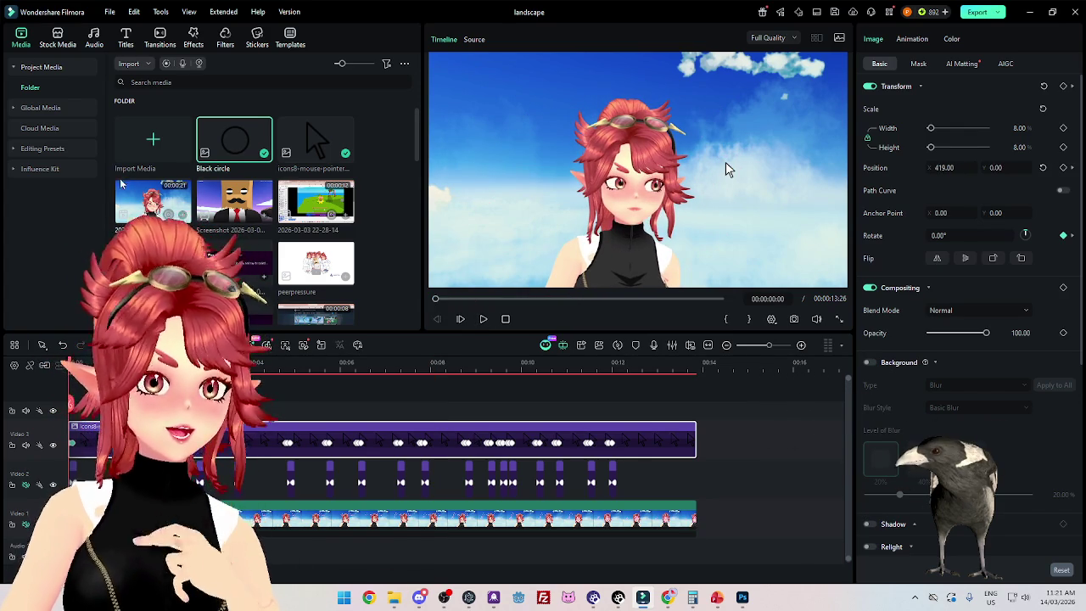
Step: Add the Basic 6 title at the video start and replace its text with 'Chat'
left_click(128, 39)
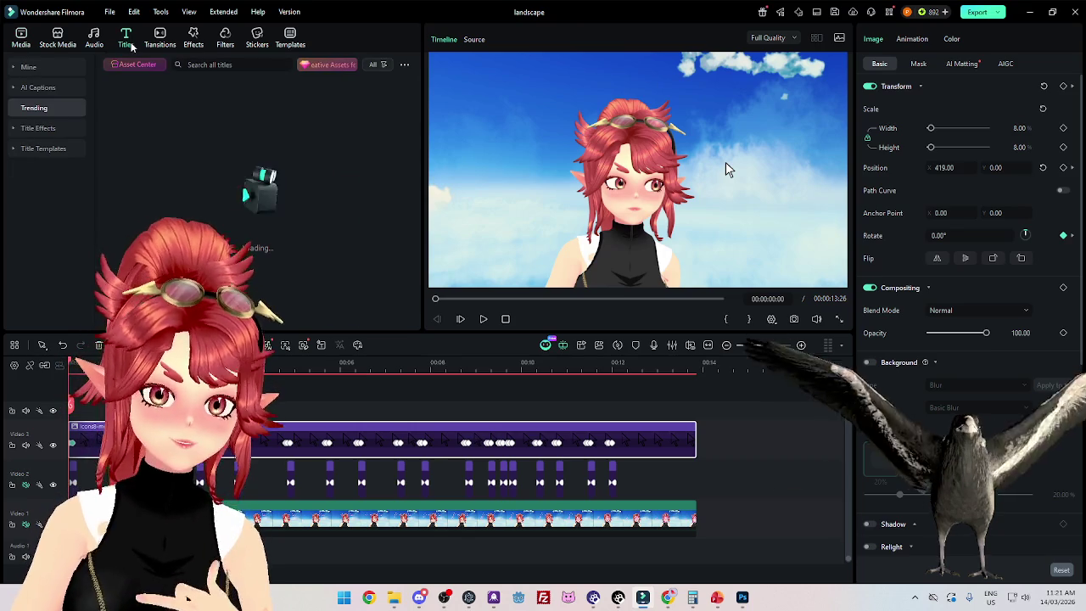
mouse_move(140, 105)
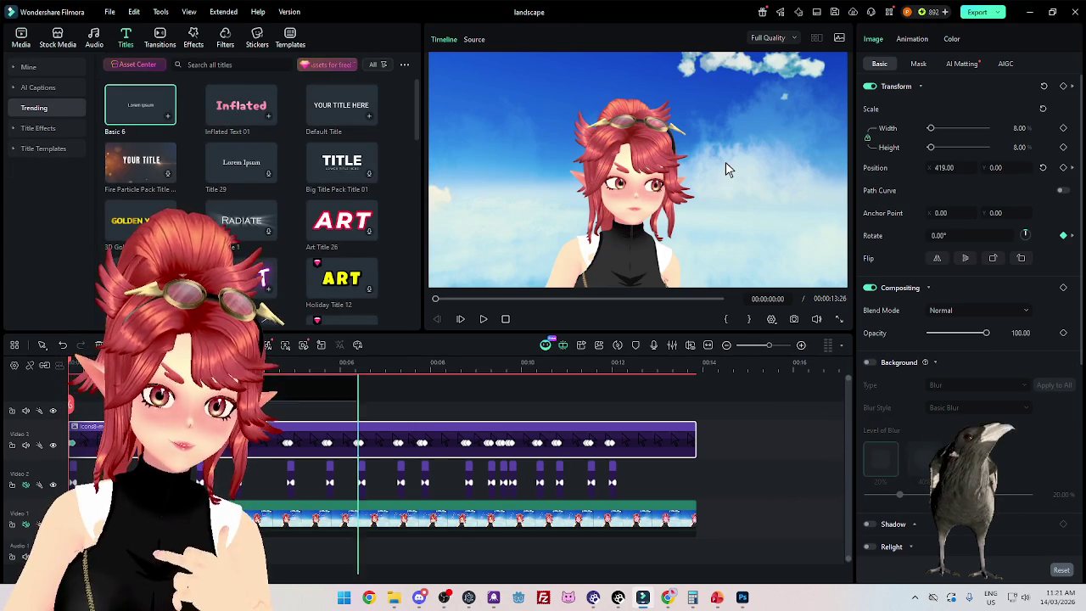
left_click_drag(131, 115, 571, 161)
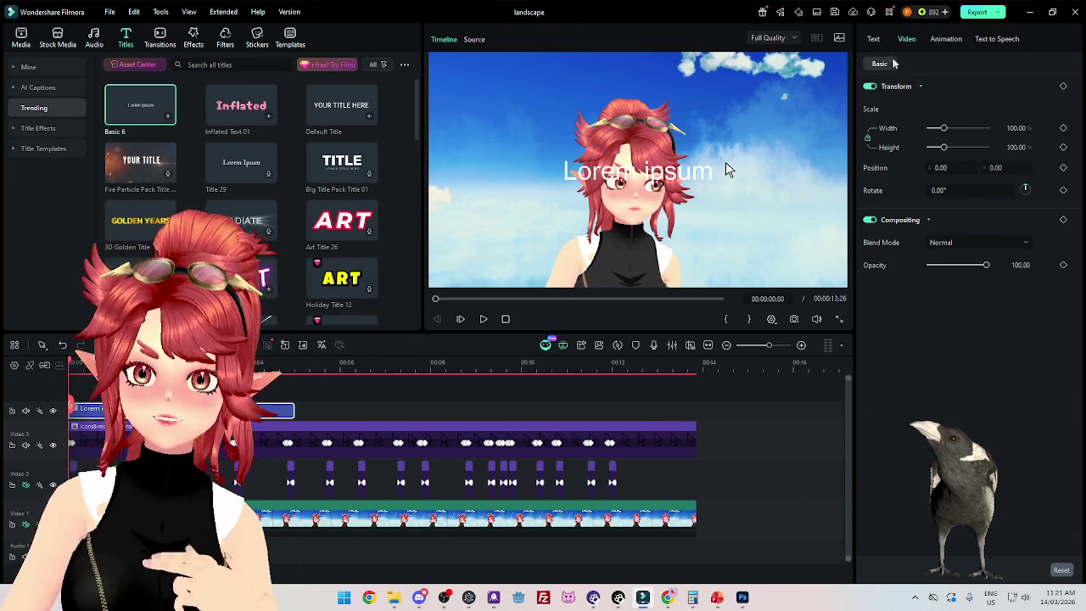
left_click(726, 170)
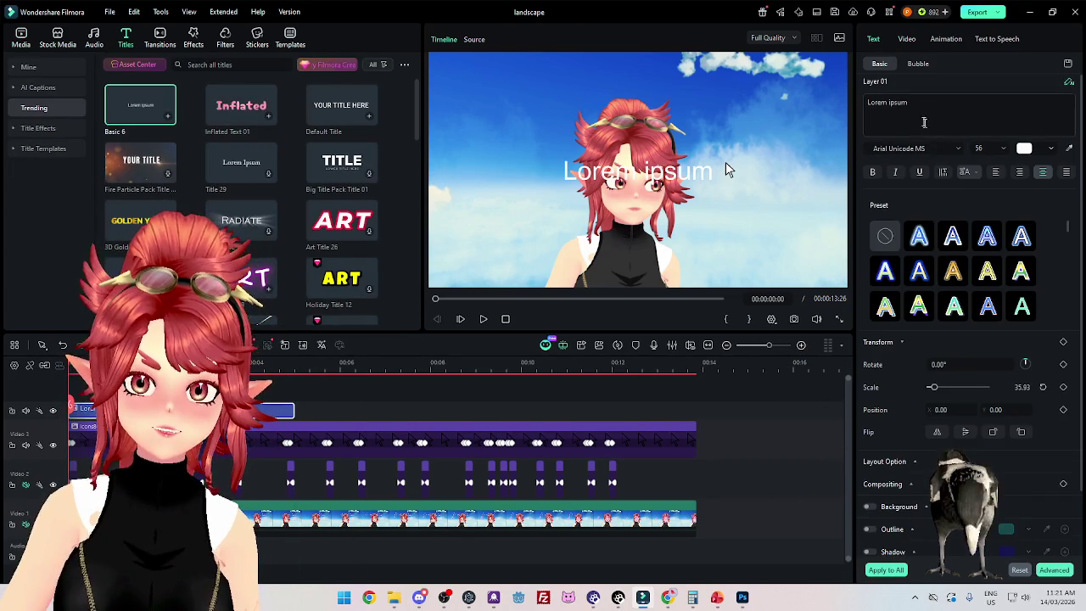
double_click(726, 169)
type("Chat")
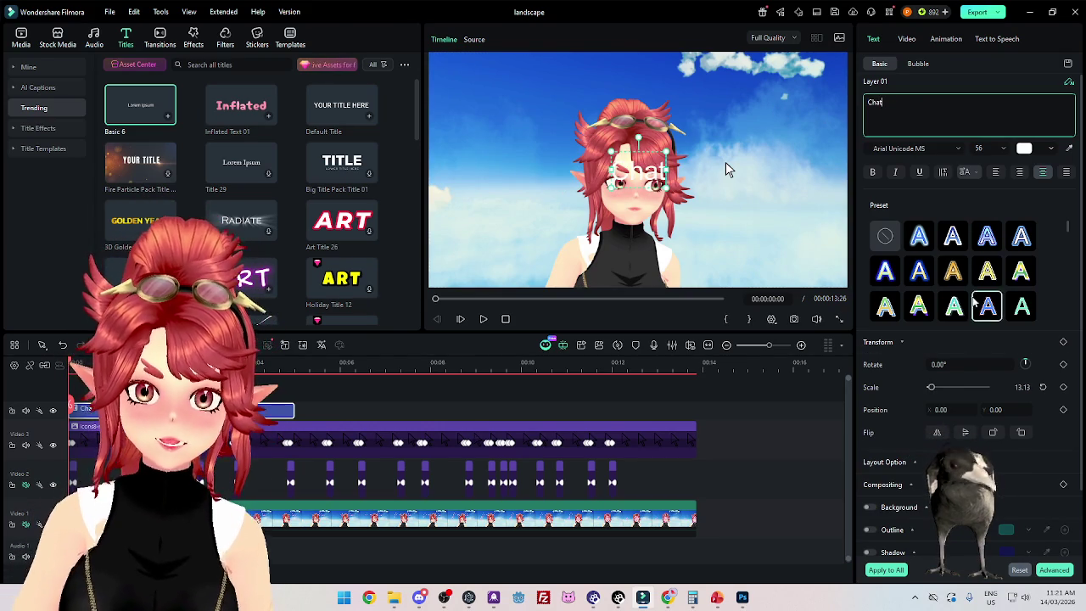
left_click(940, 42)
Step: Bring up the Chat title's text settings and zoom the timeline in on the start
left_click(878, 43)
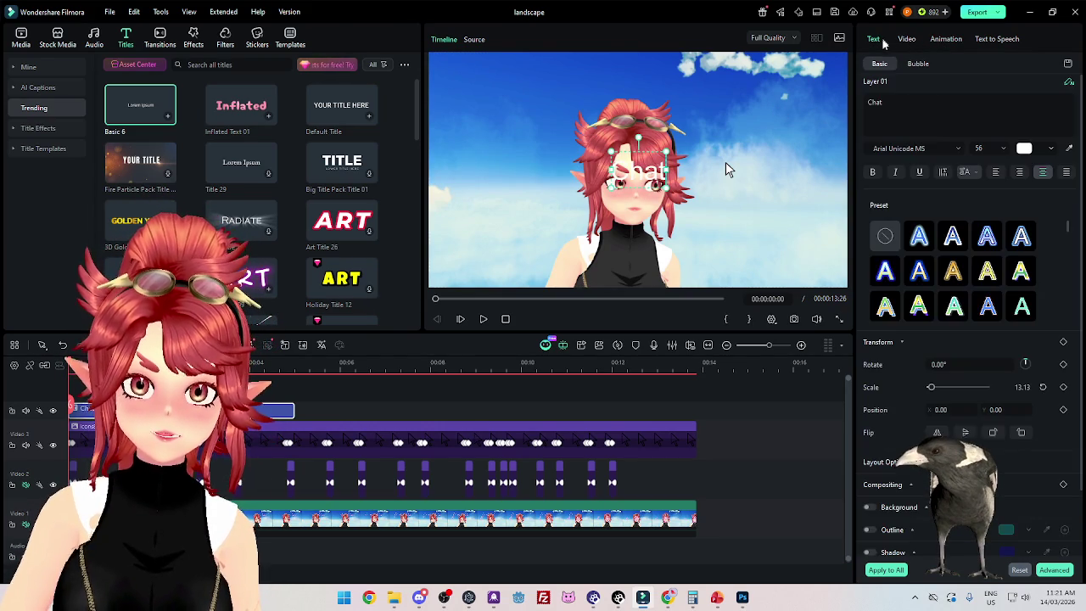
scroll(953, 271, "down", 2)
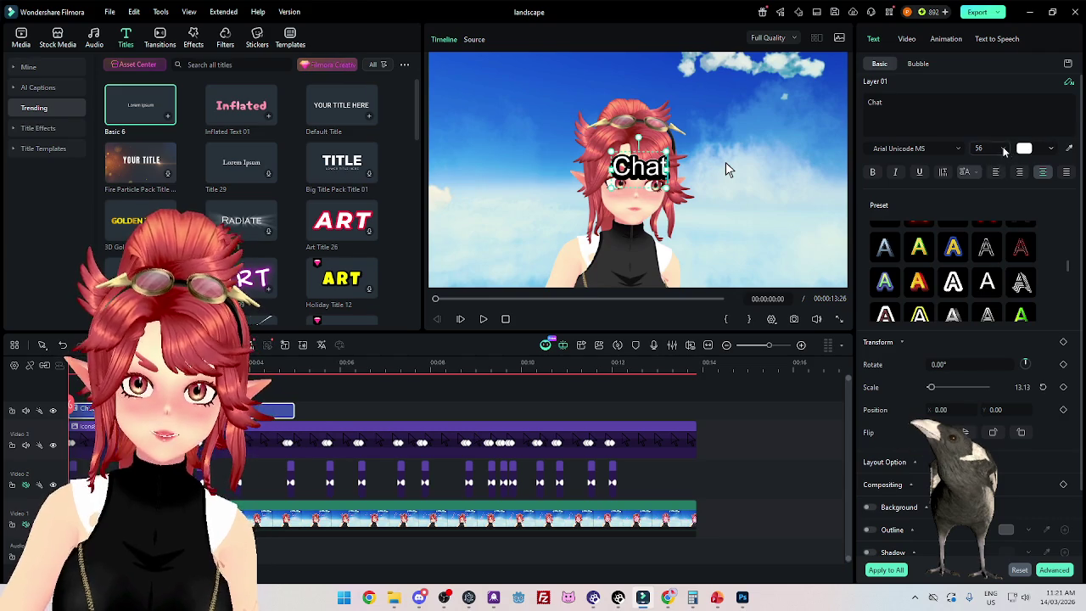
scroll(988, 193, "down", 1)
scroll(988, 191, "down", 2)
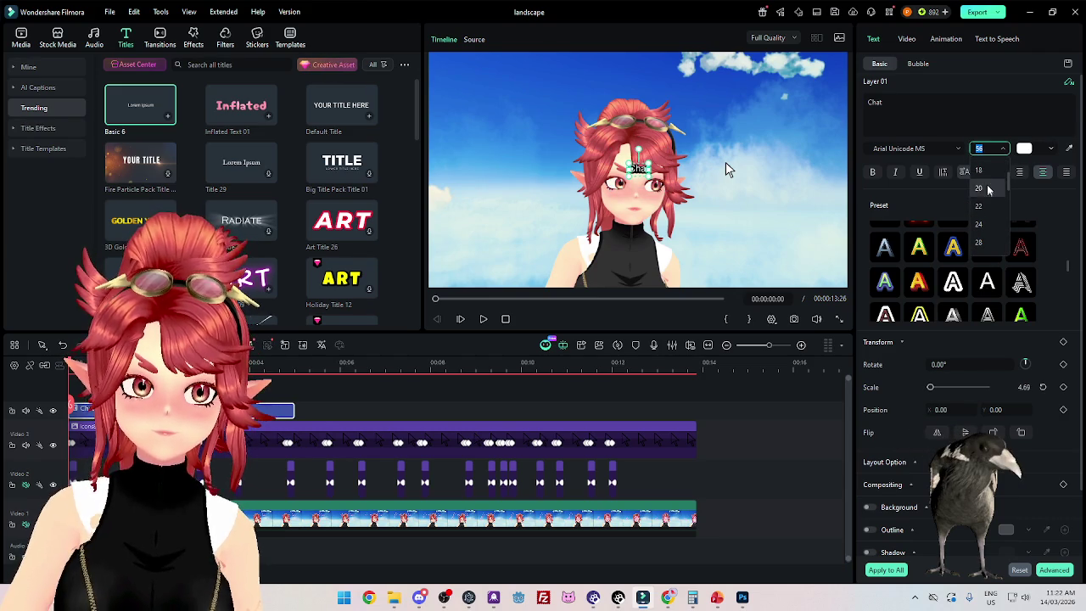
key("ctrl+equal")
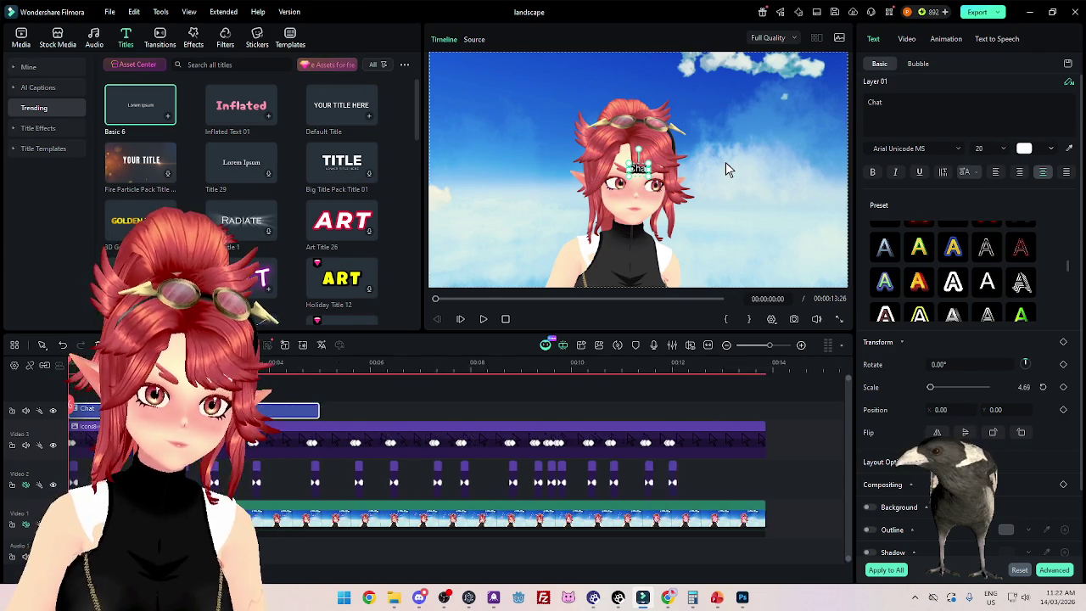
key("ctrl+equal")
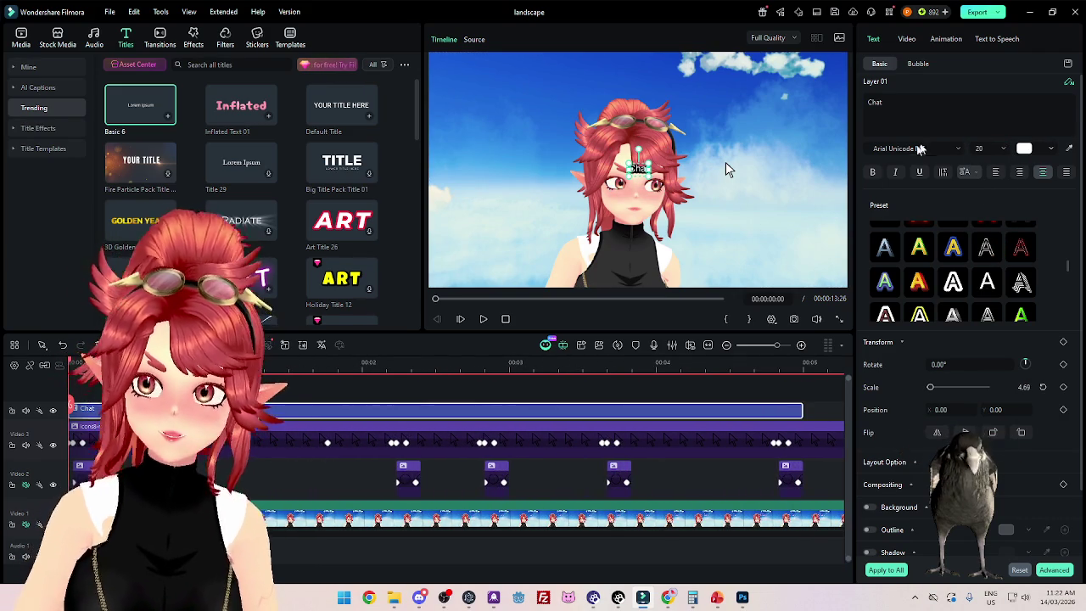
left_click(919, 63)
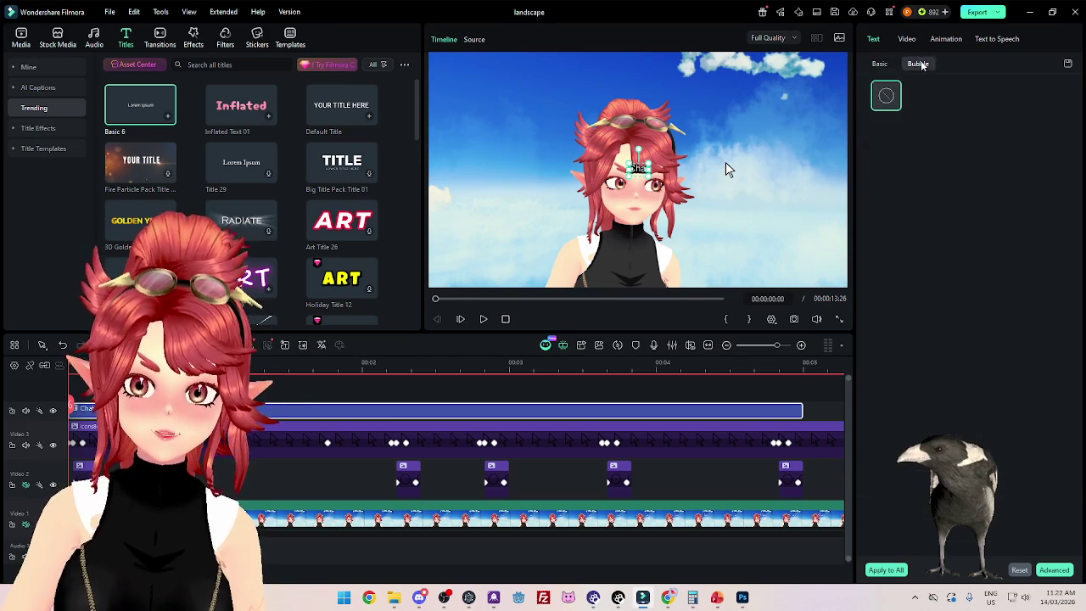
Step: Move the Chat title to Position Y -44 in its basic settings, then select the pointer image clip
left_click(881, 66)
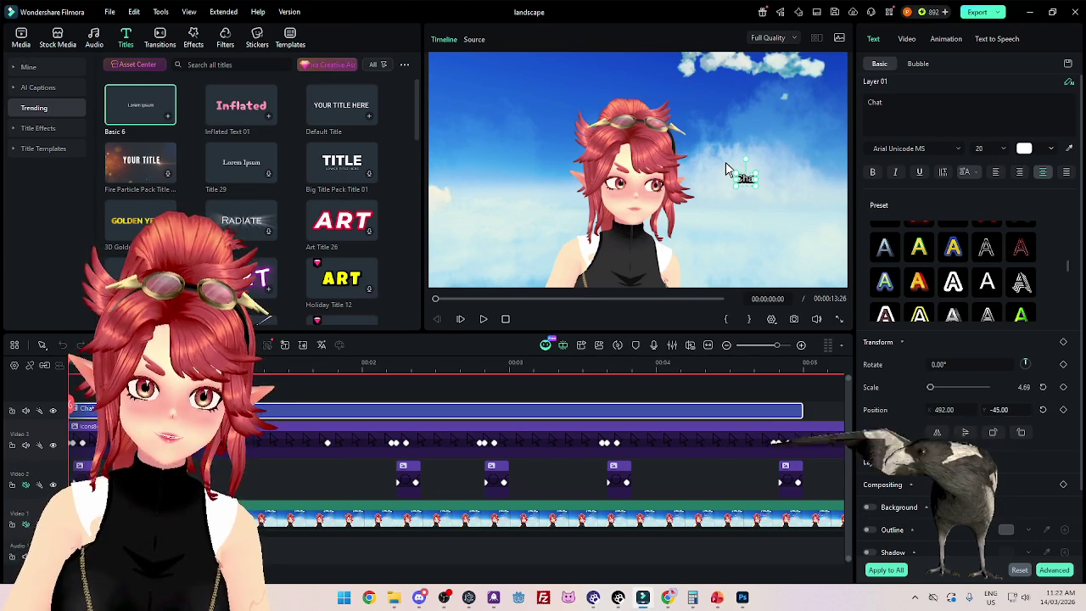
left_click_drag(1000, 410, 984, 409)
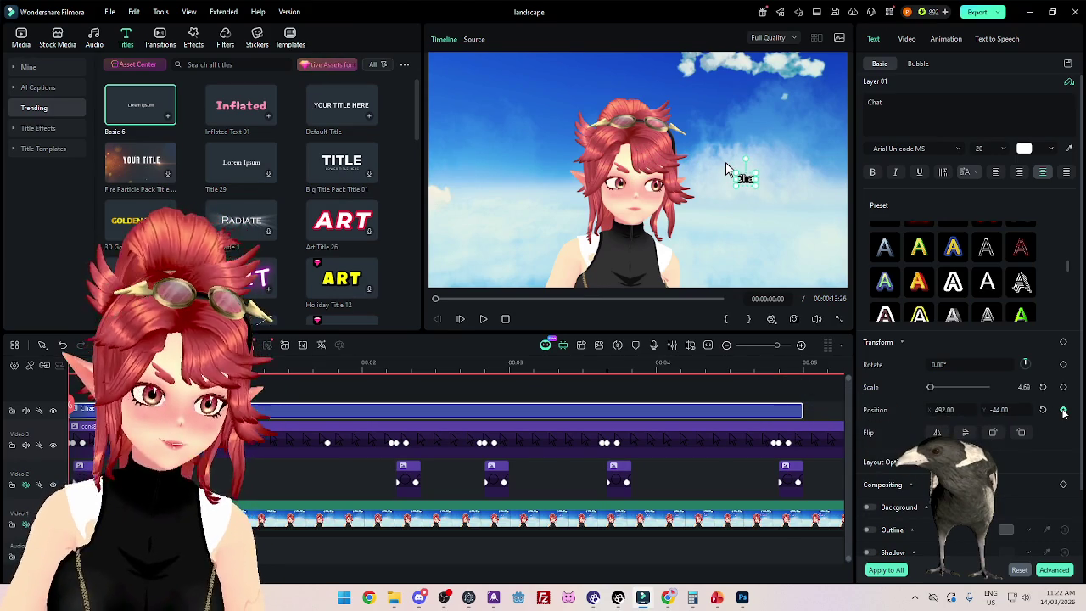
scroll(384, 387, "up", 2)
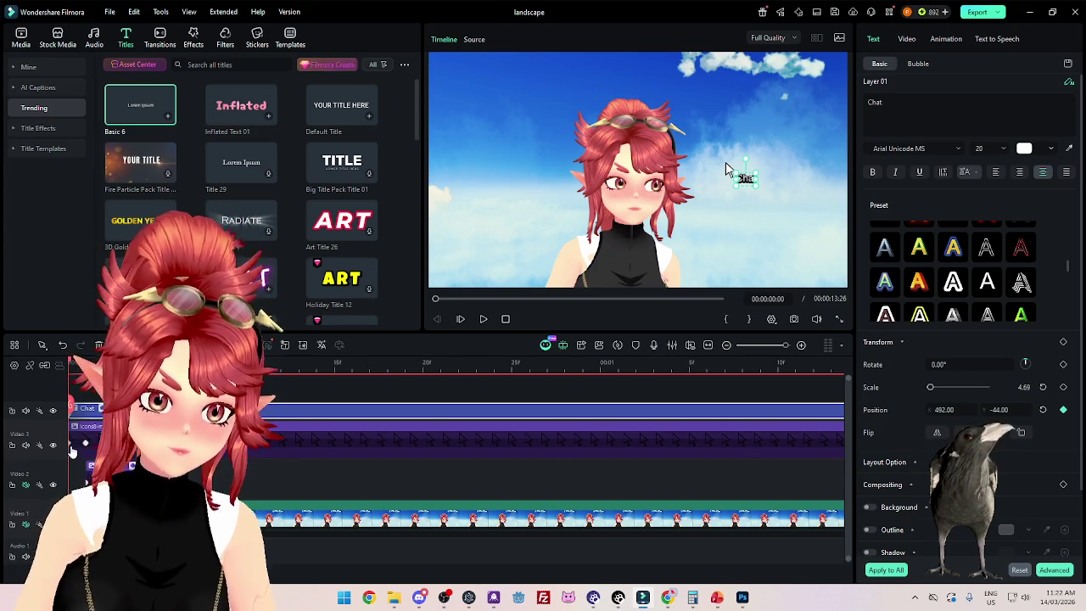
left_click(725, 170)
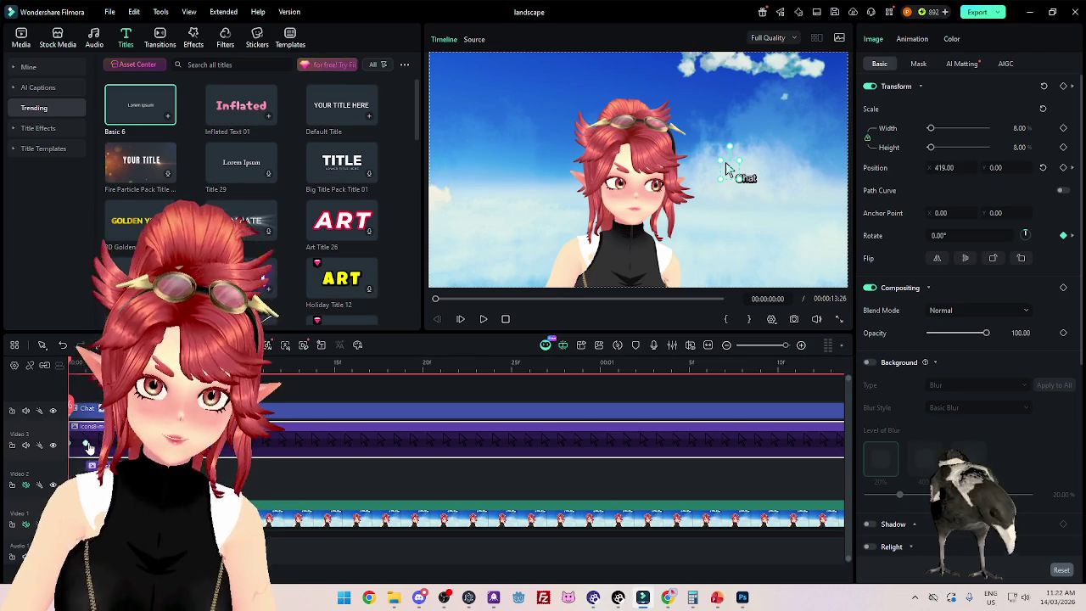
Step: Scrub to about two seconds with the pointer and Chat clips selected, then return to the start
scroll(509, 459, "down", 2)
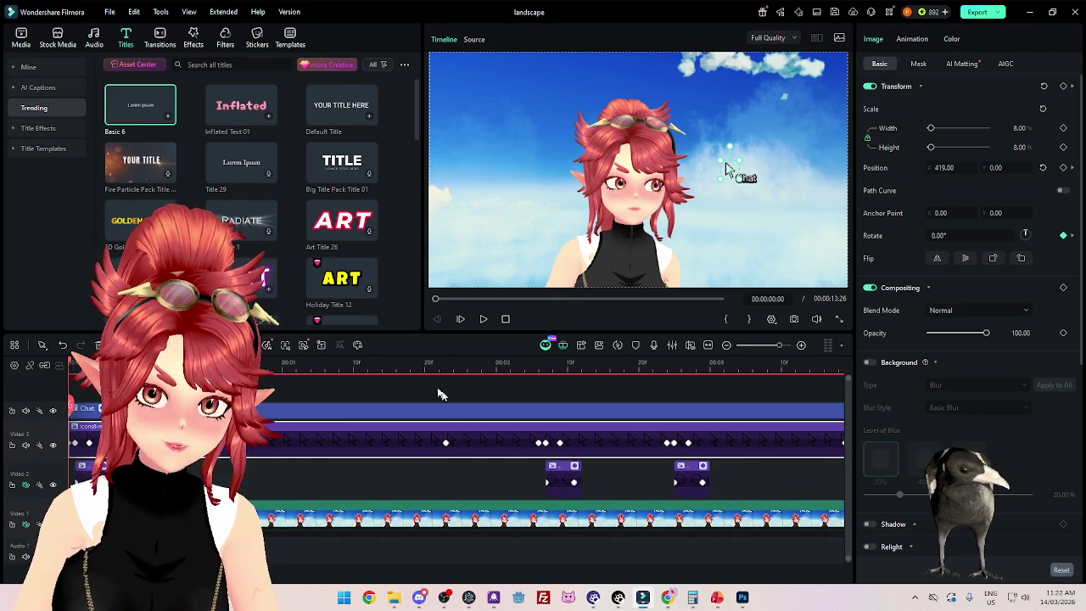
left_click_drag(448, 365, 556, 370)
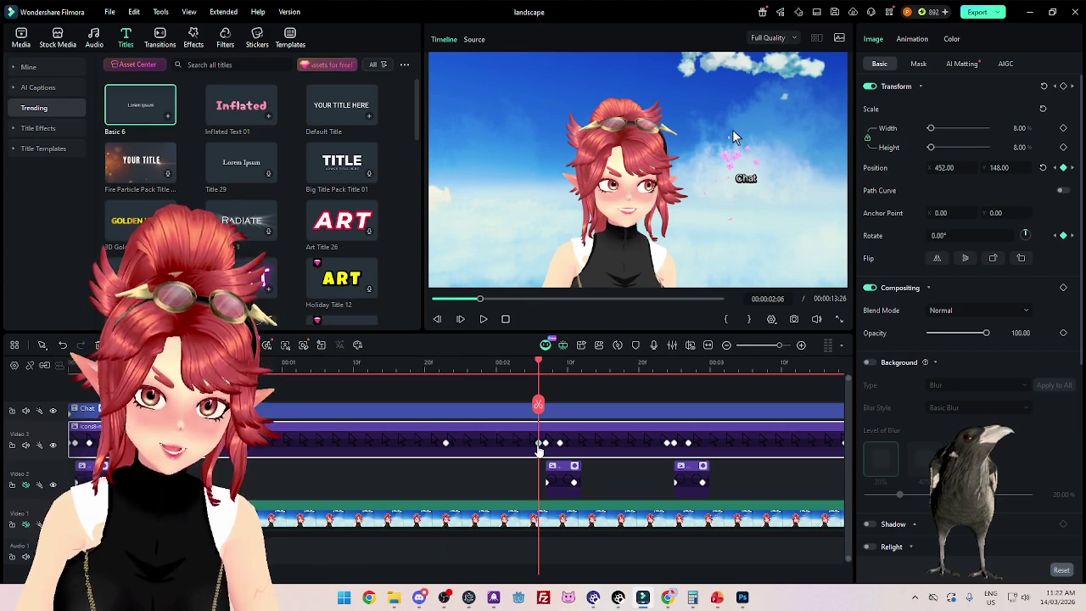
left_click(520, 410)
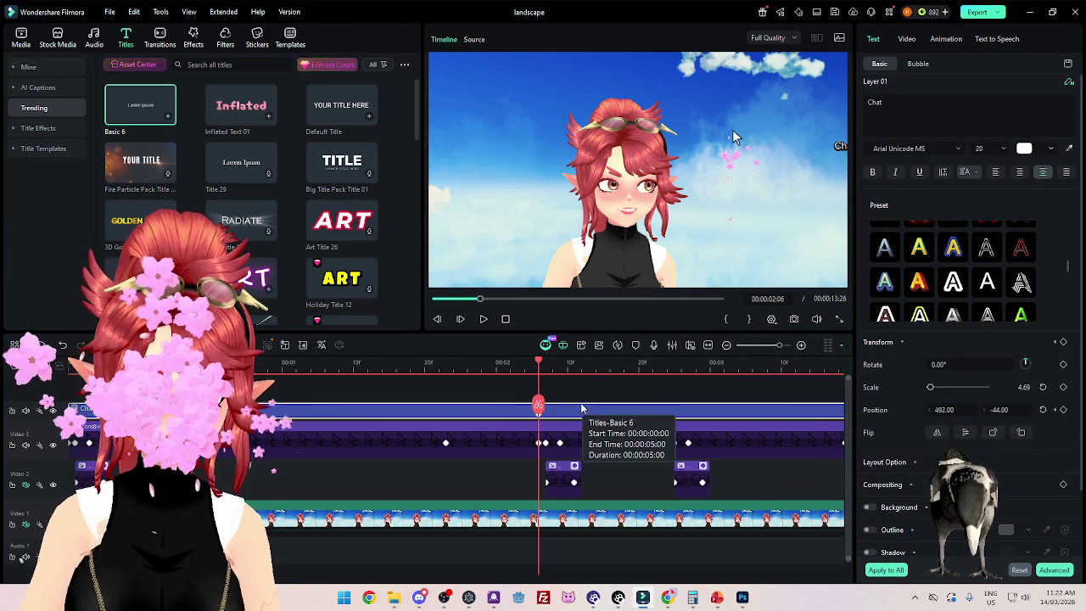
left_click(445, 363)
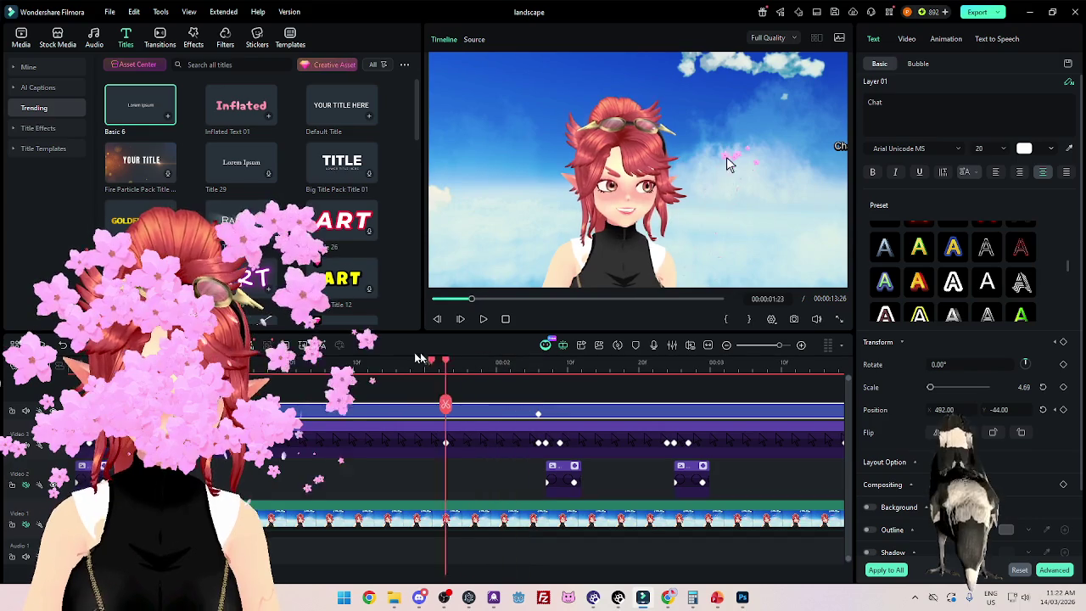
left_click_drag(450, 400, 534, 400)
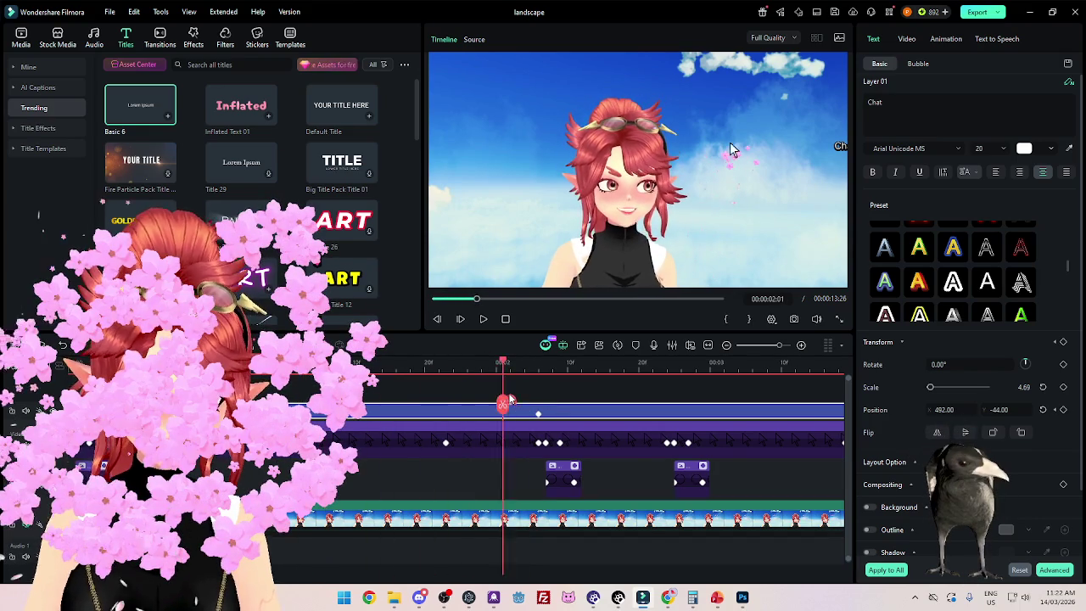
key("Home")
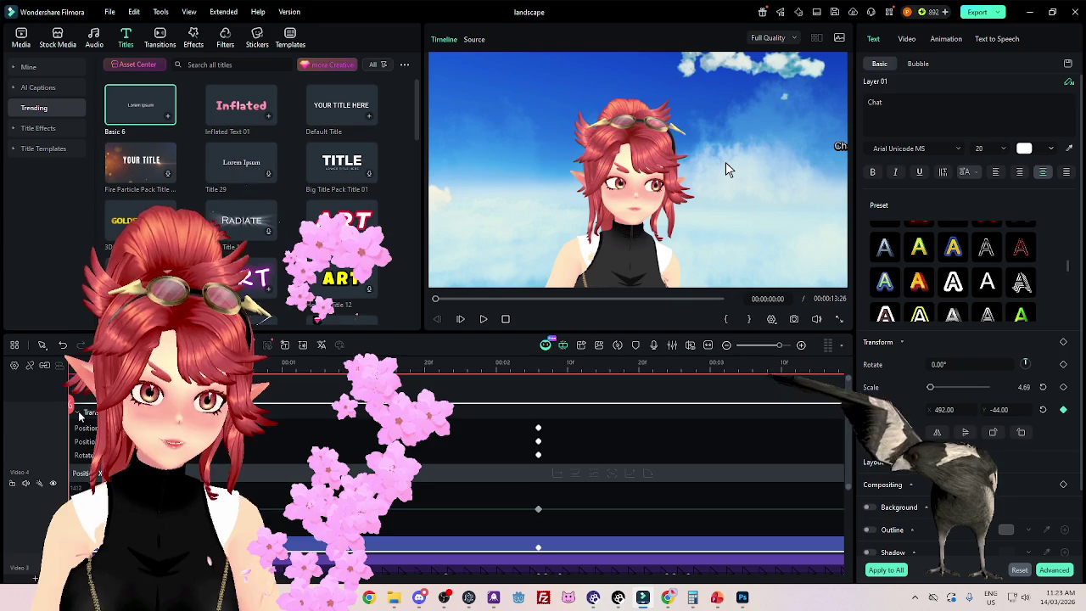
Step: Collapse and re-expand the Chat track's keyframe lanes and place the playhead at 00:00:02:06
left_click(78, 415)
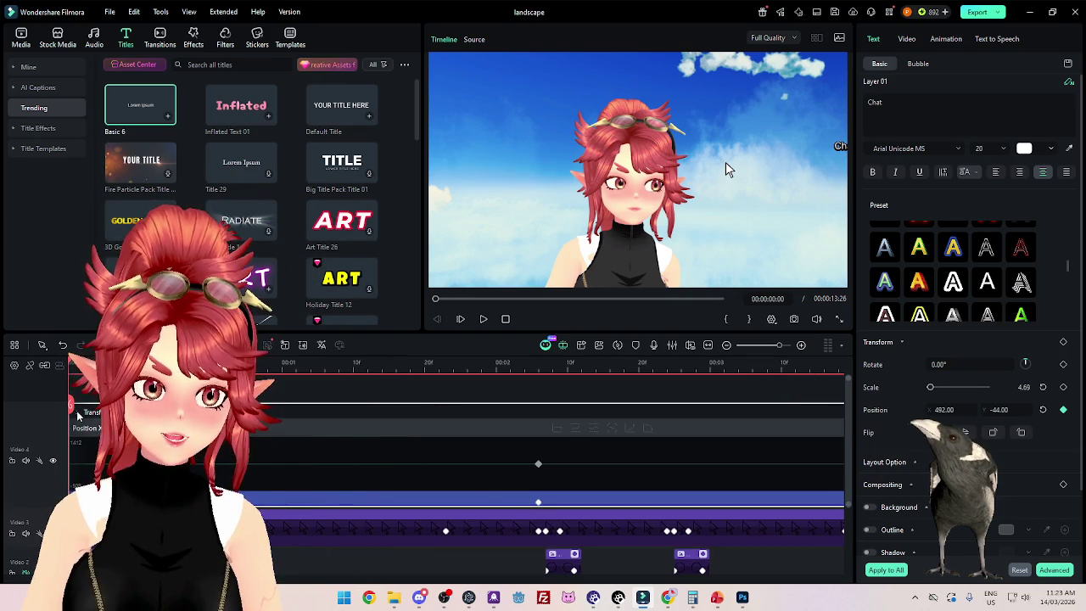
left_click(77, 415)
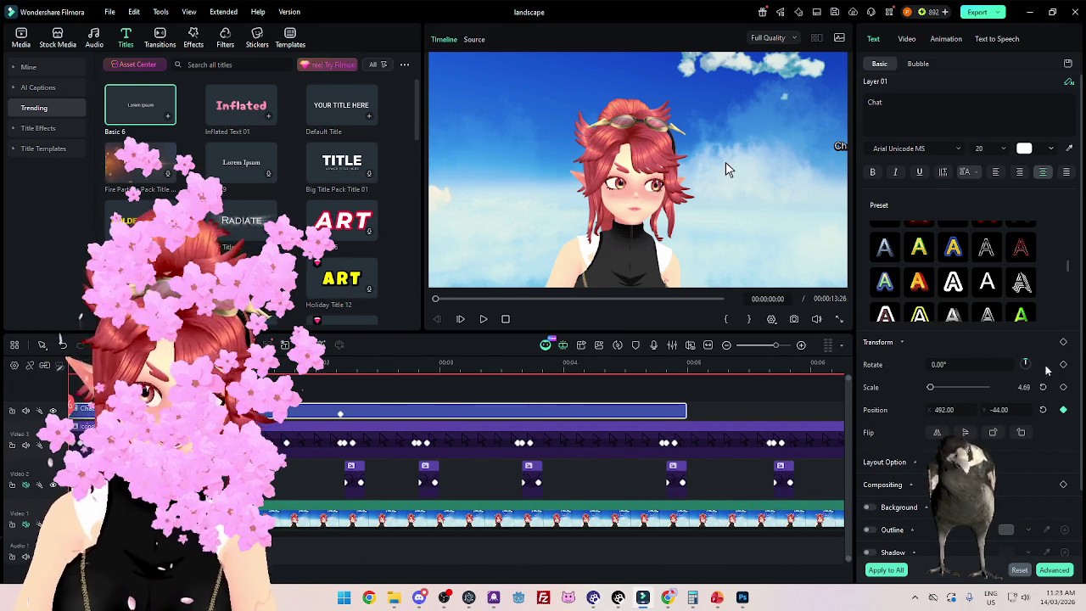
left_click(342, 420)
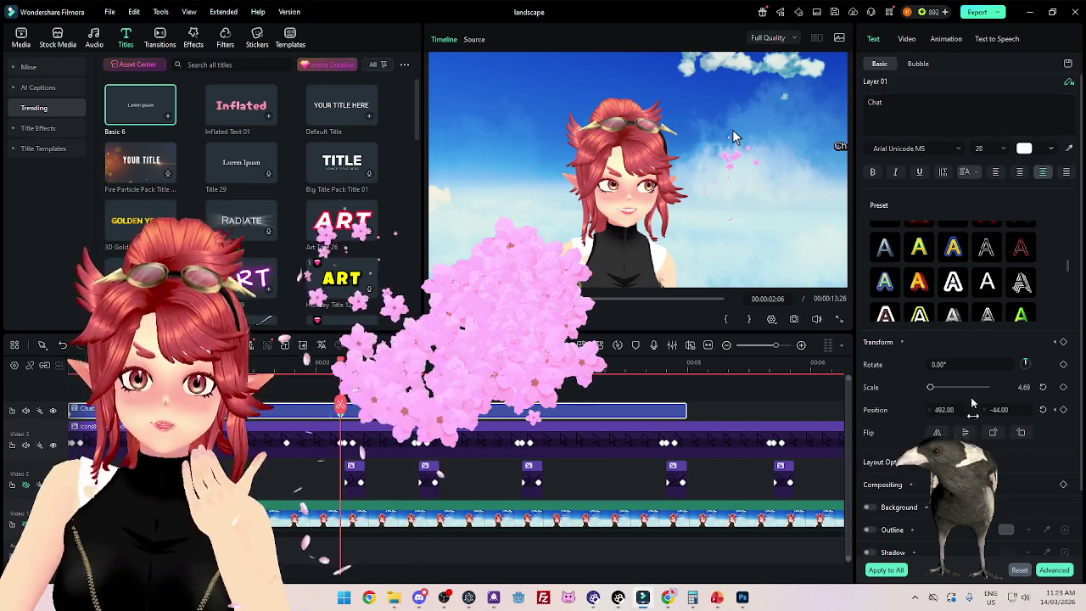
Step: Check the Chat title's Layout Option, Bubble and Basic panels, then show its Video transform settings
scroll(898, 409, "down", 2)
left_click(898, 409)
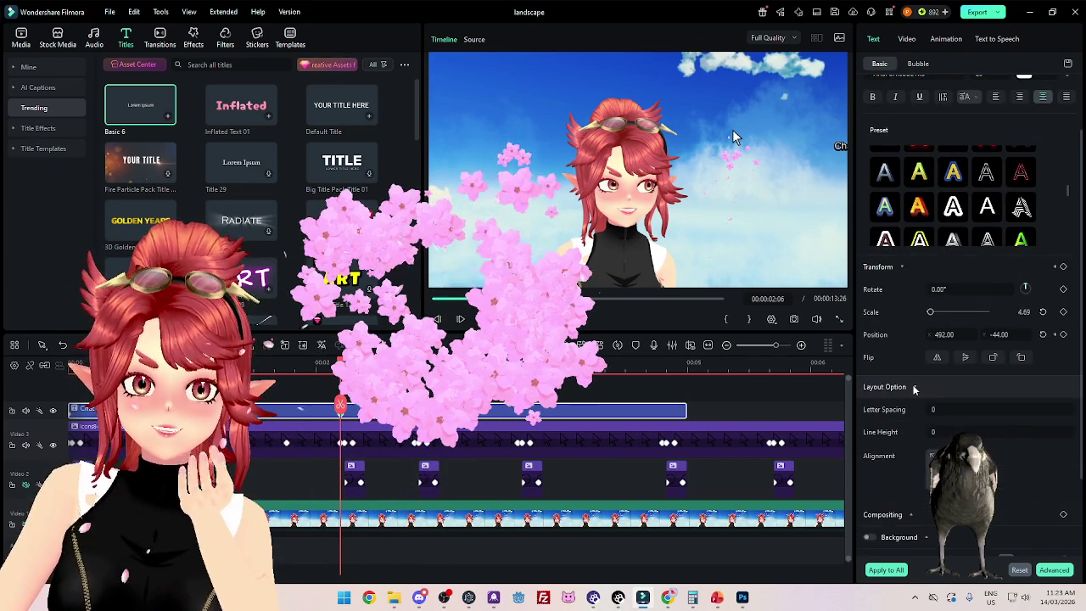
left_click(915, 413)
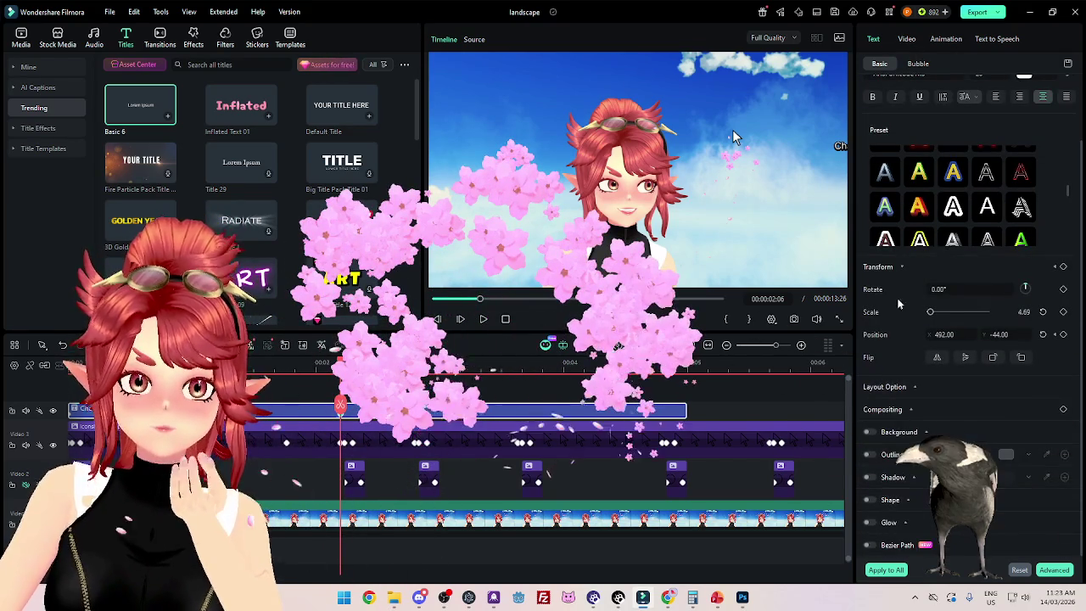
scroll(921, 212, "up", 2)
left_click(921, 65)
left_click(880, 63)
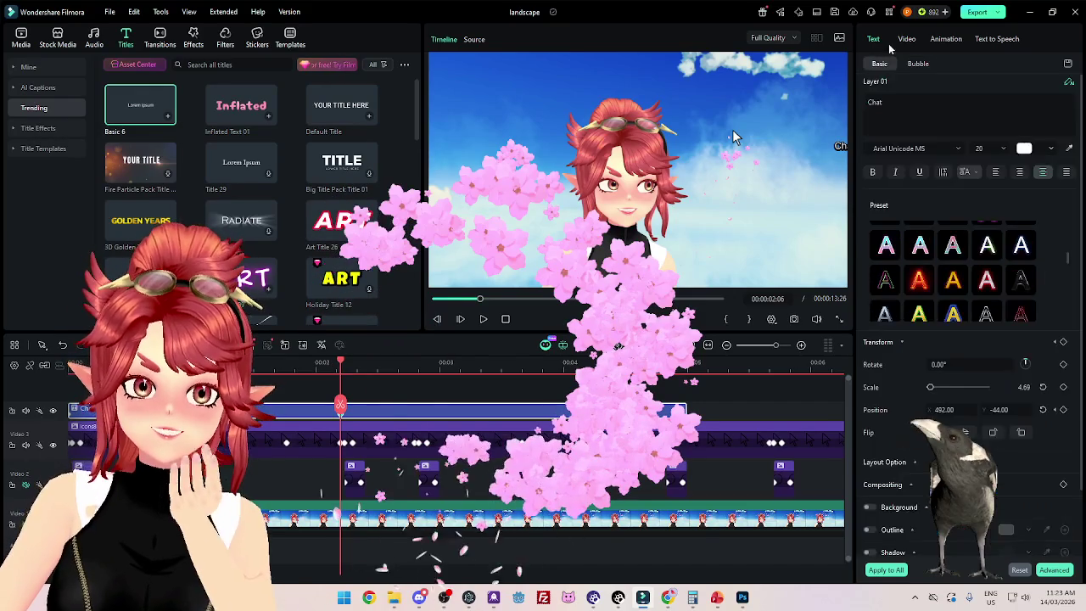
left_click(906, 39)
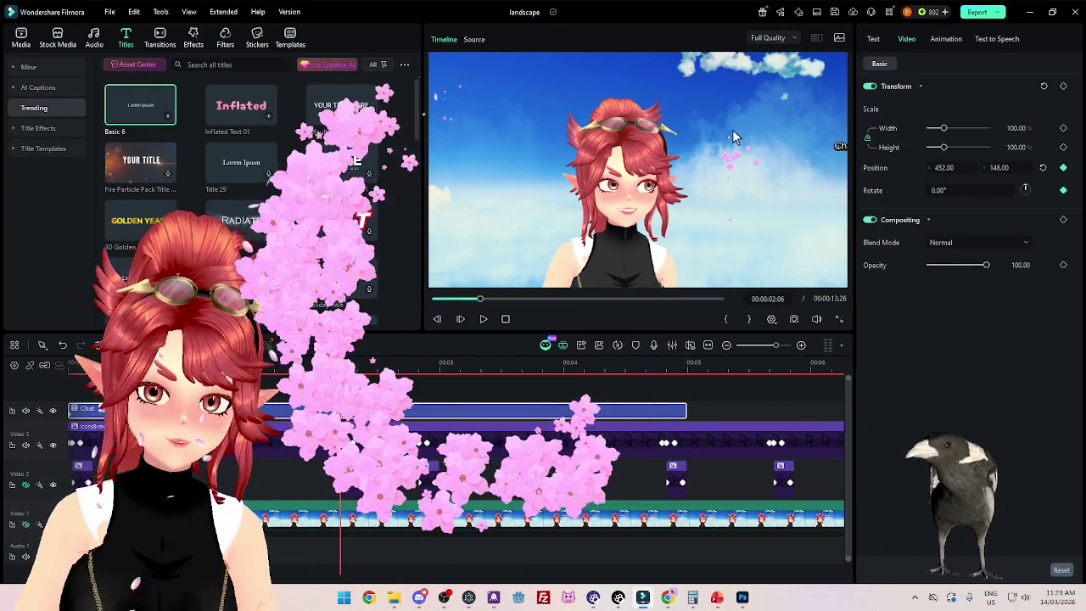
Step: Play the animation from the start of the timeline, then stop back at the start
key("Home")
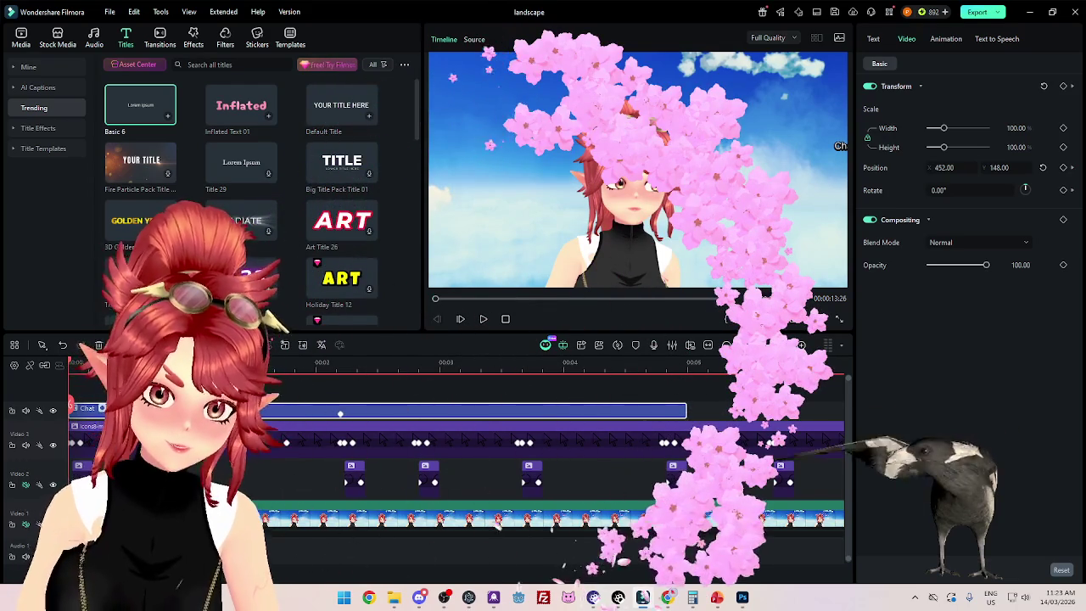
key("space")
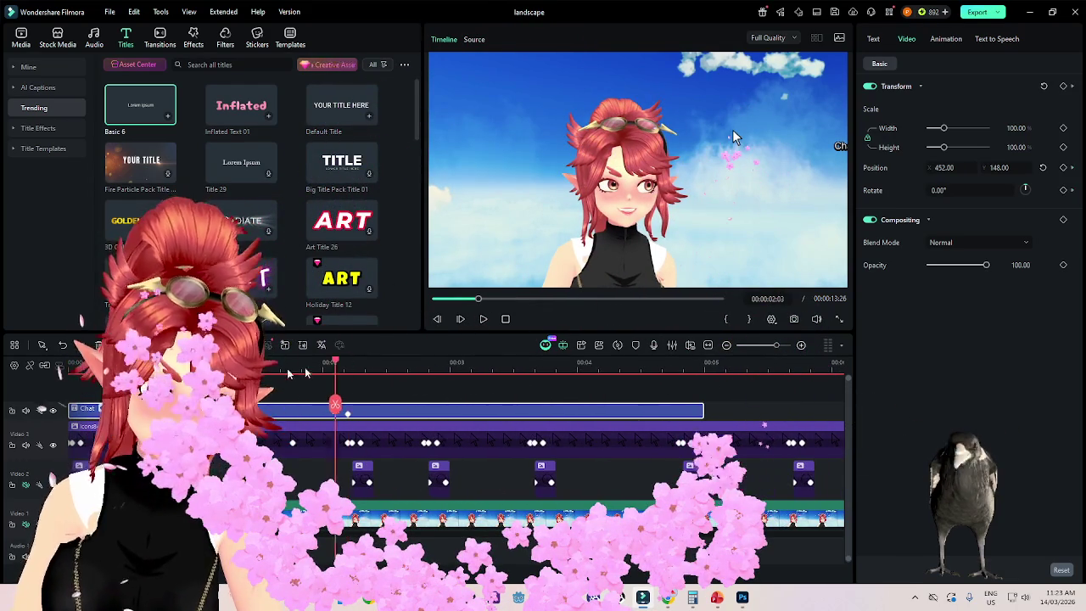
key("Home")
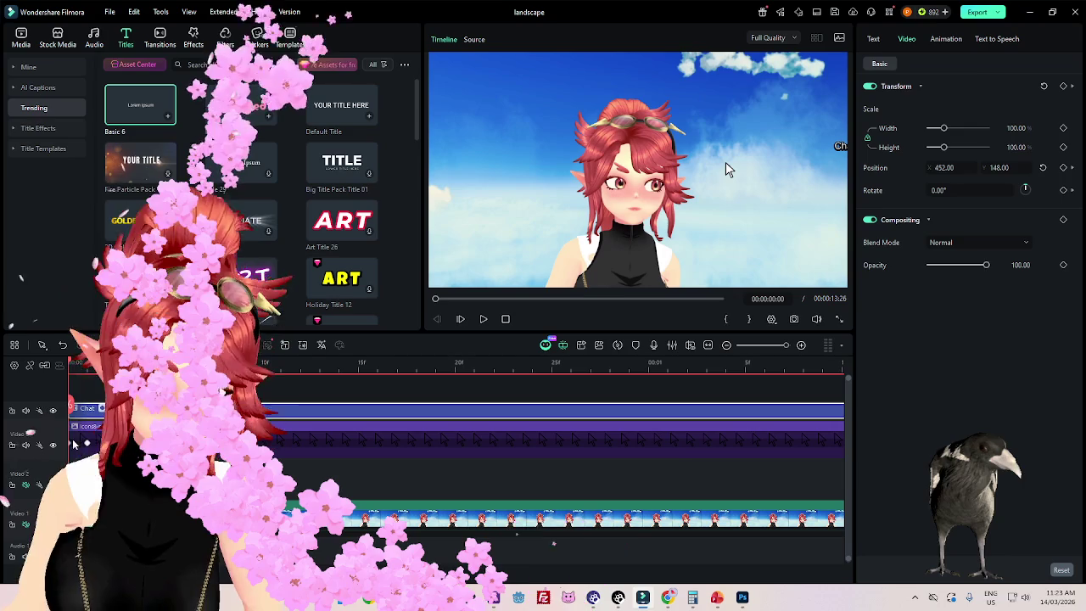
Step: Zoom the timeline in, reselect the Chat title clip and show its text and transform settings
left_click(726, 167)
key("ctrl+equal")
left_click(725, 168)
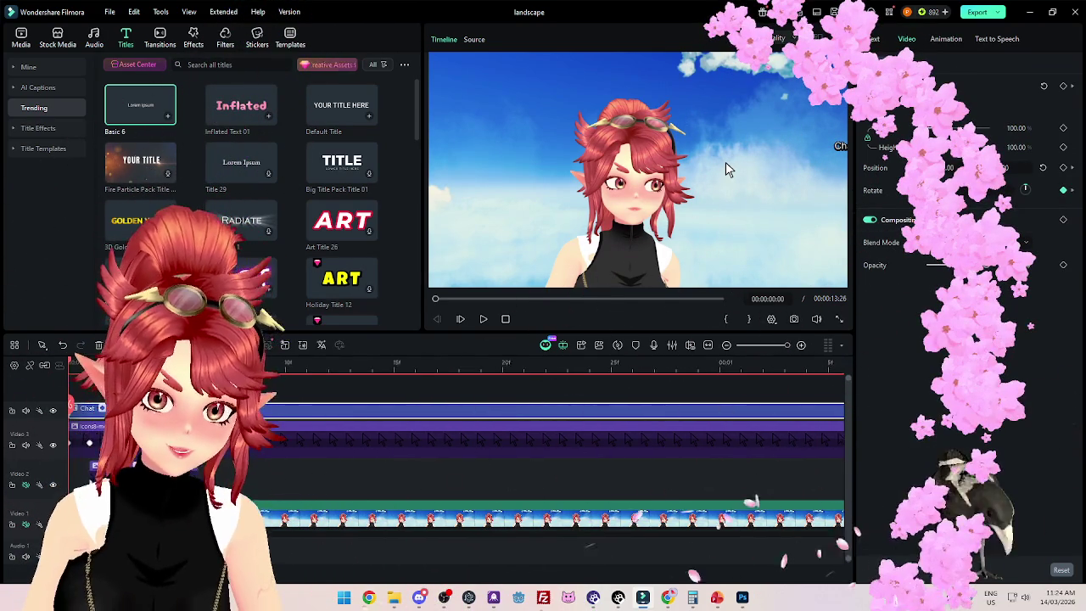
key("ctrl+equal")
left_click(725, 162)
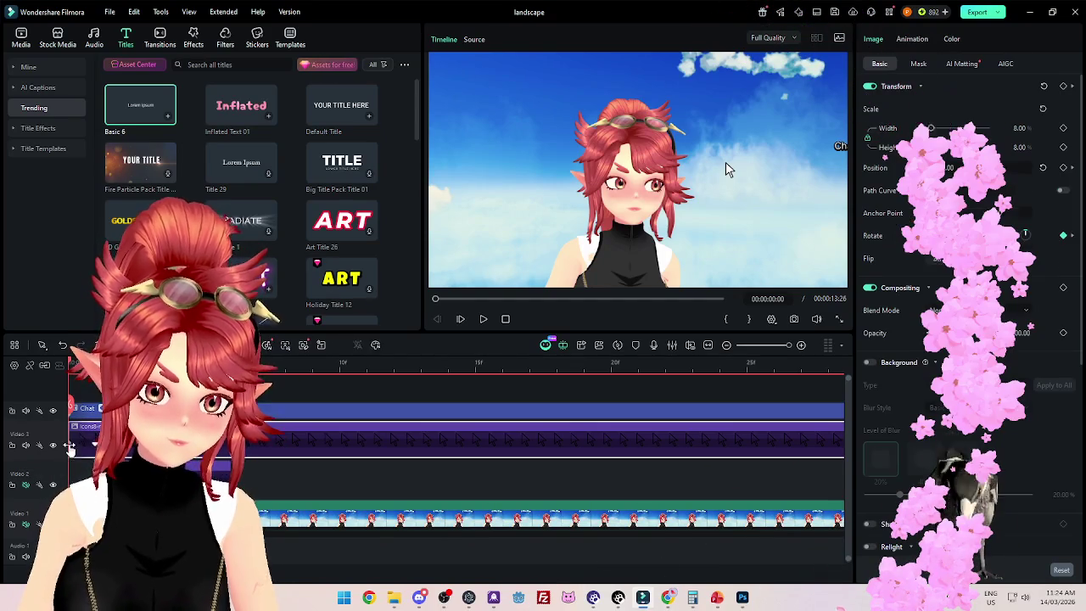
left_click(725, 162)
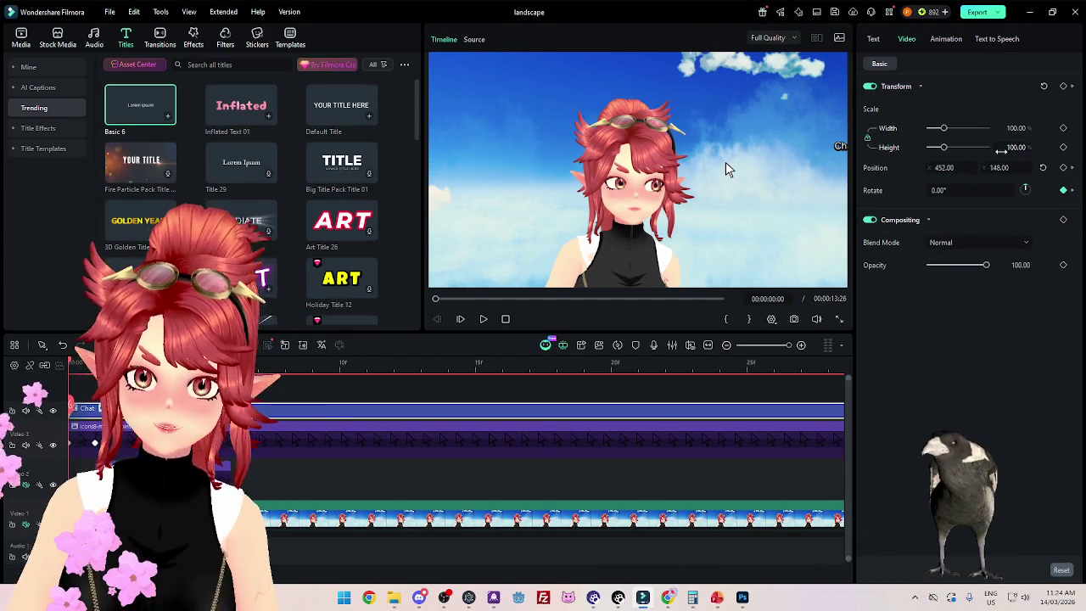
left_click(877, 41)
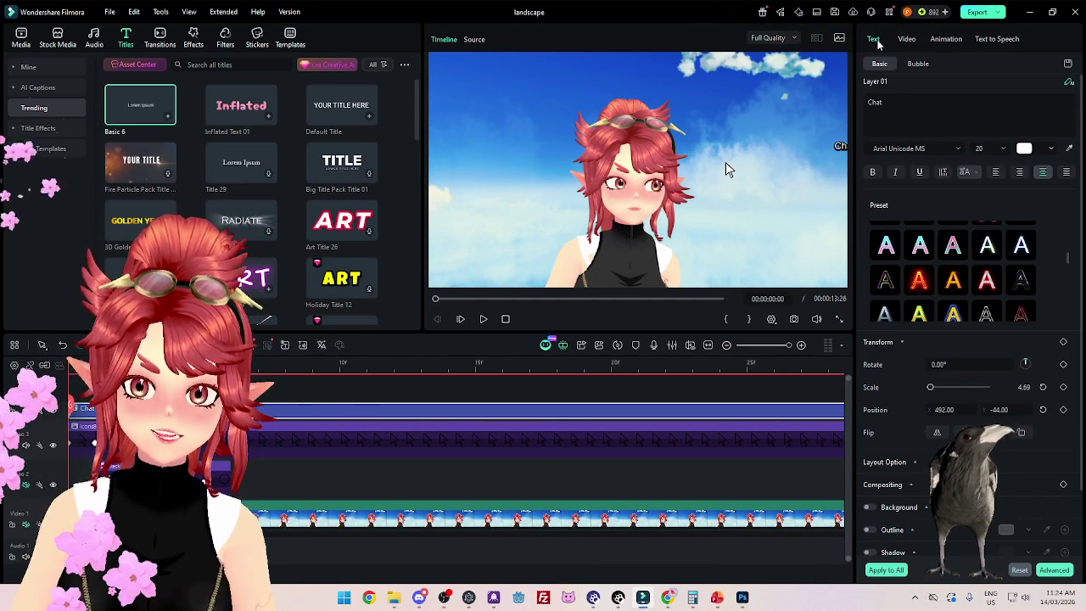
Step: Move the Chat title to position X 44, Y -195, beside the arrow graphic
left_click(945, 409)
type("0")
key("Tab")
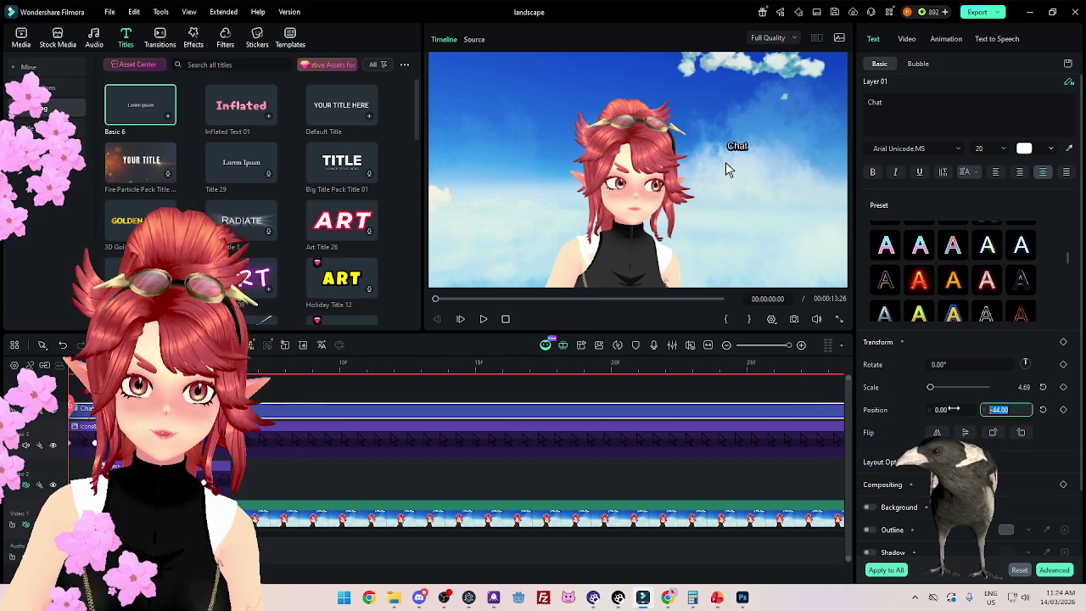
type("0")
key("Return")
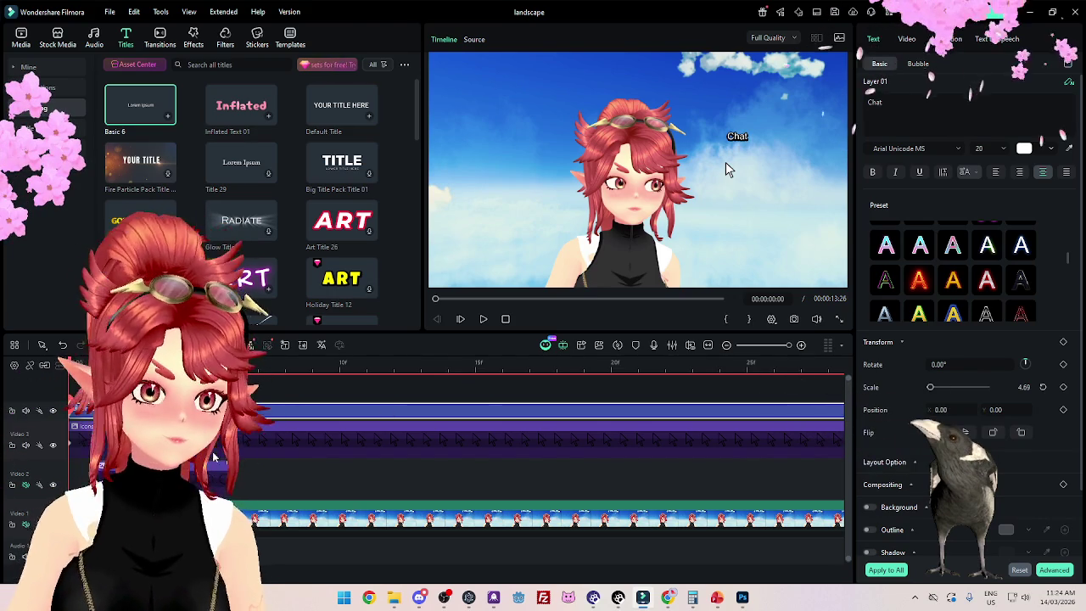
key("Left")
key("Left")
key("Left")
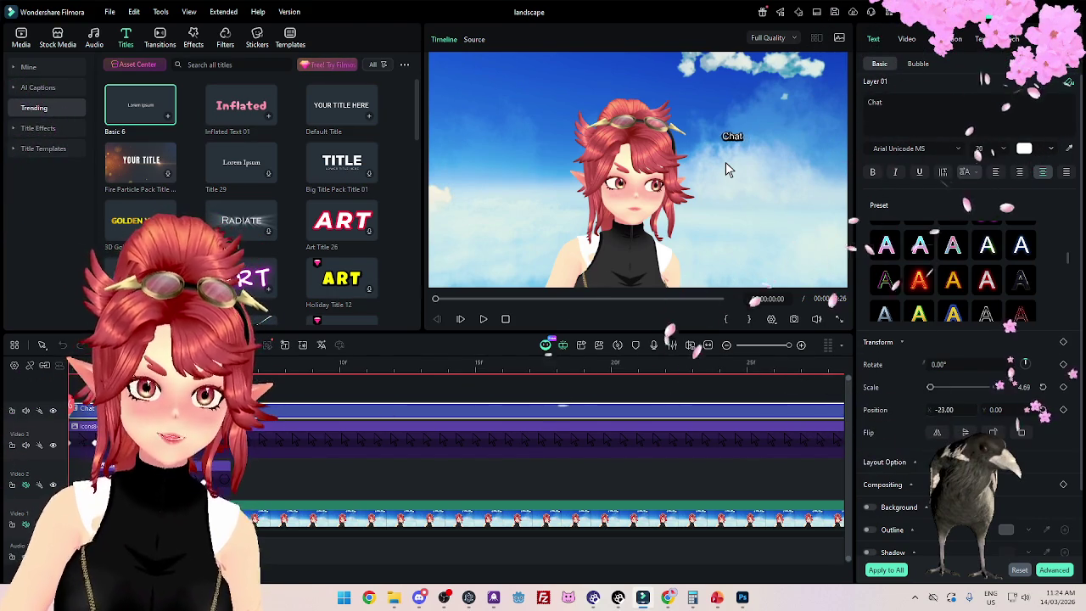
key("shift+Right")
key("shift+Right")
key("shift+Right")
key("Right")
key("Right")
key("Right")
key("shift+Down")
key("shift+Down")
key("shift+Down")
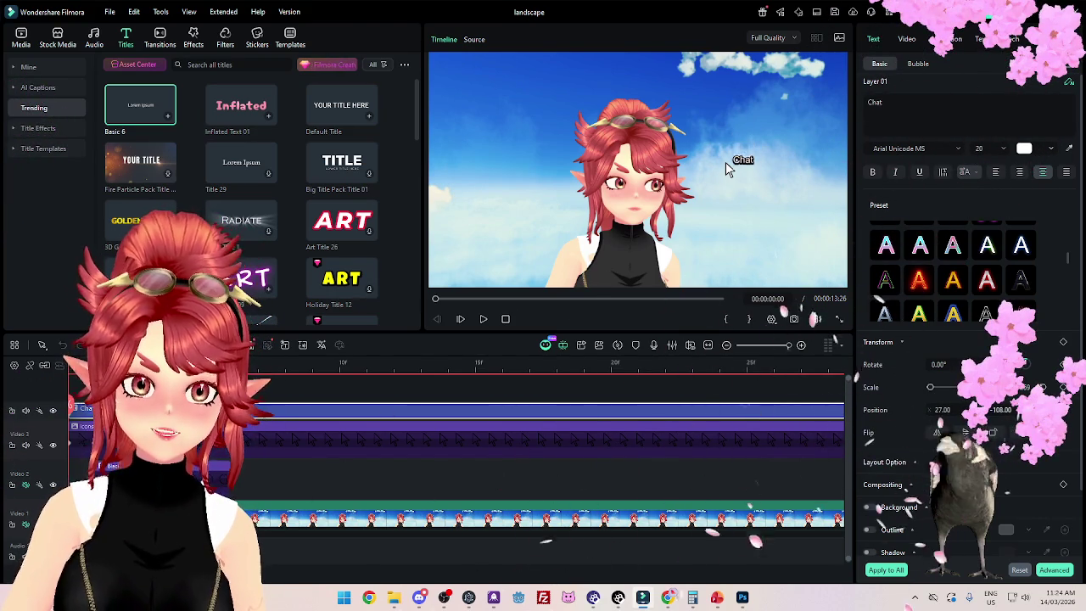
key("shift+Right")
key("Right")
key("Right")
key("Right")
key("shift+Down")
key("shift+Down")
key("Down")
key("Down")
key("Down")
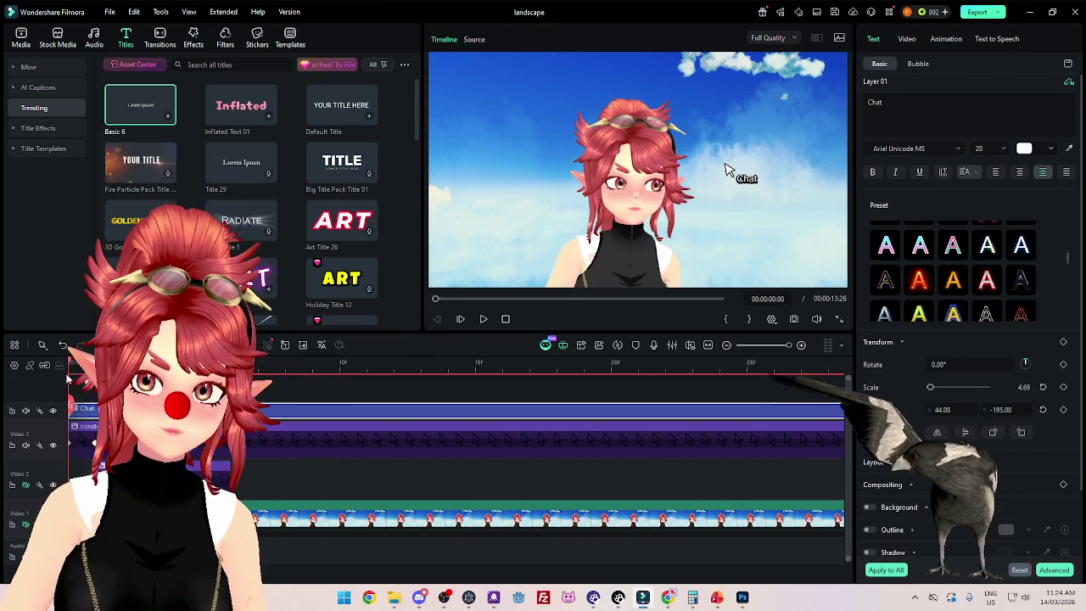
Step: Scrub the opening frames and play the video to check the title's placement
left_click_drag(70, 379, 289, 441)
scroll(315, 455, "down", 2)
scroll(316, 455, "down", 2)
key("space")
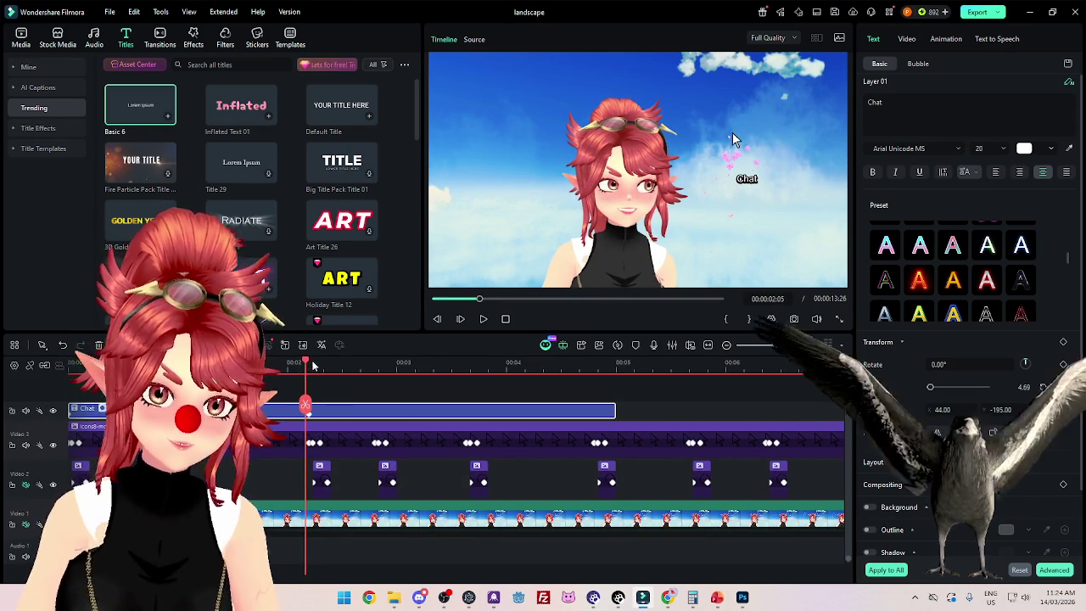
Step: Compare the arrow clip and Chat title positions near the start, ending on the arrow's properties
key("Right")
scroll(481, 449, "up", 3)
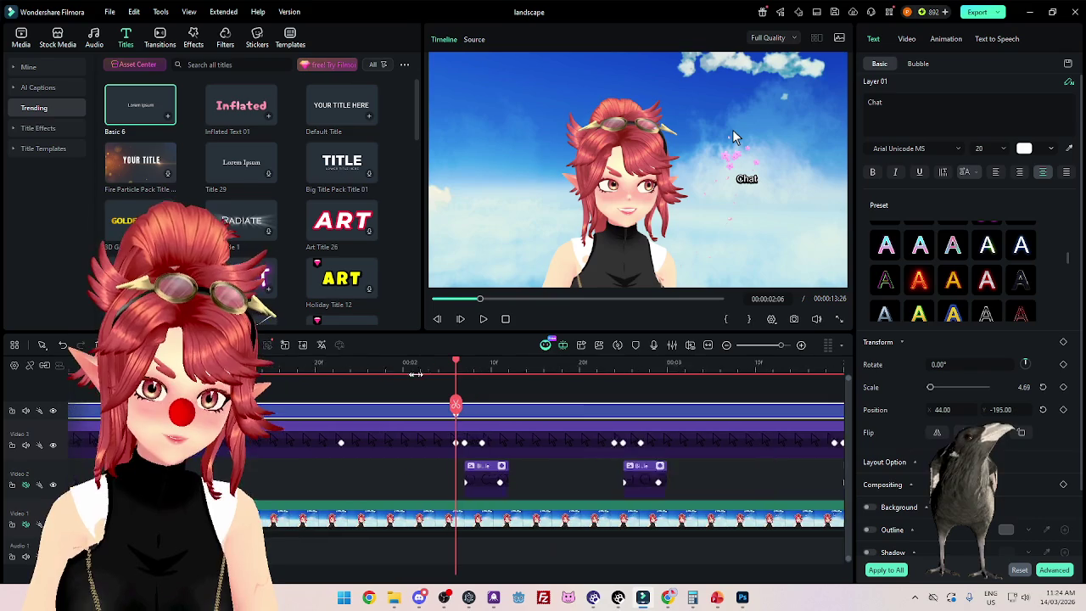
left_click(455, 446)
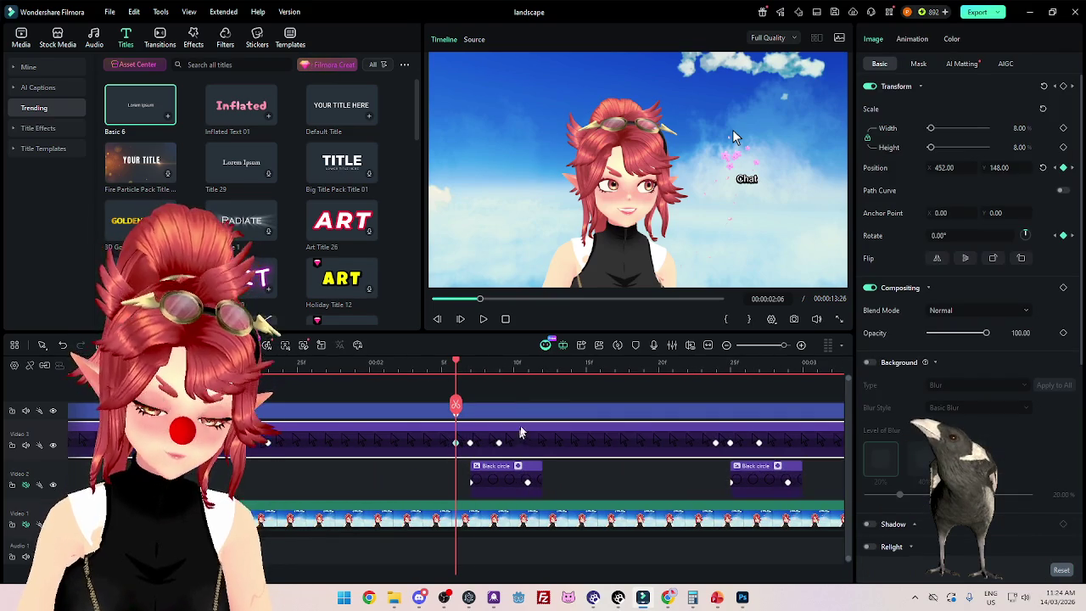
left_click(490, 414)
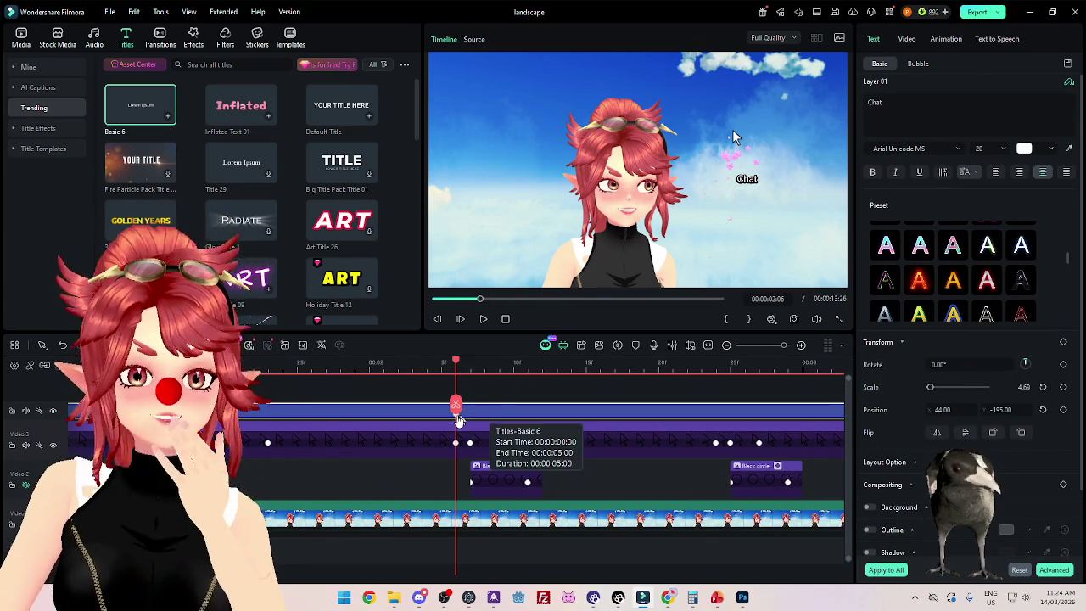
left_click(915, 41)
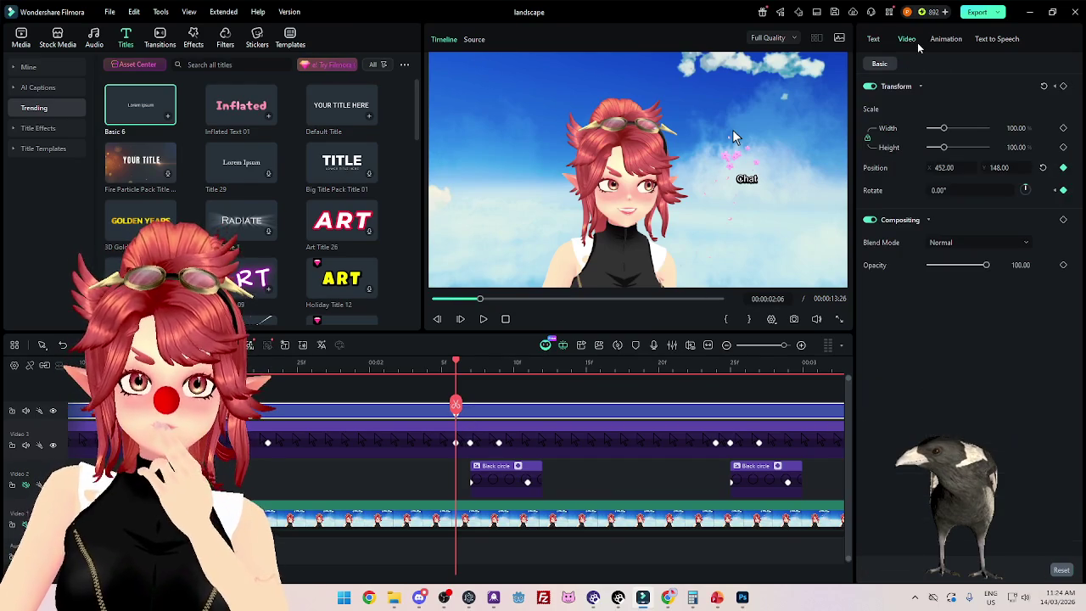
mouse_move(455, 365)
left_mouse_down()
mouse_move(390, 384)
mouse_move(456, 403)
left_mouse_up()
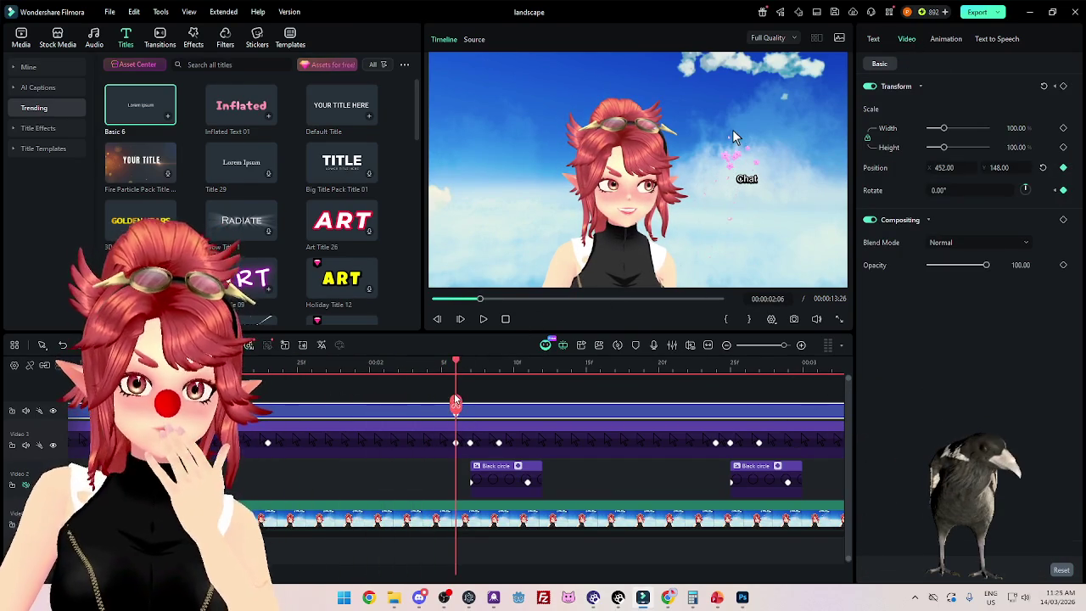
left_click(455, 450)
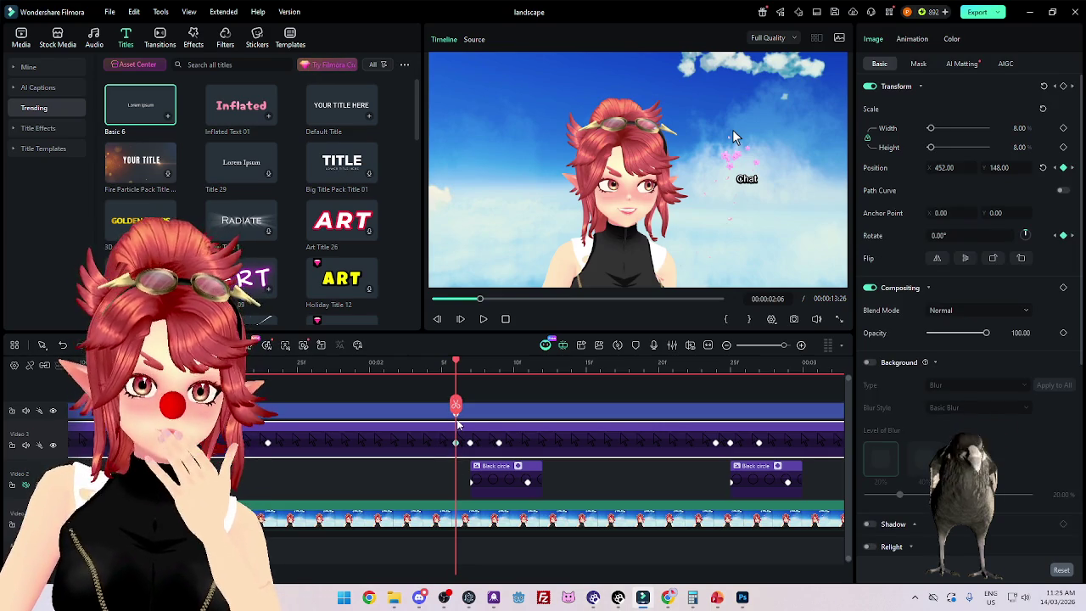
left_click(456, 418)
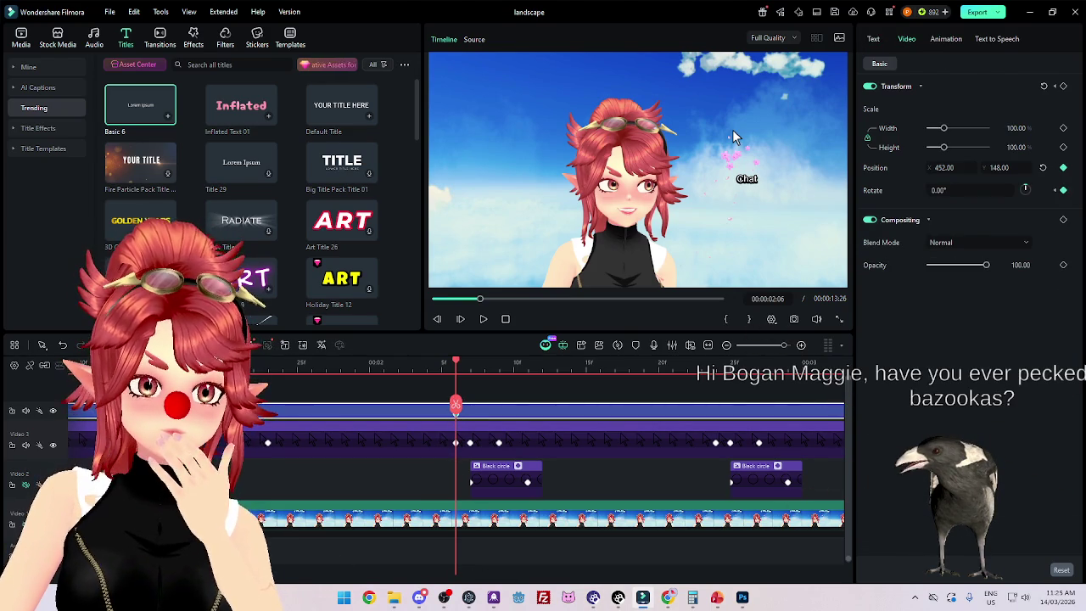
left_click(735, 135)
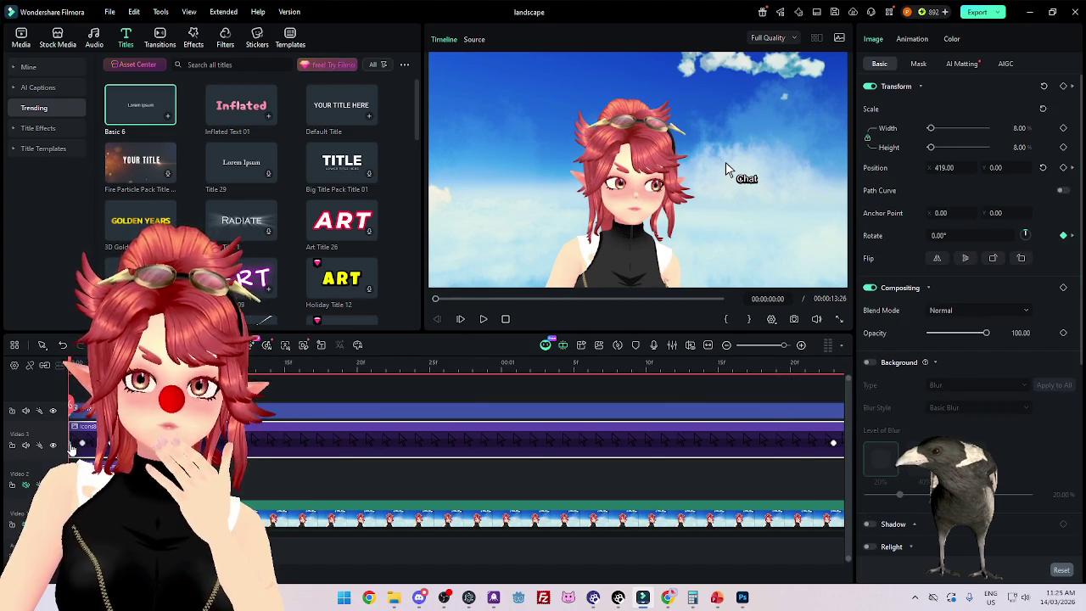
Step: Shift the Chat title right to position 73, -63, just beside the pointer tip
left_click(726, 164)
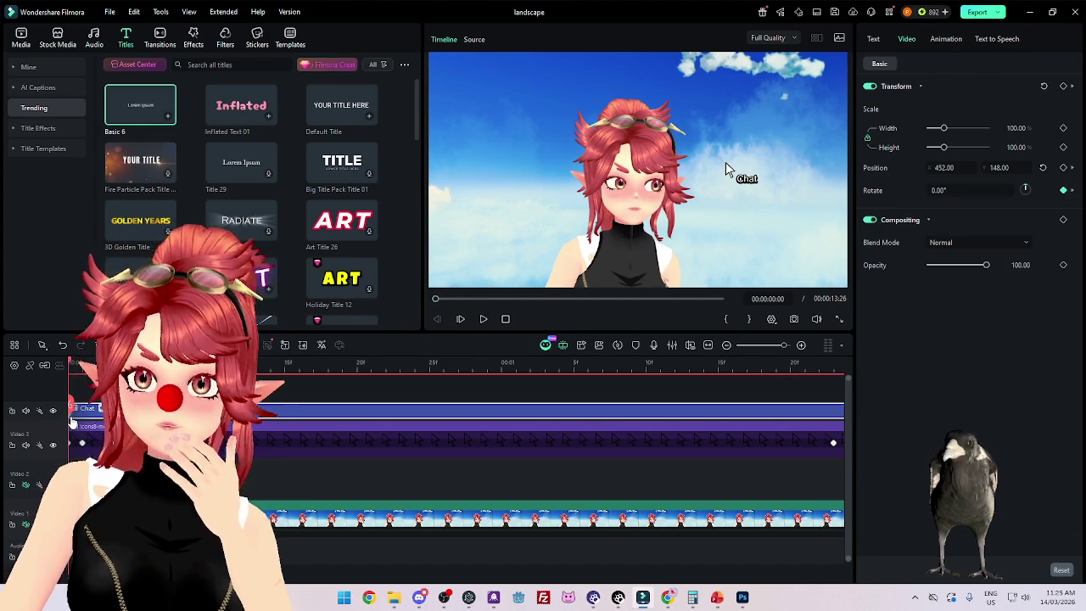
key("Right")
key("Right")
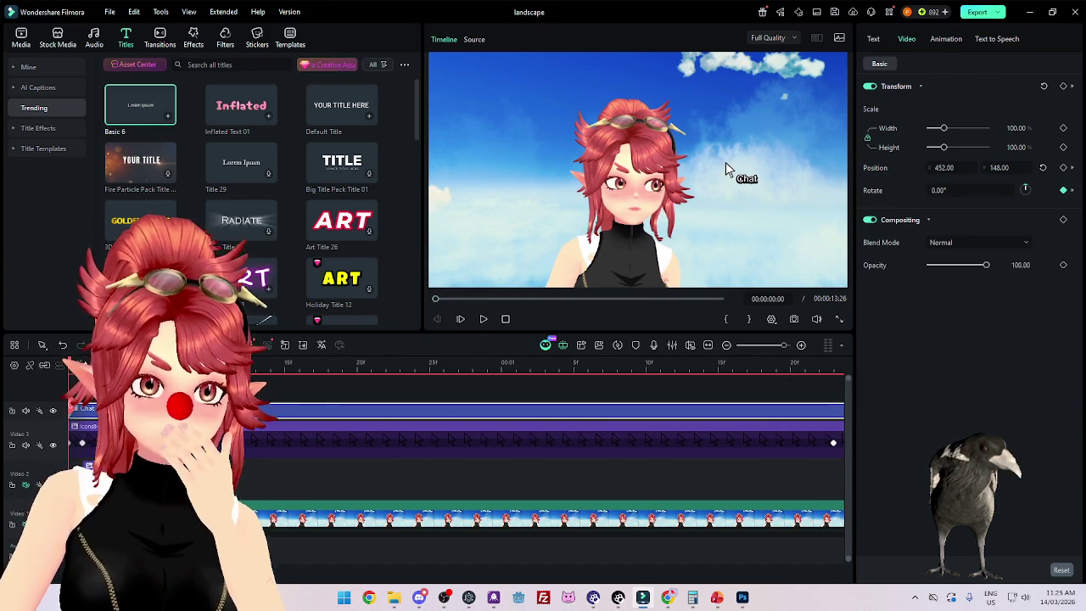
left_click(102, 437)
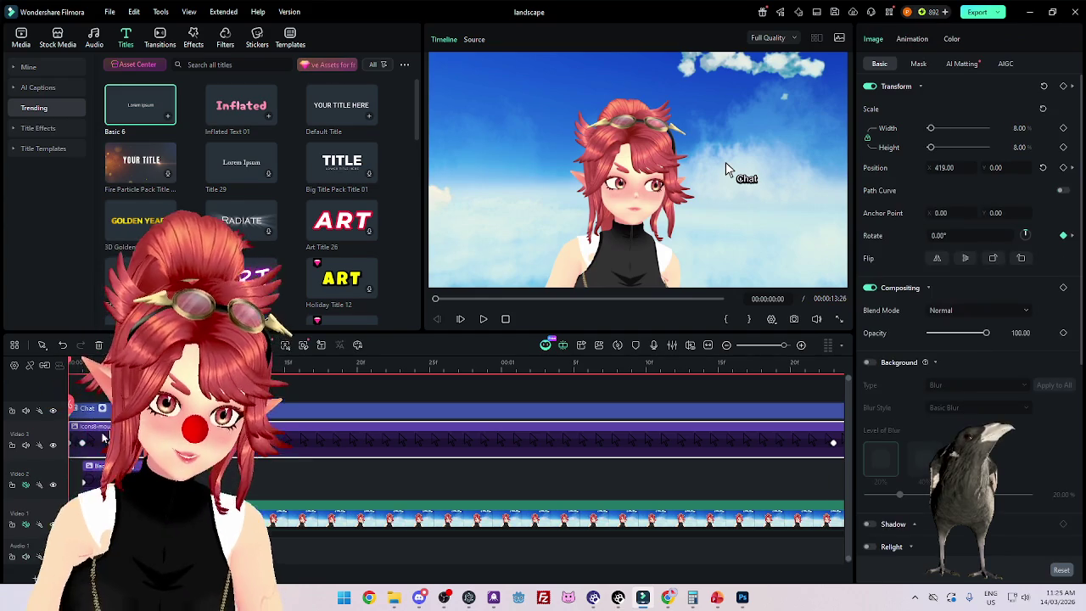
left_click(91, 424)
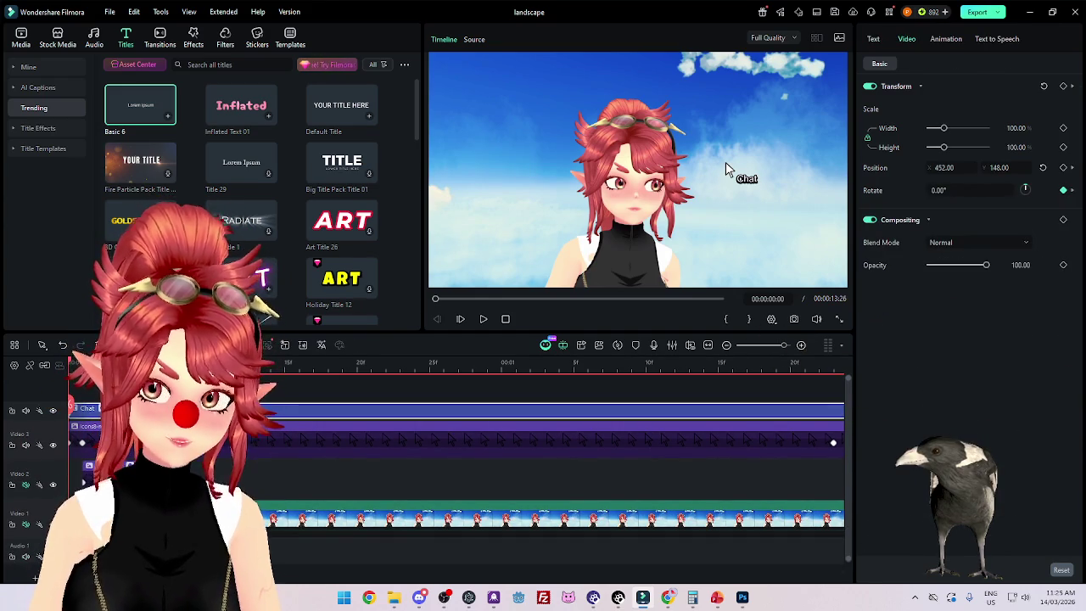
scroll(79, 443, "up", 1)
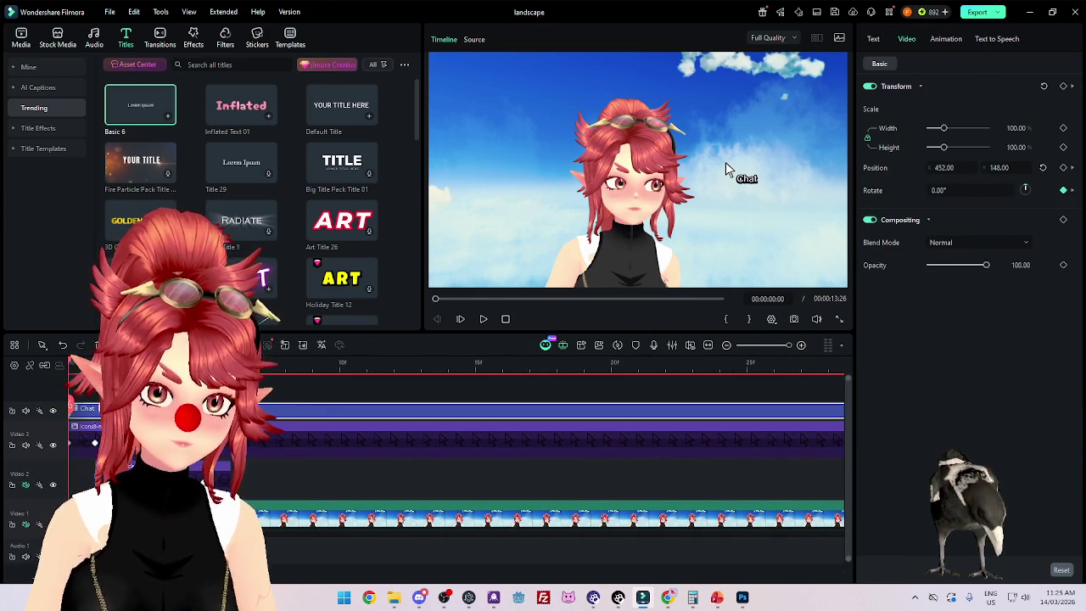
left_click(725, 168)
key("Left")
key("Left")
left_click(726, 168)
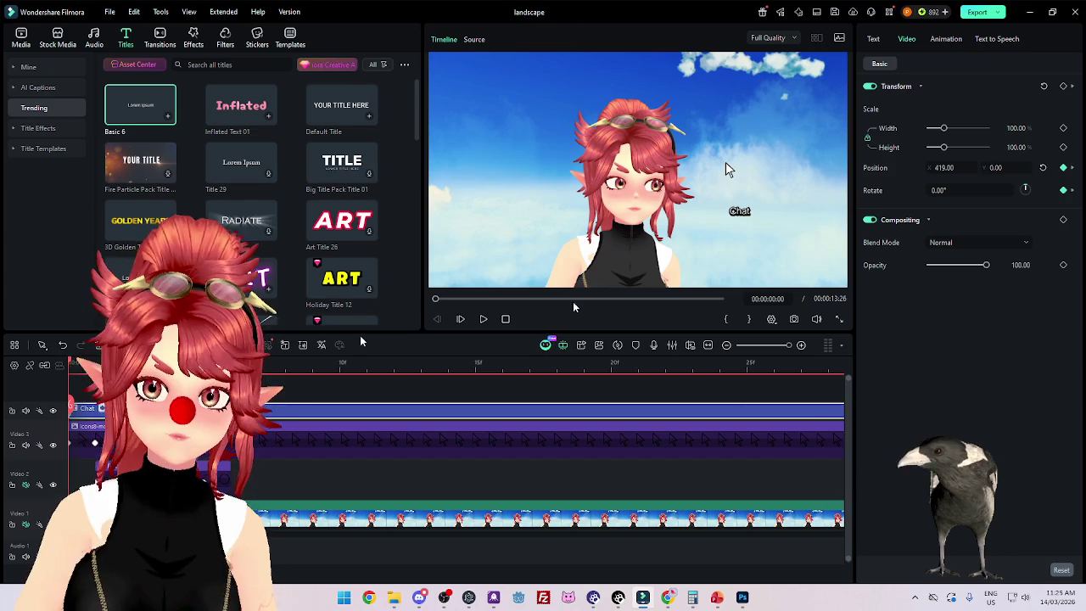
left_click_drag(963, 416, 1002, 410)
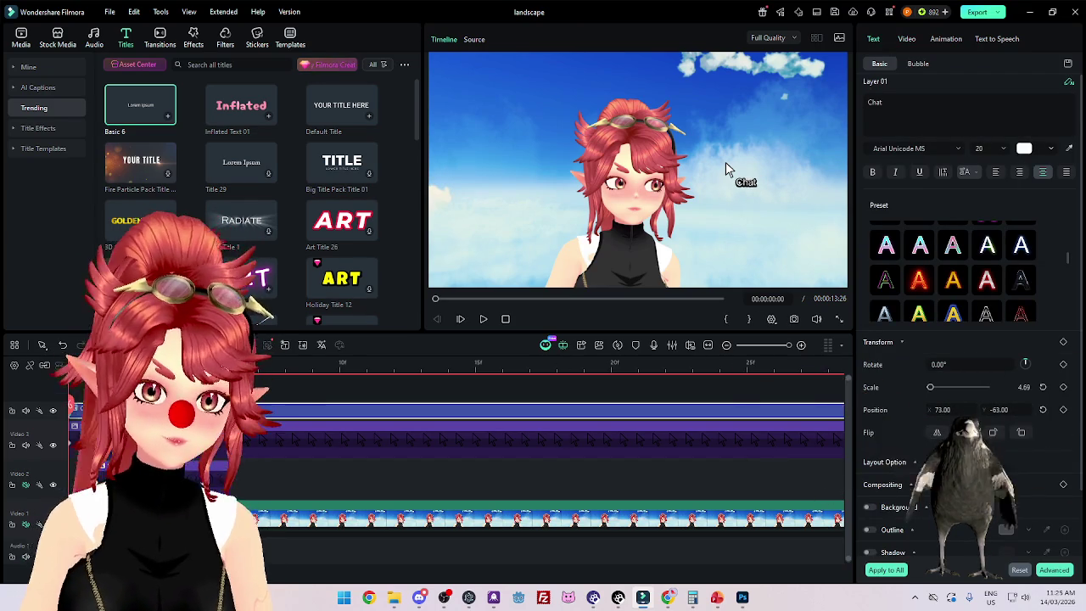
Step: Scrub the first frames and play the opening to check the title follows the pointer
left_click(258, 376)
mouse_move(270, 380)
left_mouse_down()
mouse_move(589, 393)
mouse_move(152, 378)
left_mouse_up()
left_click(725, 162)
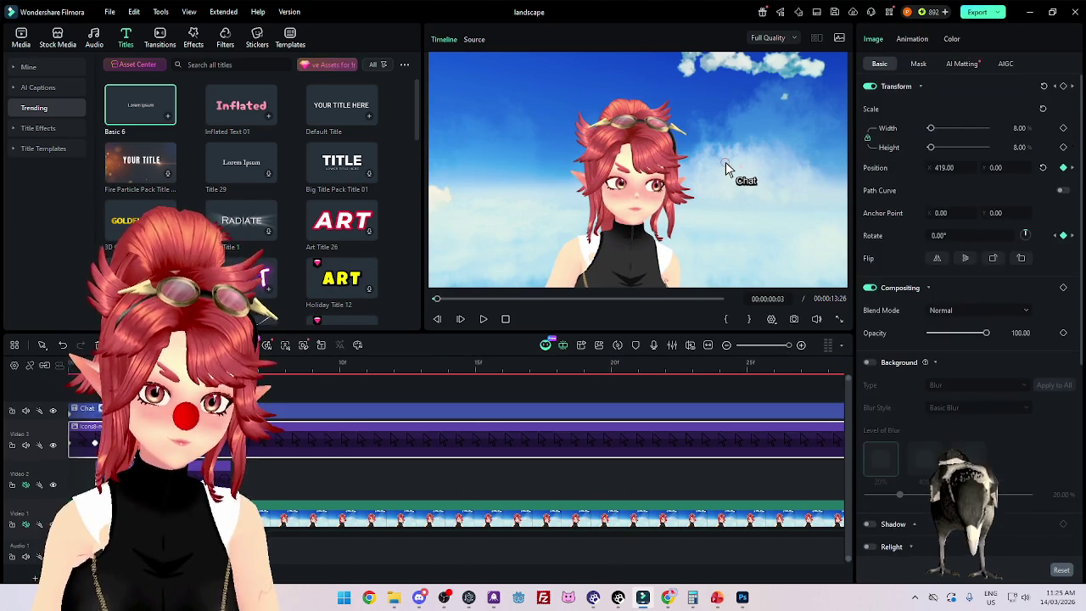
mouse_move(246, 428)
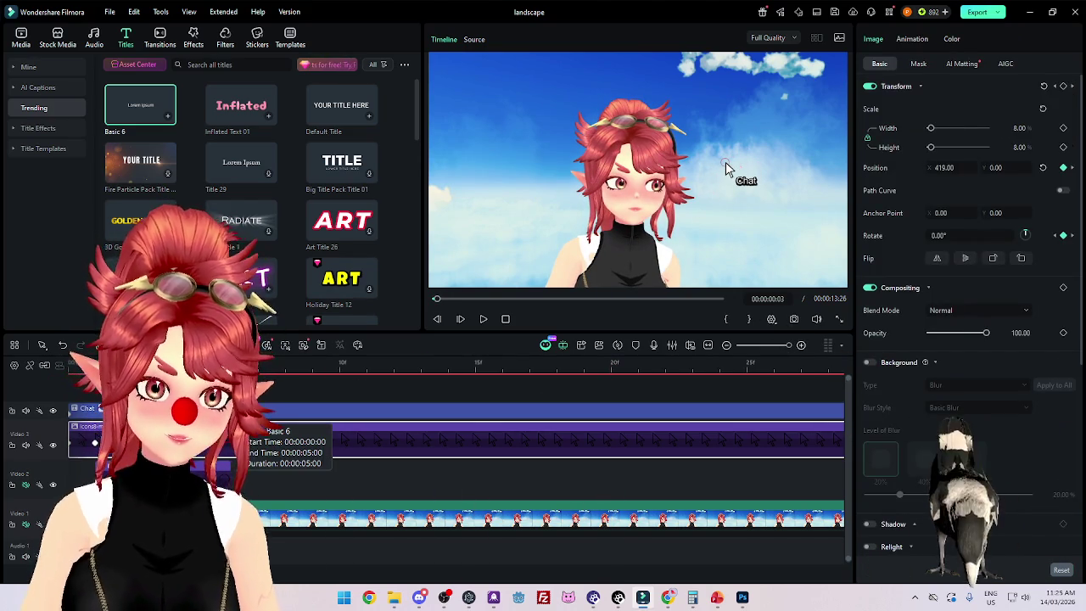
left_click(726, 162)
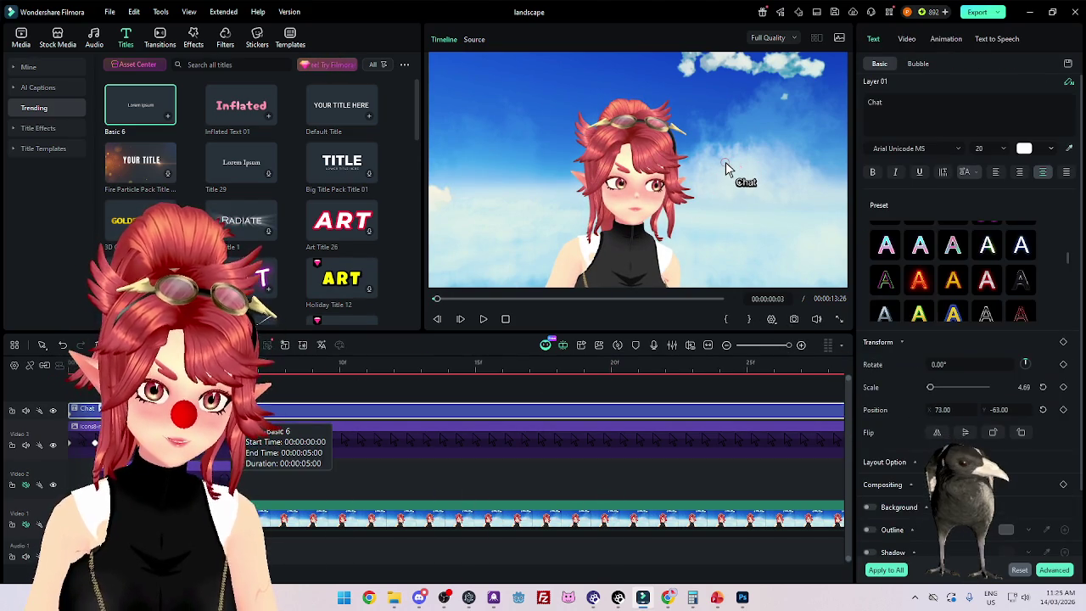
key("Home")
key("space")
scroll(507, 477, "up", 2)
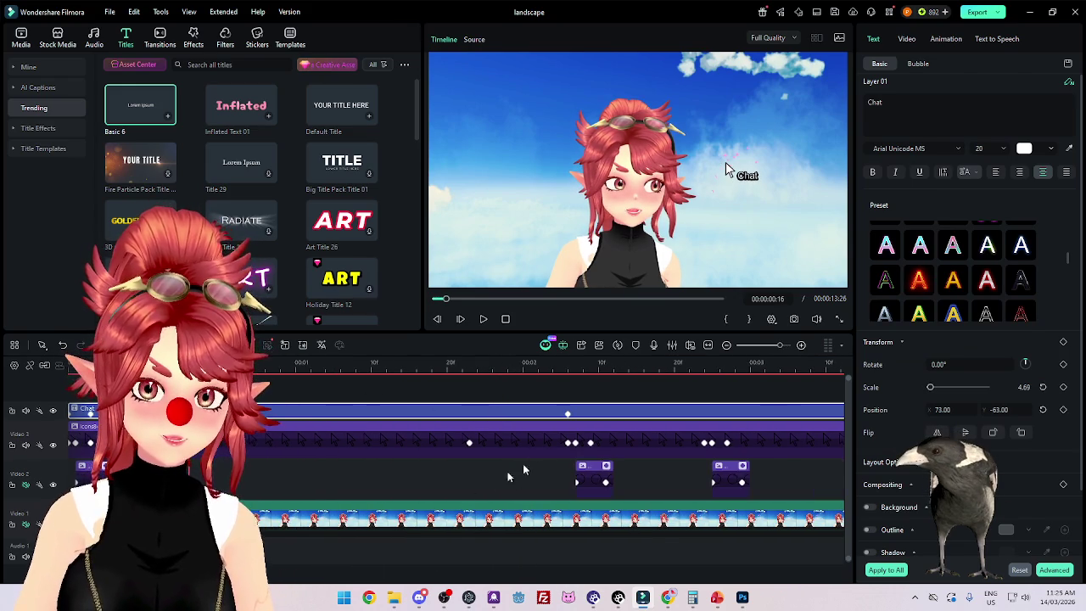
left_click(471, 443)
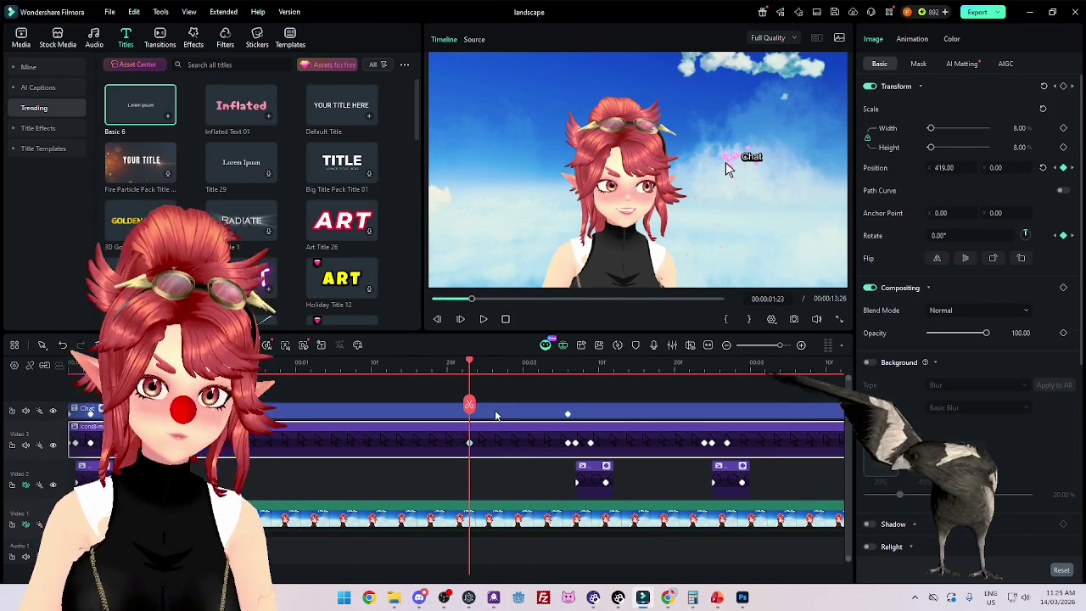
left_click(496, 415)
left_click(395, 363)
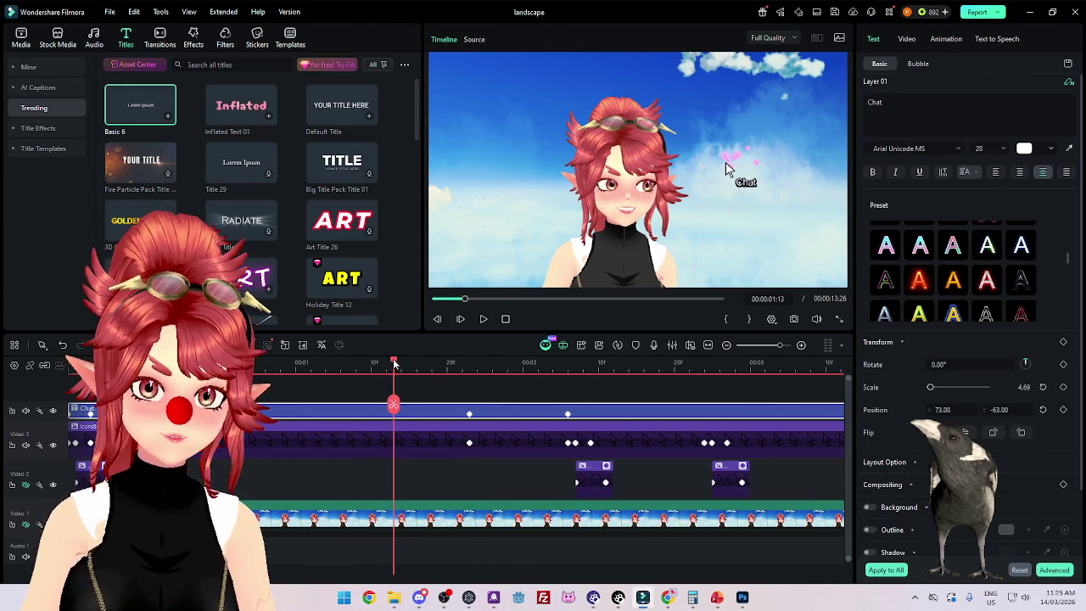
mouse_move(394, 364)
left_mouse_down()
mouse_move(578, 381)
mouse_move(432, 393)
left_mouse_up()
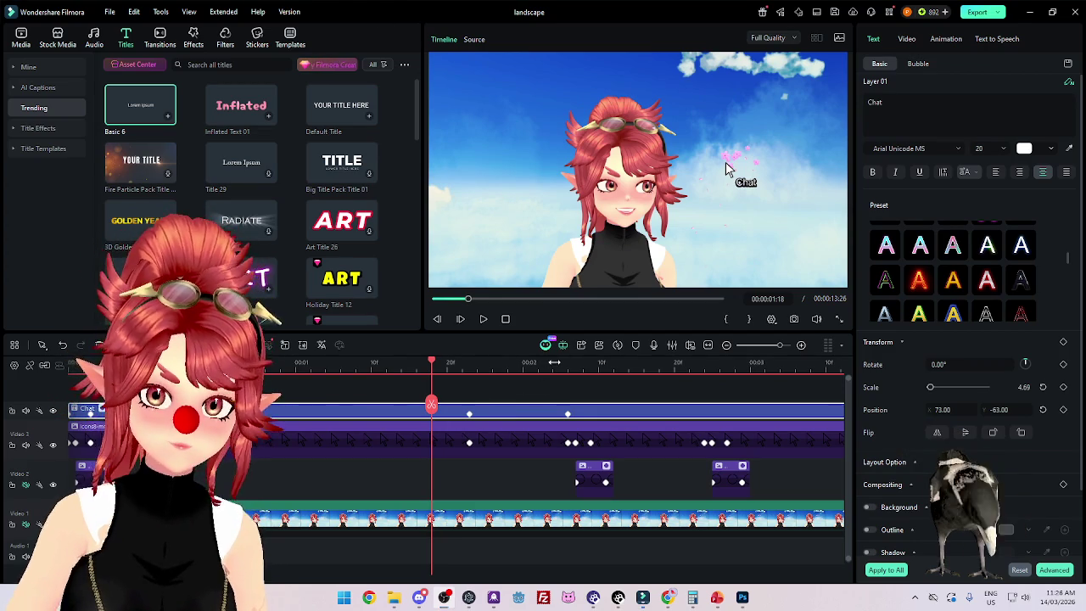
scroll(524, 386, "down", 2)
mouse_move(482, 373)
left_mouse_down()
mouse_move(570, 375)
mouse_move(560, 373)
left_mouse_up()
left_click(504, 444)
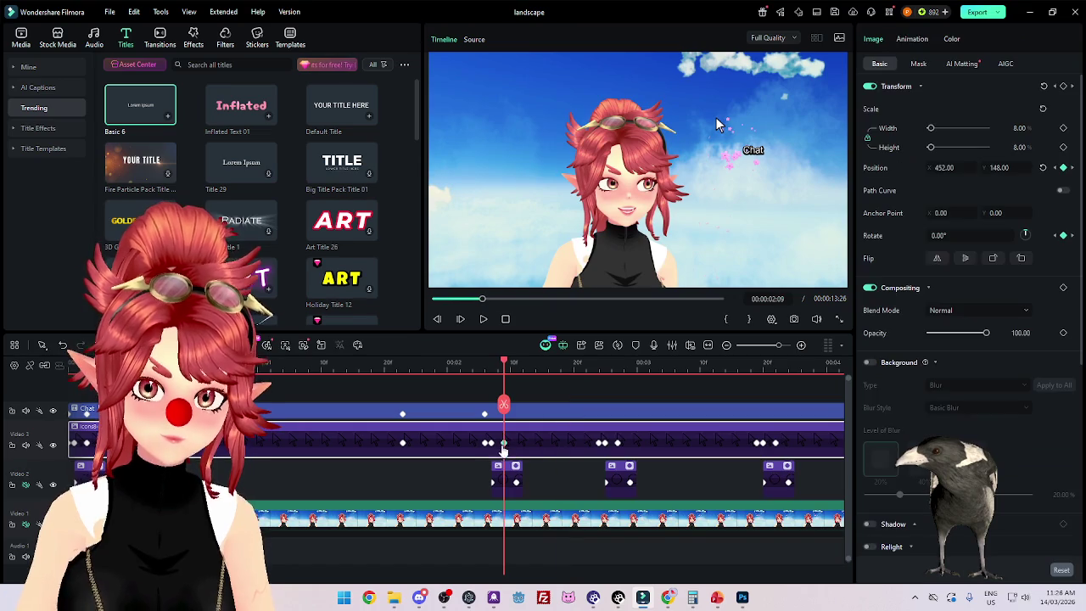
left_click(600, 442)
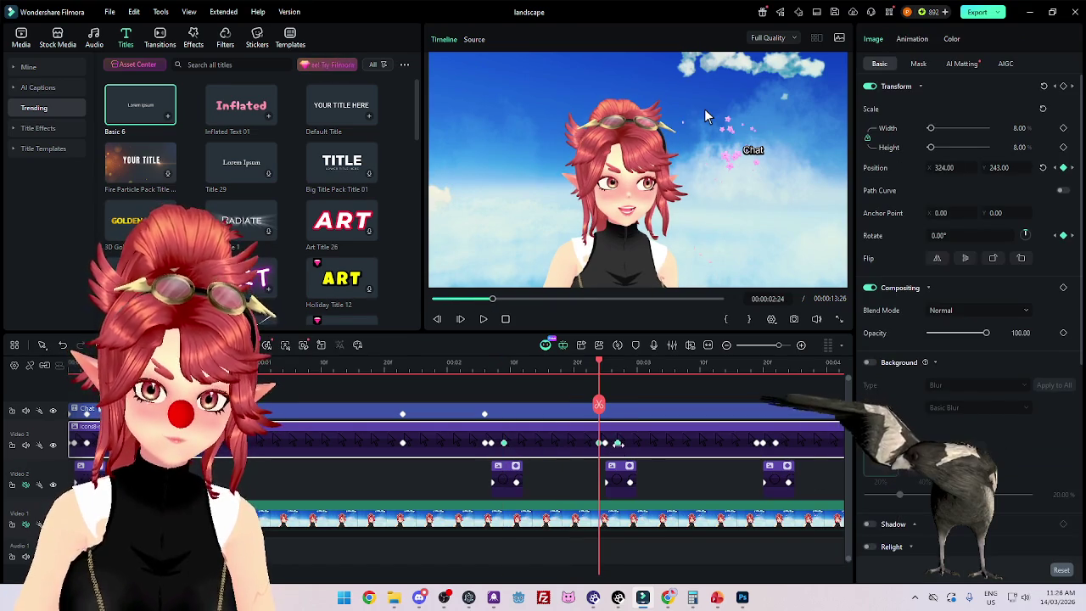
left_click(617, 442)
left_click(755, 442)
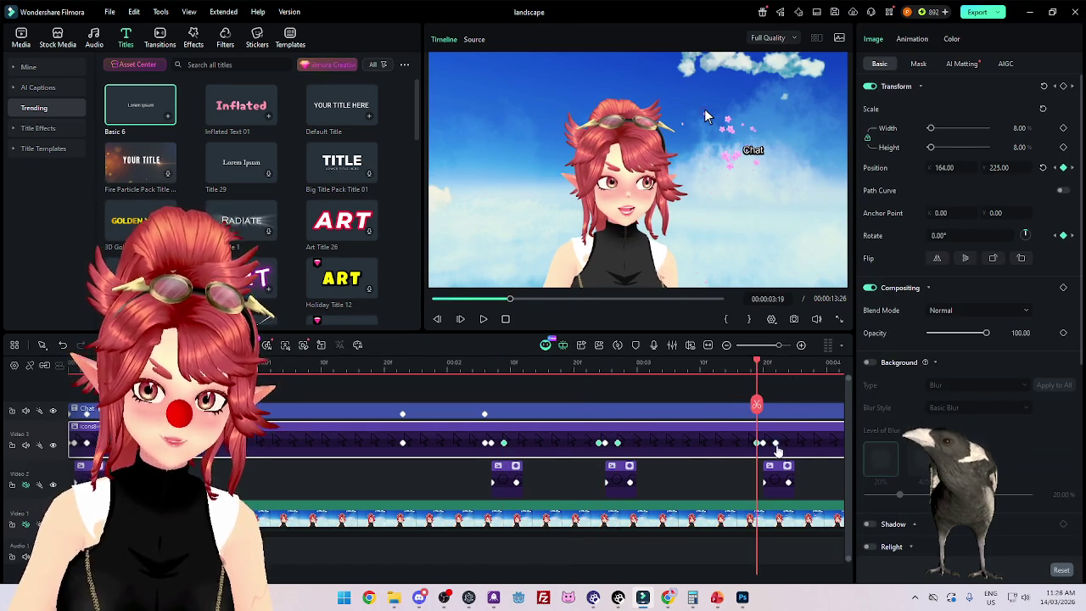
left_click(776, 442)
scroll(662, 471, "down", 2)
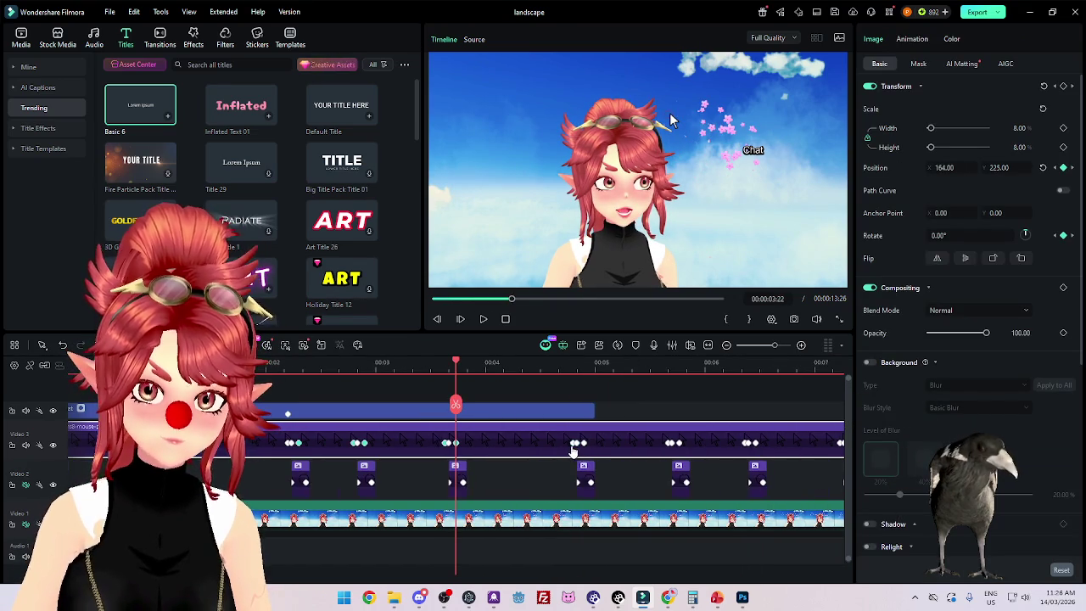
left_click(583, 445)
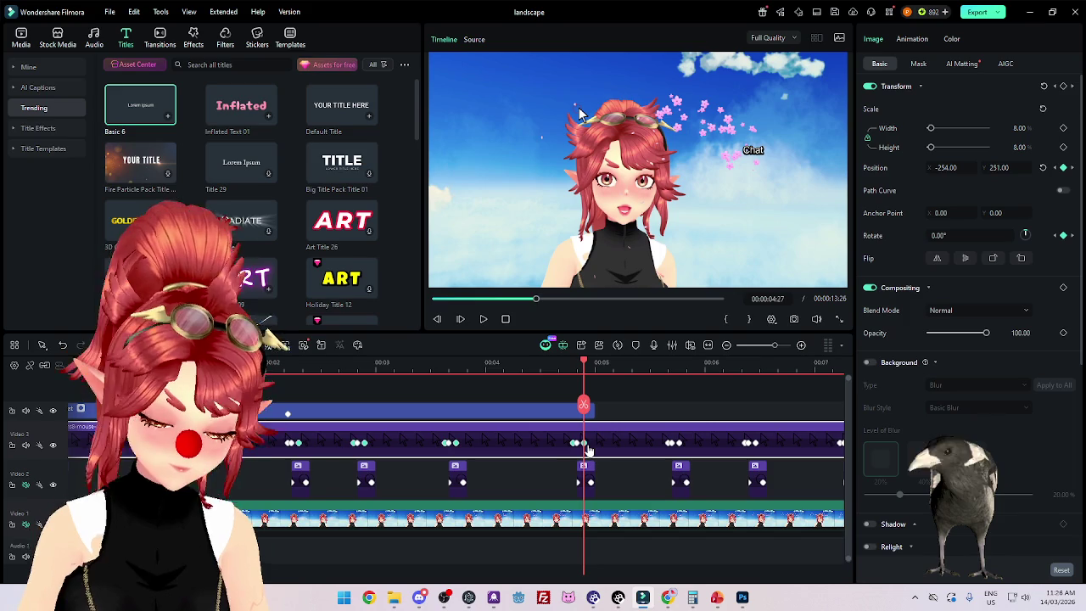
scroll(482, 369, "up", 1)
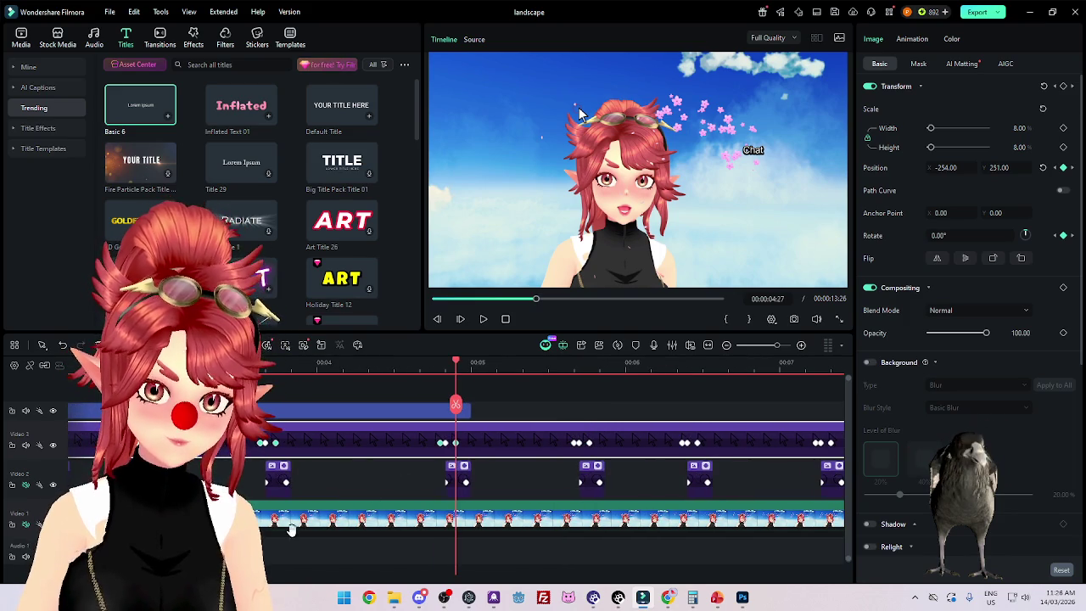
scroll(405, 388, "left", 1)
scroll(405, 389, "left", 3)
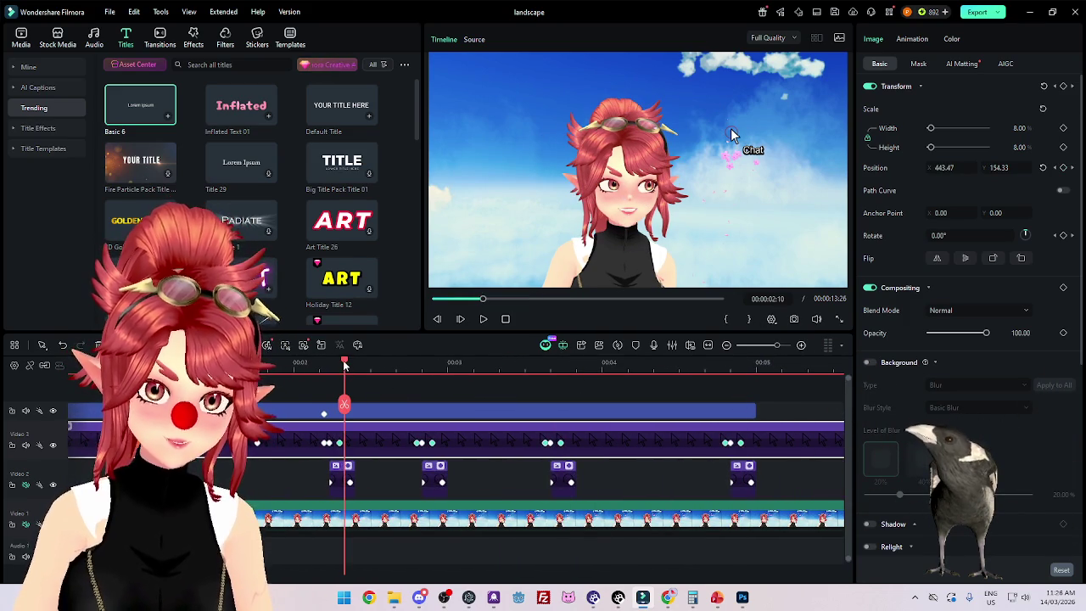
left_click_drag(344, 364, 340, 365)
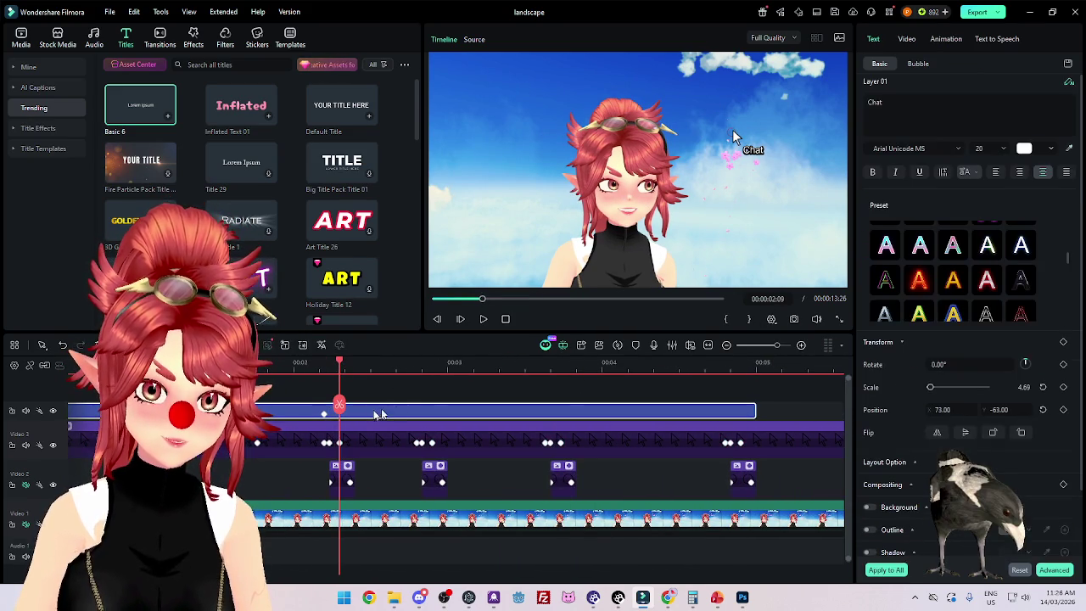
left_click(732, 134)
key("Left")
key("Left")
key("Left")
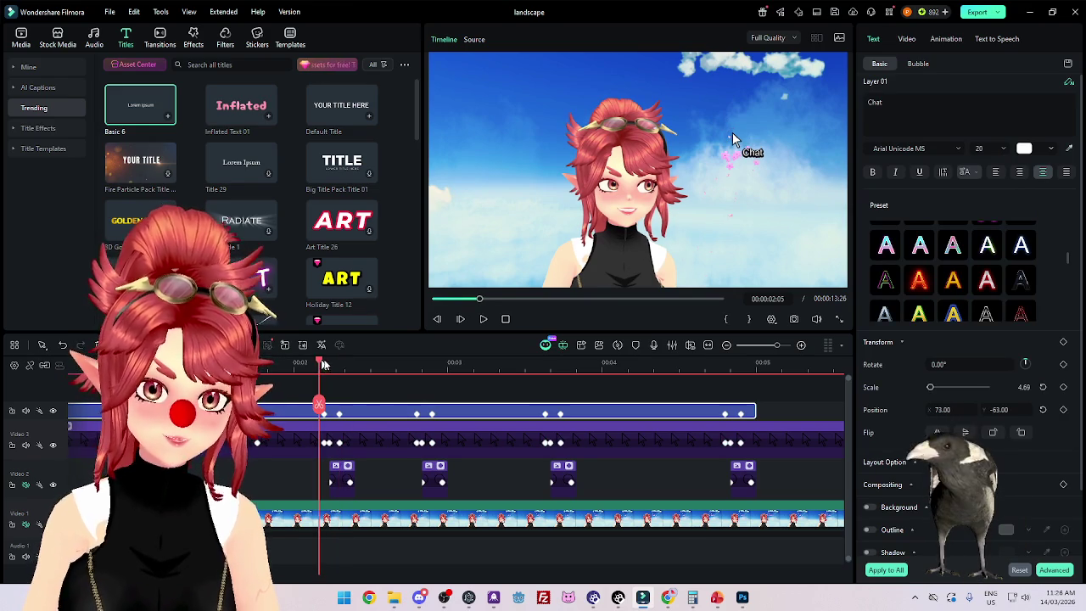
key("space")
scroll(577, 474, "down", 2)
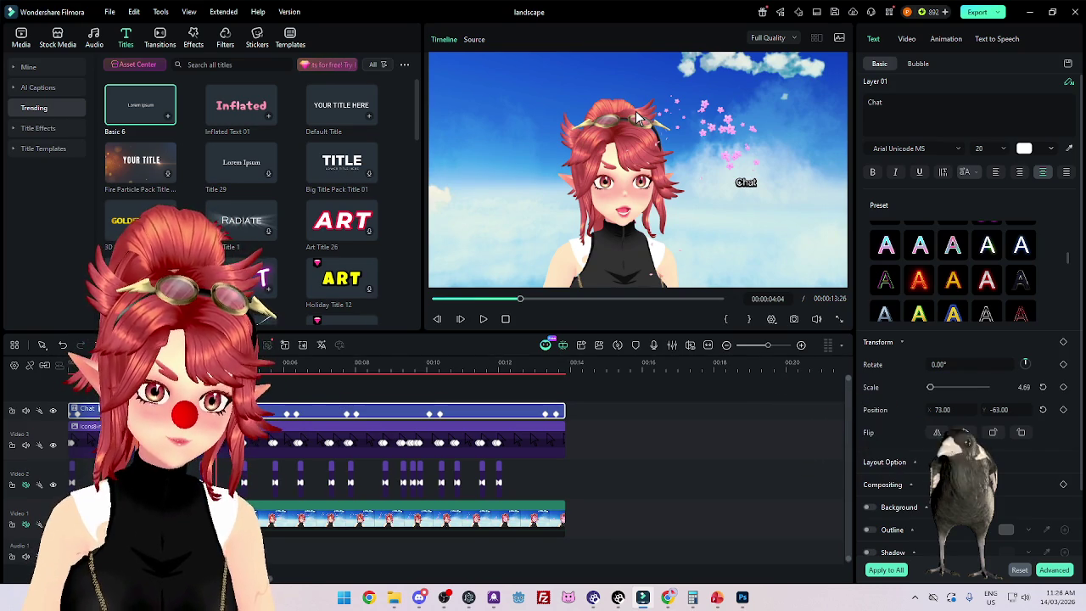
Step: Drag the Chat label in the preview so it sits beside the pointer tip
left_click_drag(254, 416, 292, 421)
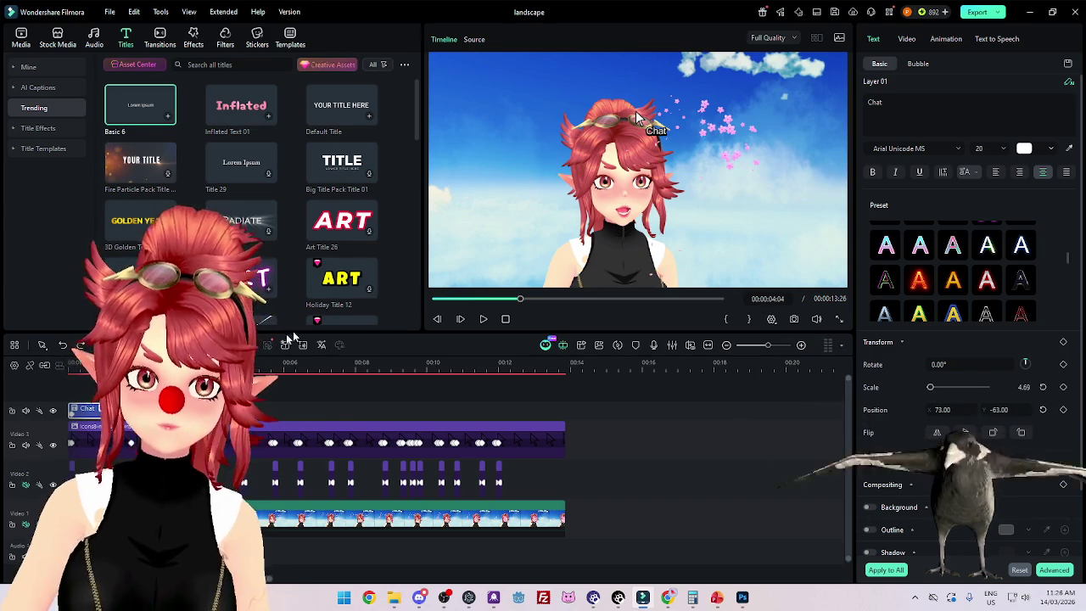
left_click(907, 40)
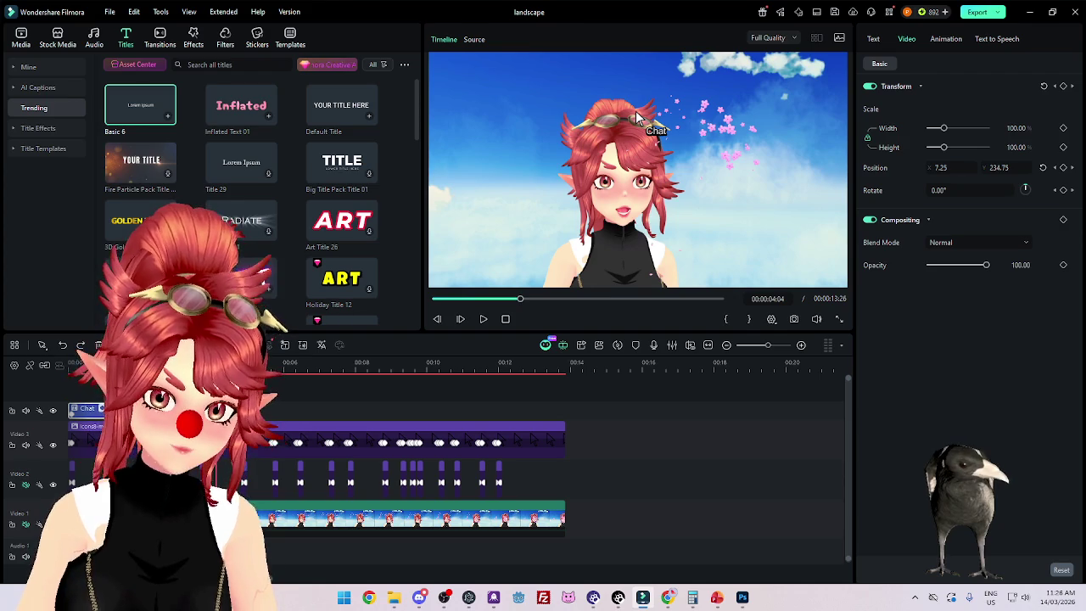
mouse_move(635, 110)
left_mouse_down()
mouse_move(579, 107)
mouse_move(615, 109)
left_mouse_up()
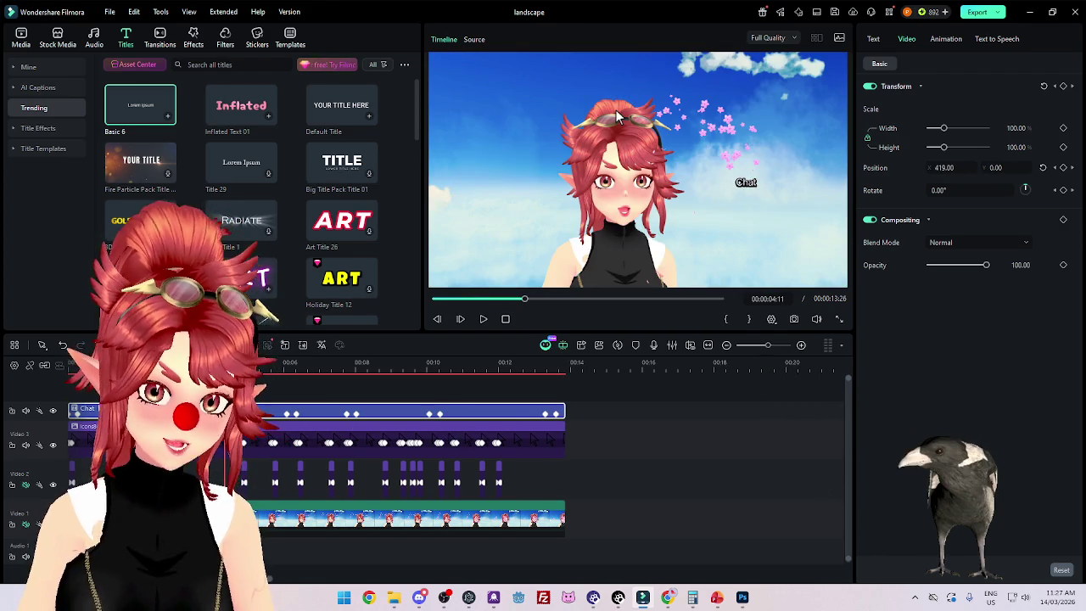
Step: Retime the Chat label's position keyframes, moving the final one six frames later
key("ctrl+equal")
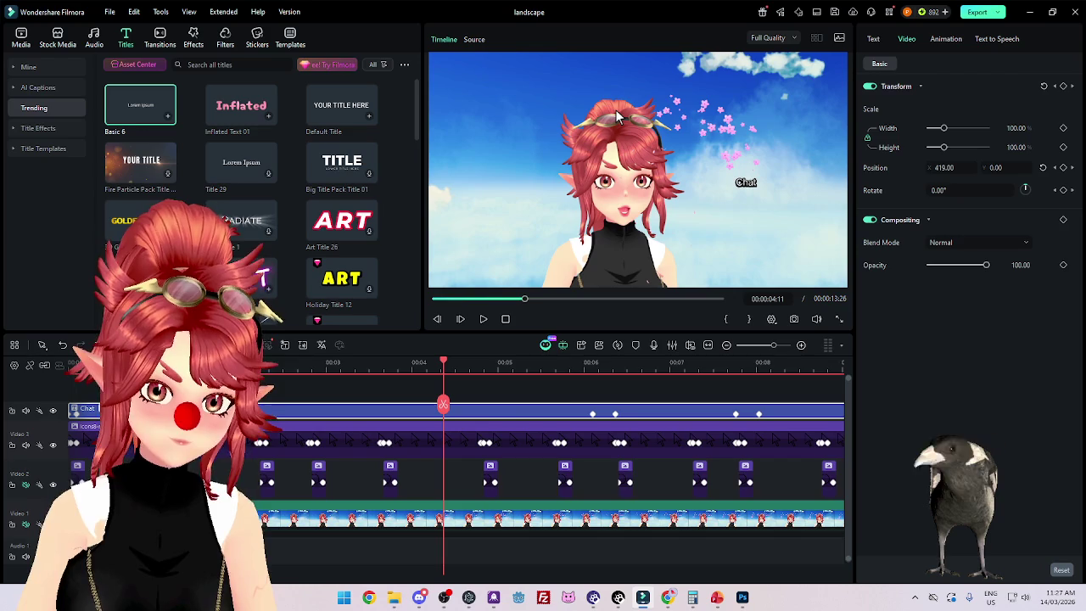
left_click(592, 414)
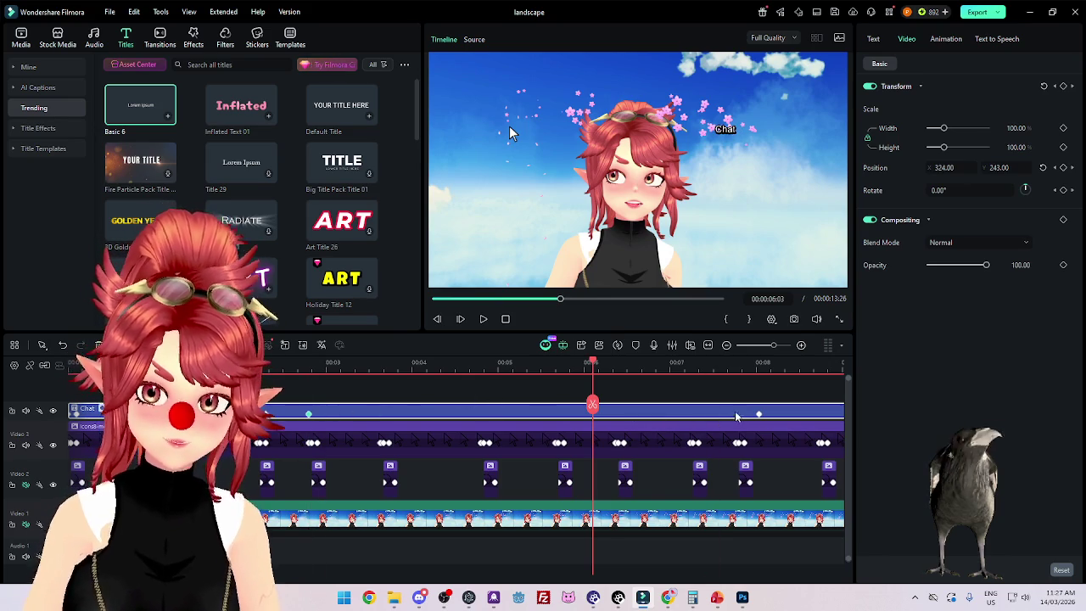
left_click_drag(757, 419, 316, 414)
scroll(475, 433, "down", 2)
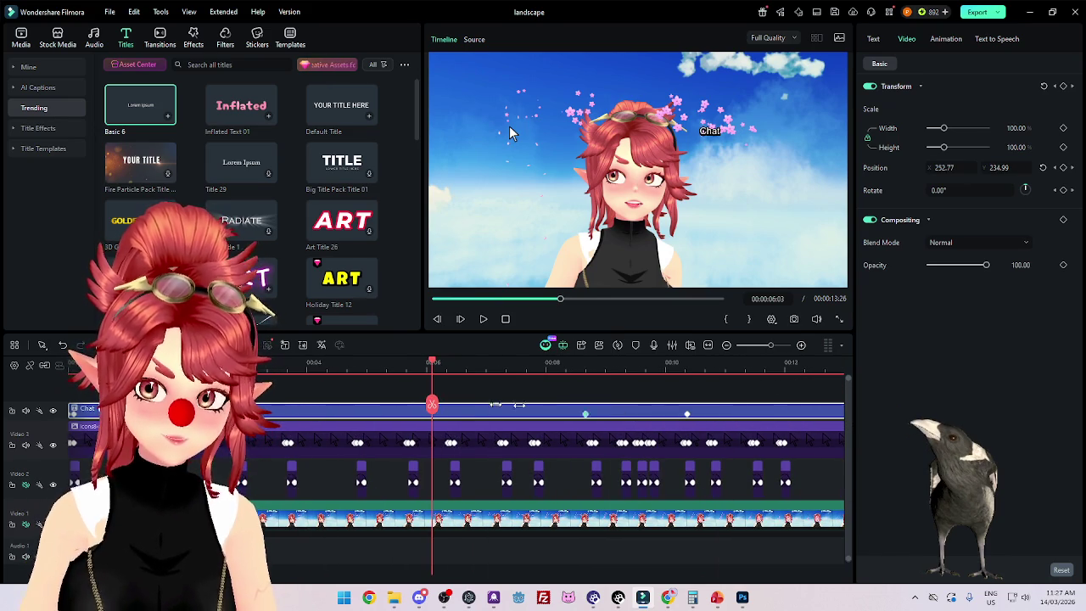
mouse_move(280, 407)
left_mouse_down()
mouse_move(342, 413)
mouse_move(288, 413)
left_mouse_up()
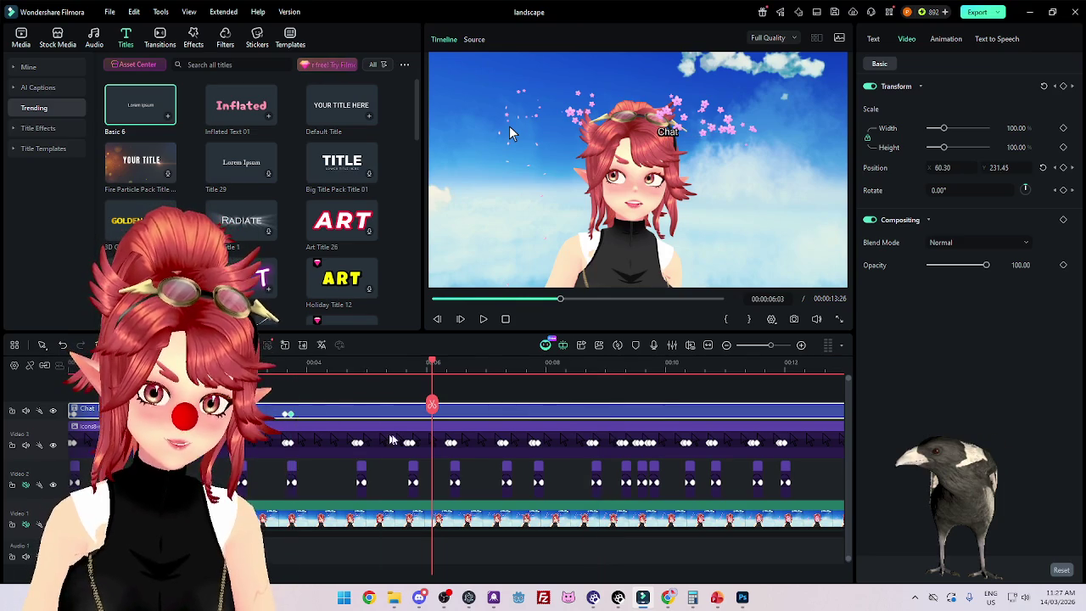
scroll(477, 466, "down", 2)
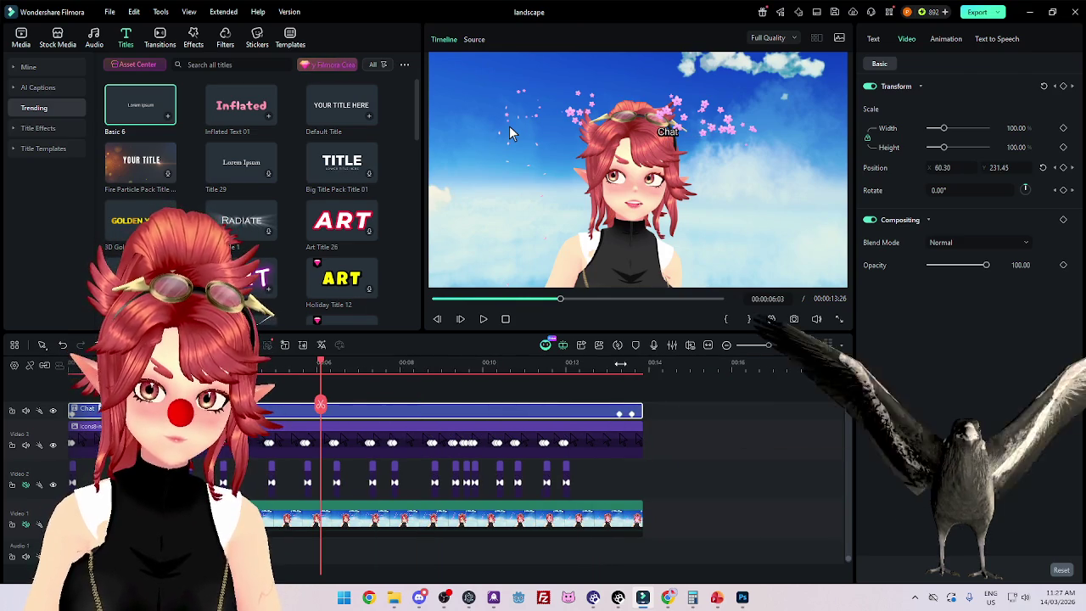
left_click(631, 413)
scroll(691, 434, "up", 3)
mouse_move(443, 413)
left_mouse_down()
mouse_move(499, 426)
mouse_move(472, 429)
left_mouse_up()
Step: Check the end frame at 13:09, then play the Chat label animation from the start
scroll(507, 459, "down", 2)
scroll(506, 459, "down", 1)
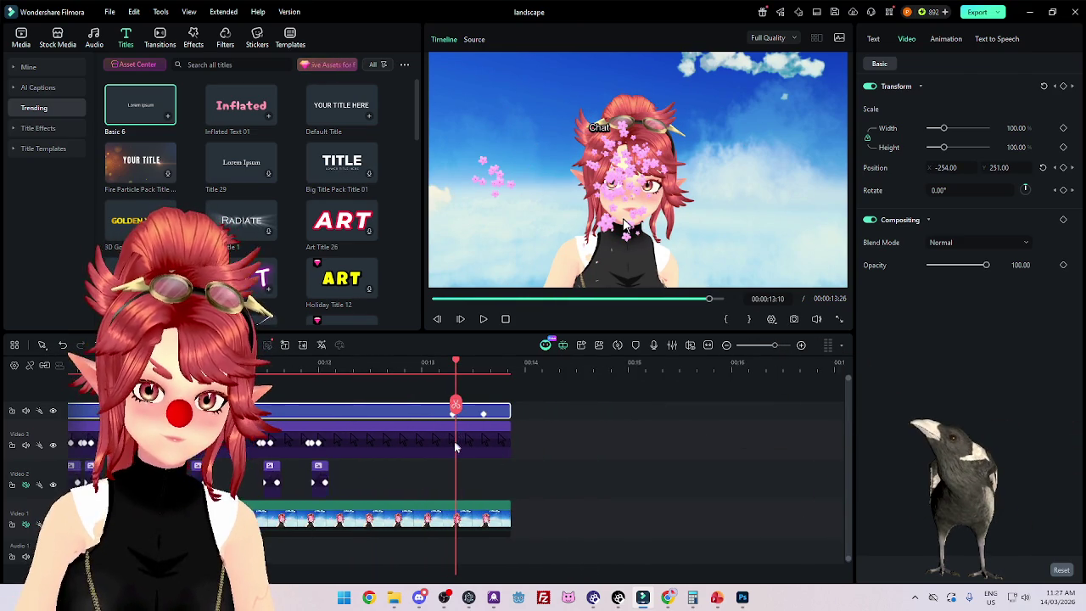
scroll(492, 446, "down", 1)
scroll(475, 428, "down", 1)
left_click_drag(463, 417, 451, 415)
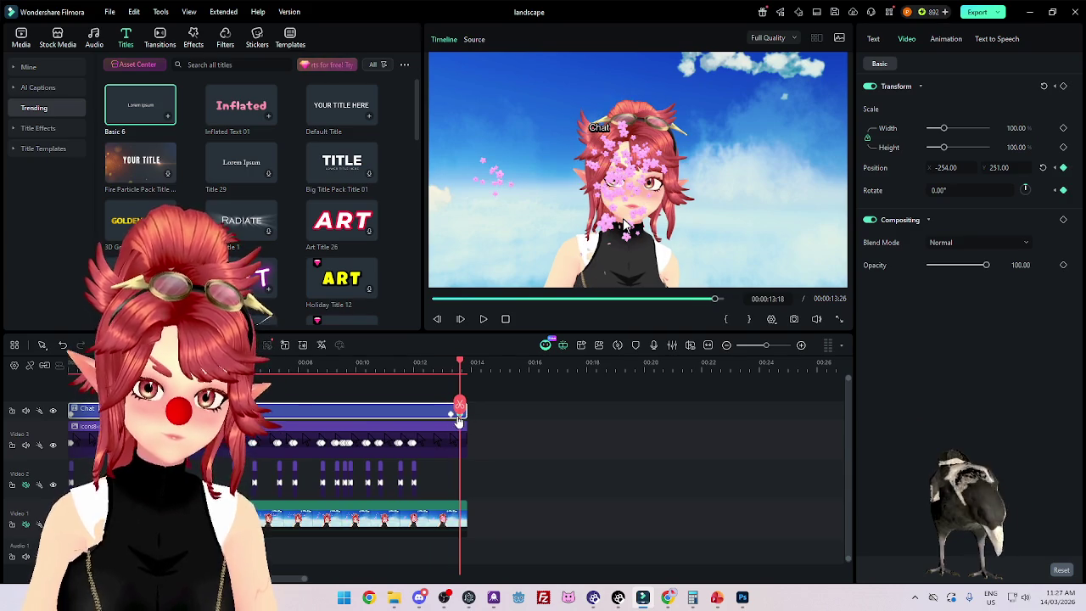
key("Home")
key("space")
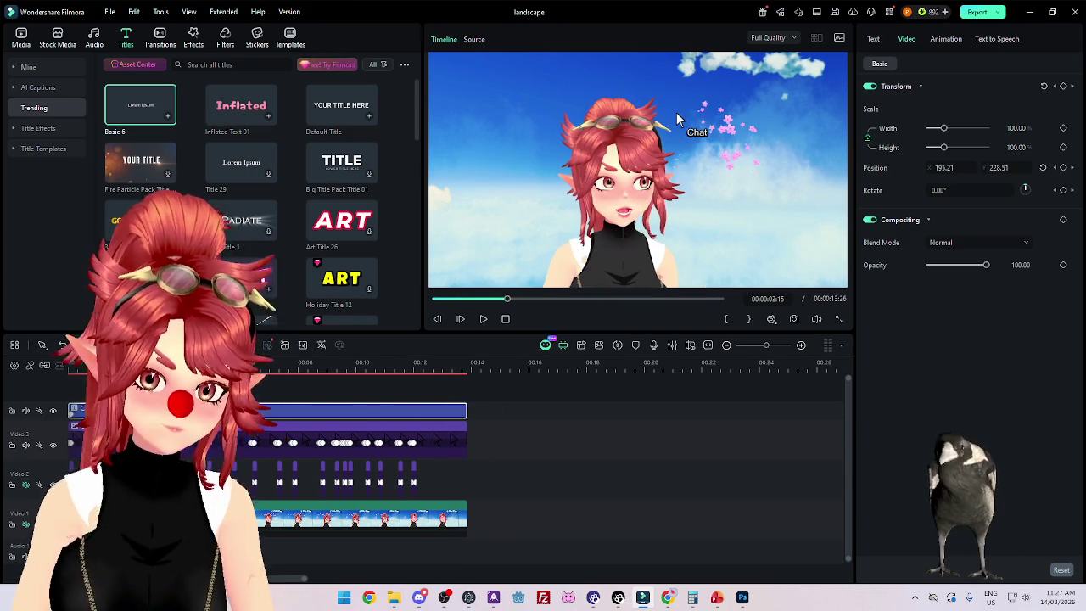
key("Home")
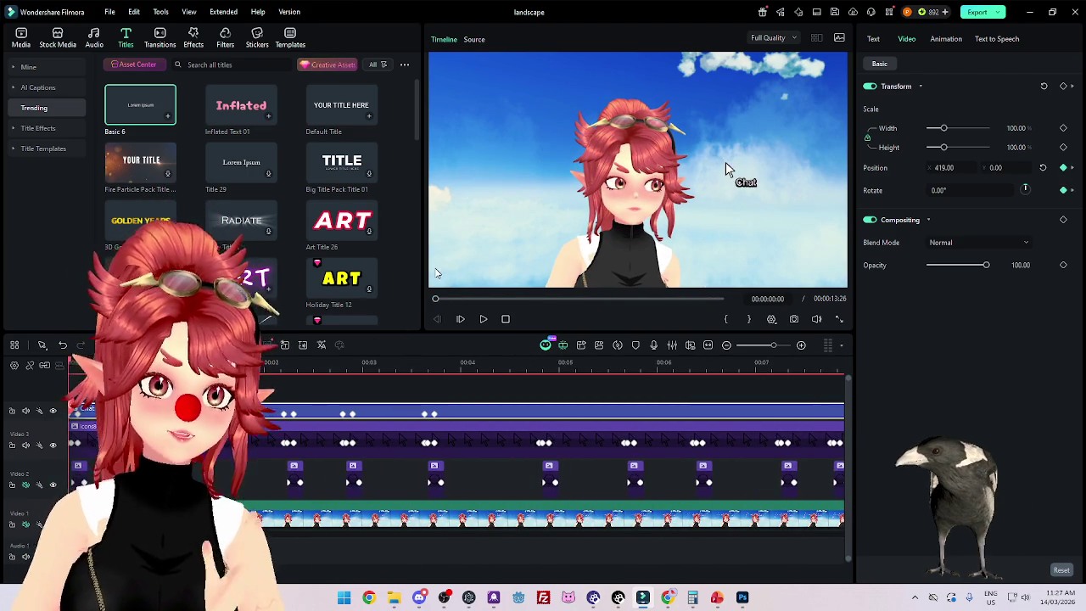
left_click(484, 319)
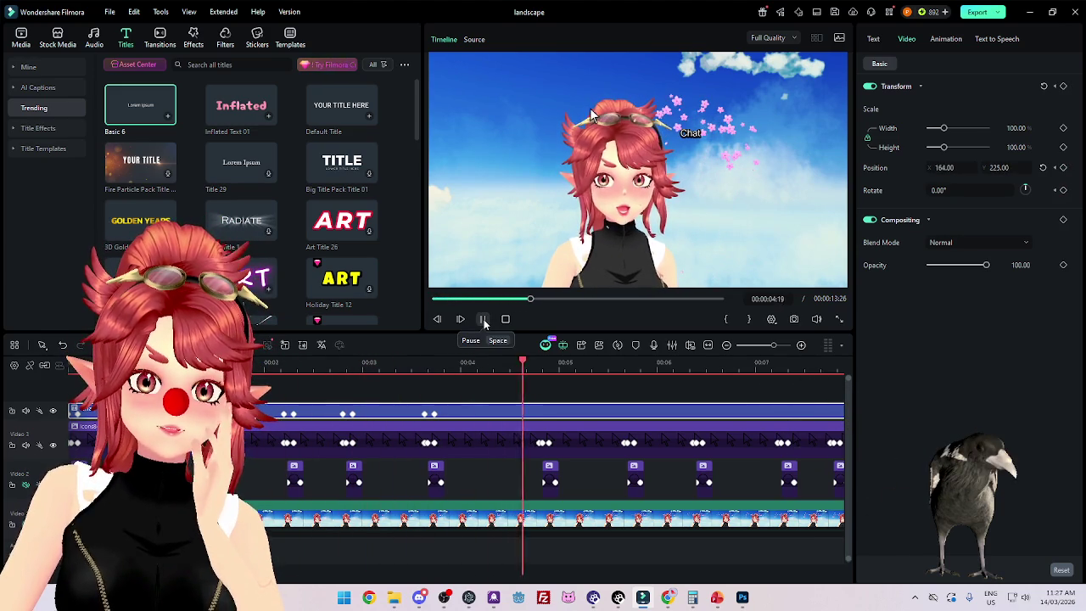
left_click(484, 319)
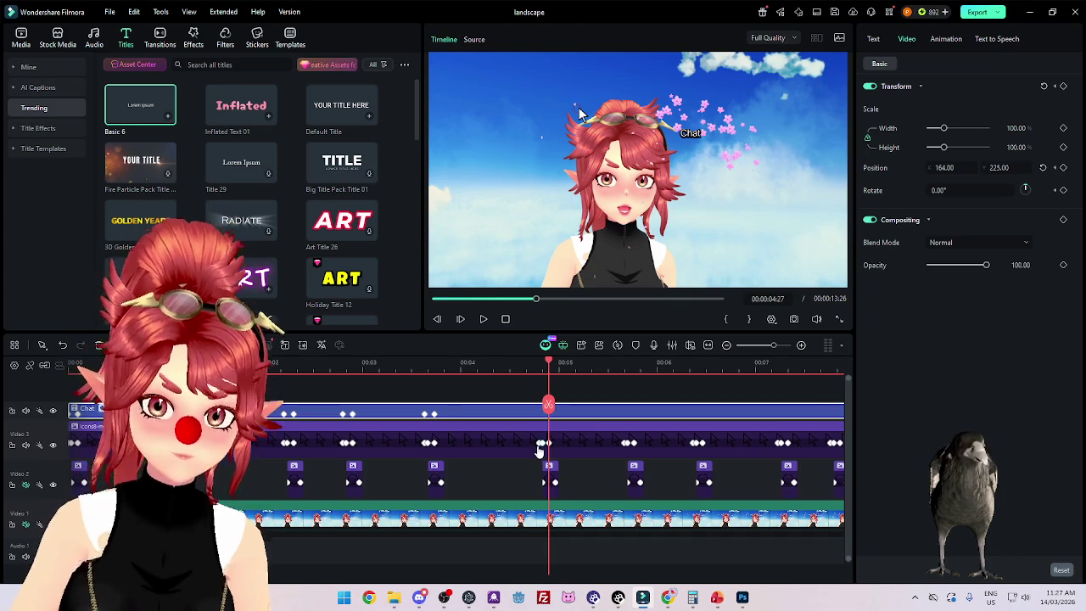
left_click(543, 465)
scroll(611, 371, "up", 2)
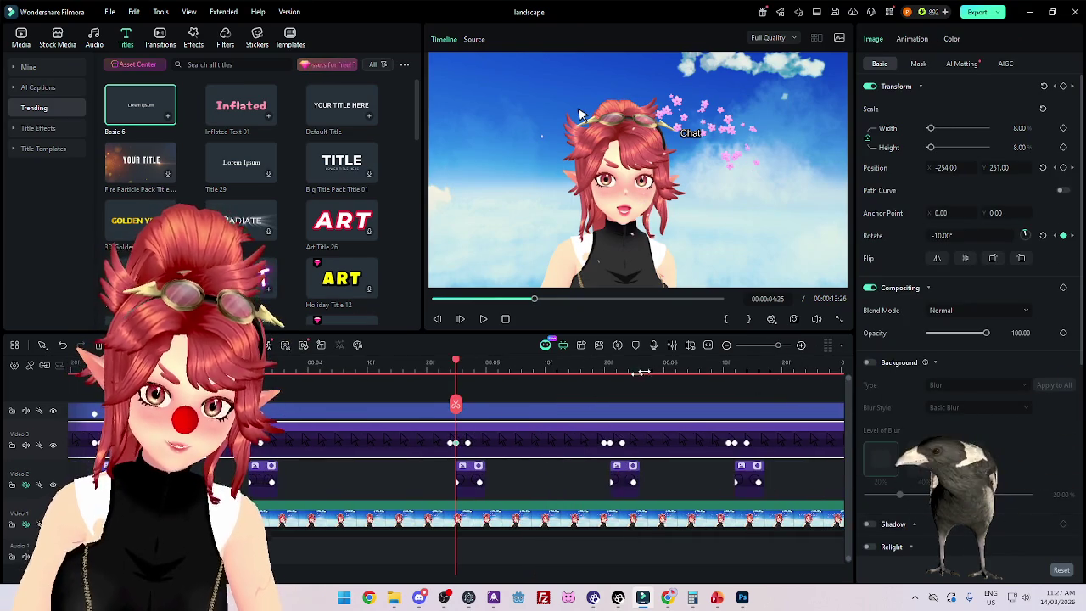
Step: Step through the pointer's keyframes and park the playhead on the 04:24 keyframe
left_click(450, 445)
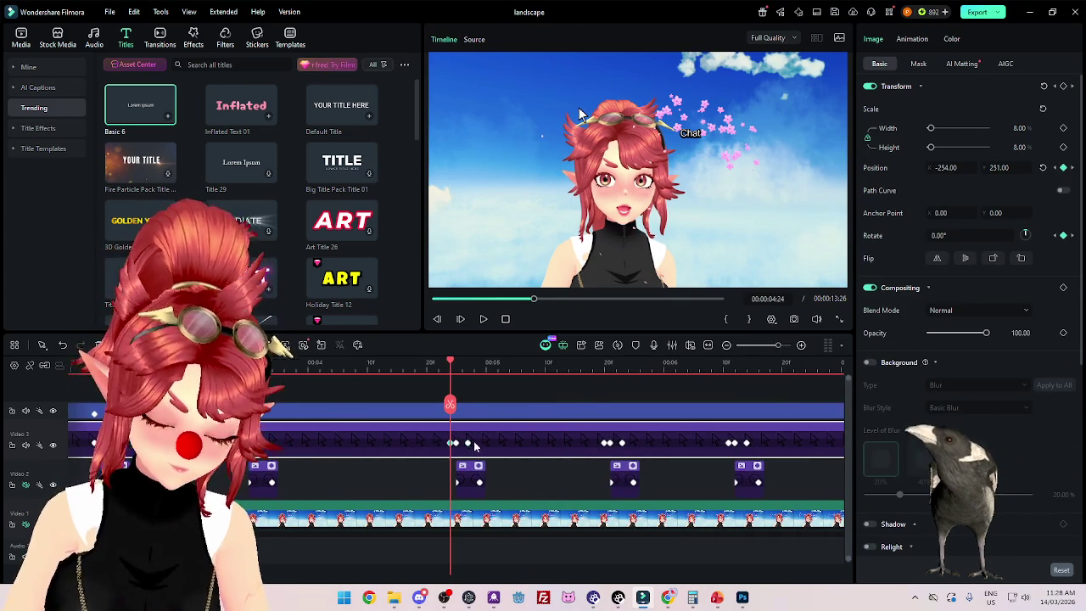
left_click(467, 443)
left_click(606, 443)
left_click(622, 443)
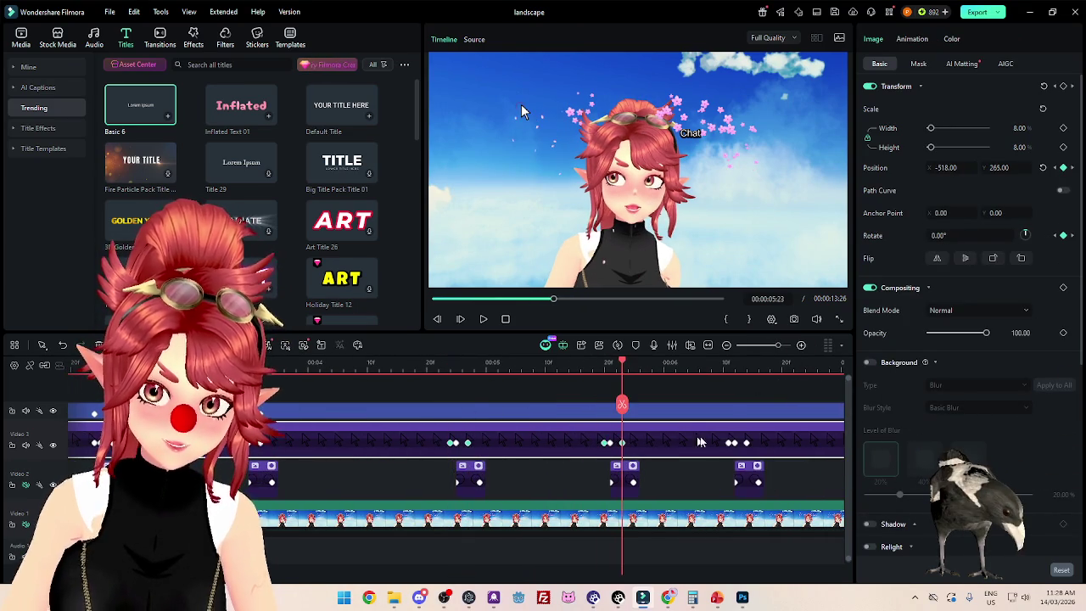
left_click(731, 443)
left_click(746, 443)
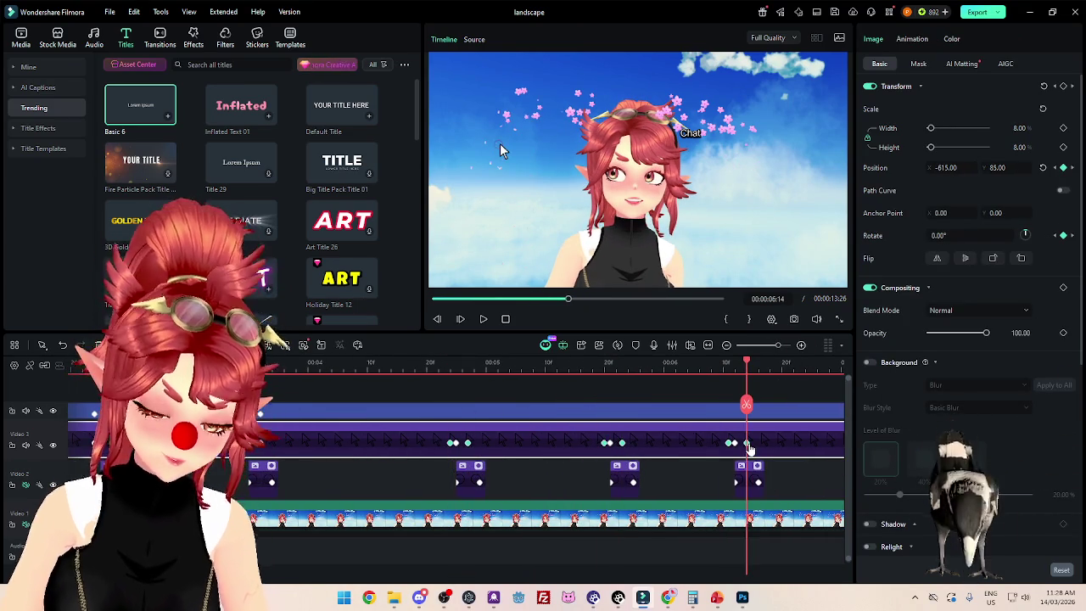
left_click(439, 364)
left_click(455, 364)
left_click(462, 363)
left_click(469, 363)
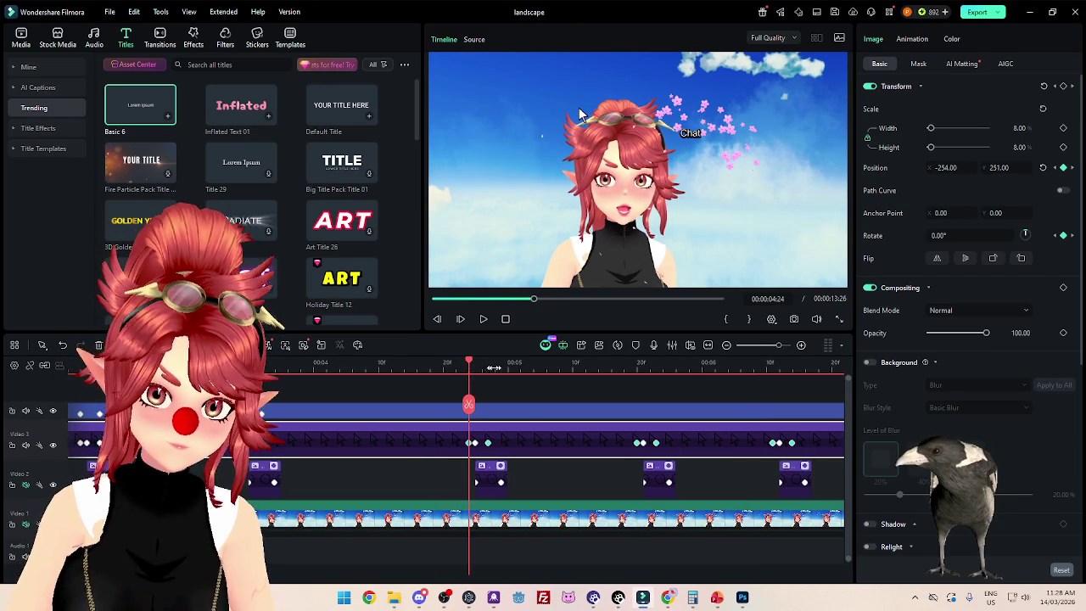
Step: Play the animation back from 04:24
scroll(616, 377, "up", 2)
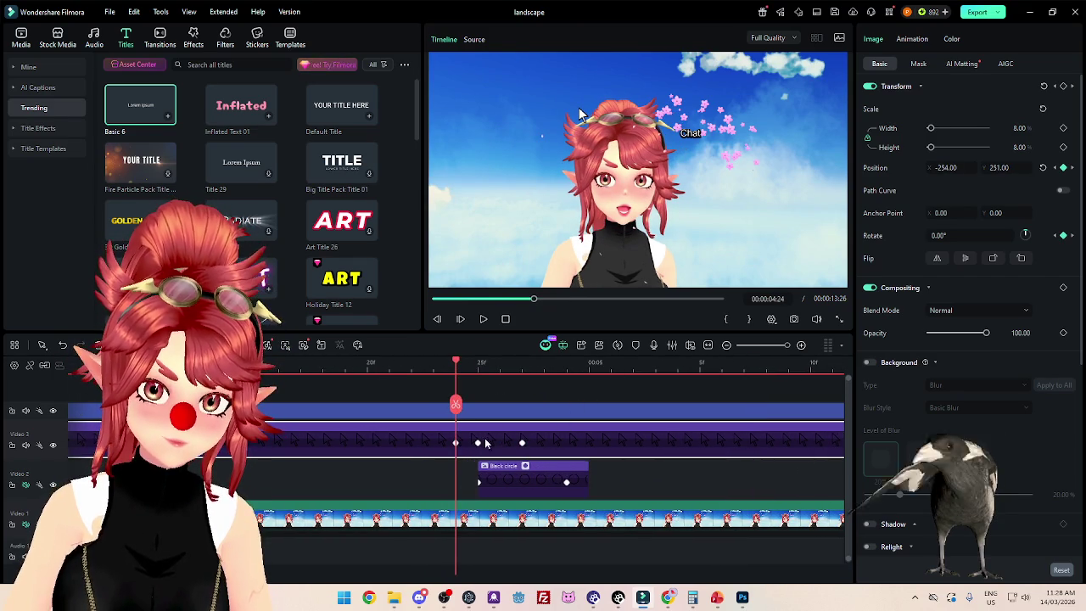
scroll(488, 443, "down", 2)
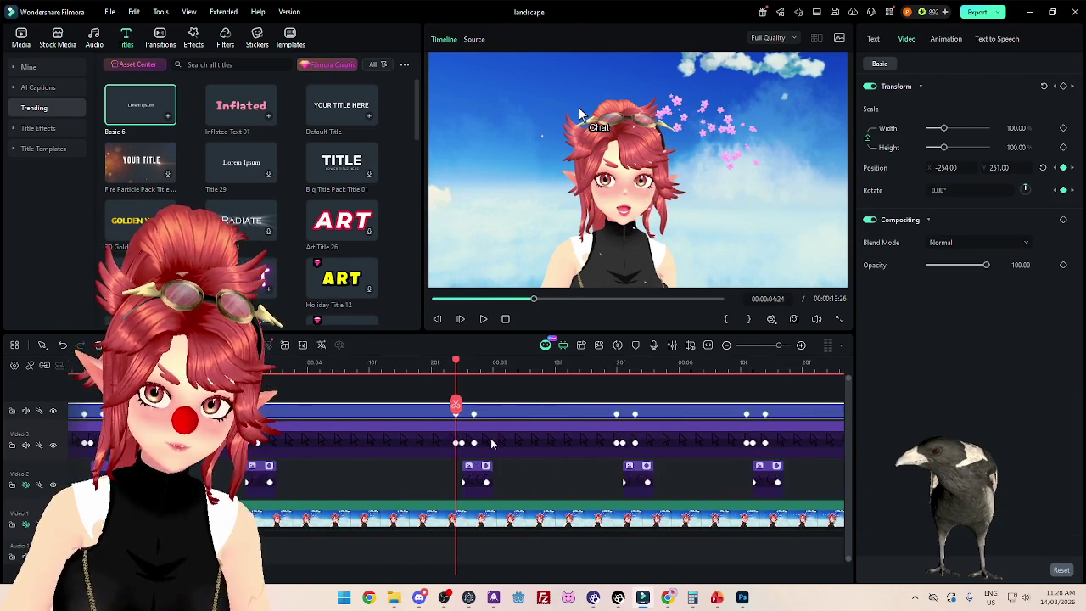
scroll(491, 443, "down", 1)
scroll(484, 445, "down", 1)
key("space")
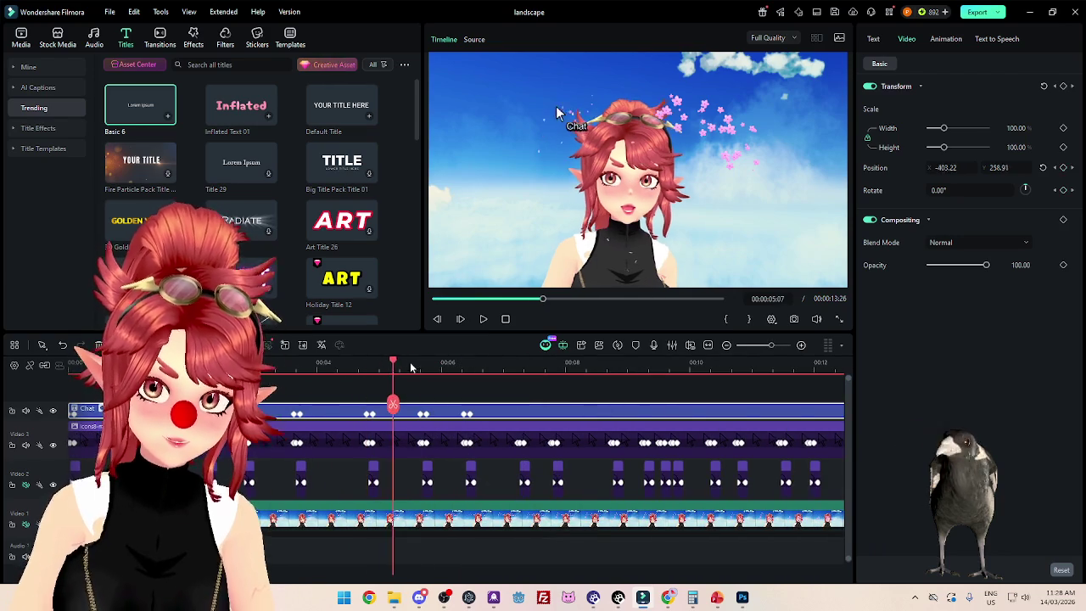
scroll(480, 457, "up", 3)
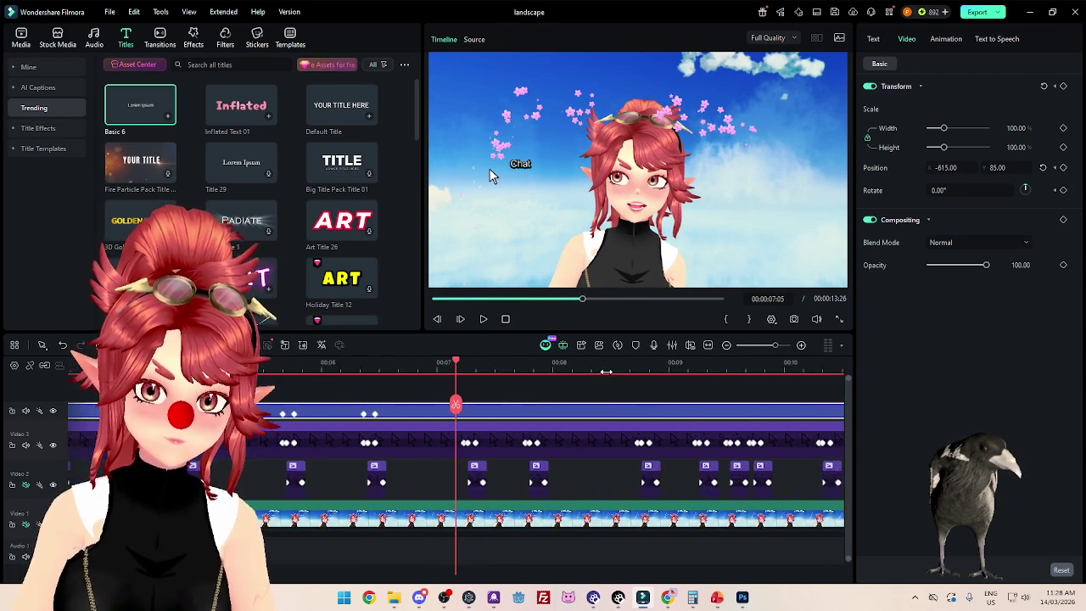
Step: Read the pointer keyframes and give the Chat label position -668, -41 at 00:07:07
left_click(468, 444)
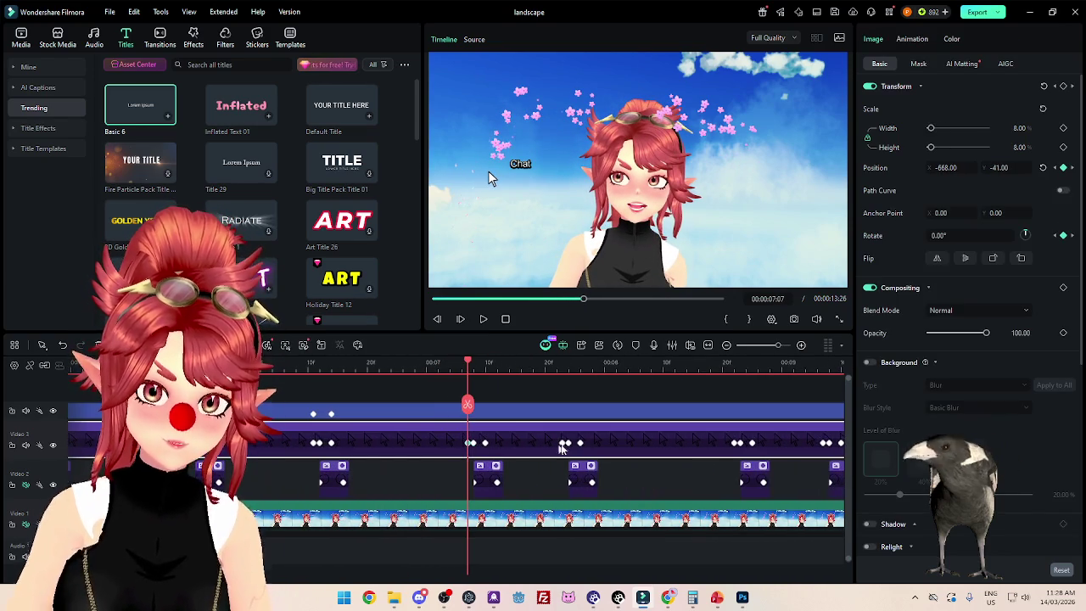
left_click(485, 442)
left_click(564, 443)
left_click(580, 443)
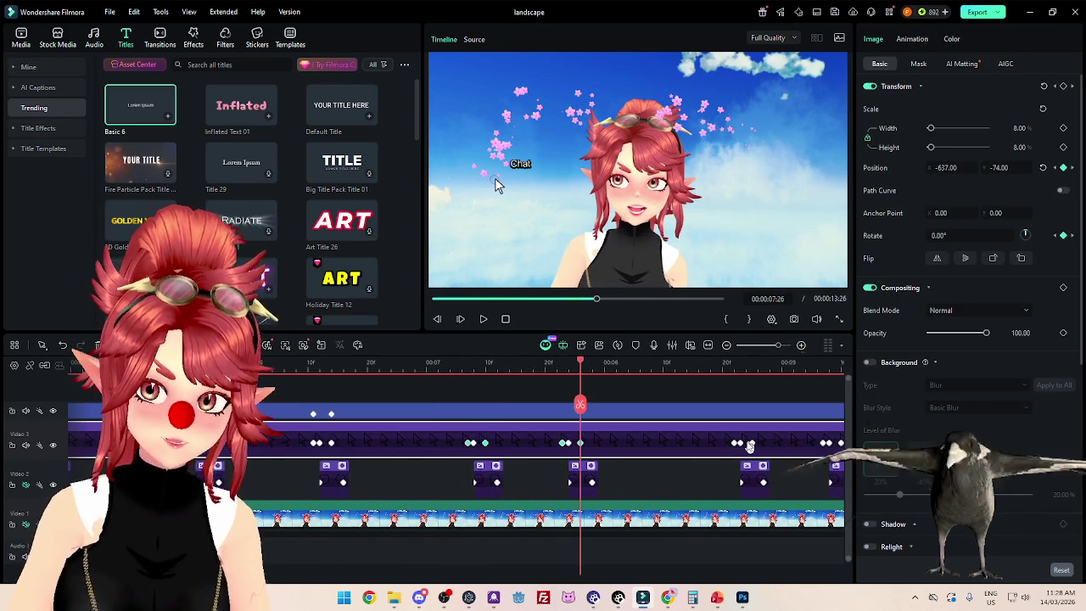
left_click(736, 443)
left_click(752, 443)
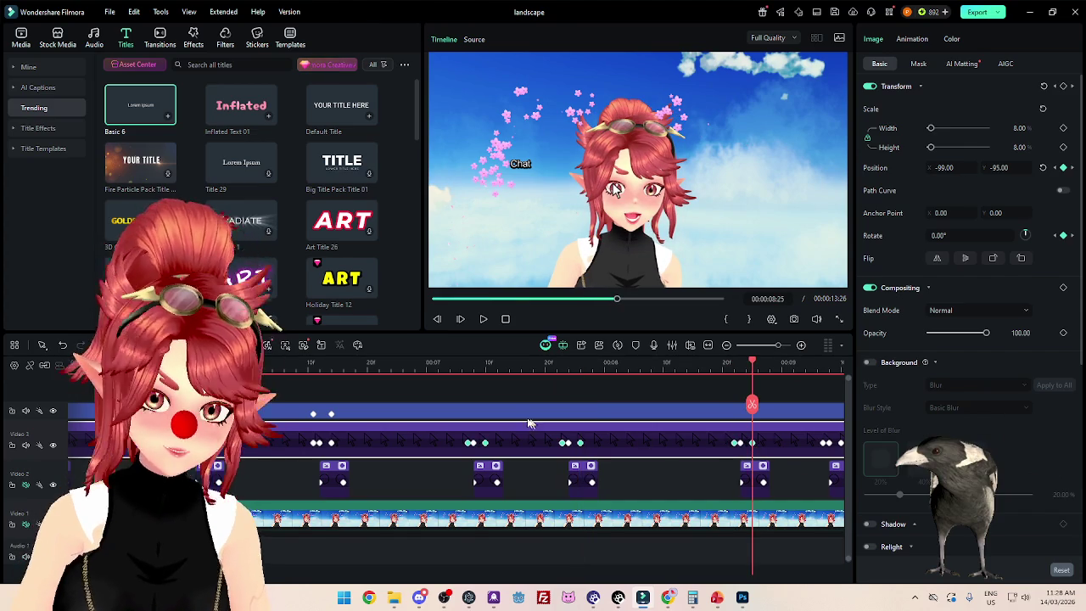
left_click(468, 371)
scroll(509, 369, "up", 2)
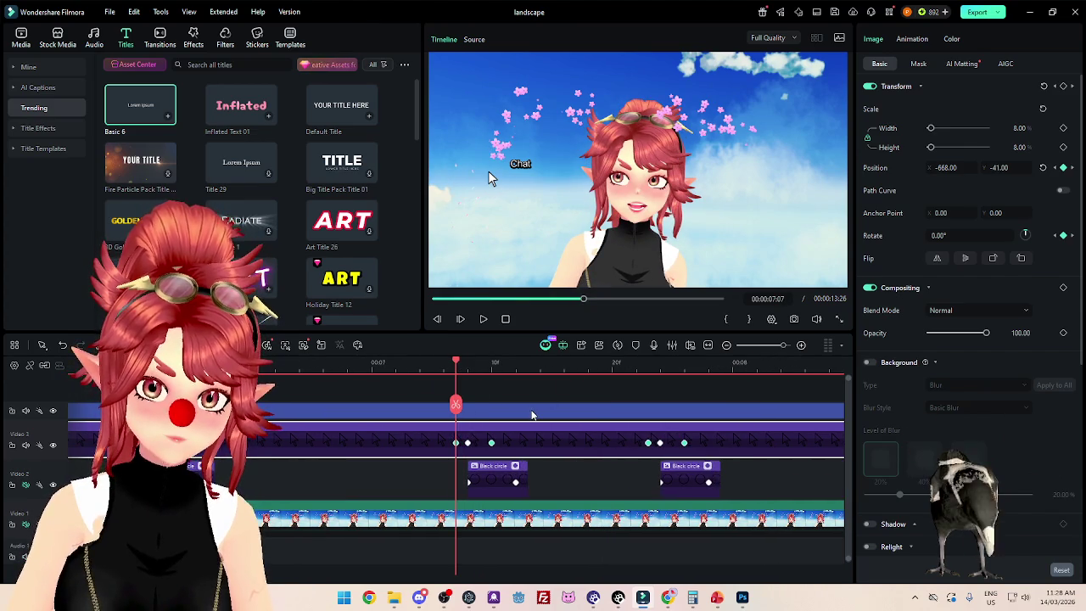
key("ctrl+minus")
key("ctrl+minus")
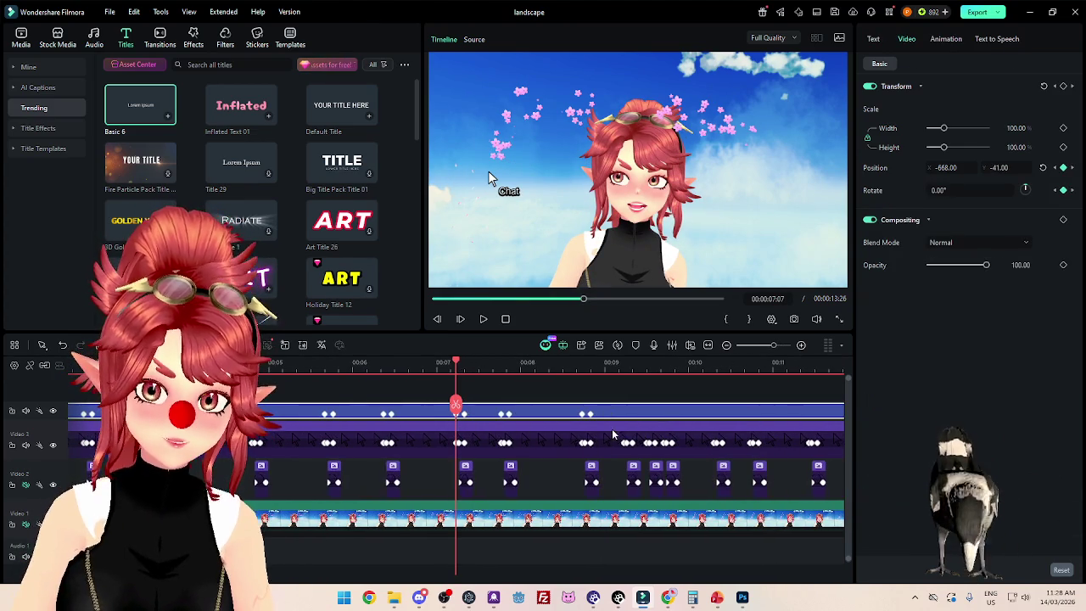
Step: Match the Chat label to the pointer's keyframes around 00:09:07 through 00:10:25
left_click(630, 442)
key("ctrl+plus")
key("ctrl+plus")
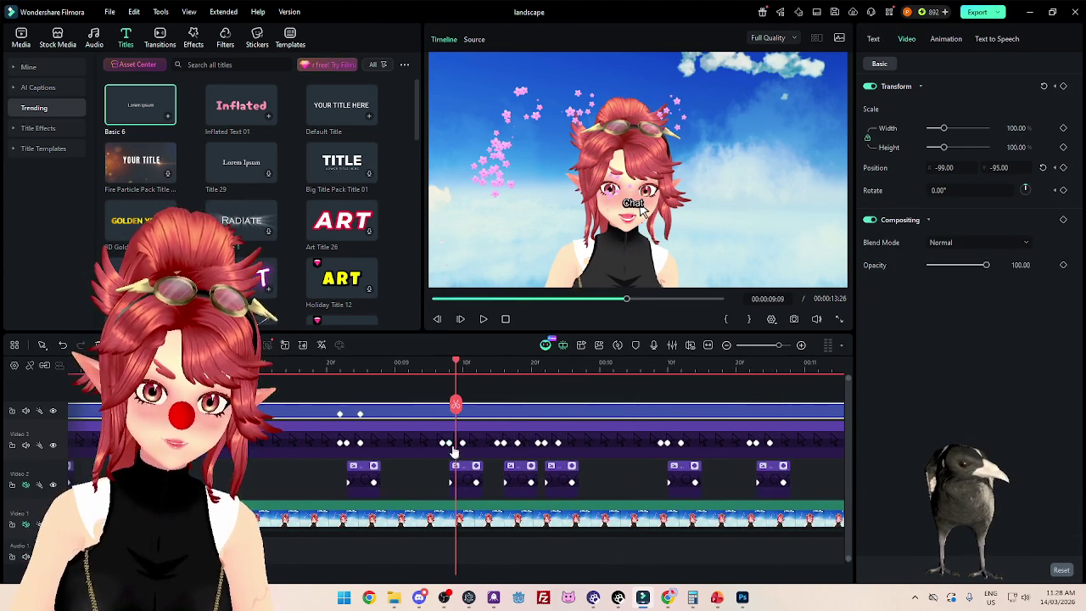
left_click(442, 371)
left_click(440, 444)
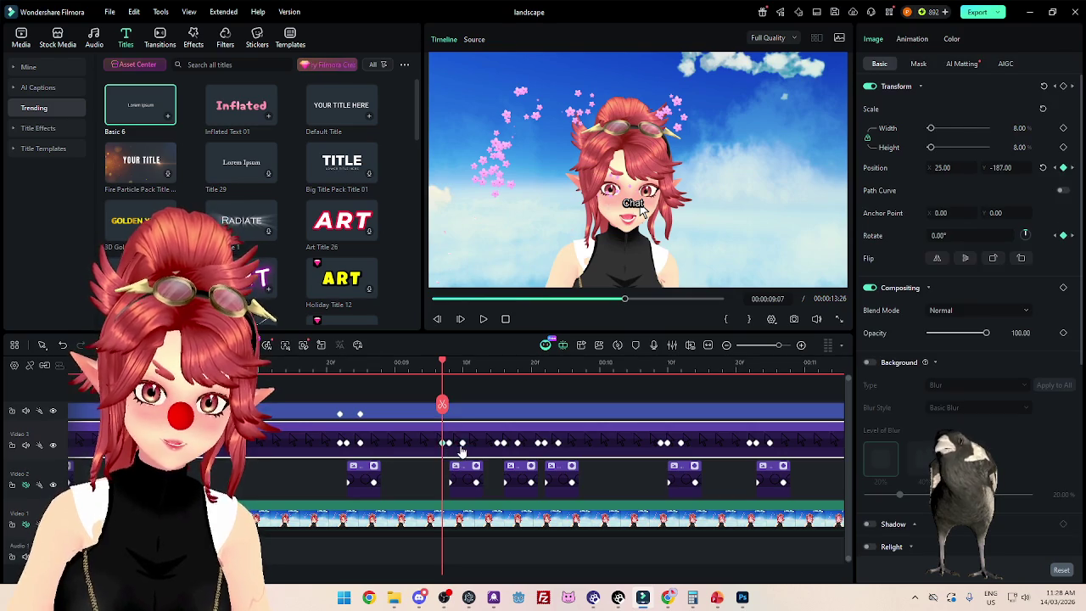
left_click(463, 443)
left_click(499, 443)
left_click(517, 443)
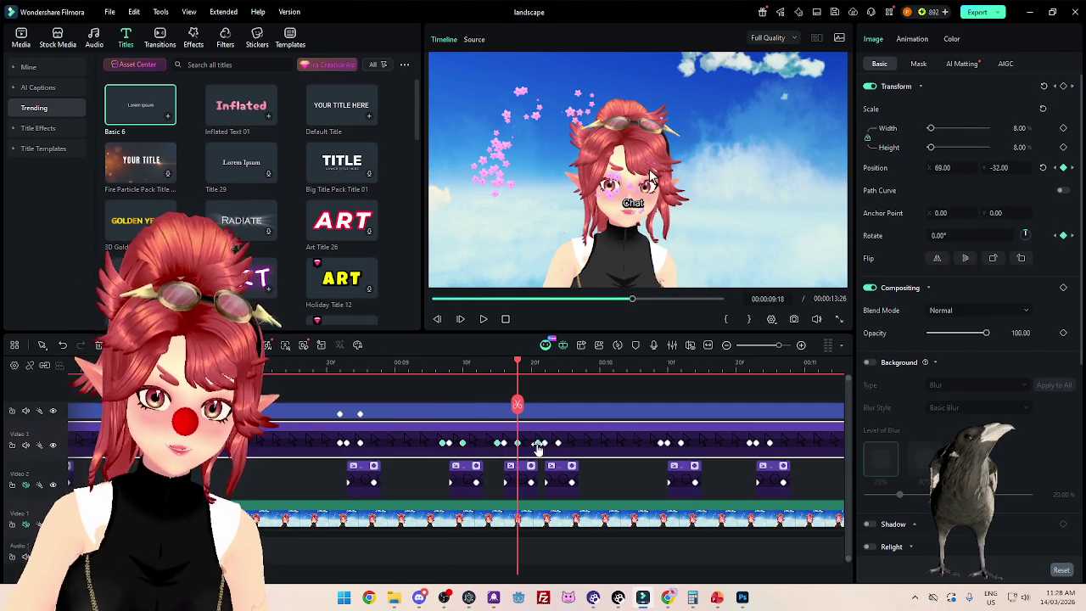
left_click(538, 443)
left_click(557, 443)
left_click(660, 443)
left_click(680, 443)
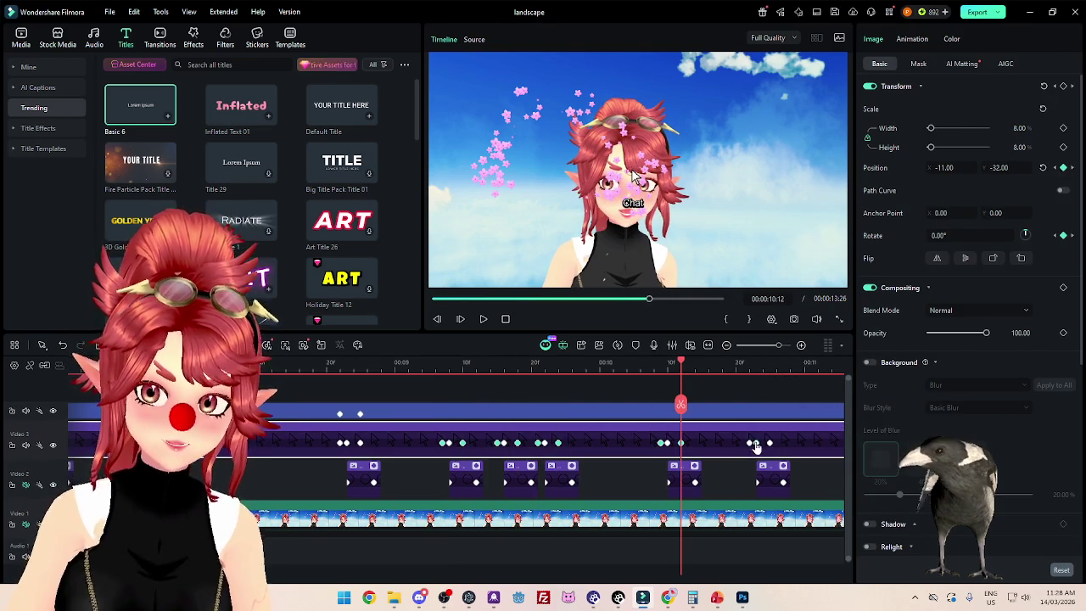
left_click(770, 443)
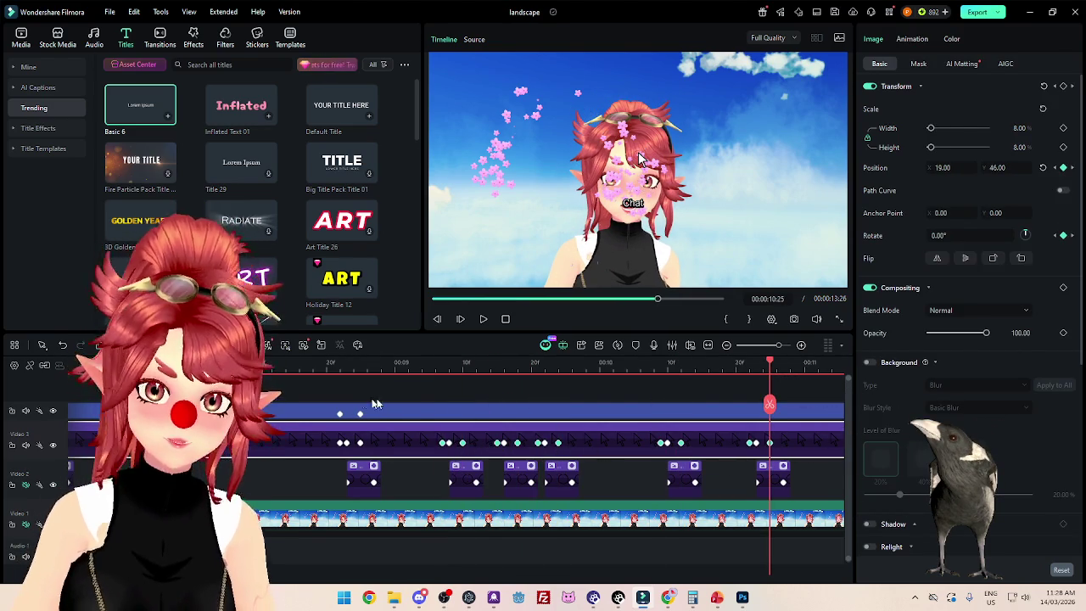
left_click(442, 370)
scroll(502, 372, "up", 1)
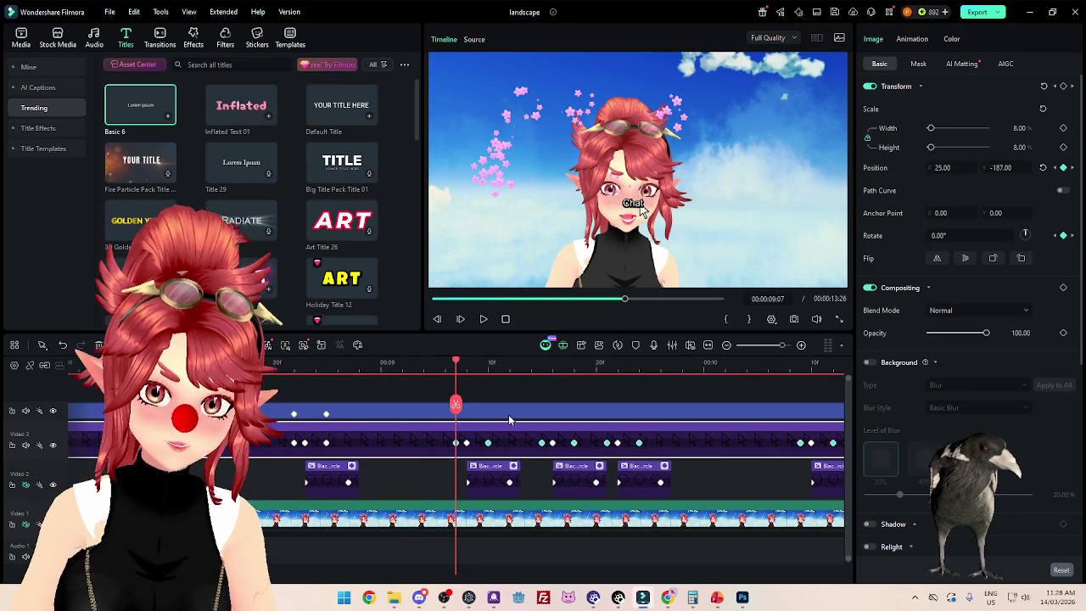
left_click(509, 415)
Step: Give the Chat label position -159, 20 at 00:11:13, beside the pointer
scroll(543, 437, "down", 1)
scroll(576, 458, "down", 1)
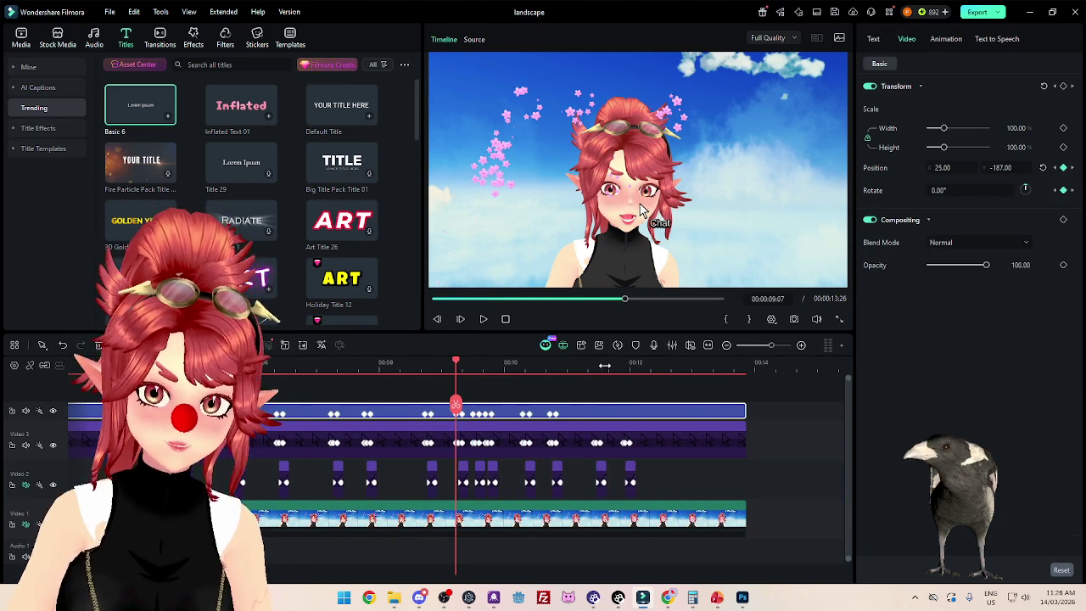
left_click(604, 365)
scroll(441, 450, "up", 1)
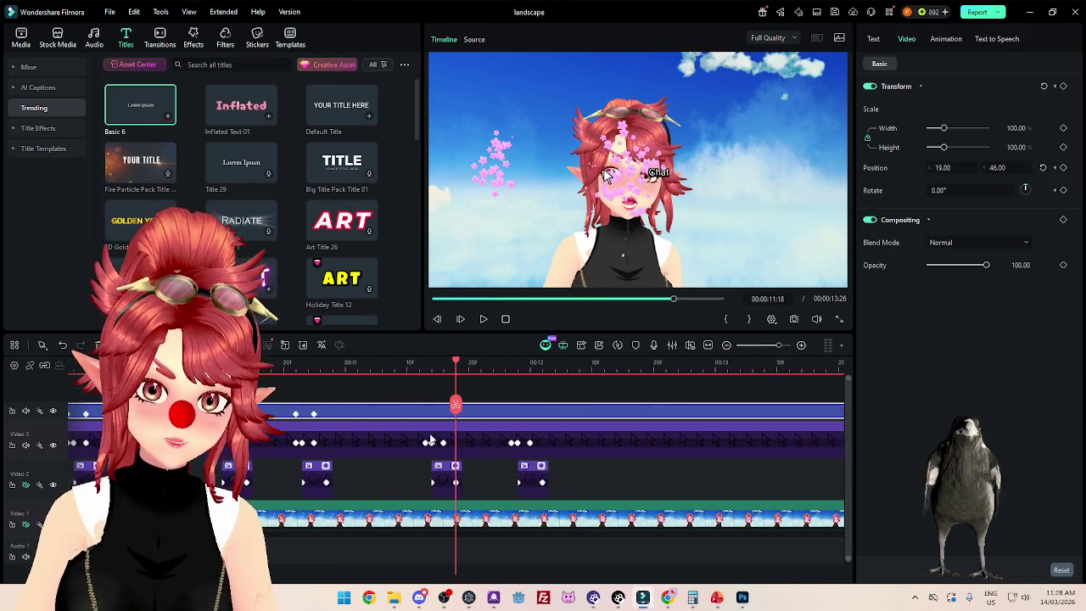
left_click(429, 441)
left_click(443, 442)
left_click(512, 442)
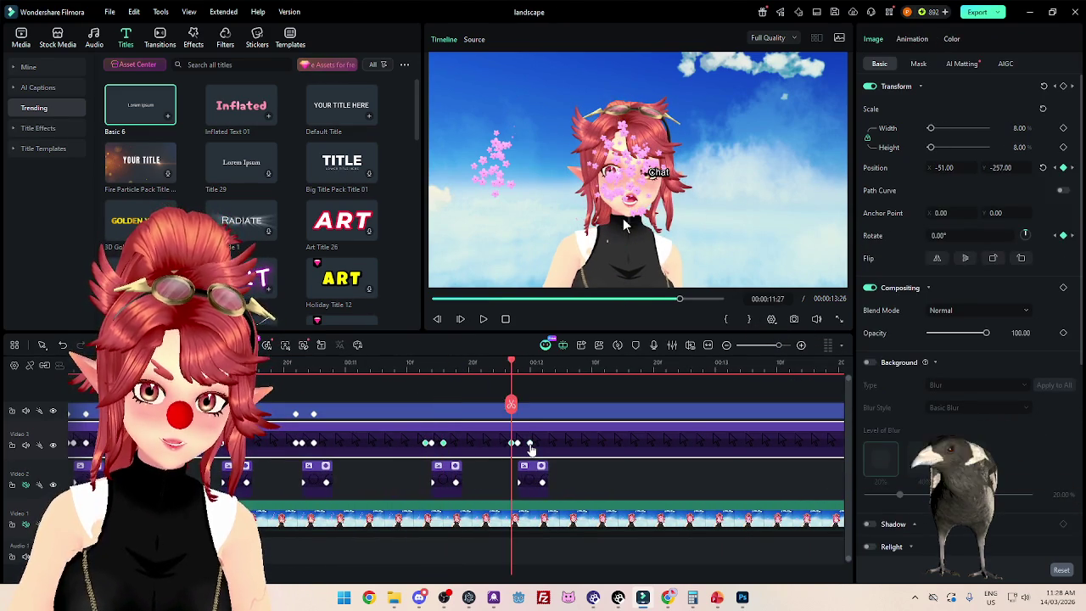
left_click(531, 445)
left_click(420, 364)
left_click(425, 363)
left_click(465, 415)
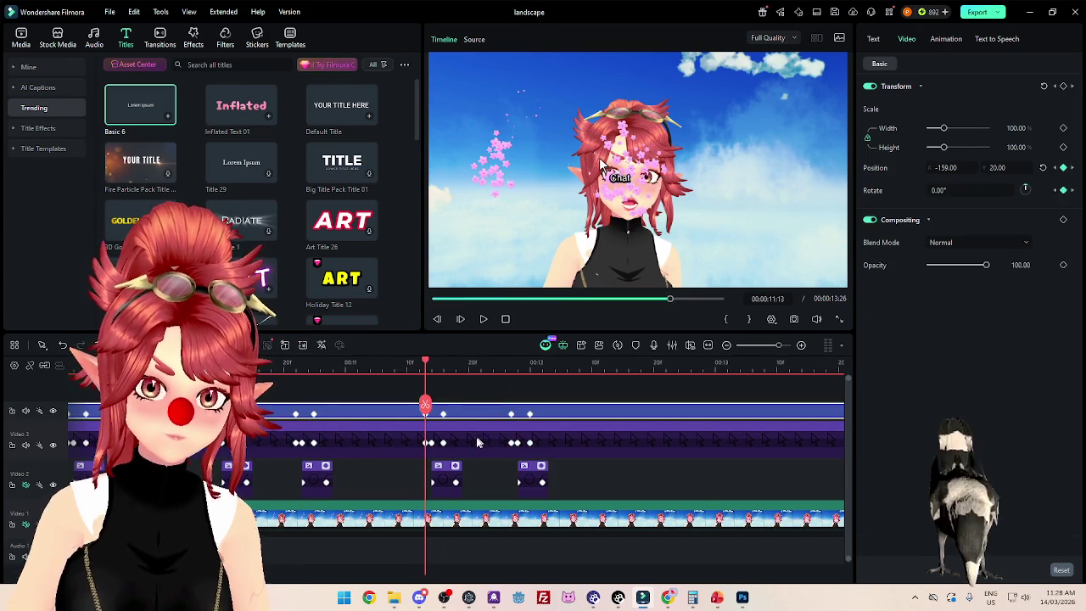
scroll(462, 449, "down", 5)
scroll(457, 481, "up", 3)
scroll(446, 501, "up", 2)
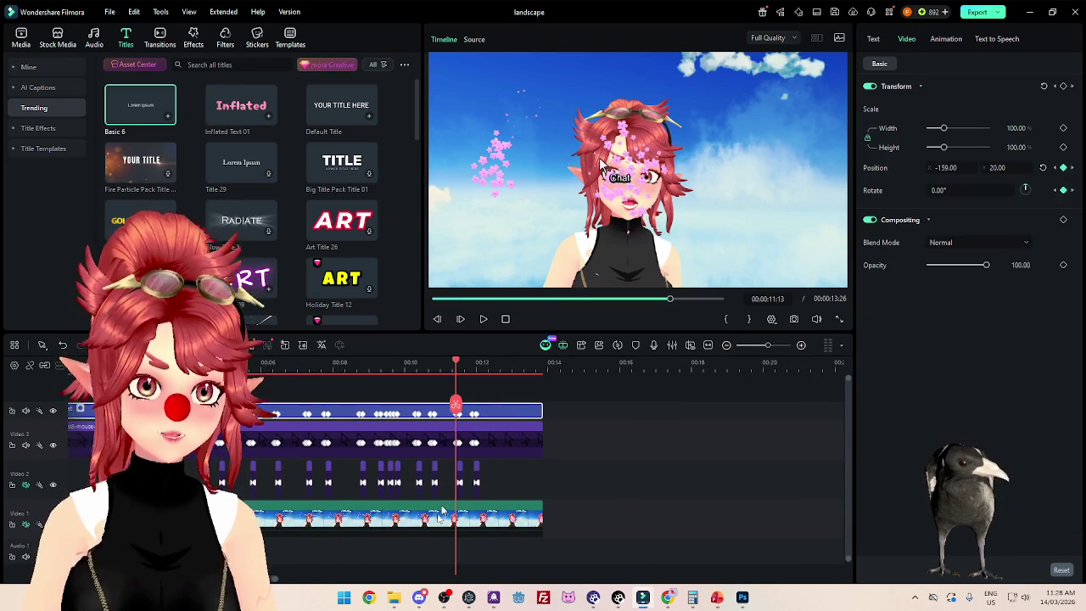
scroll(408, 458, "left", 1)
left_click(726, 162)
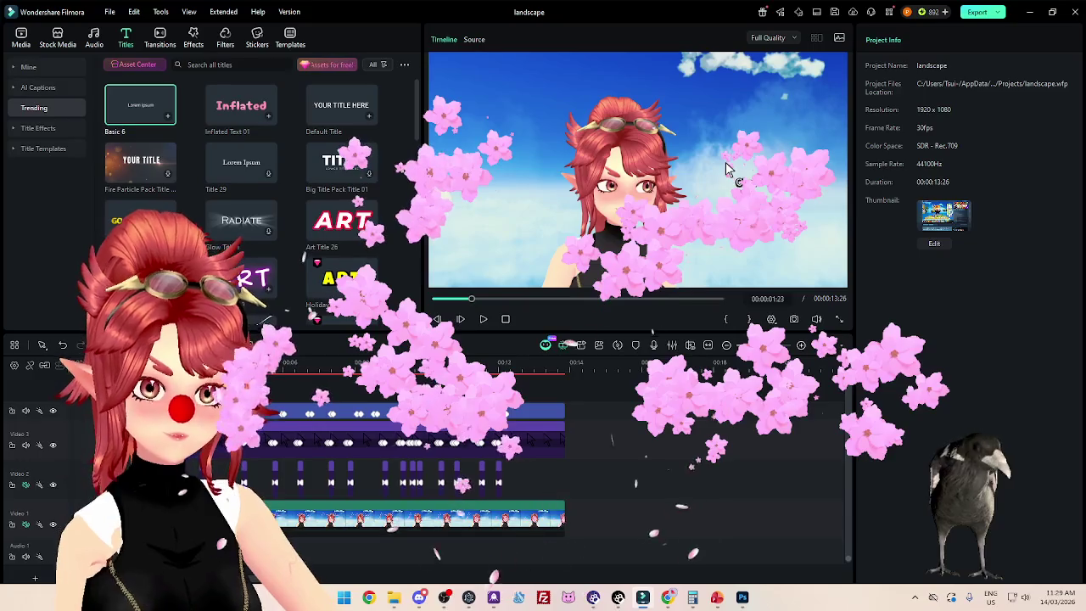
Step: Shift all clips to zero, preview the animation, then undo twice to restore the 13:26 length
key("ctrl+a")
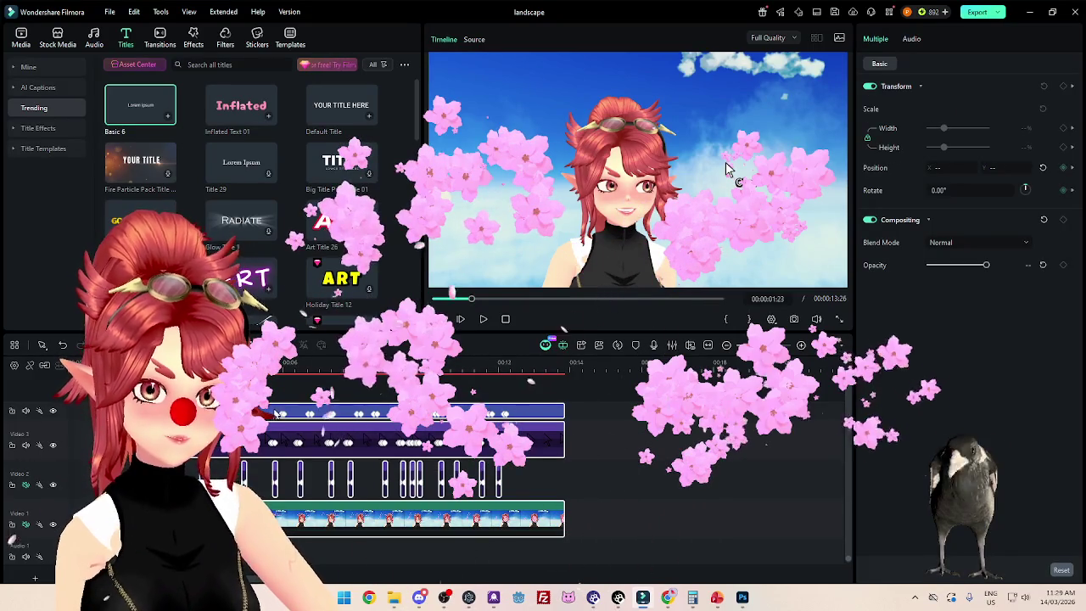
key("ctrl+z")
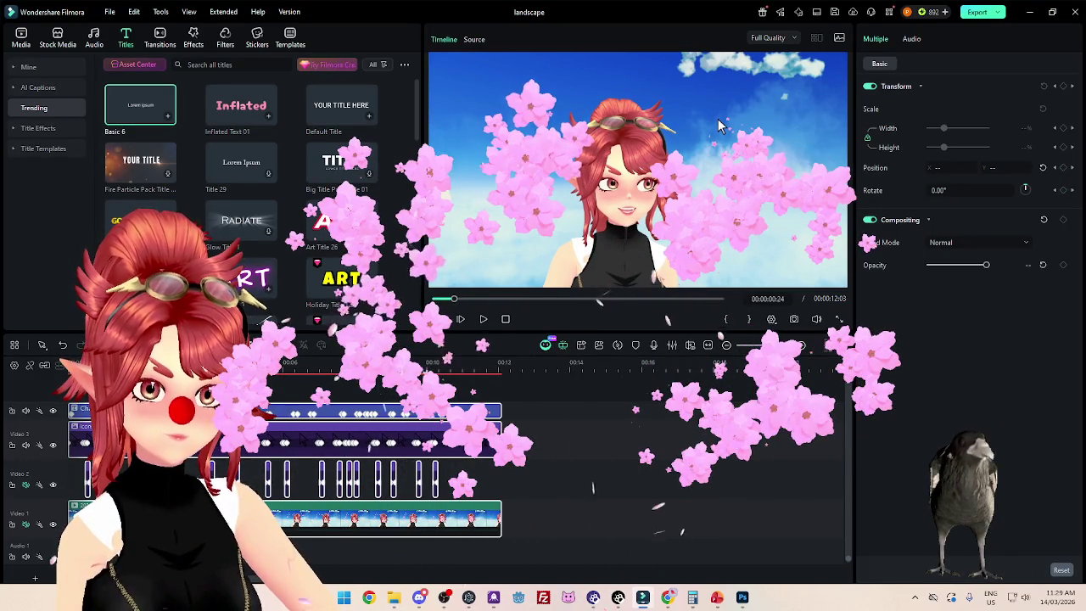
key("ctrl+minus")
key("ctrl+equal")
key("ctrl+equal")
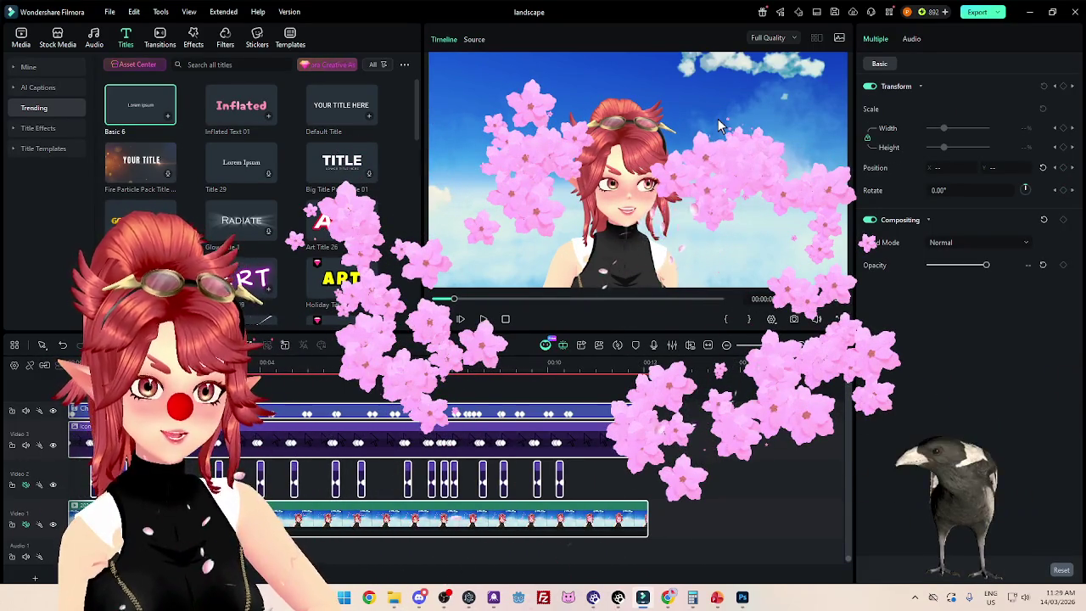
key("Home")
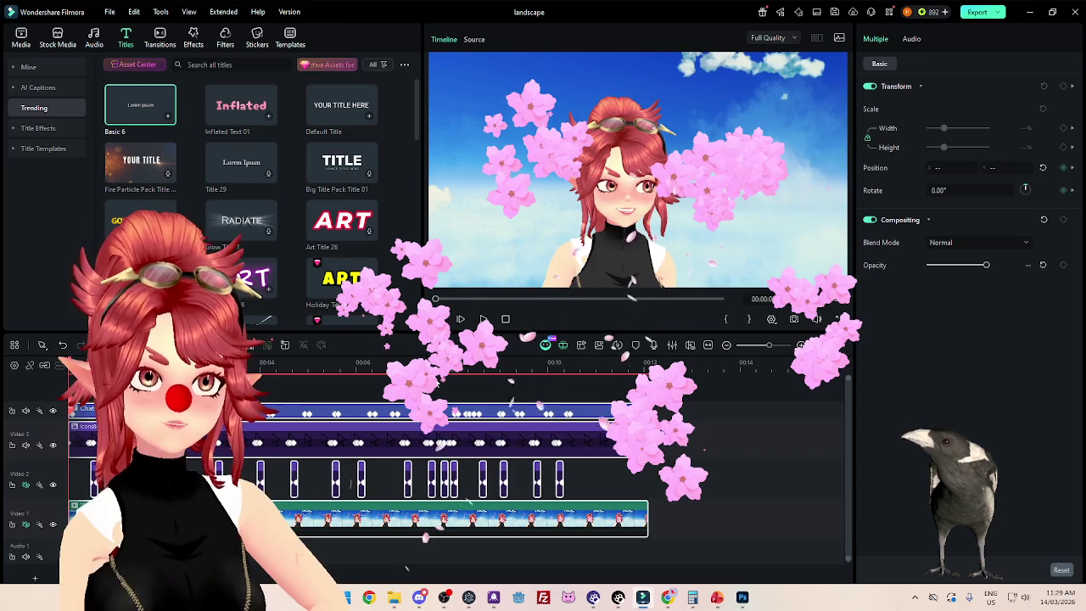
left_click(483, 319)
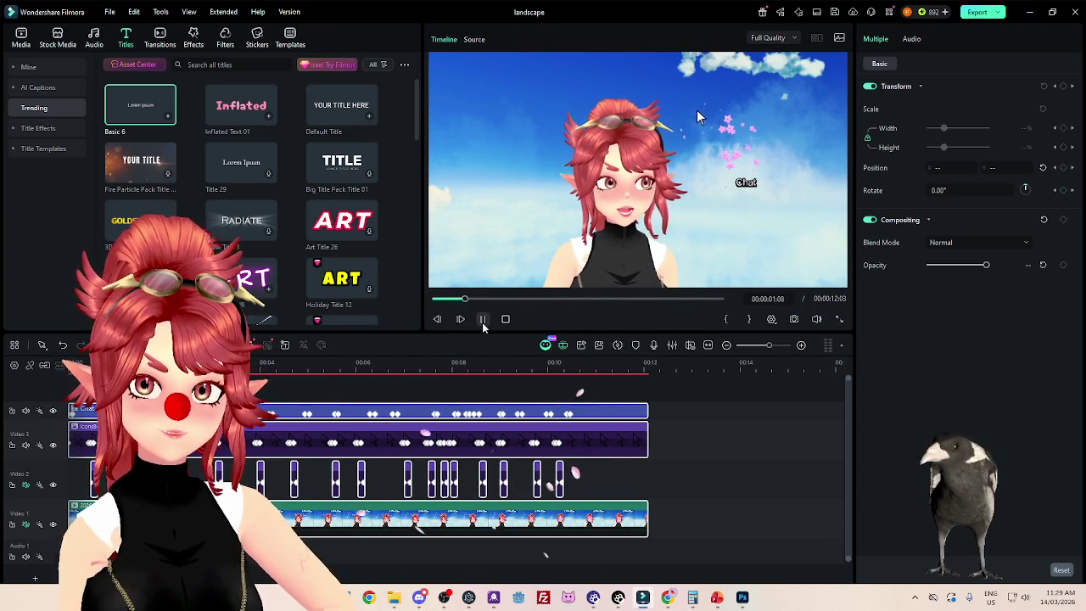
left_click(484, 322)
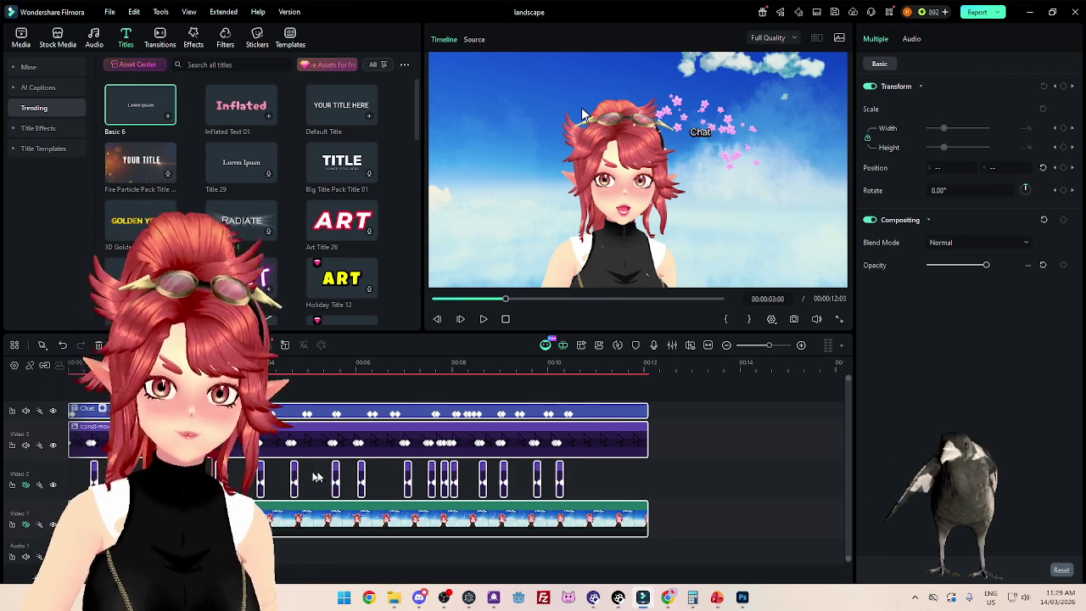
key("ctrl+z")
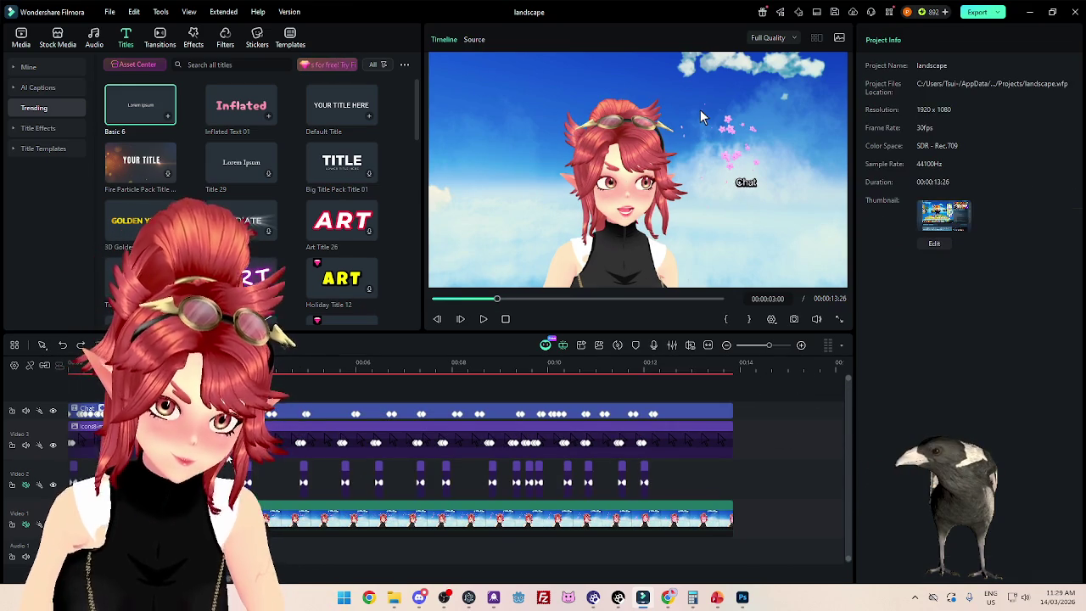
key("ctrl+z")
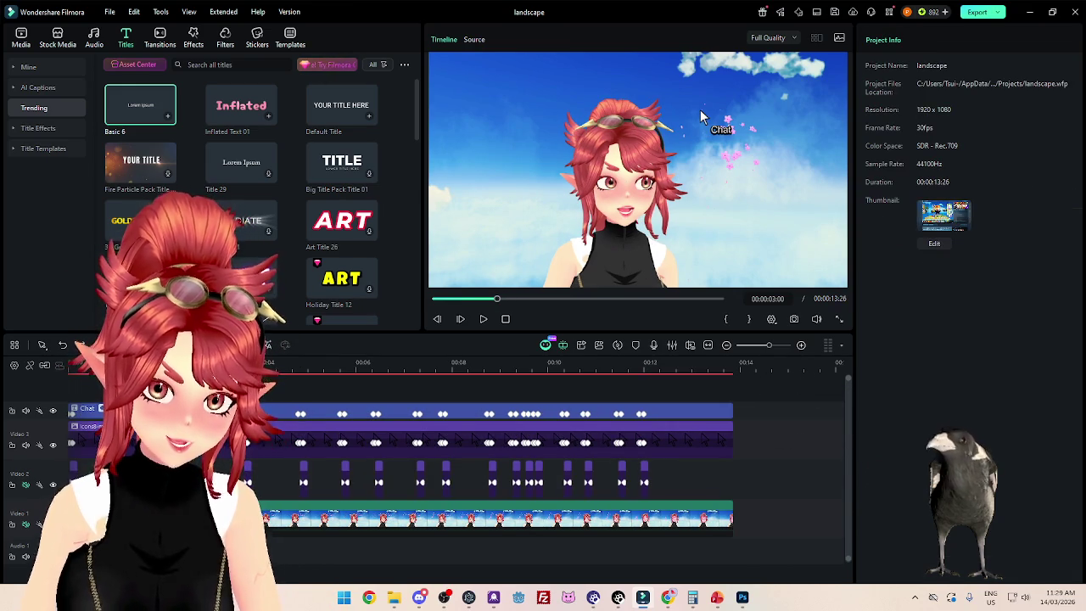
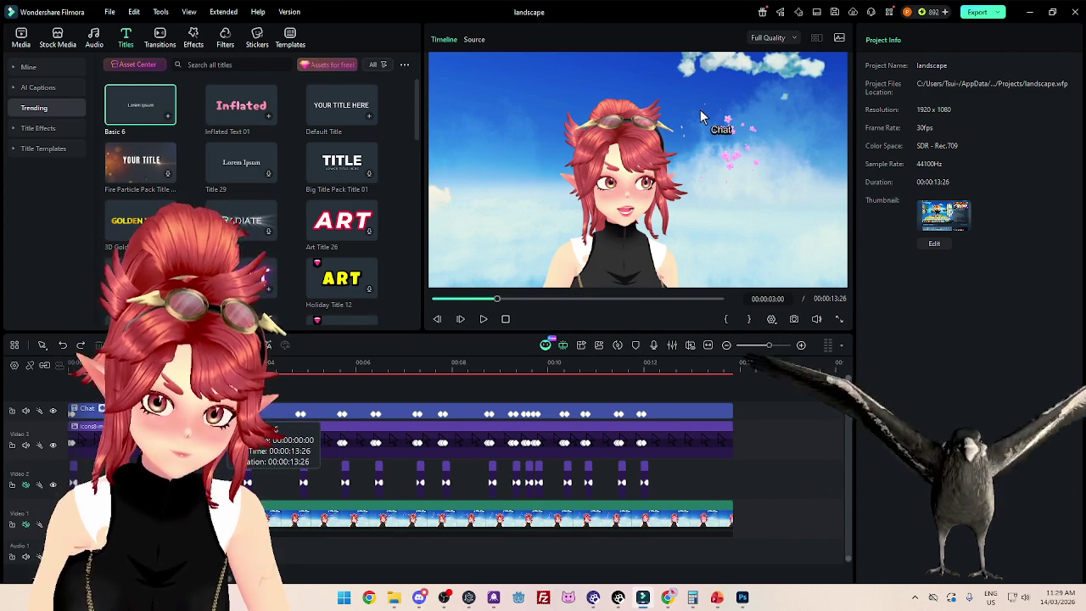
Step: Undo the last change to the Chat caption clip and scrub the preview from near the start to 12 seconds
left_click(700, 110)
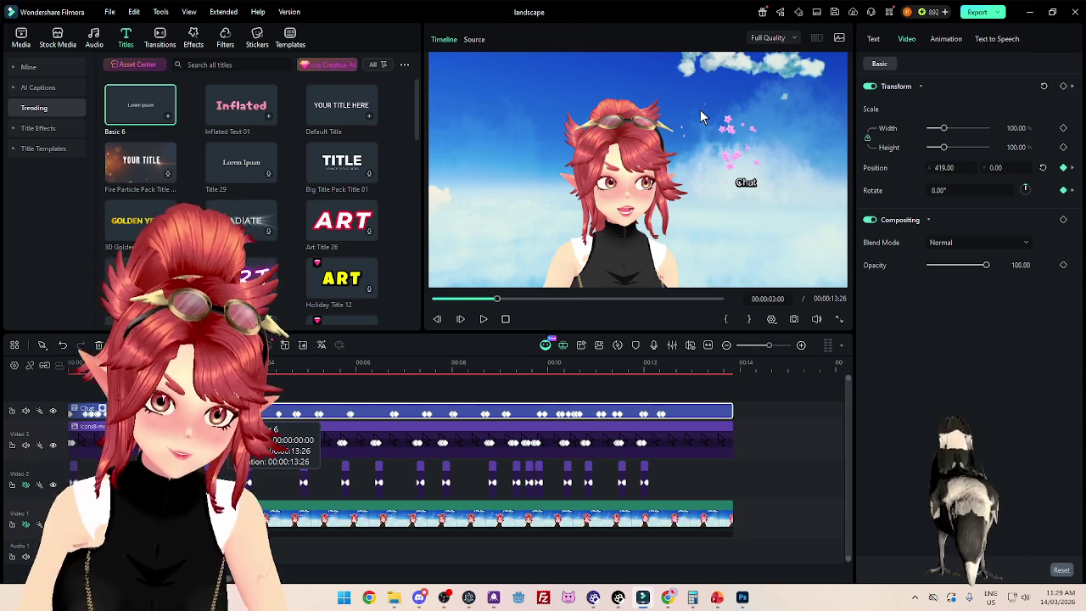
key("ctrl+z")
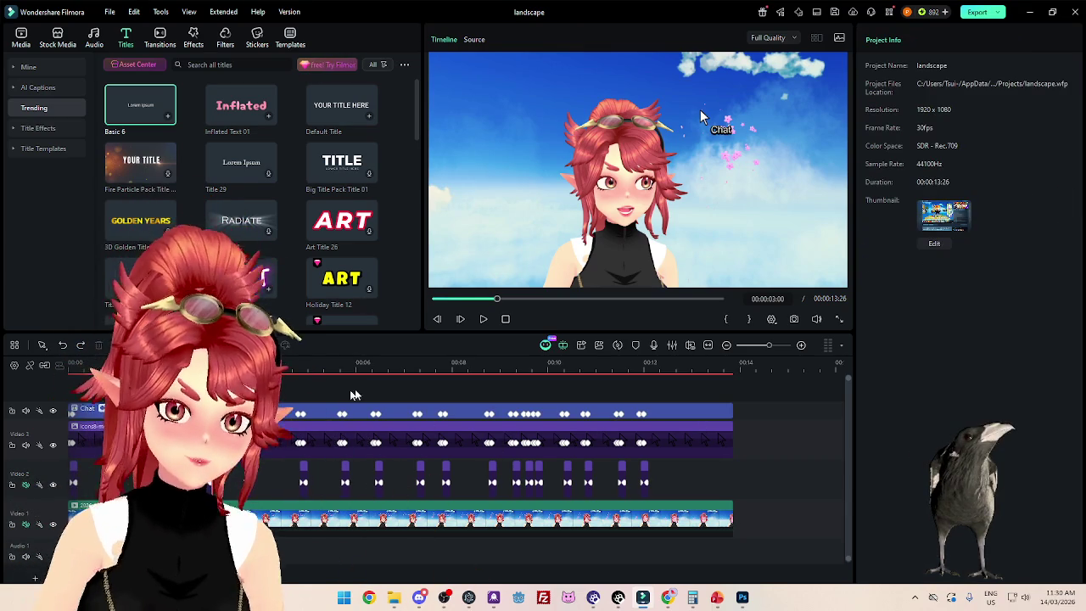
scroll(343, 456, "down", 2)
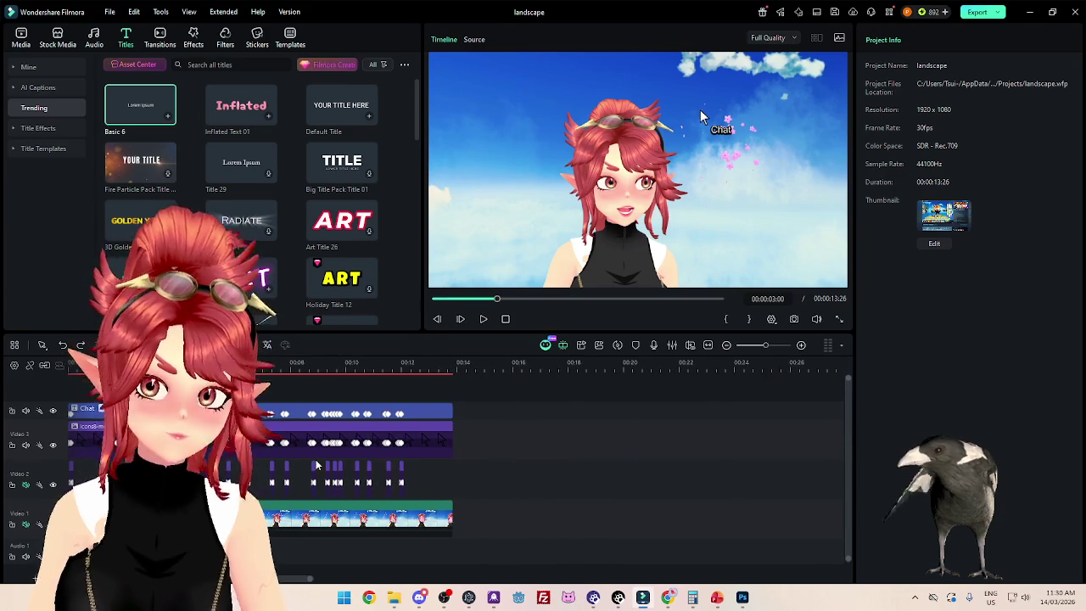
scroll(315, 463, "up", 1)
key("Up")
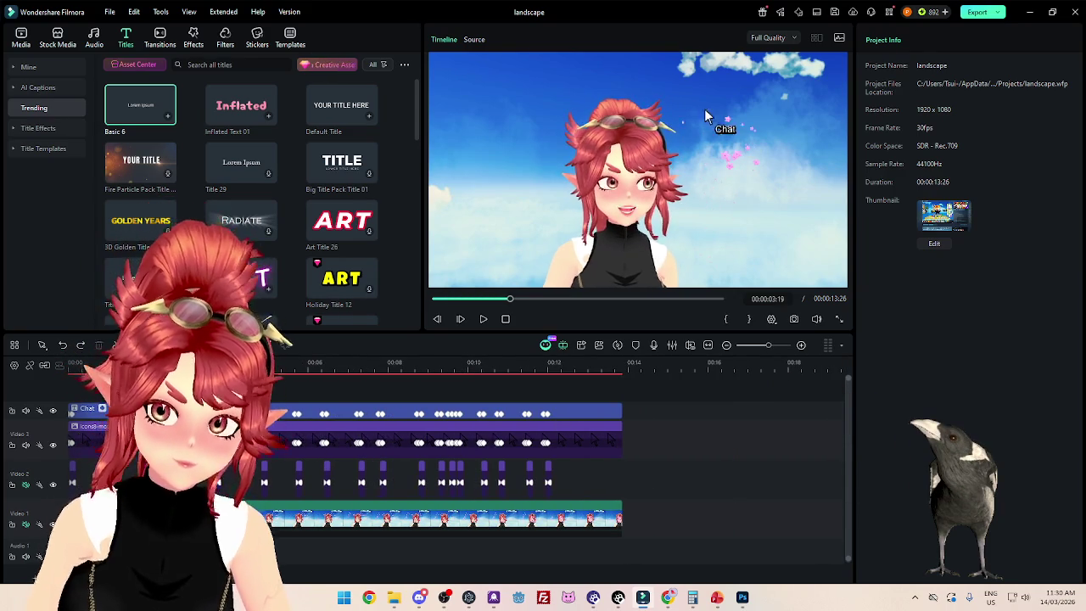
key("Down")
key("Up")
mouse_move(235, 403)
left_mouse_down()
mouse_move(625, 403)
mouse_move(70, 402)
left_mouse_up()
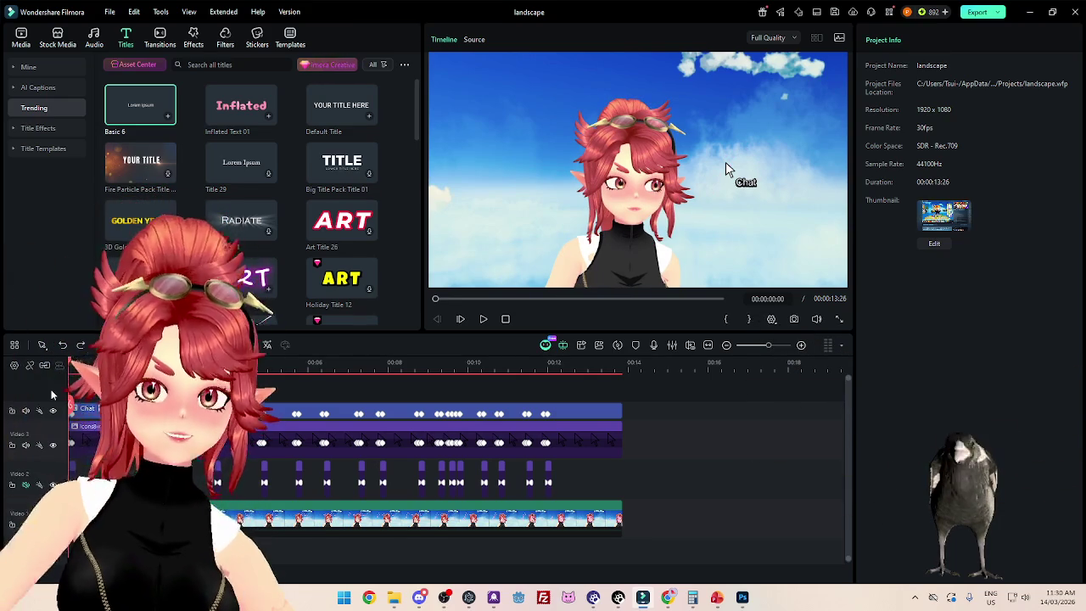
mouse_move(140, 106)
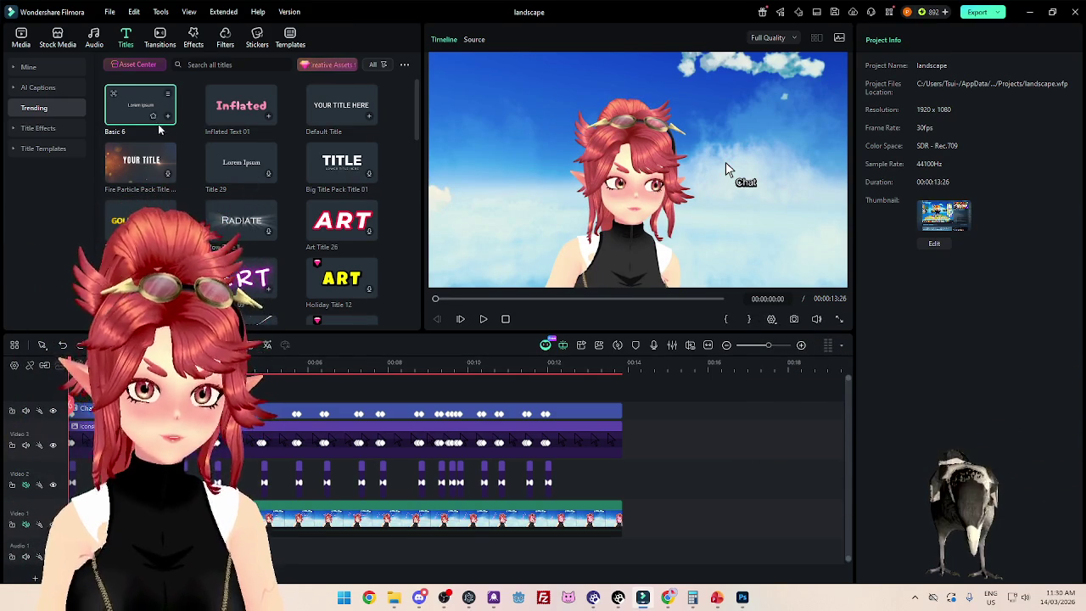
Step: Add Inflated Text 01 on a new top track and replace its placeholder with 'Chat Controlled'
left_click_drag(241, 106, 212, 411)
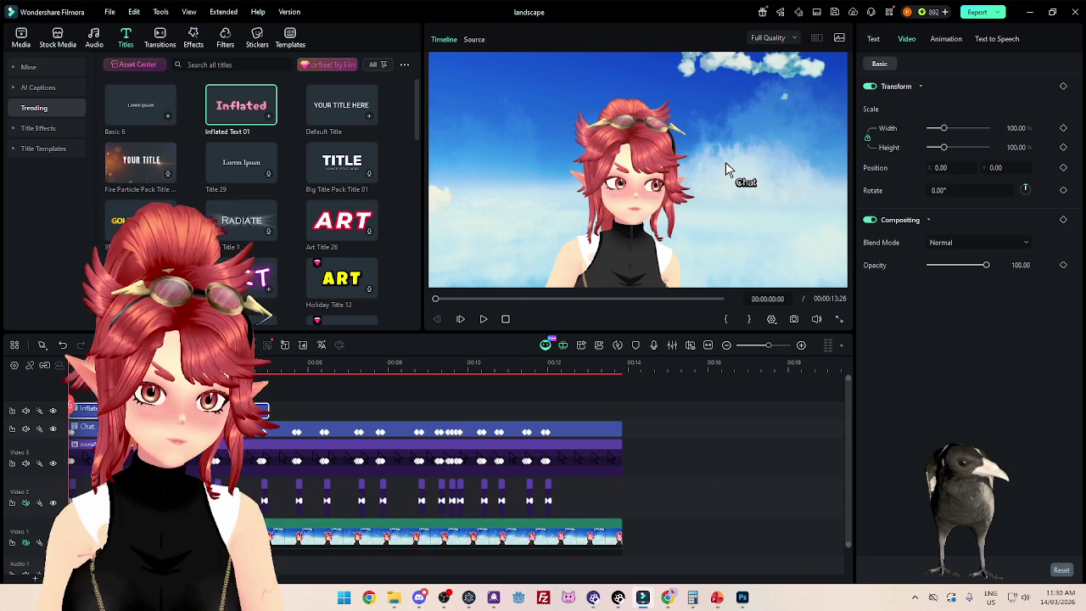
left_click(873, 38)
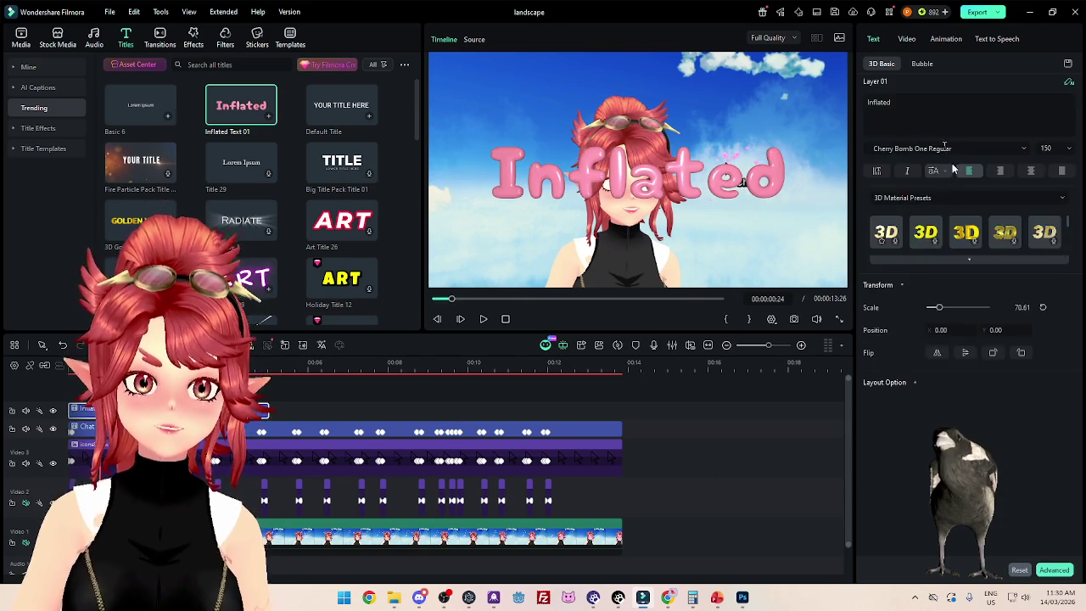
double_click(916, 114)
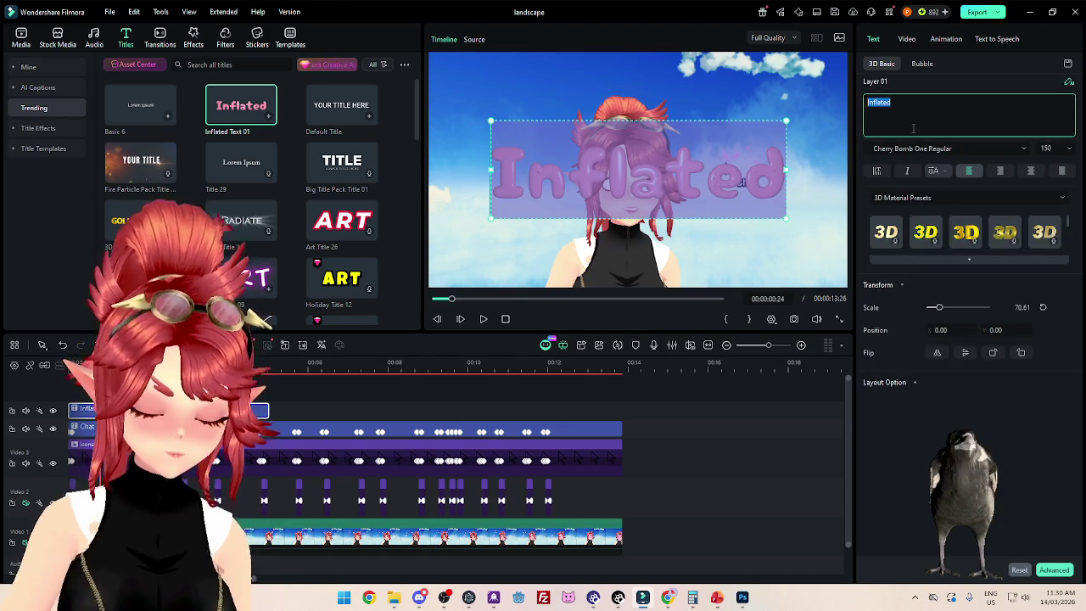
type("Chat")
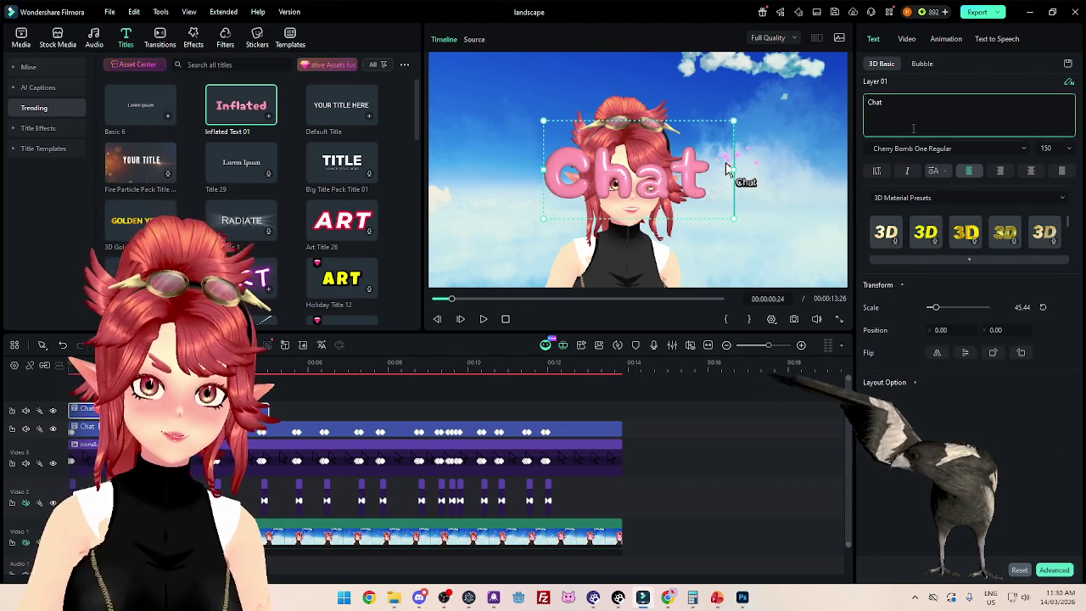
type(" Controlle")
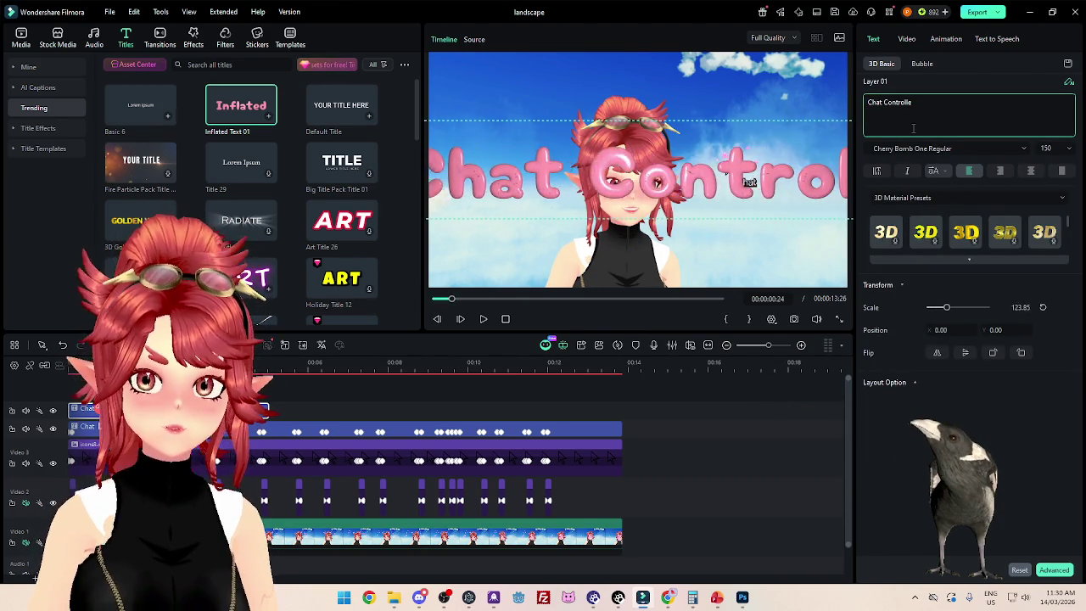
type("d")
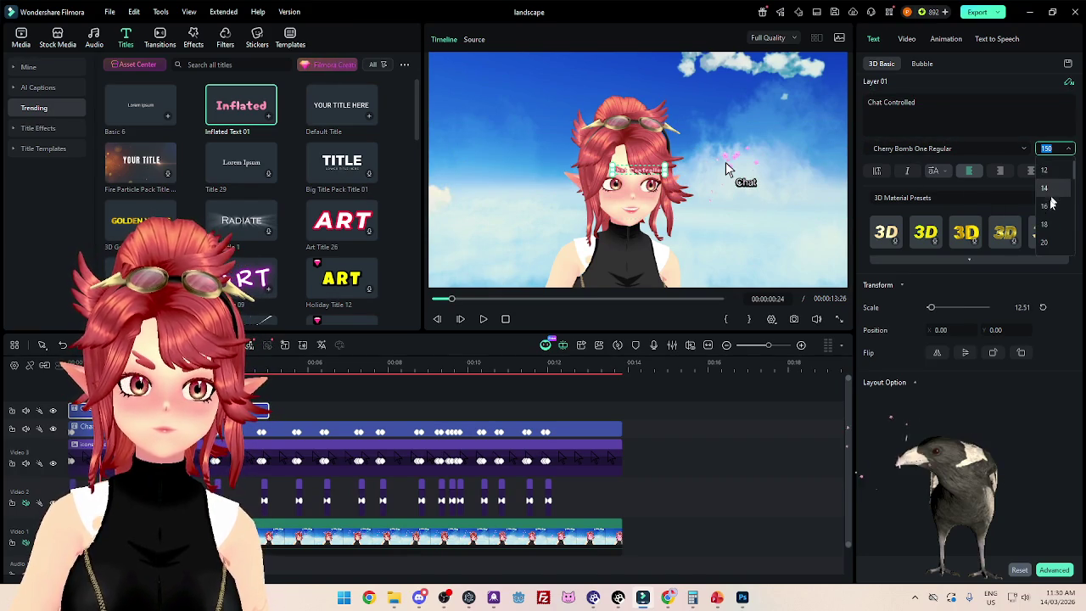
Step: Set the title font size to 44, try 'Chat spawns flowers', then erase the text
scroll(1050, 204, "down", 5)
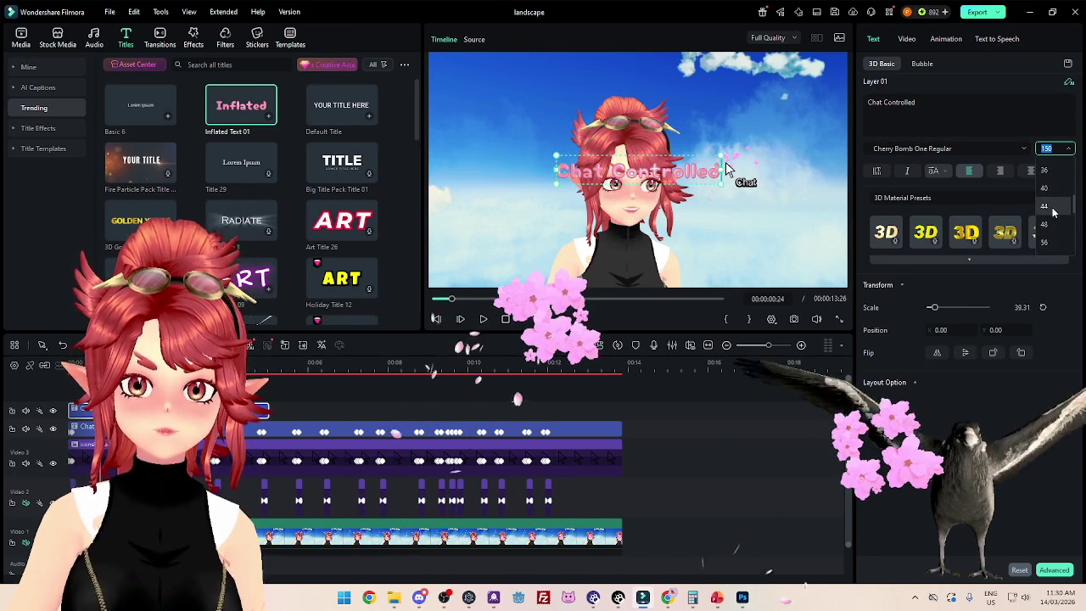
left_click(1048, 207)
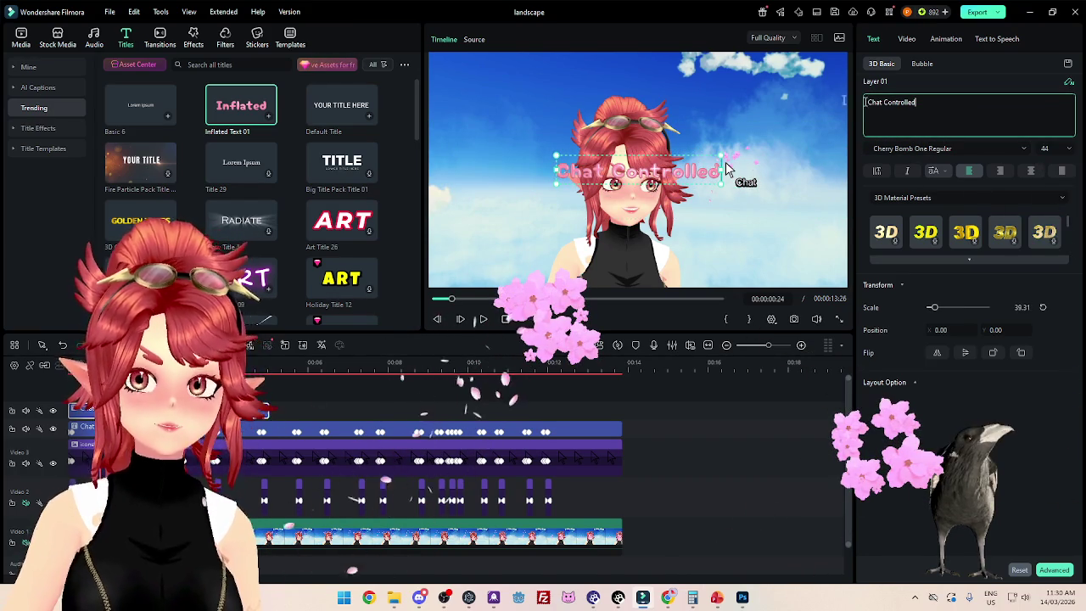
key("ctrl+a")
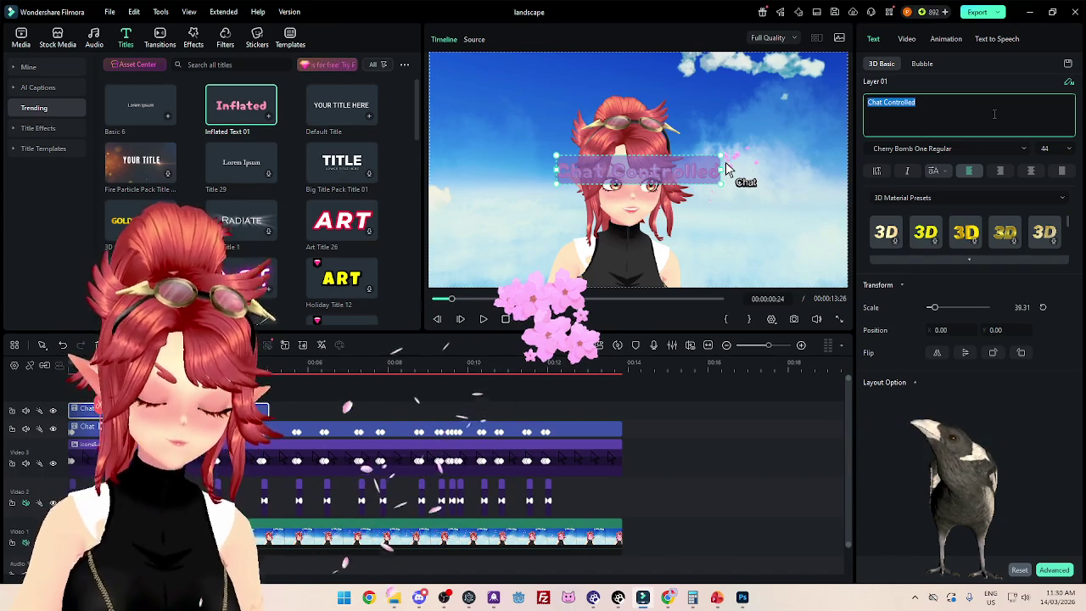
type("Chat sp")
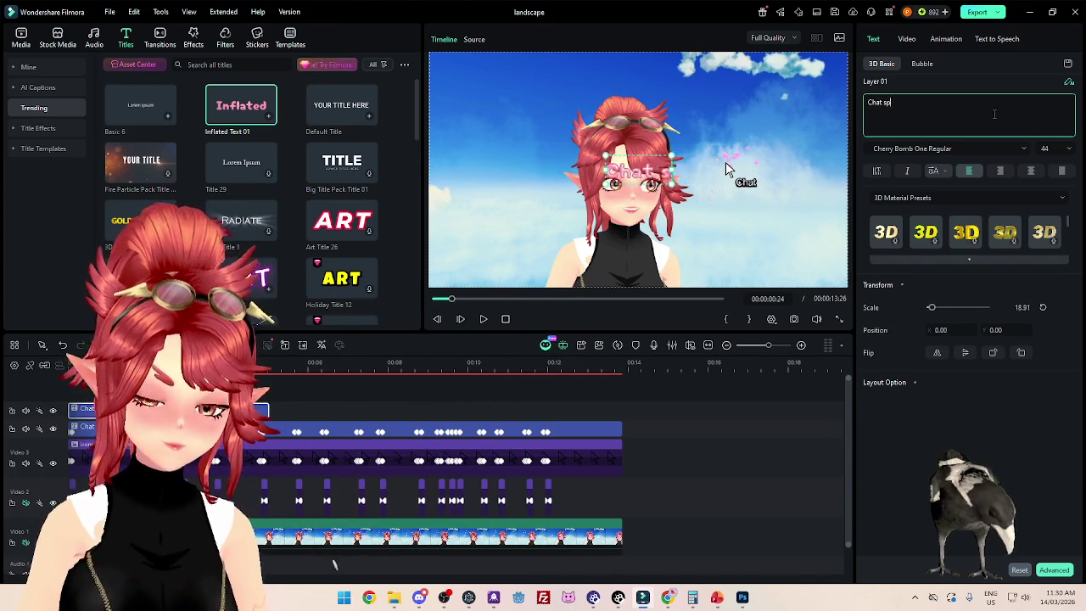
type("awns flowers")
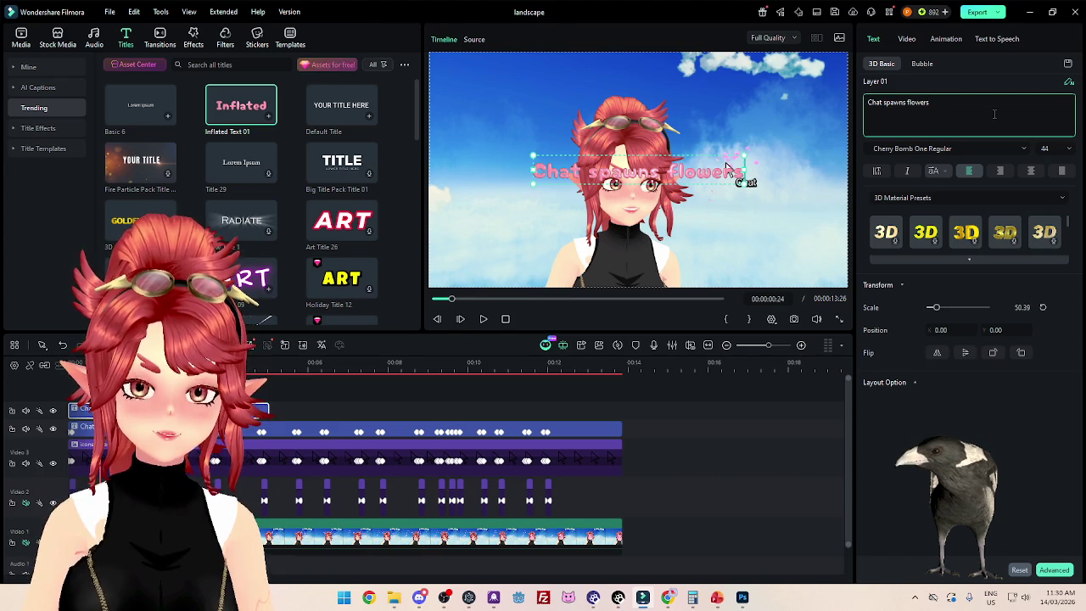
key("BackSpace")
key("BackSpace")
key("BackSpace")
key("BackSpace")
key("BackSpace")
key("BackSpace")
key("BackSpace")
key("BackSpace")
type("Spring Blo")
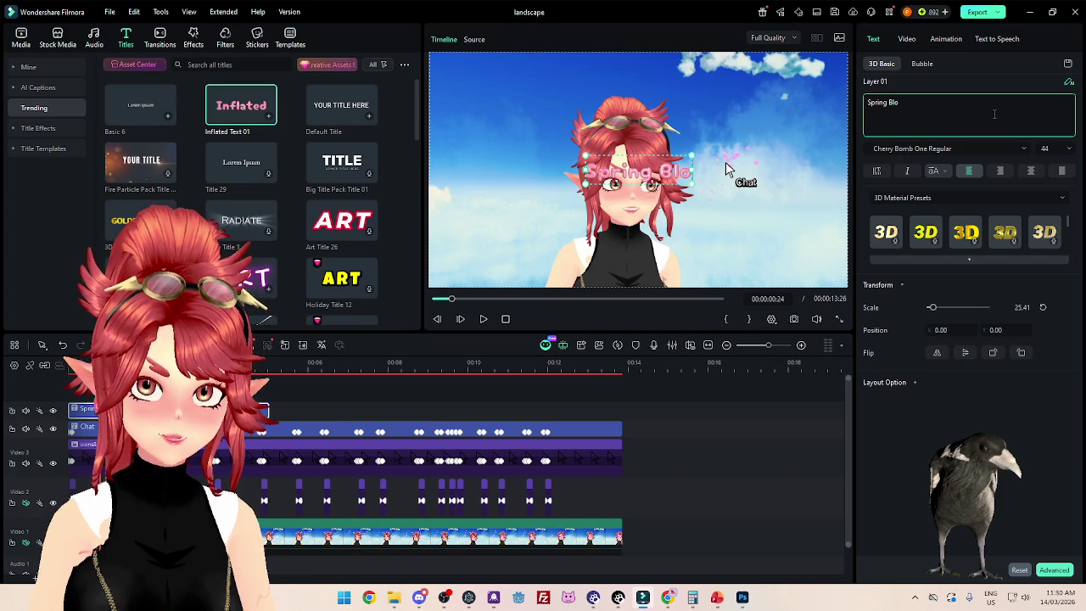
Step: Make the title read 'Spring Has come!' with a second line below, at font size 72
key("BackSpace")
key("BackSpace")
key("BackSpace")
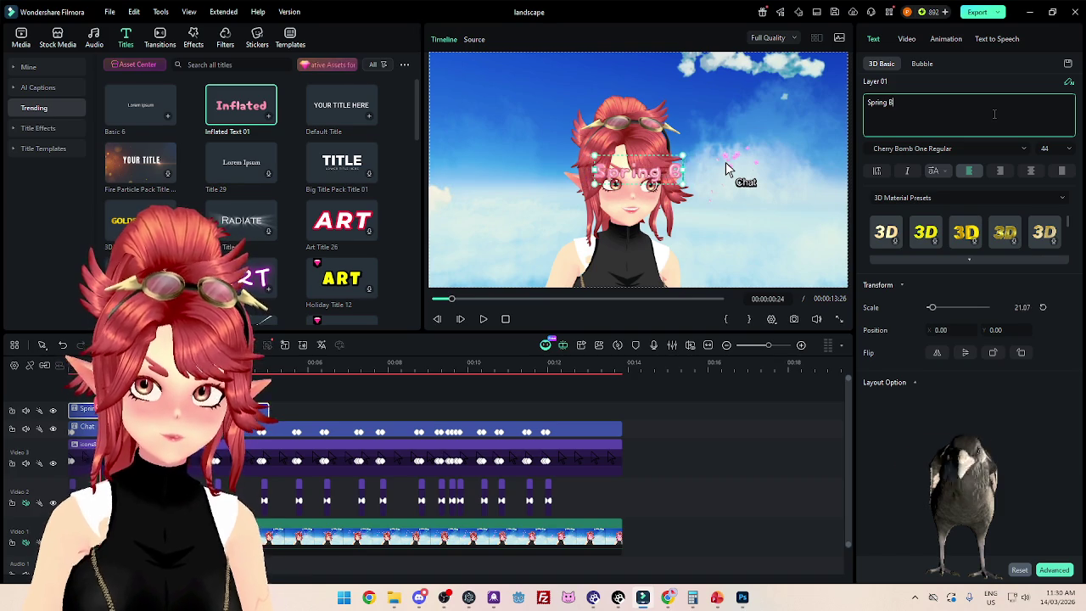
type("as come!")
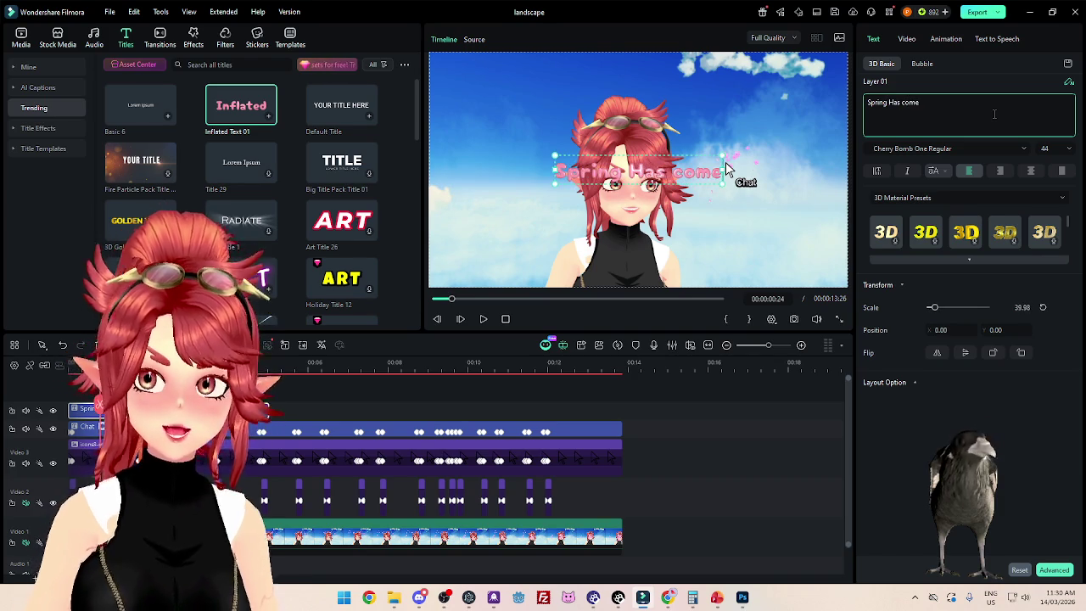
key("Return")
type("C")
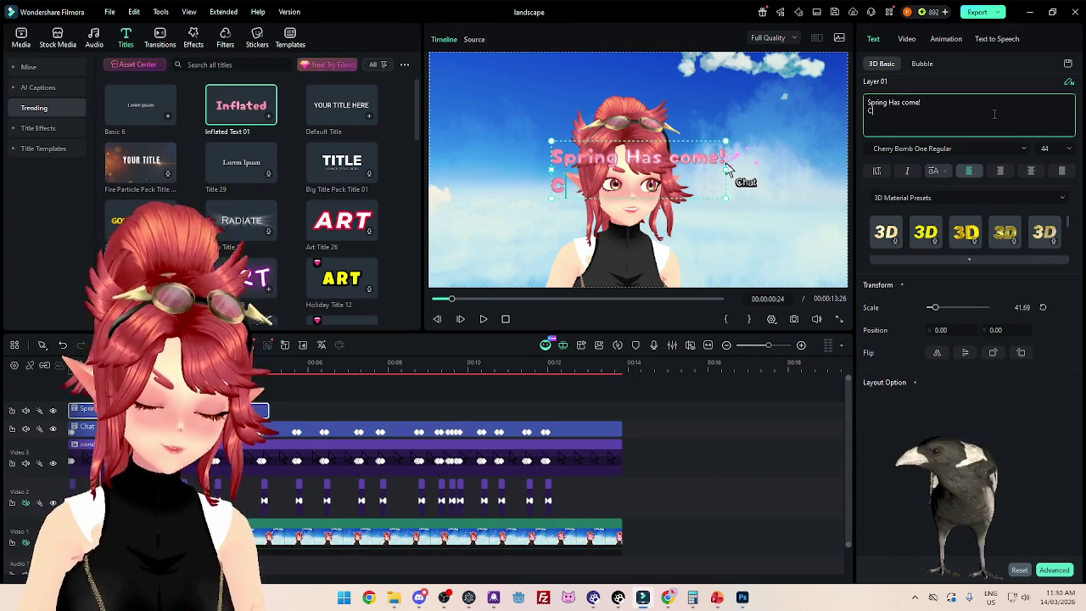
type("wers")
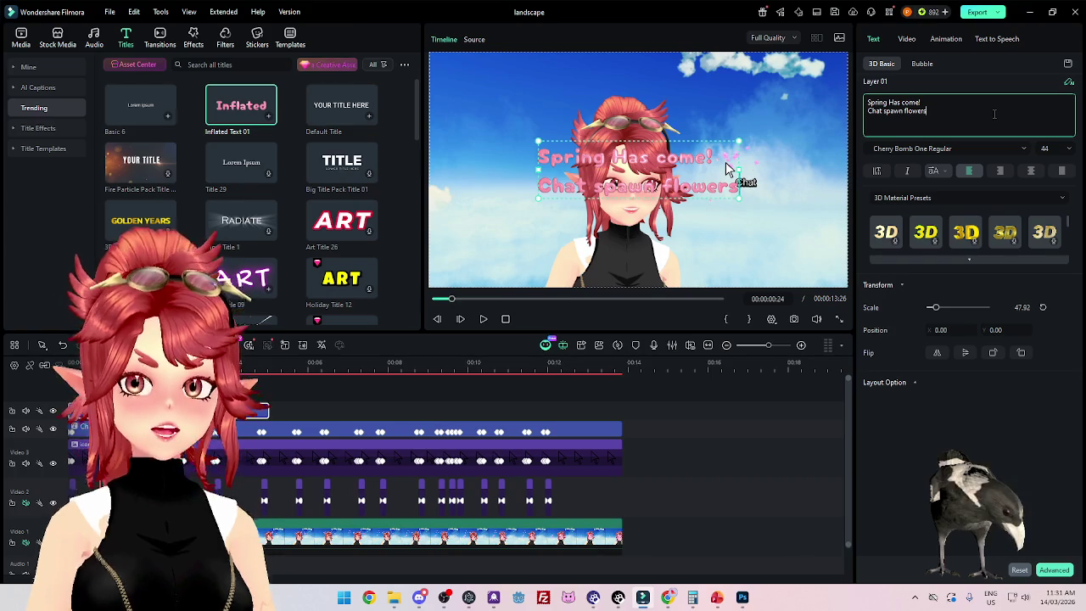
left_click(1050, 147)
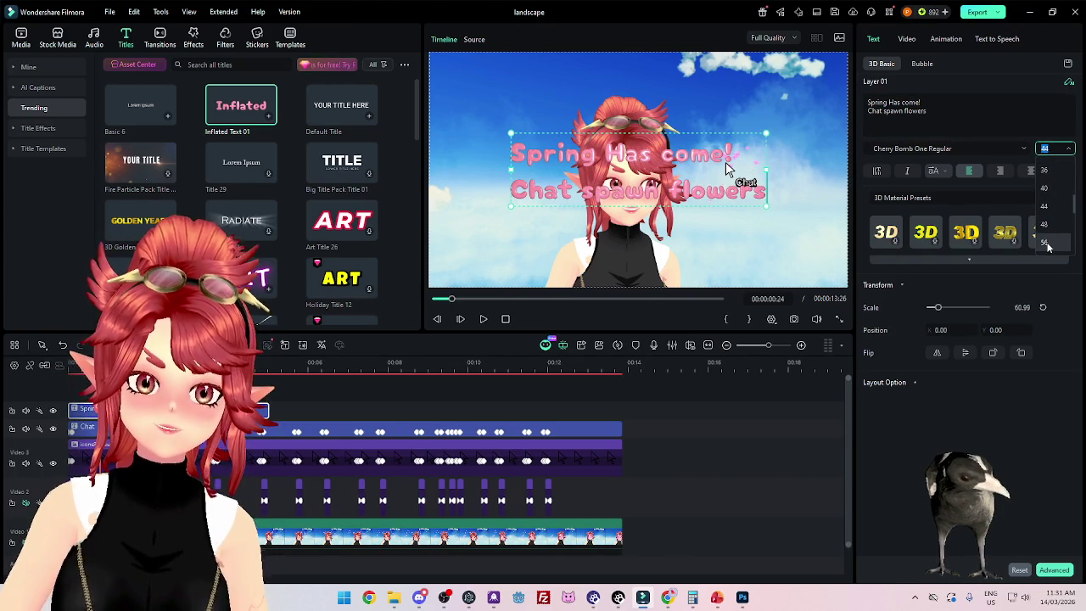
left_click(1055, 213)
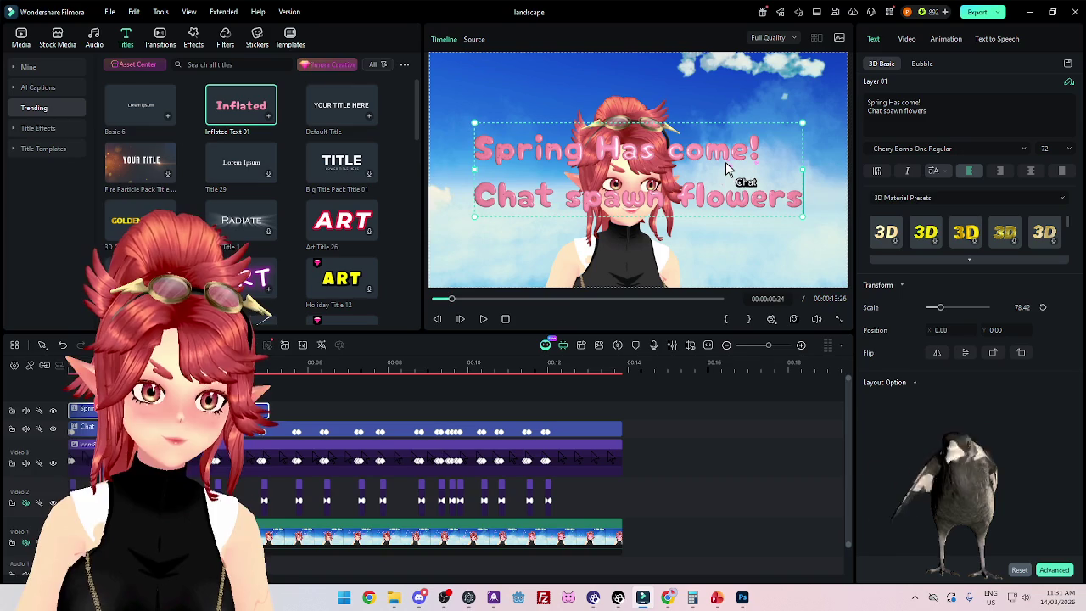
Step: Play the title animation from the start, then select the second title line
left_click(482, 319)
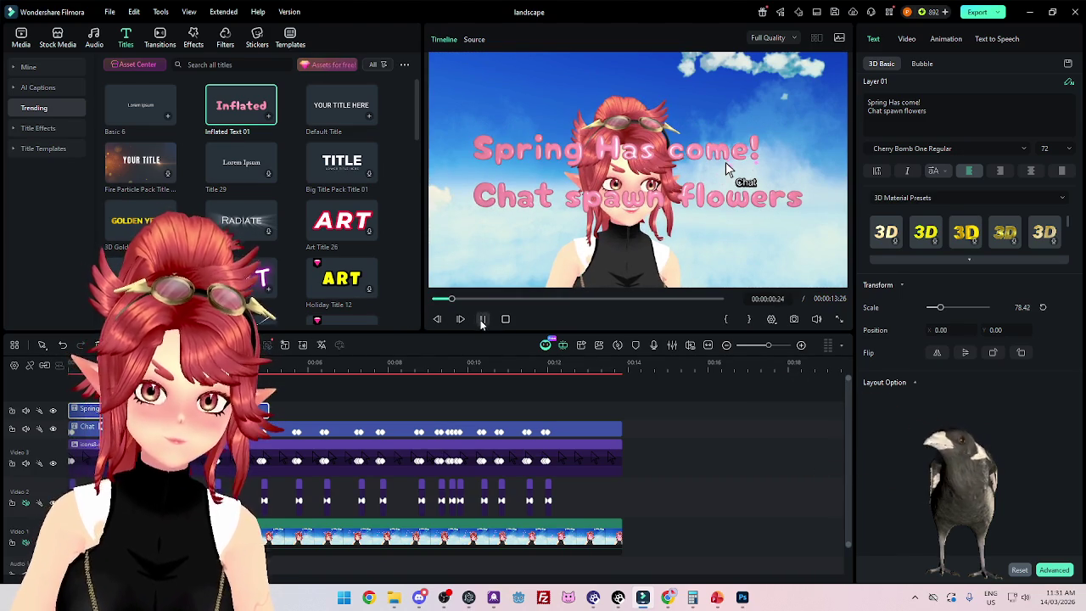
left_click(483, 319)
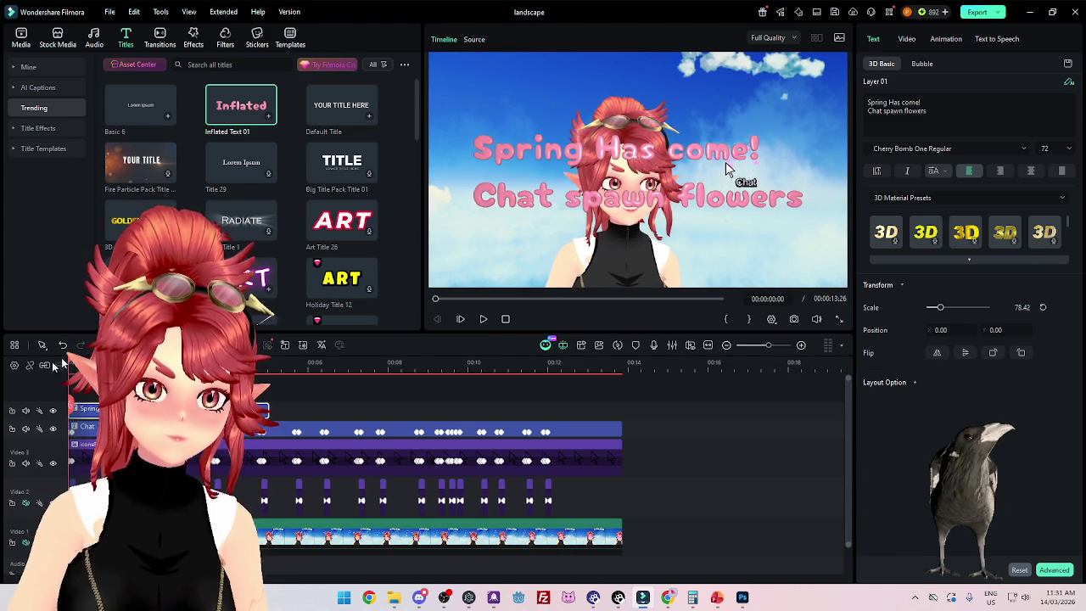
left_click(505, 319)
left_click(484, 320)
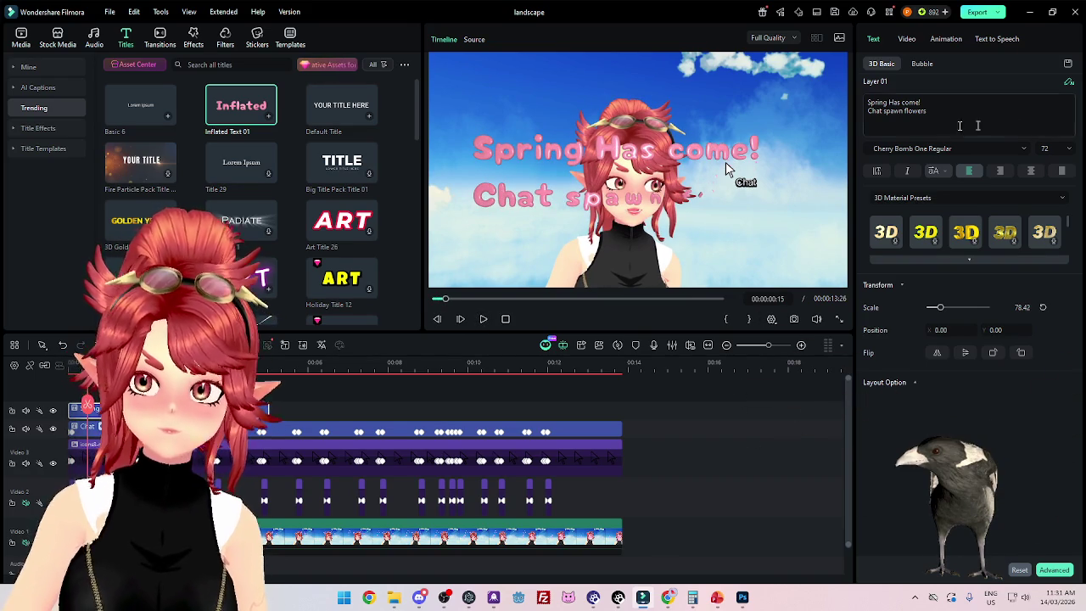
triple_click(933, 113)
key("BackSpace")
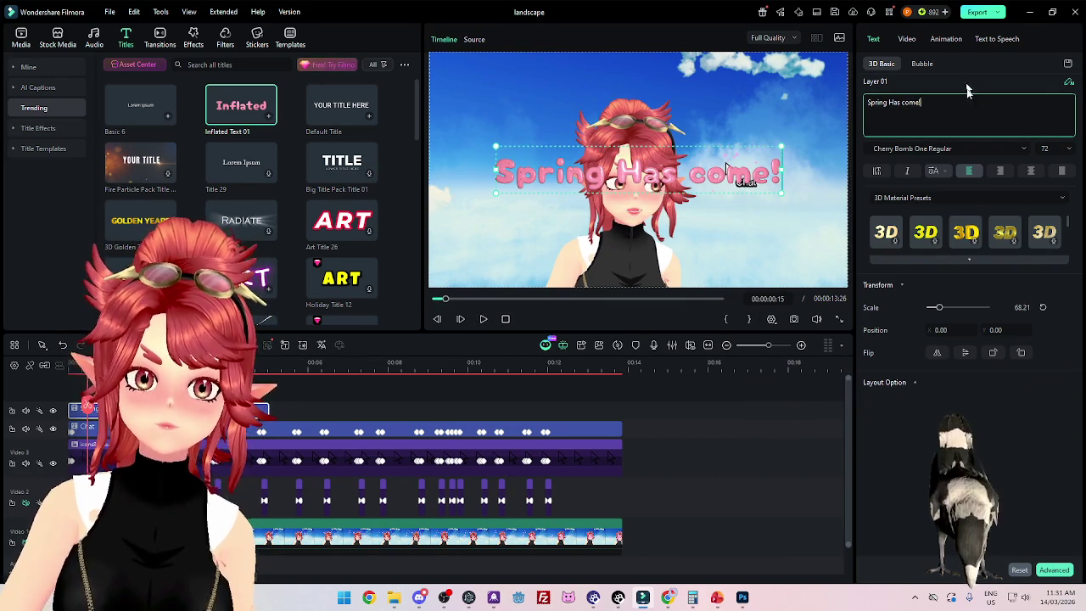
left_click_drag(983, 336, 727, 170)
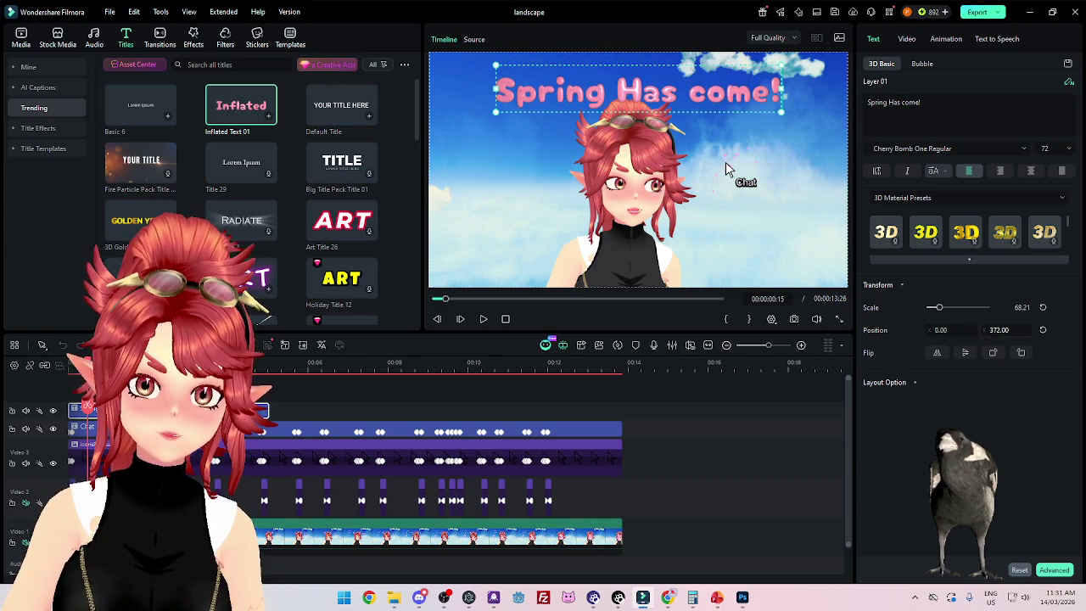
left_click_drag(973, 106, 881, 103)
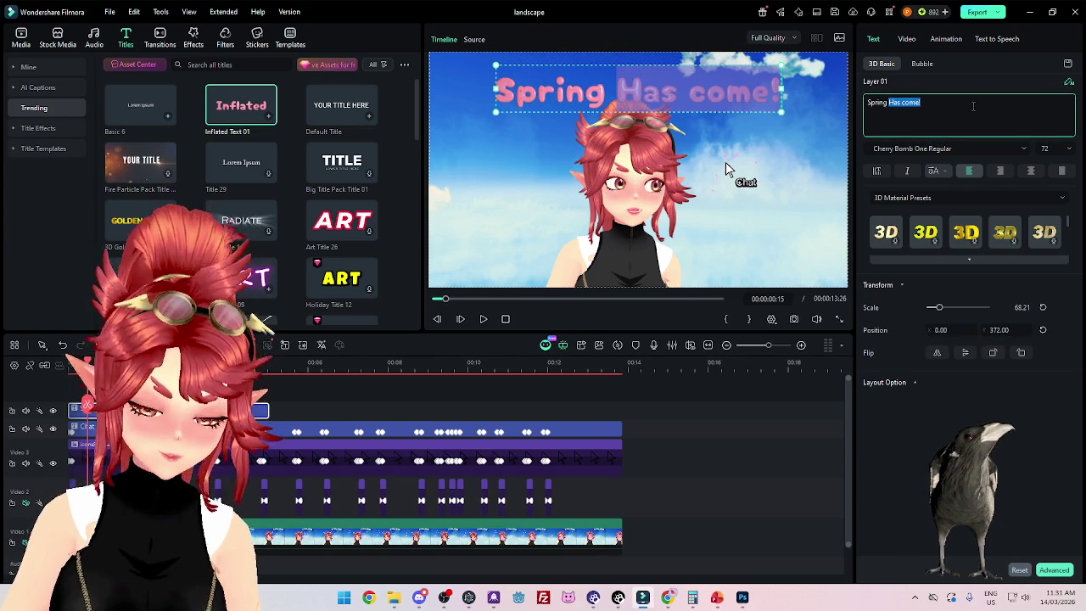
type("is here!")
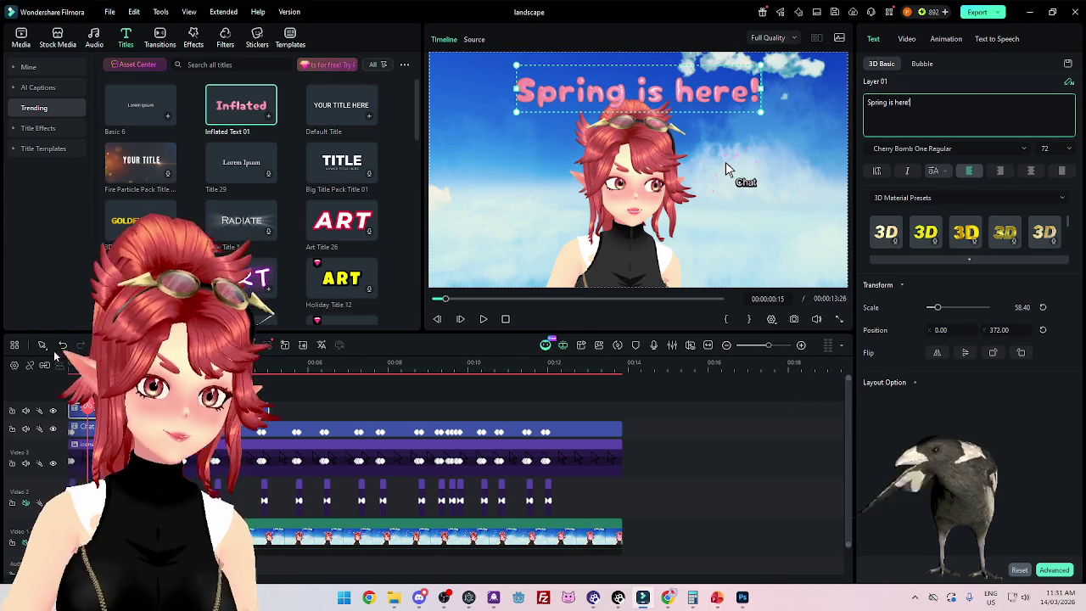
left_click(483, 319)
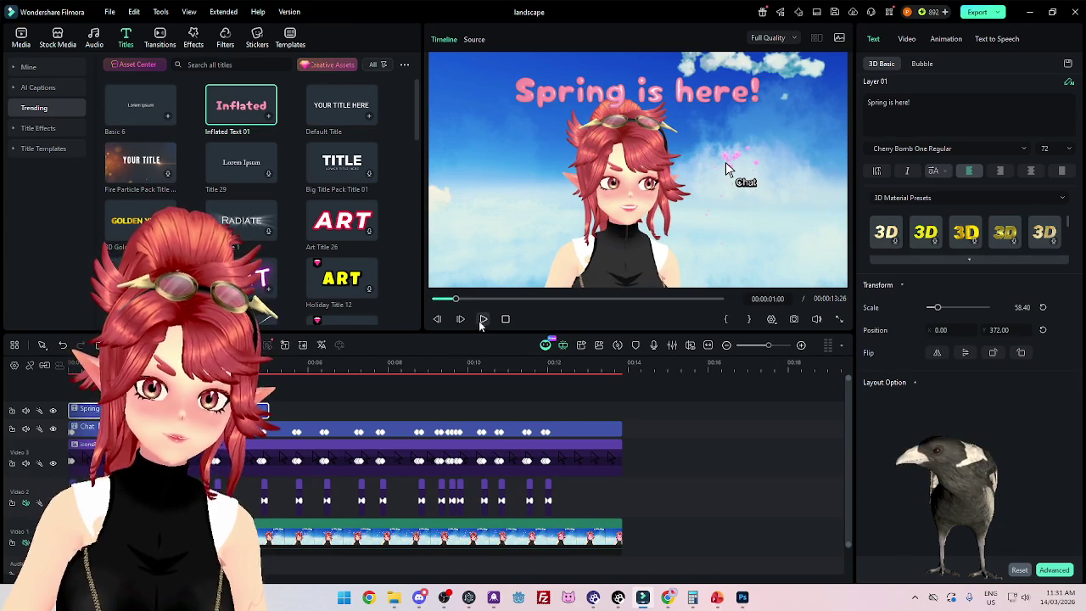
left_click(482, 320)
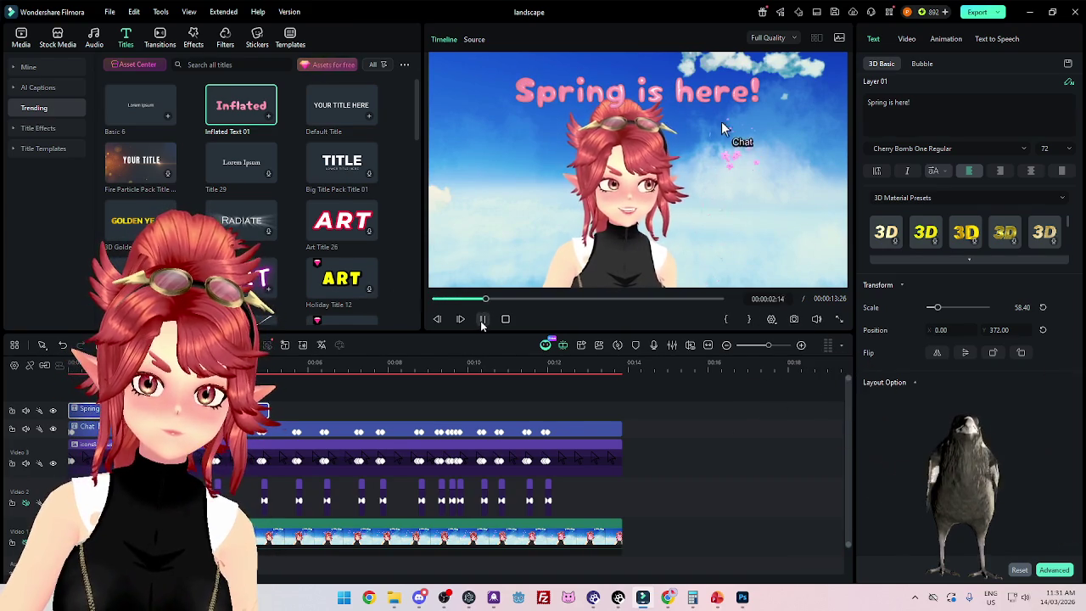
left_click(483, 319)
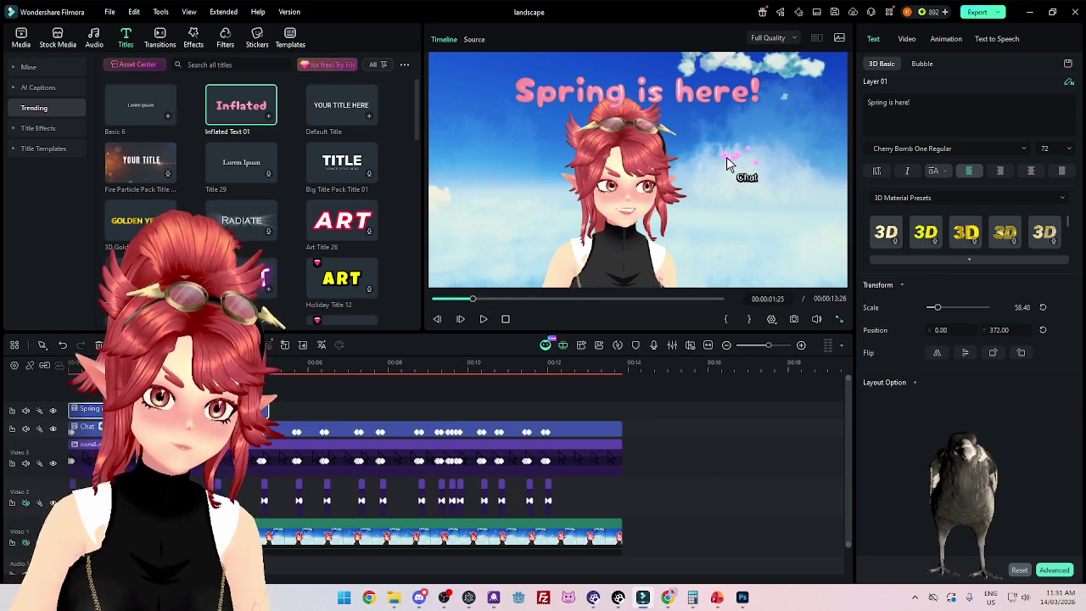
key("Home")
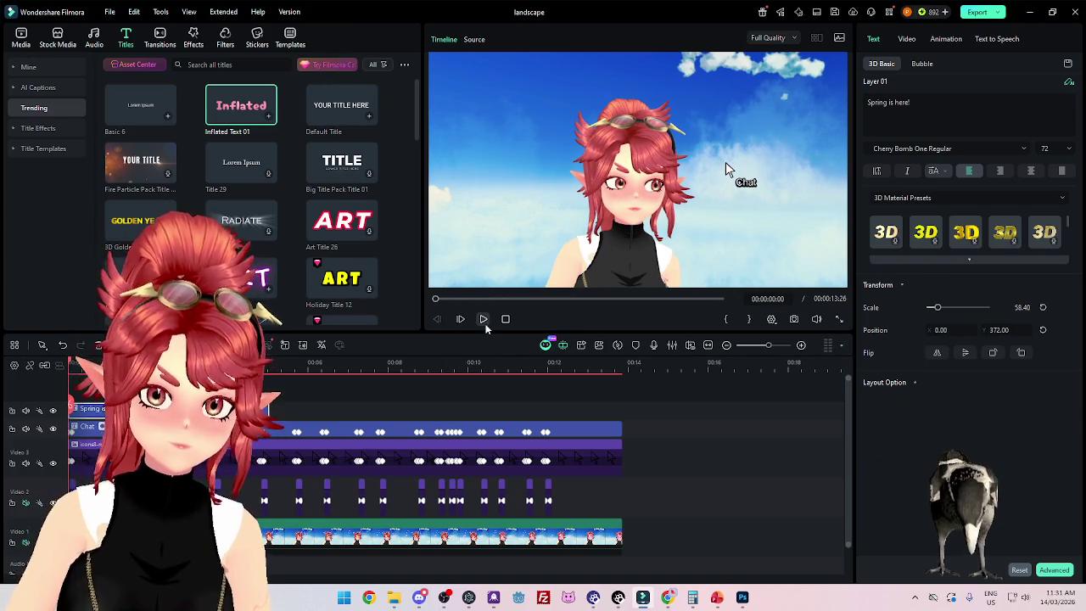
left_click(484, 319)
left_click(483, 319)
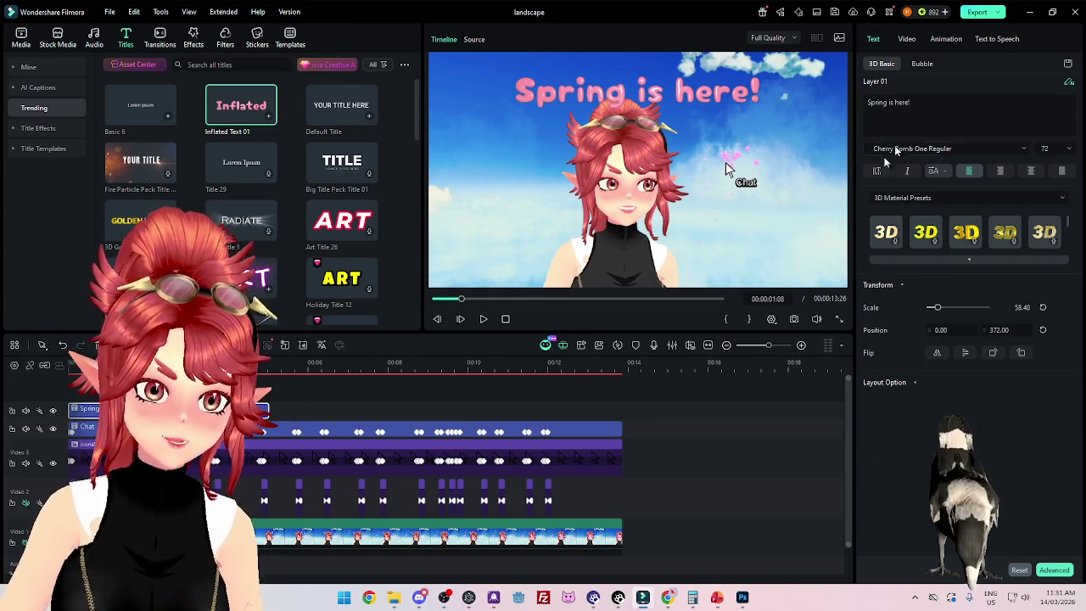
left_click_drag(920, 102, 897, 102)
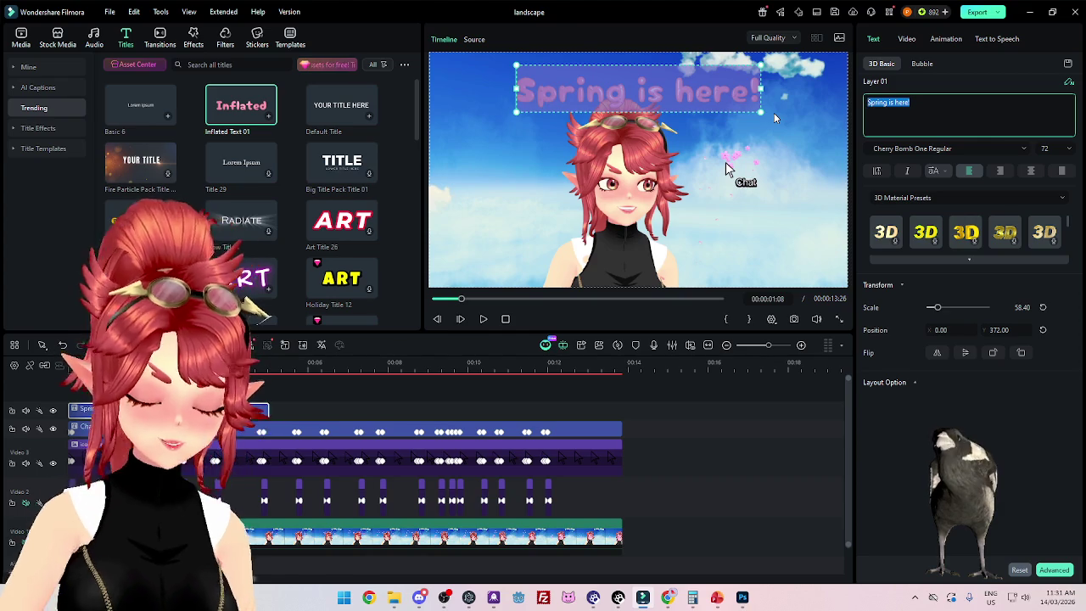
Step: Retype the title as 'Flower Spawner for Chat' and set its font size to 44
type("Chat")
key("BackSpace")
key("BackSpace")
key("BackSpace")
key("BackSpace")
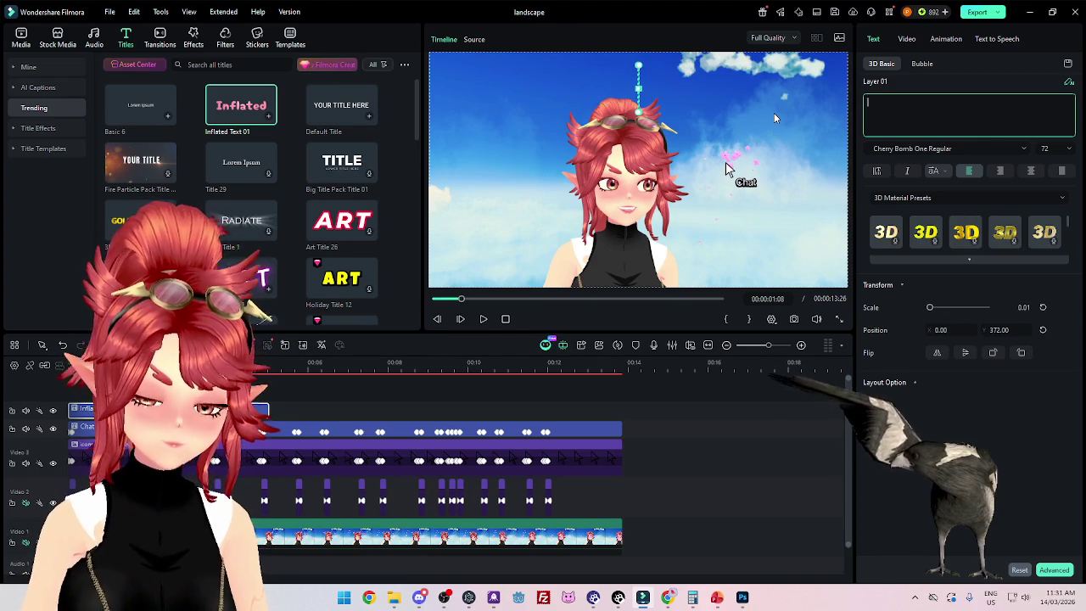
type("Flower Spawner for Chatr")
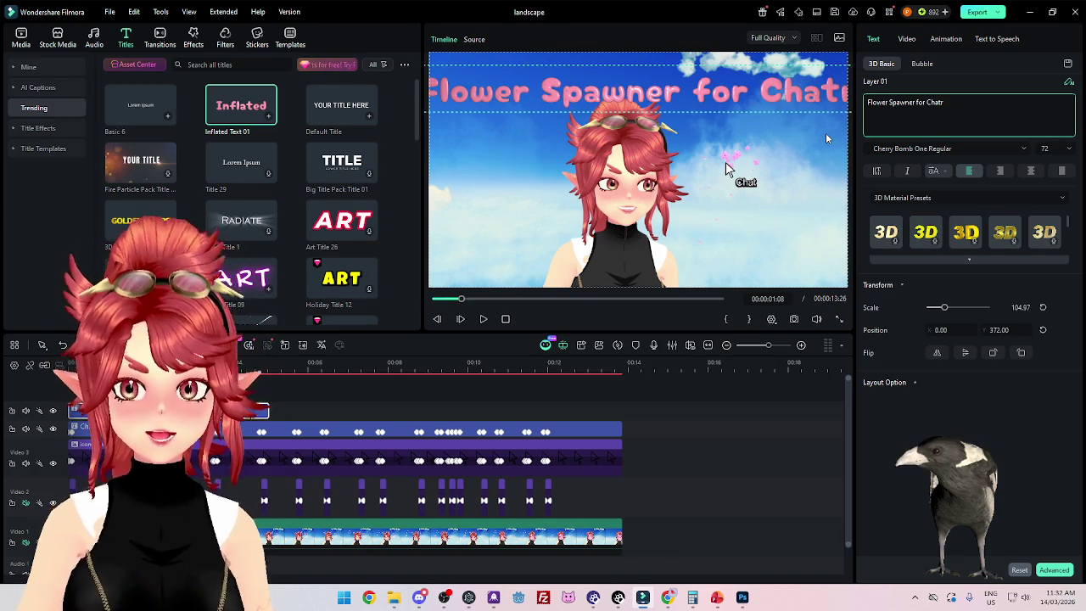
key("BackSpace")
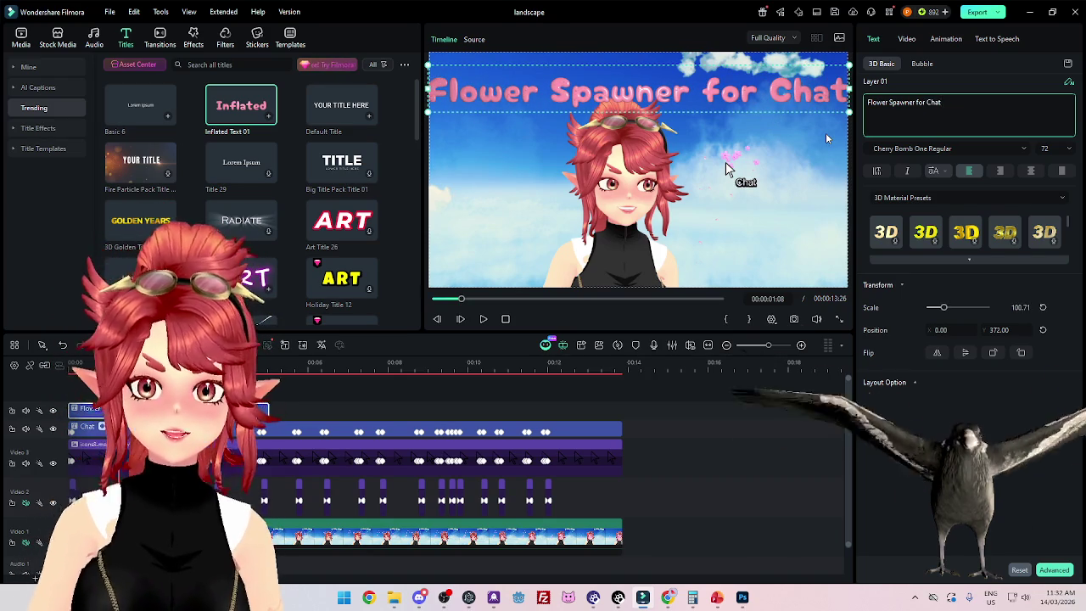
left_click(1052, 148)
scroll(1056, 182, "up", 2)
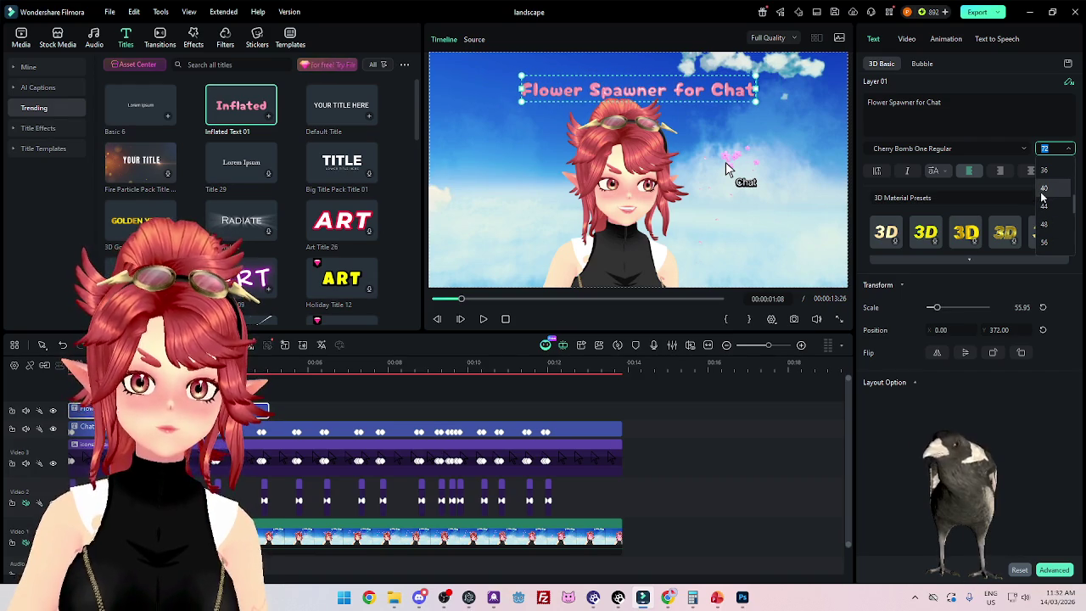
left_click(1042, 194)
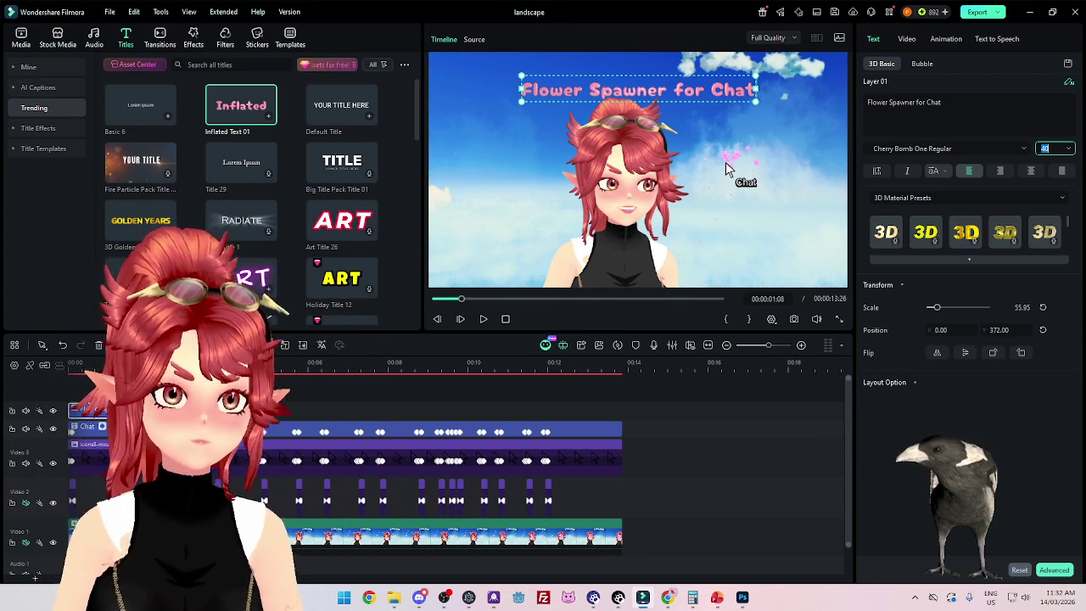
left_click(1069, 149)
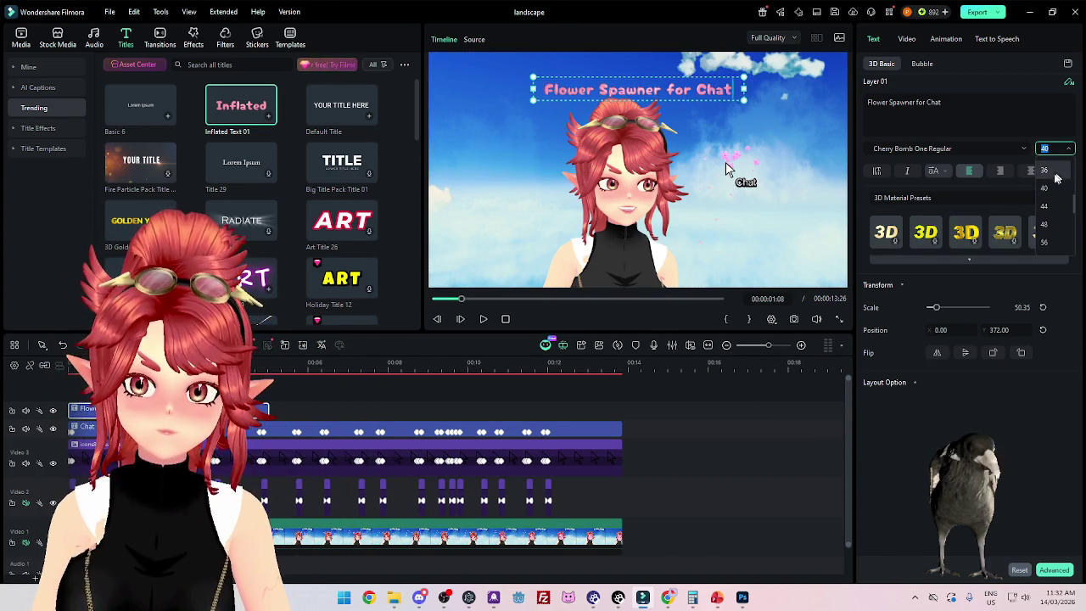
left_click(1052, 205)
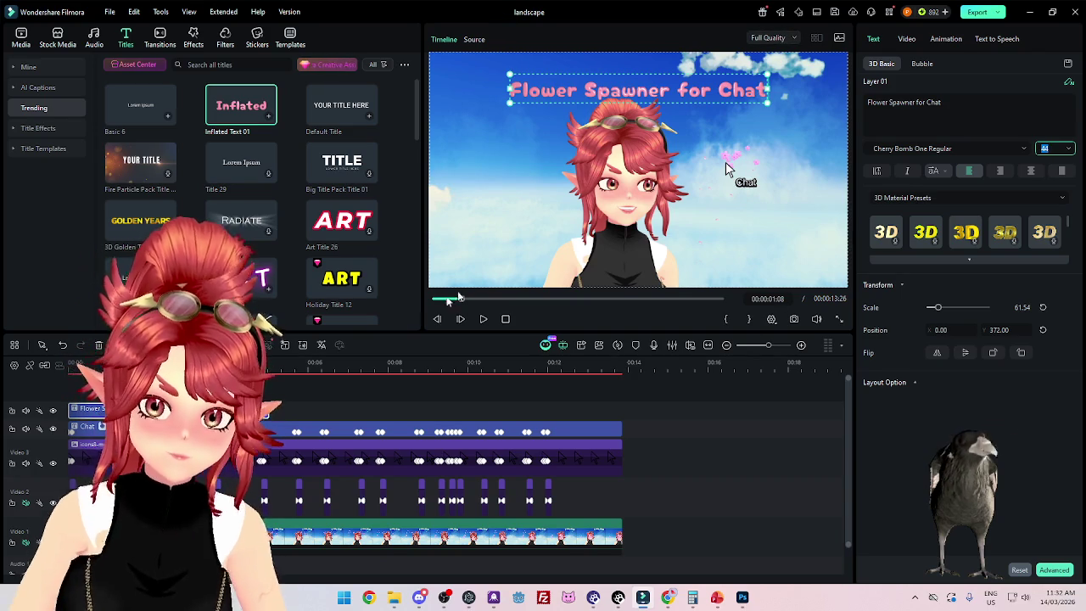
Step: Replay the resized title, then replace the word Flower with 'Sakura'
left_click(482, 321)
left_click(482, 321)
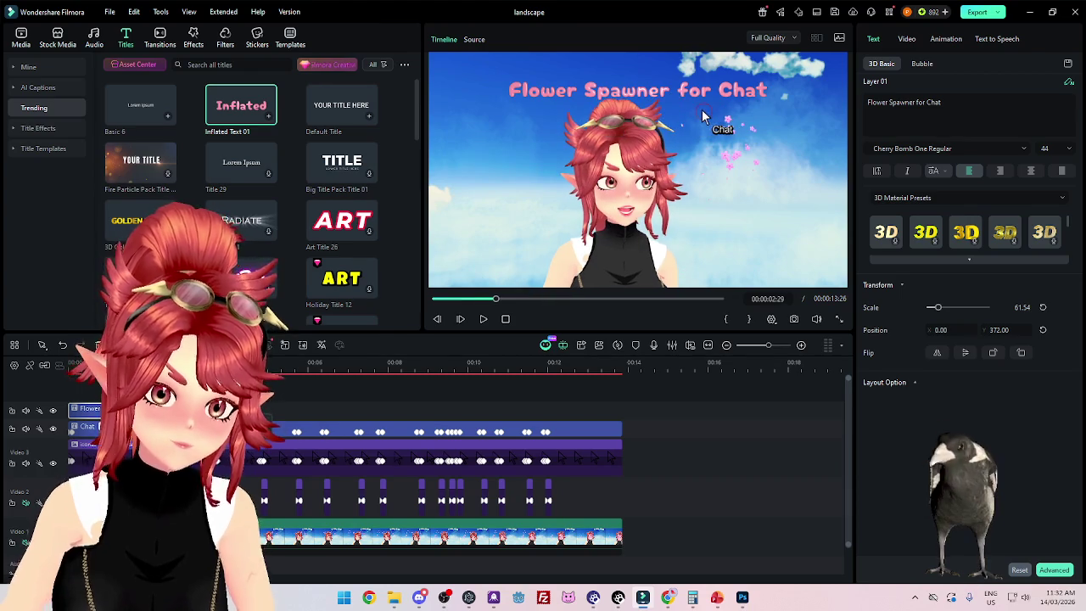
key("space")
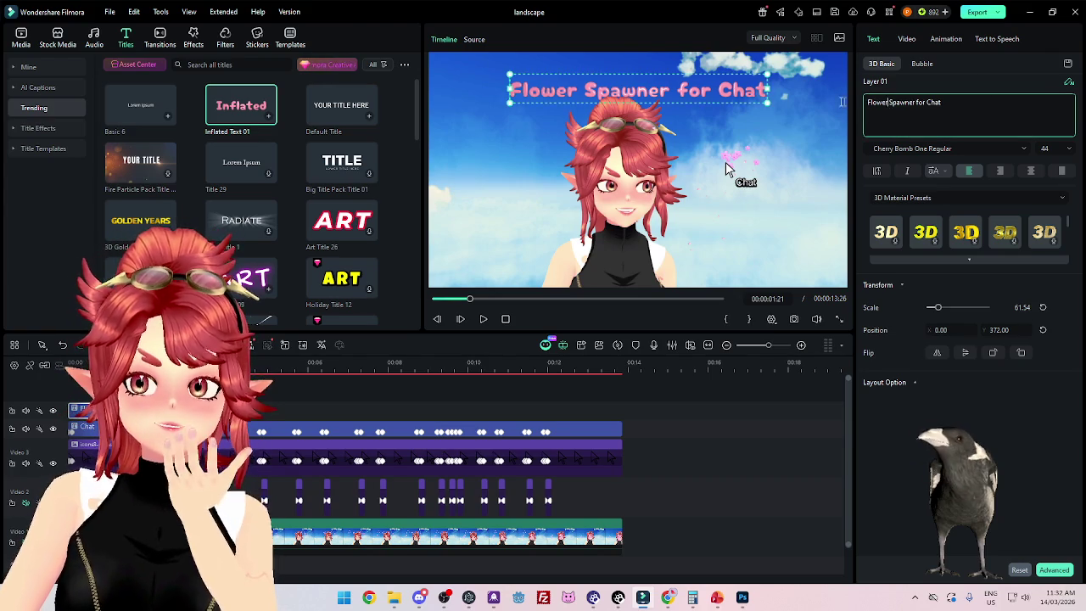
double_click(876, 102)
type("Sakura")
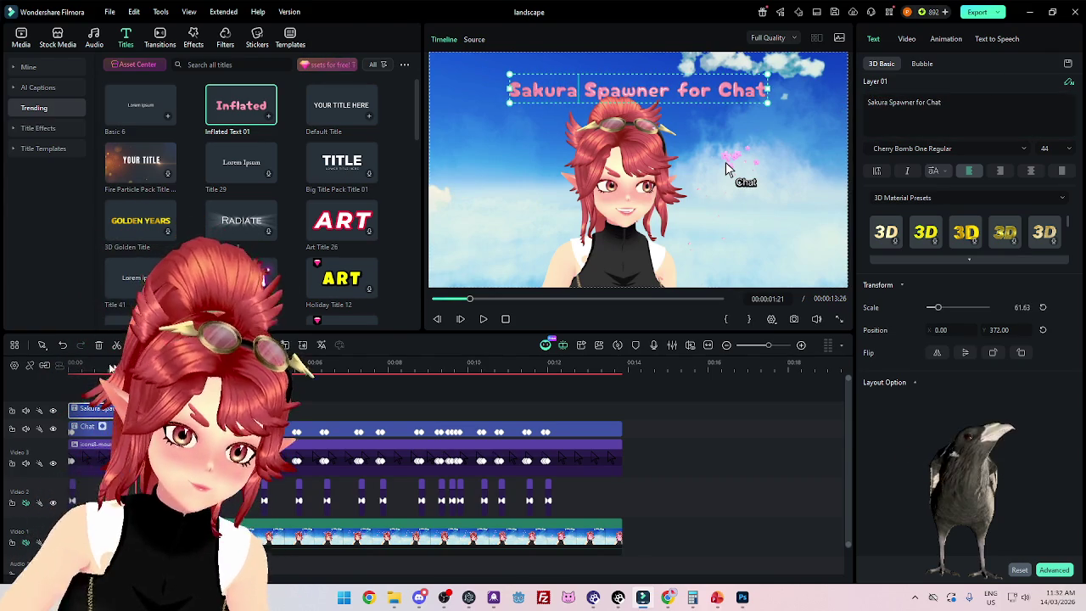
Step: Play the 'Sakura Spawner for Chat' title from the start to check it
left_click(505, 319)
left_click(486, 321)
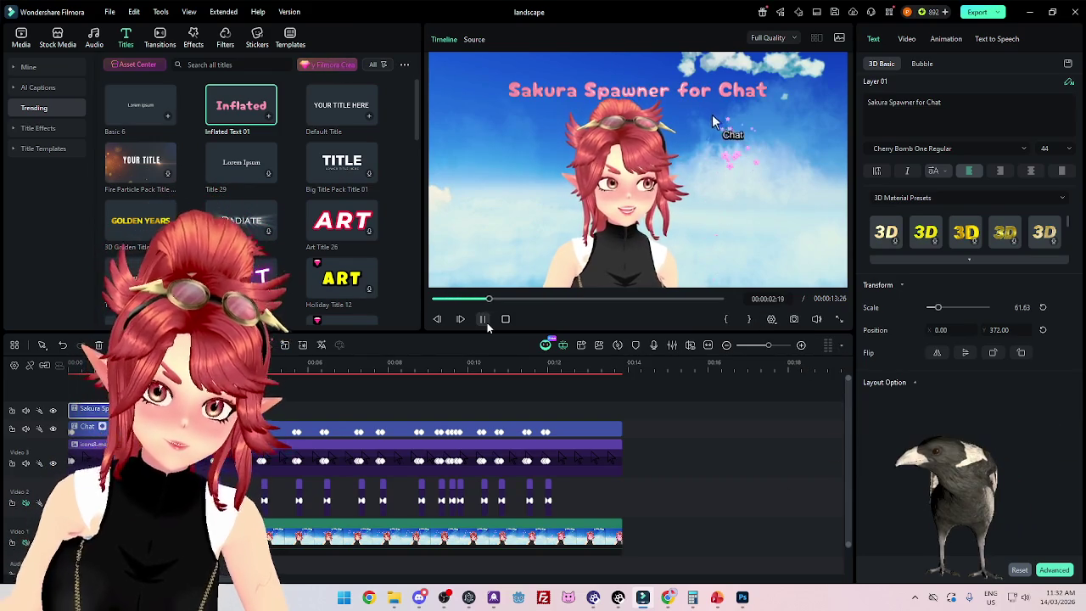
left_click(485, 319)
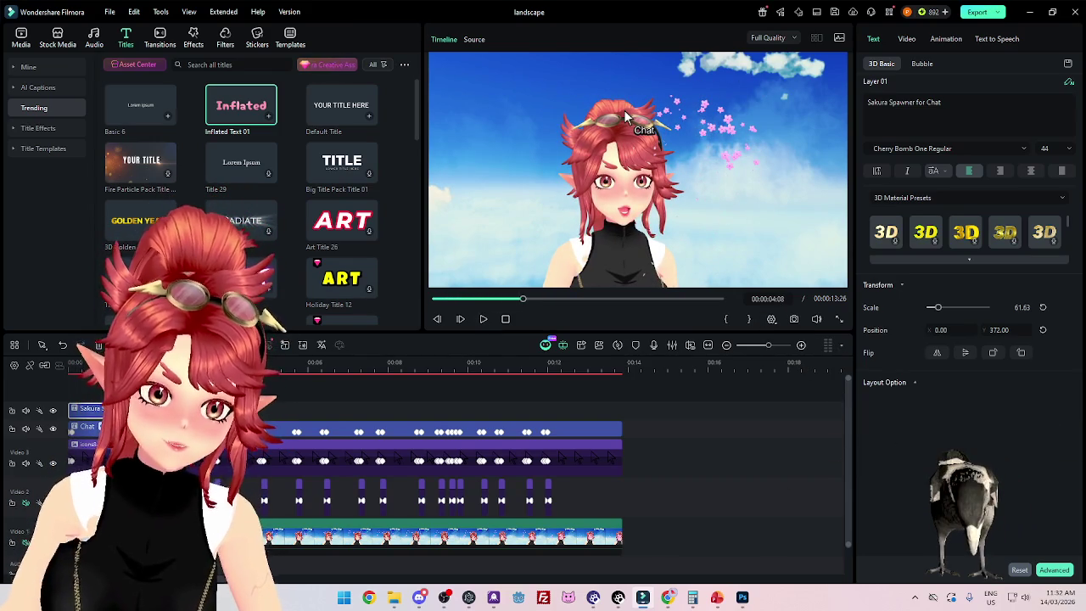
left_click(137, 362)
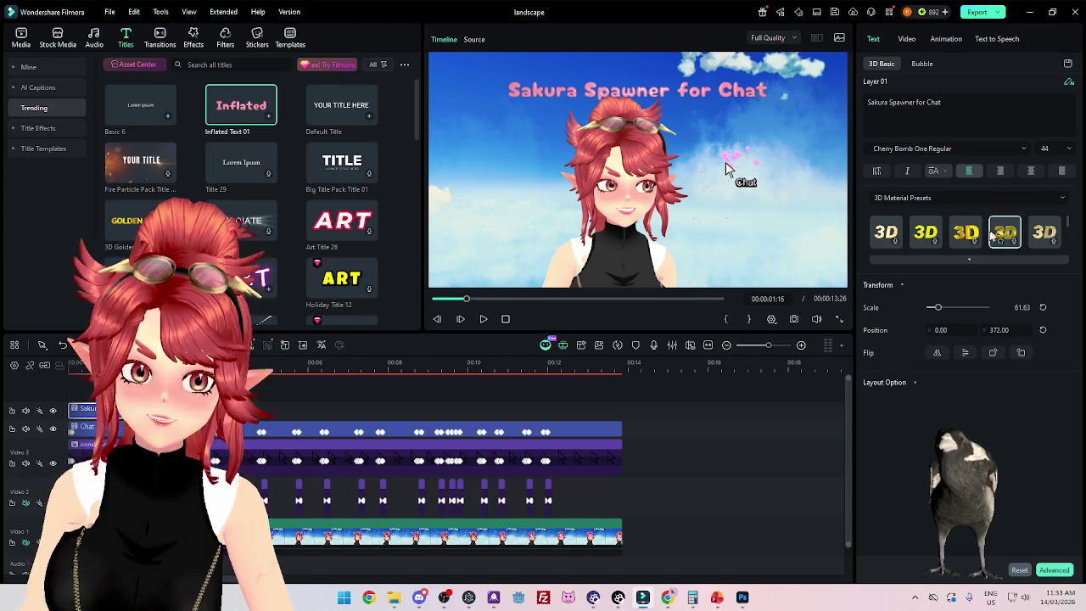
Step: Browse the 3D material presets and the Video, Animation and Text to Speech tabs, ending on Text
left_click(967, 263)
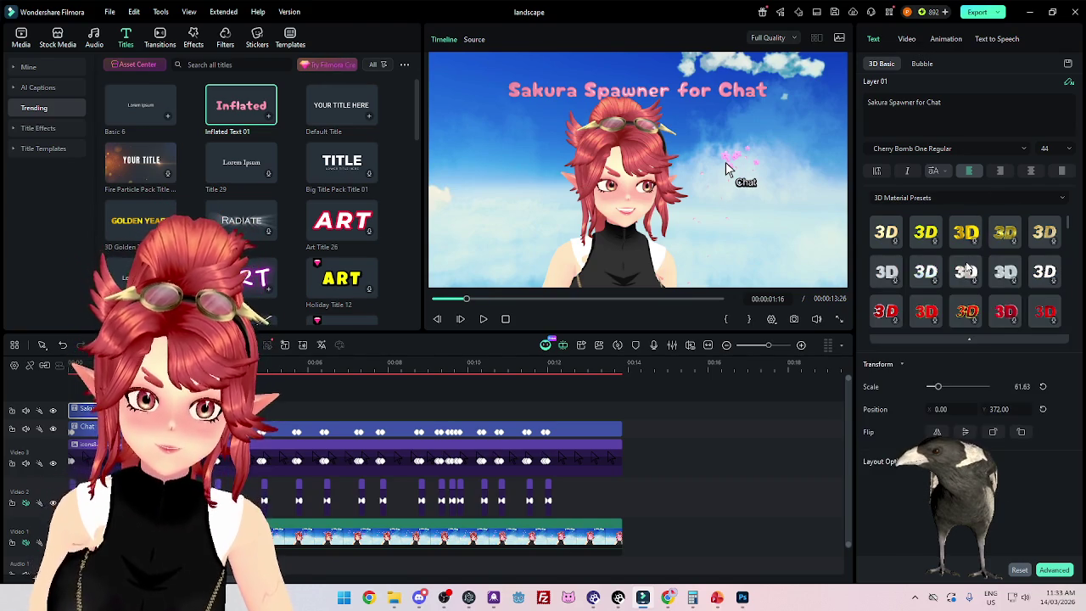
left_click(972, 342)
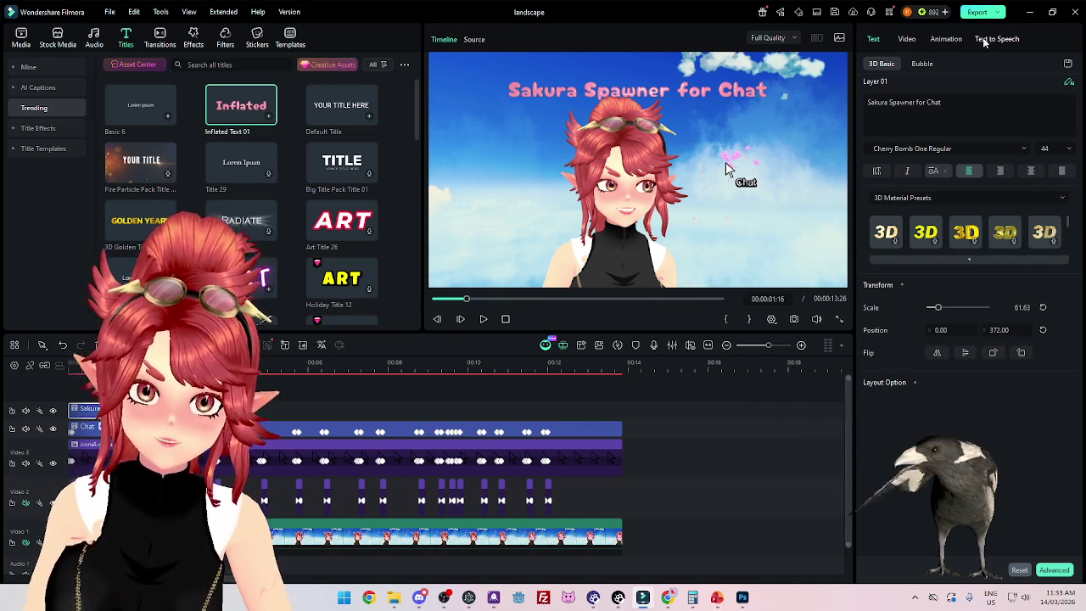
left_click(909, 41)
left_click(949, 39)
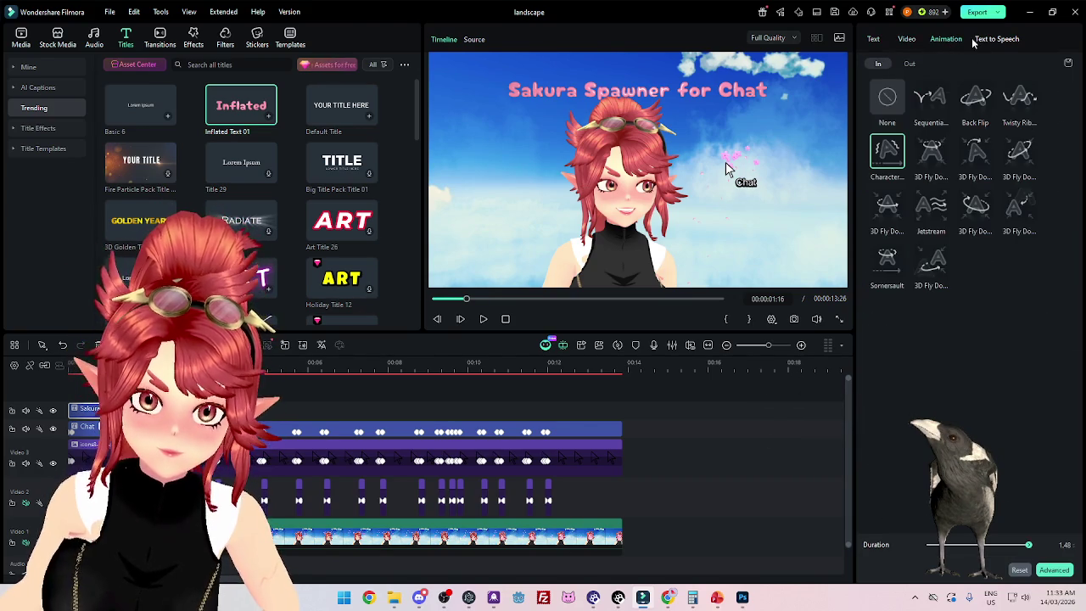
left_click(986, 41)
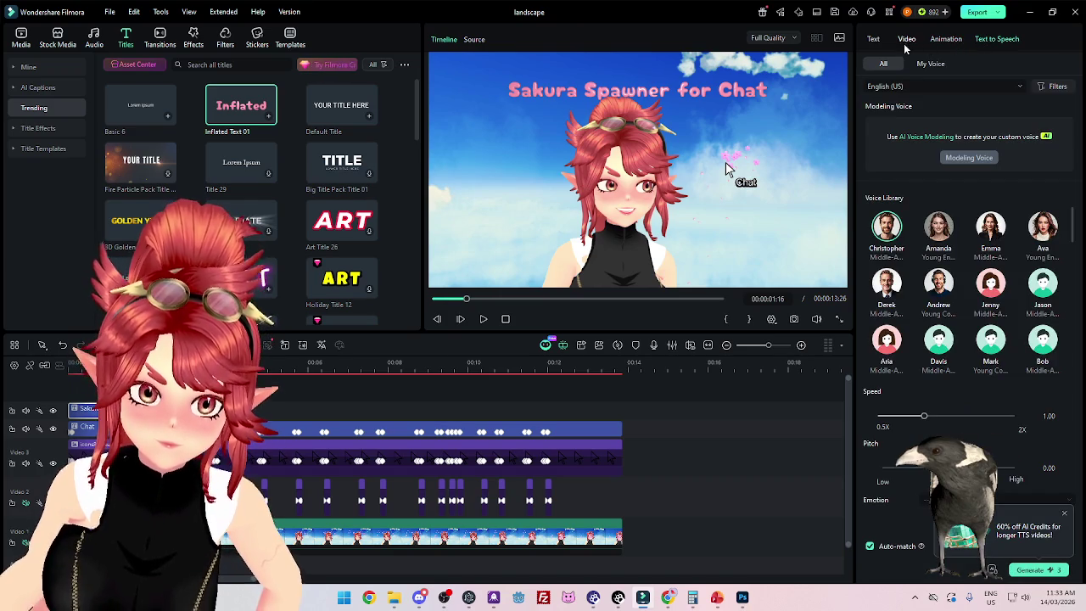
left_click(874, 40)
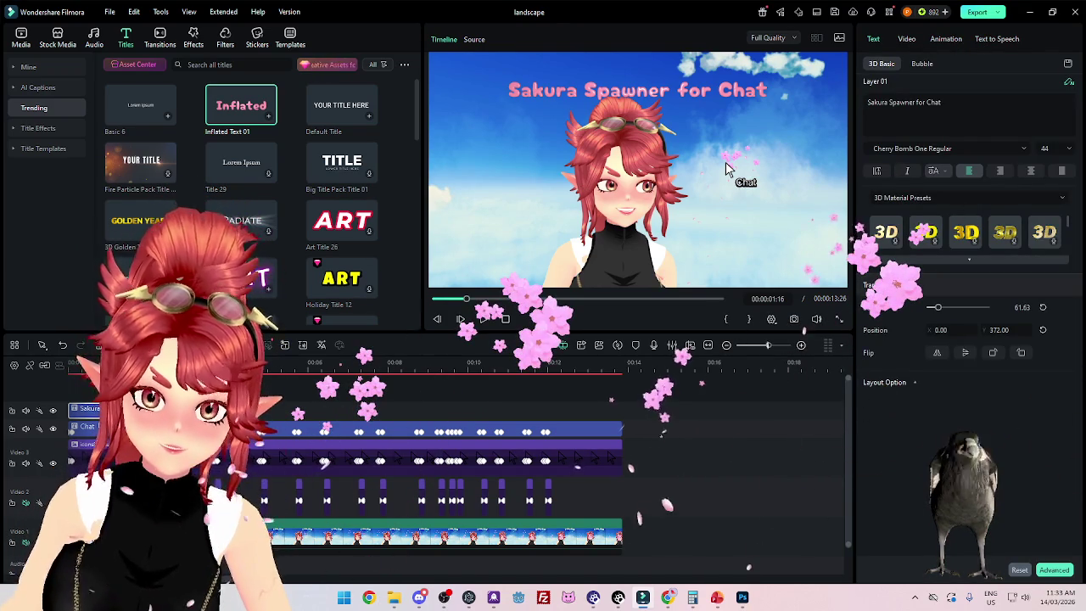
left_click(969, 259)
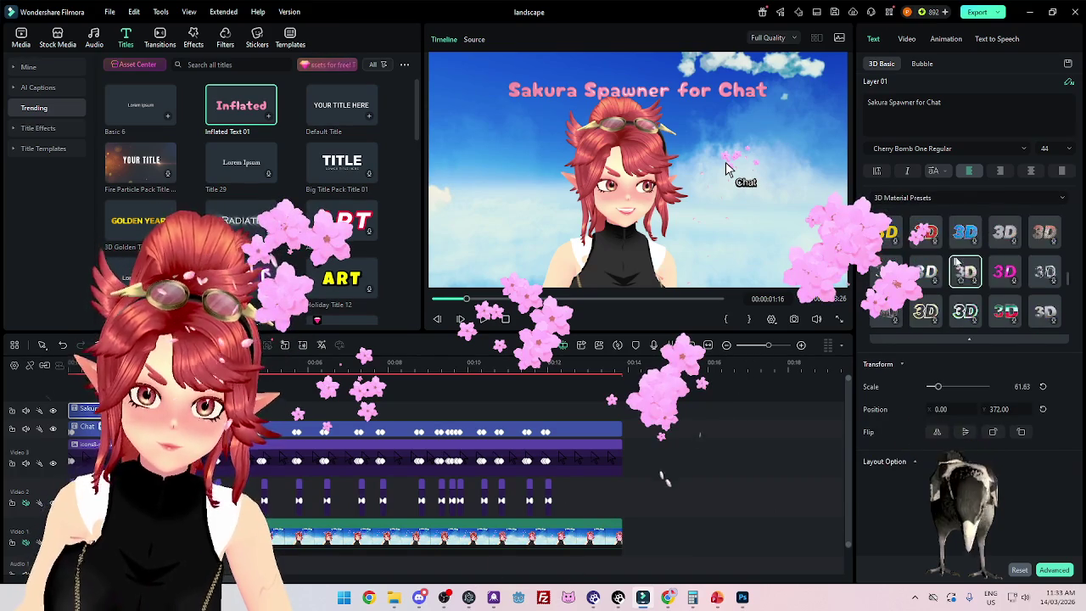
Step: Apply the pink-purple 3D material preset to the title and zoom the timeline to fit
scroll(1044, 322, "up", 2)
scroll(1037, 326, "up", 1)
scroll(1018, 314, "up", 1)
scroll(998, 301, "up", 1)
scroll(1006, 288, "down", 2)
scroll(984, 263, "down", 1)
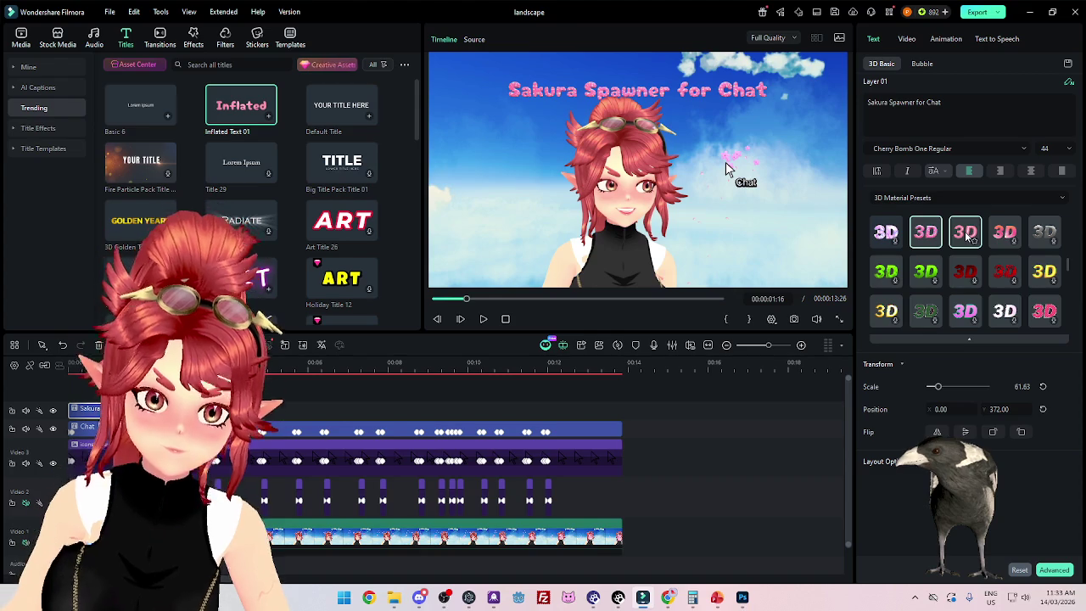
left_click(999, 235)
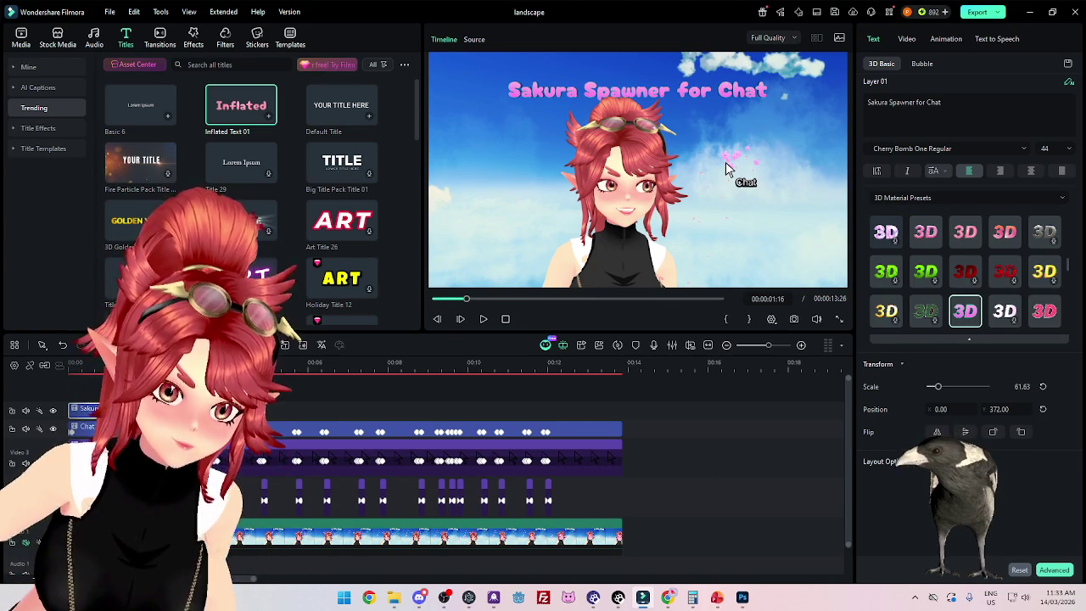
key("shift+z")
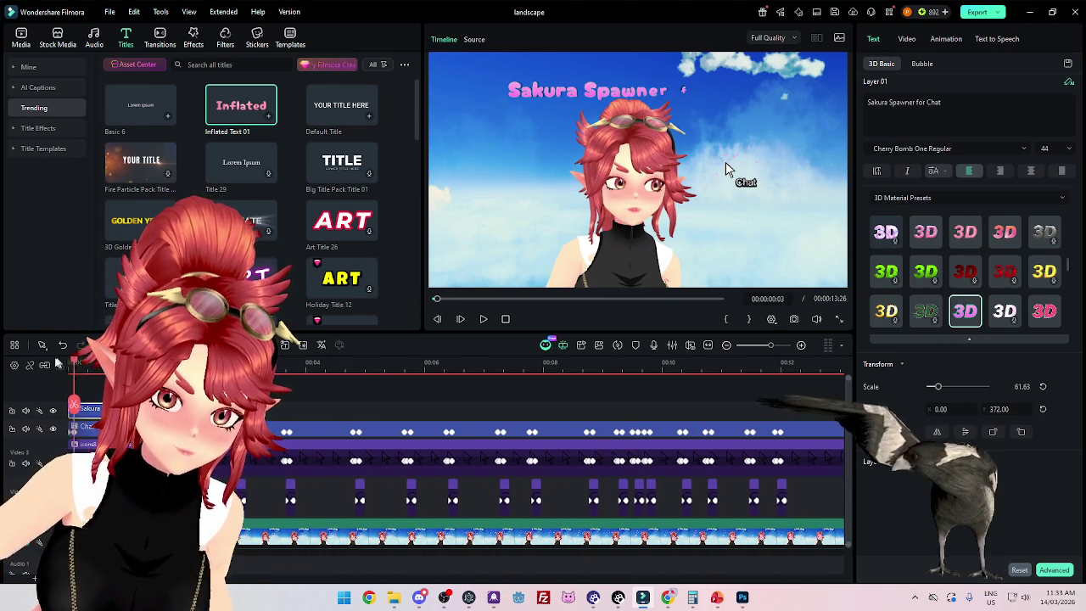
left_click(483, 319)
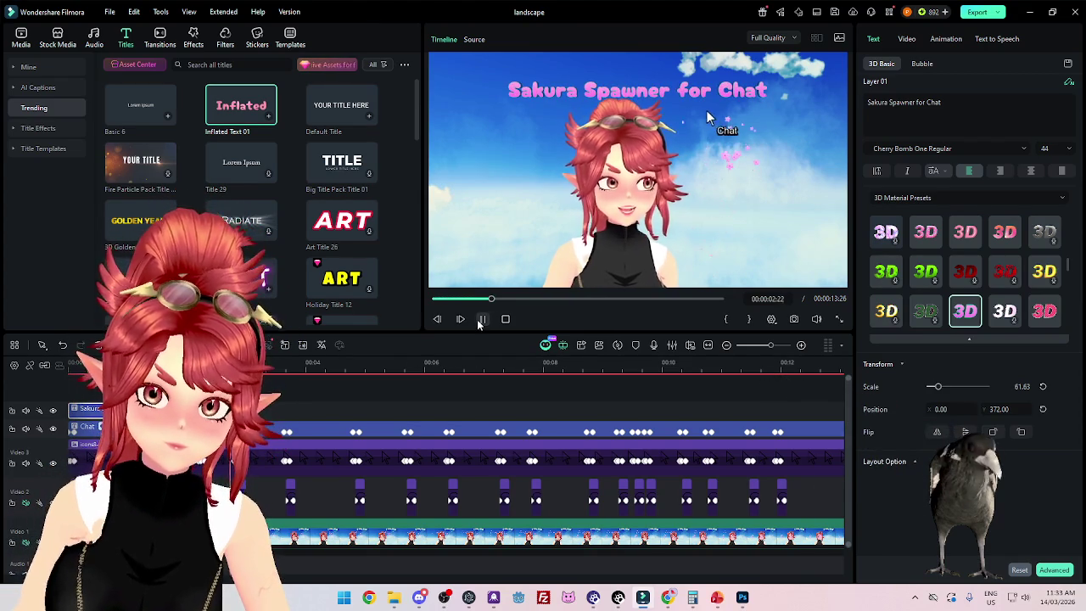
key("space")
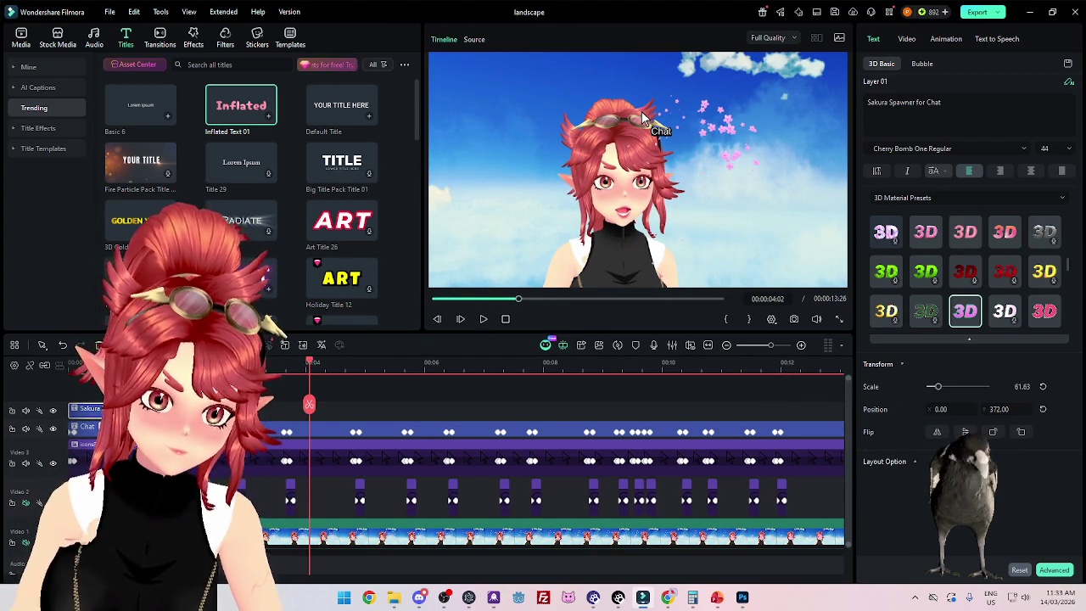
key("Home")
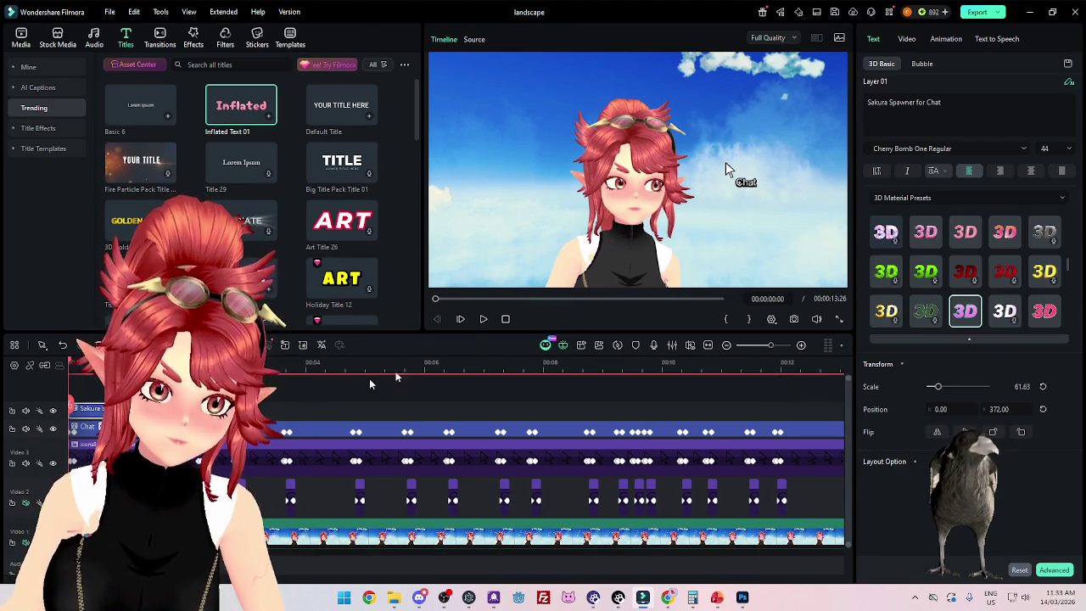
left_click(484, 321)
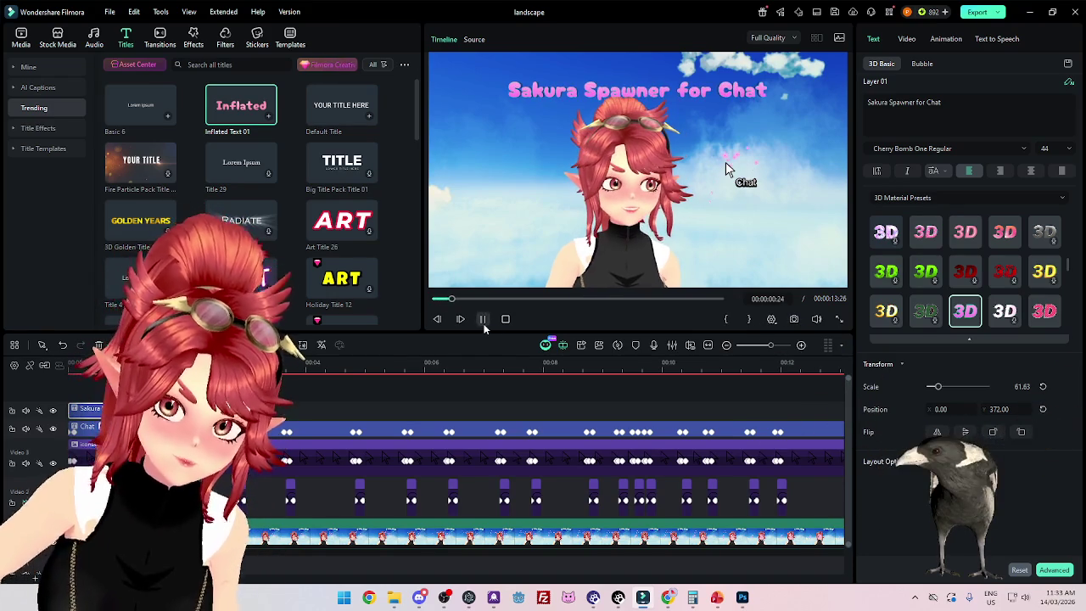
left_click(484, 322)
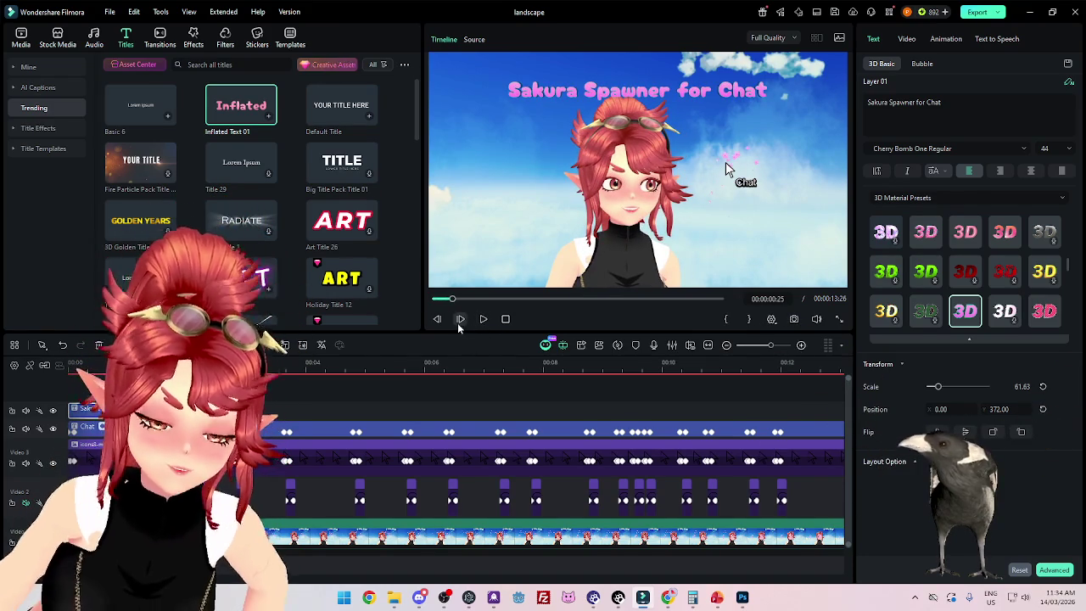
key("Home")
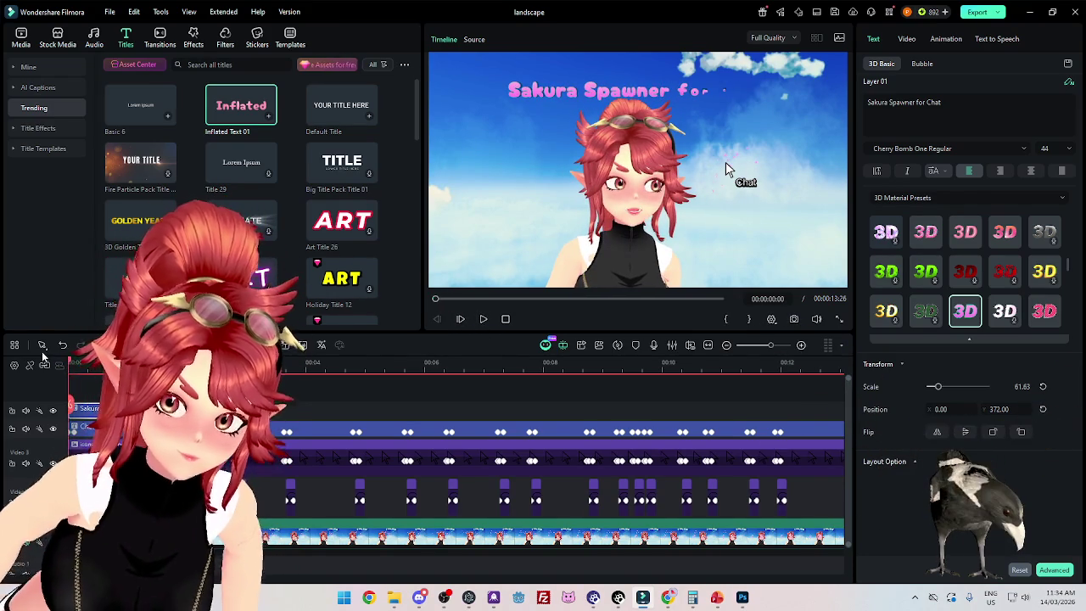
key("Right")
key("Right")
key("Right")
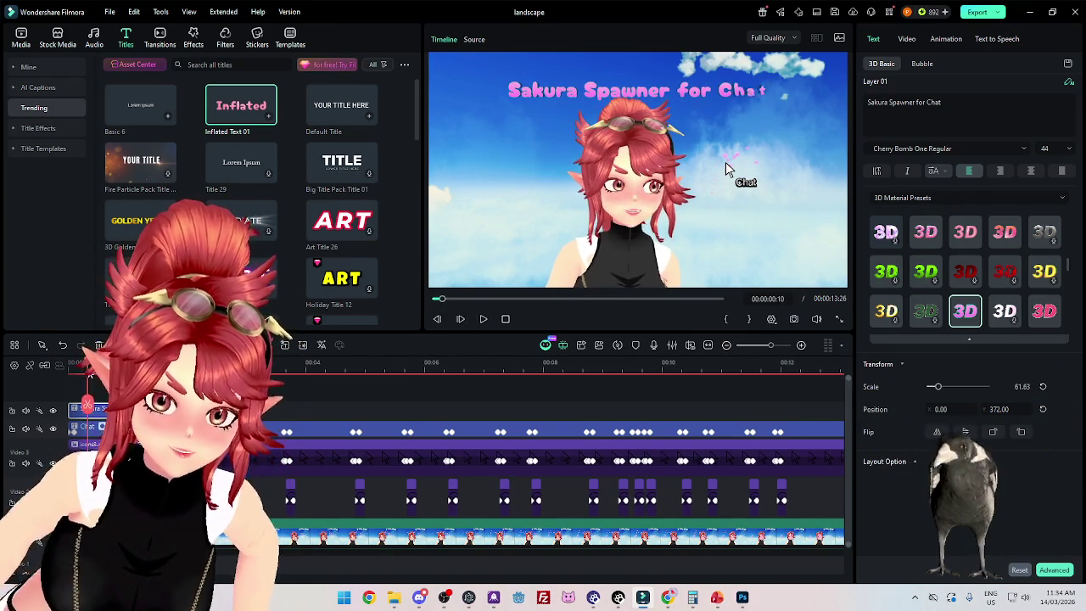
key("Right")
key("Right")
key("Right")
key("Right")
key("Right")
key("Right")
key("Right")
key("Right")
key("Right")
key("Right")
key("Right")
key("Right")
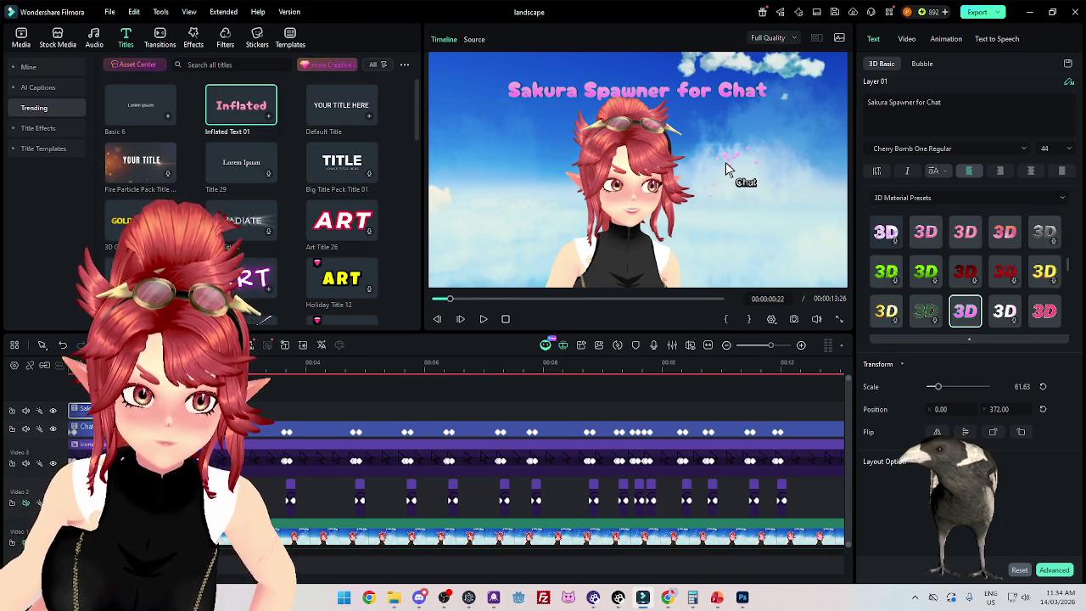
key("shift+End")
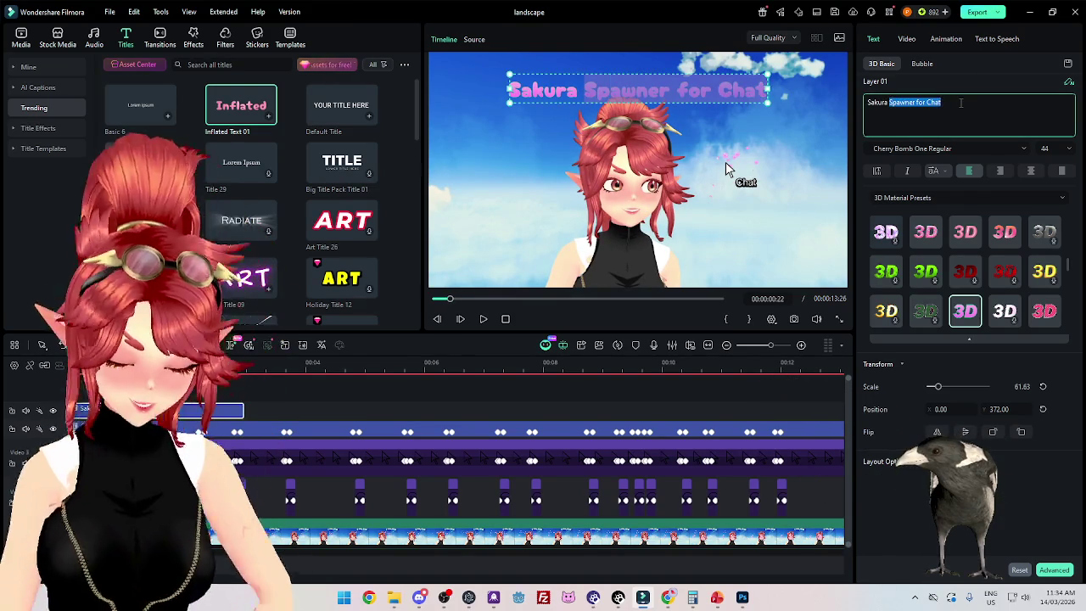
Step: Retype the selected words as 'Heat Extension' so the title reads 'Sakura Heat Extension!'
type("Heat Extension")
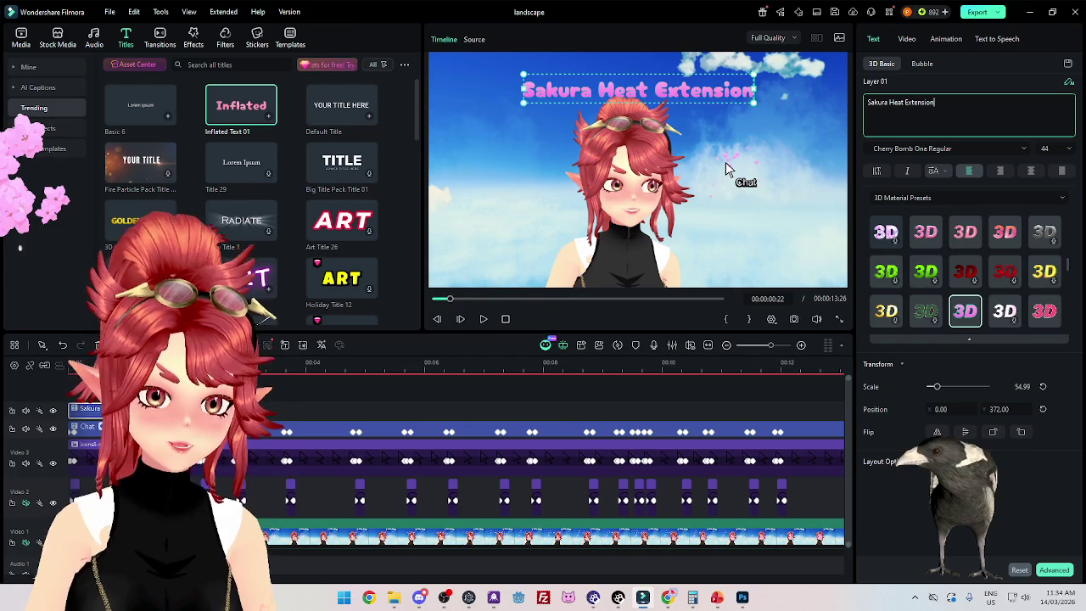
left_click(483, 319)
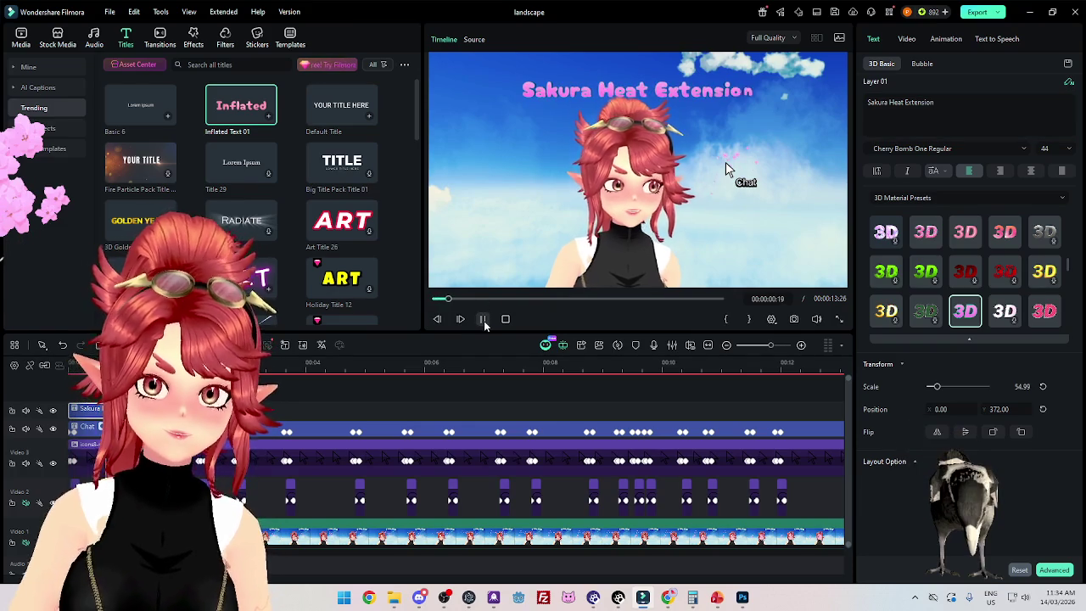
left_click(482, 319)
left_click(964, 108)
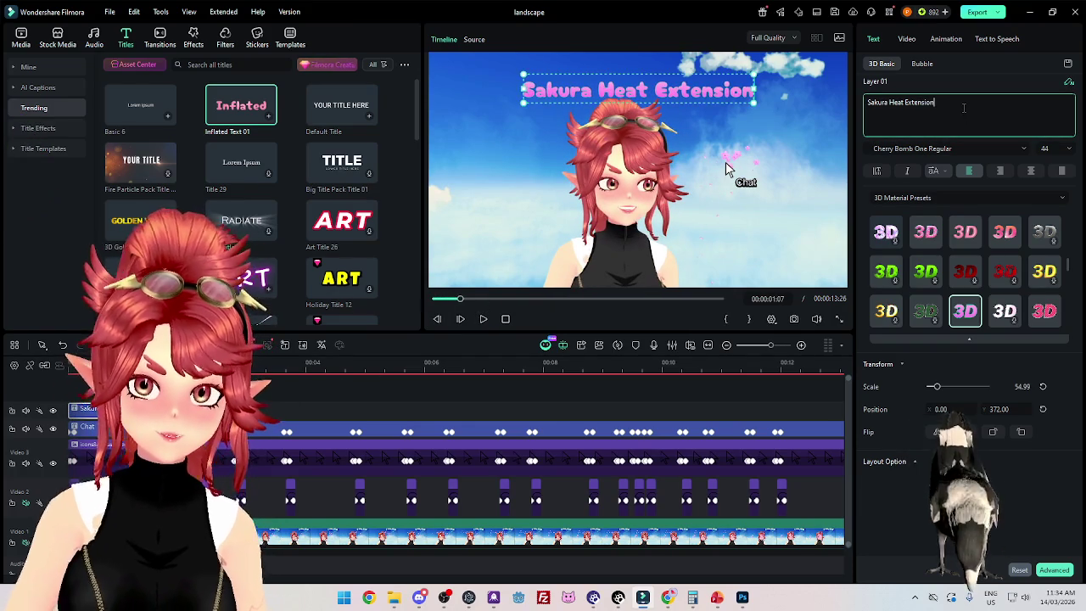
type("!")
left_click(725, 170)
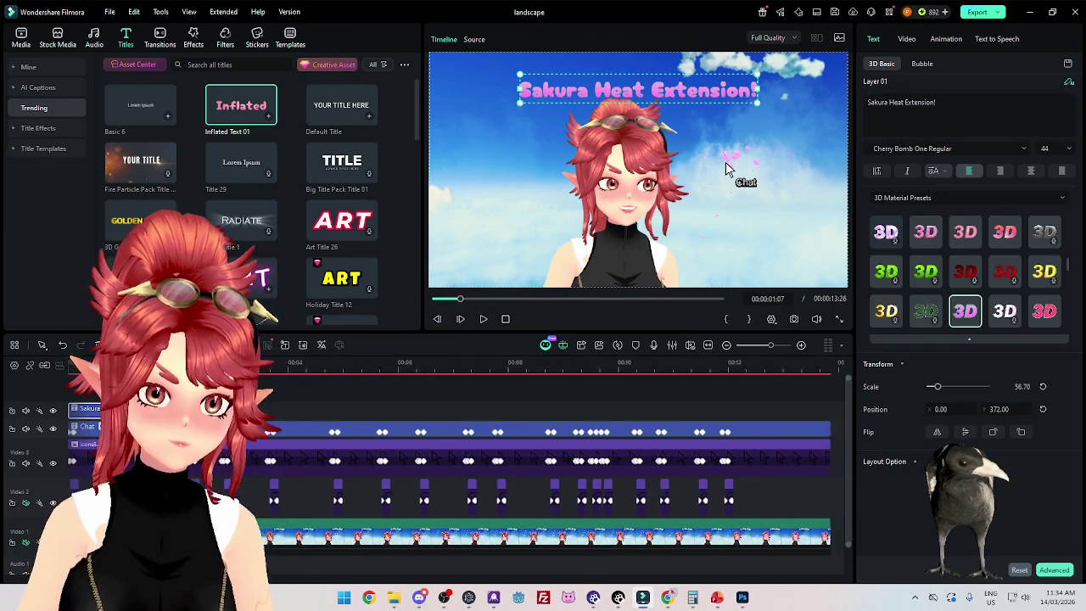
Step: Play the renamed title over the clip and stop the preview
left_click(483, 319)
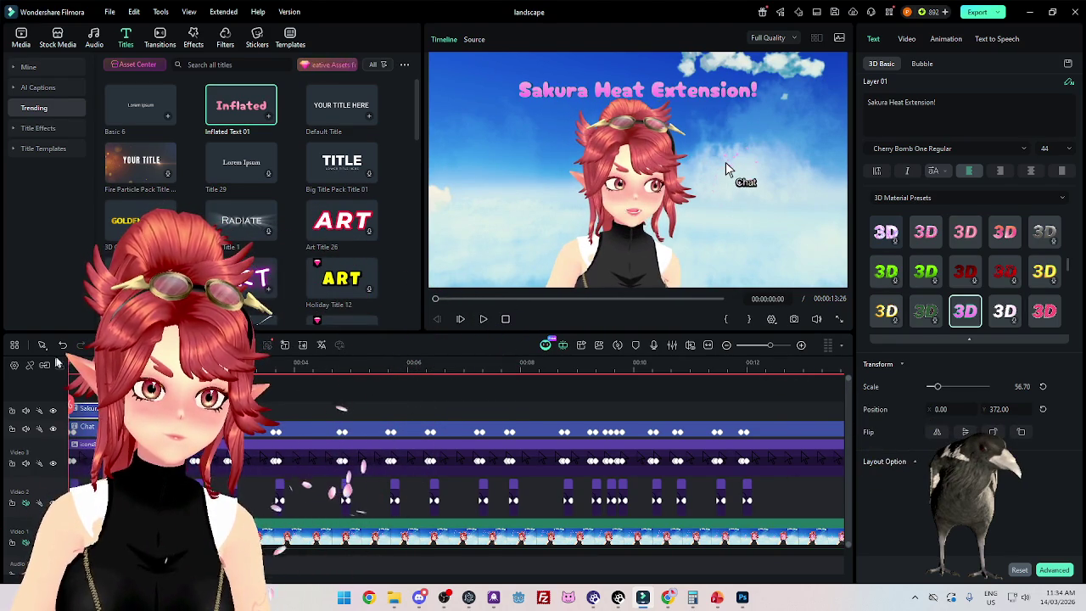
left_click(482, 319)
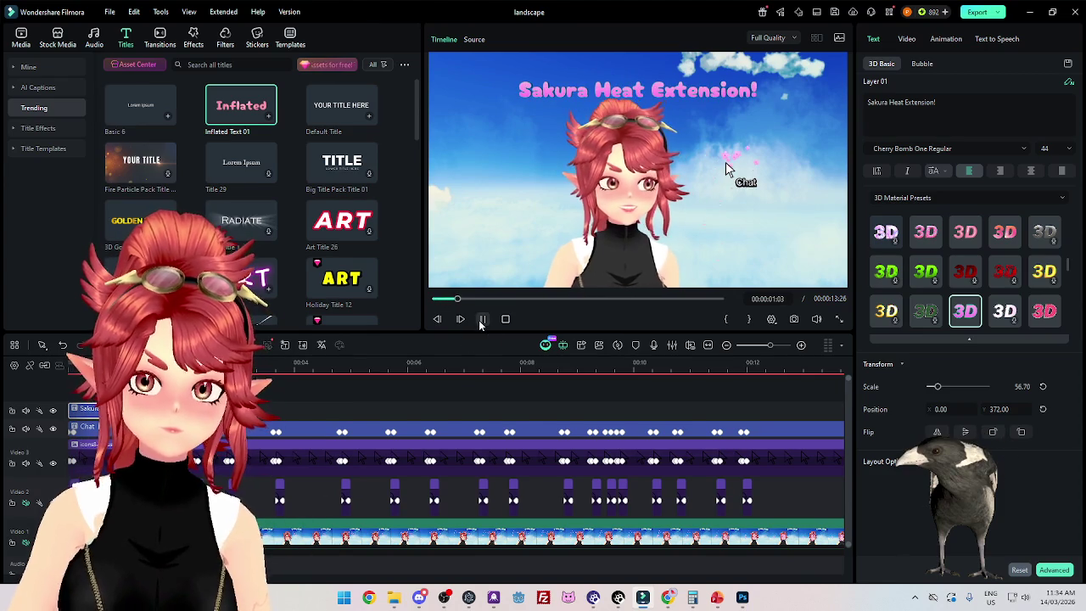
left_click(482, 319)
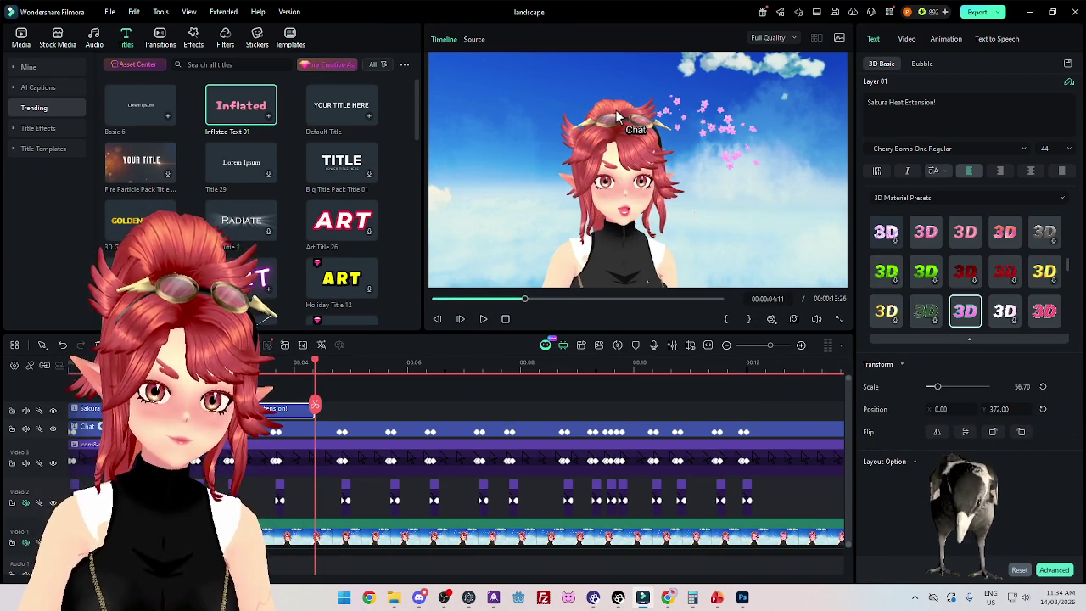
Step: Change the later title's text to 'Let chat spawn flowers' and play it back
left_click(616, 110)
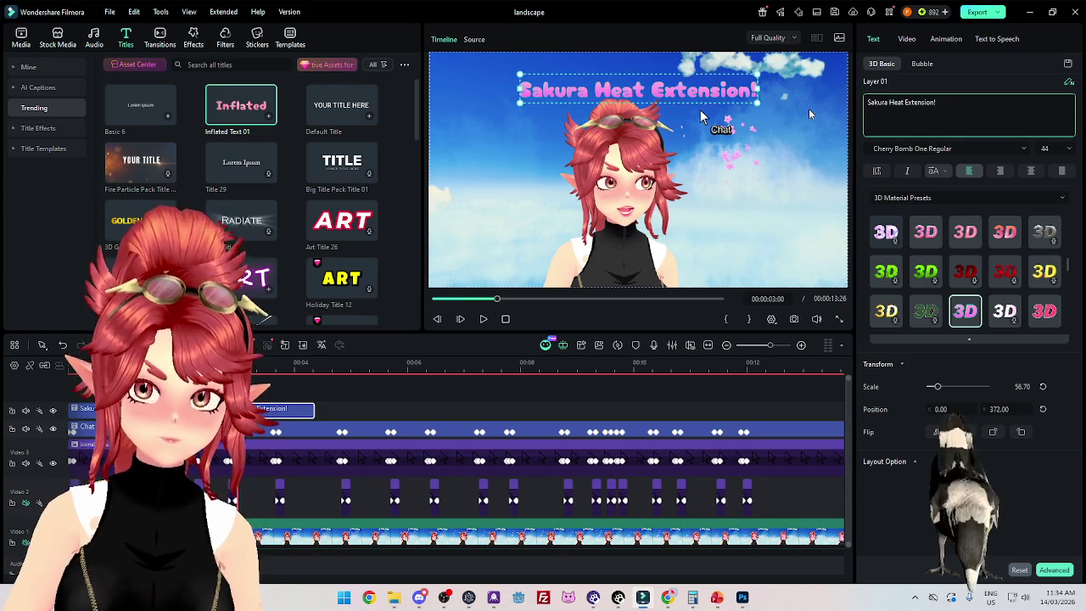
key("ctrl+a")
type("Le")
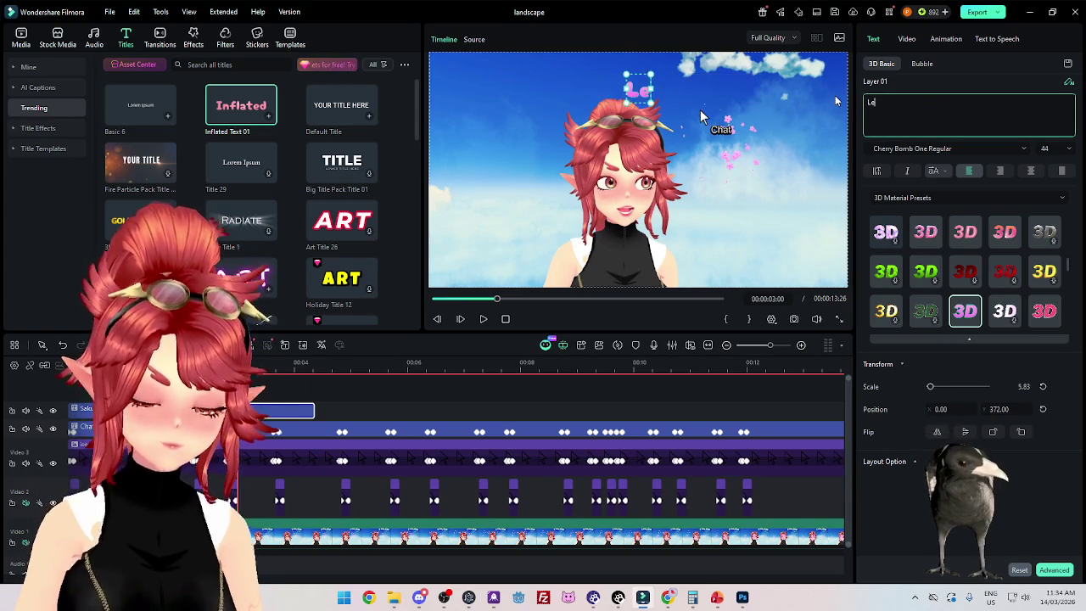
type("t chat spawn flow")
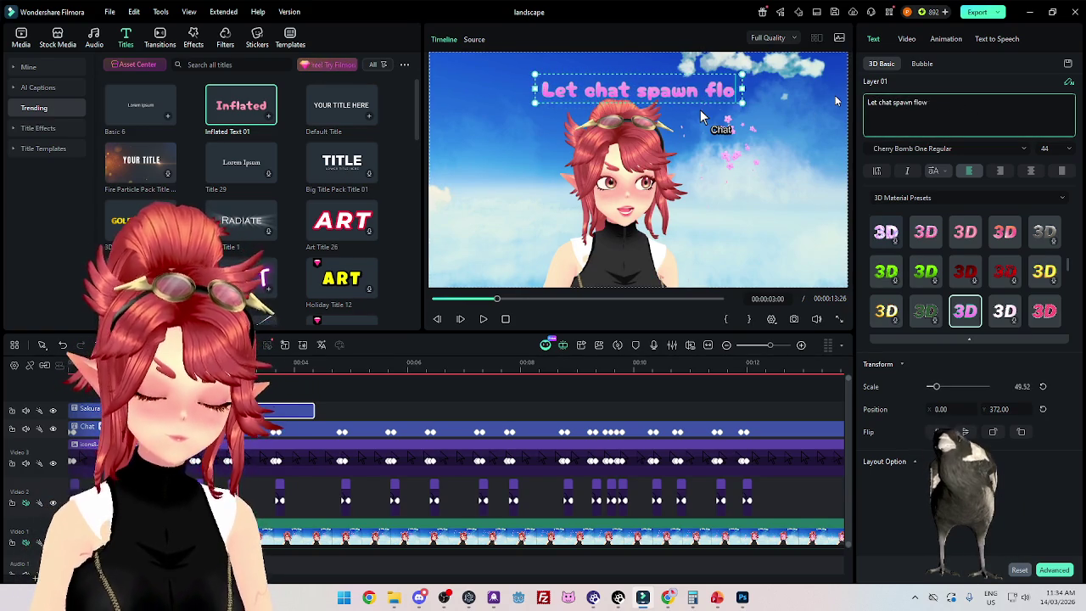
type("wers")
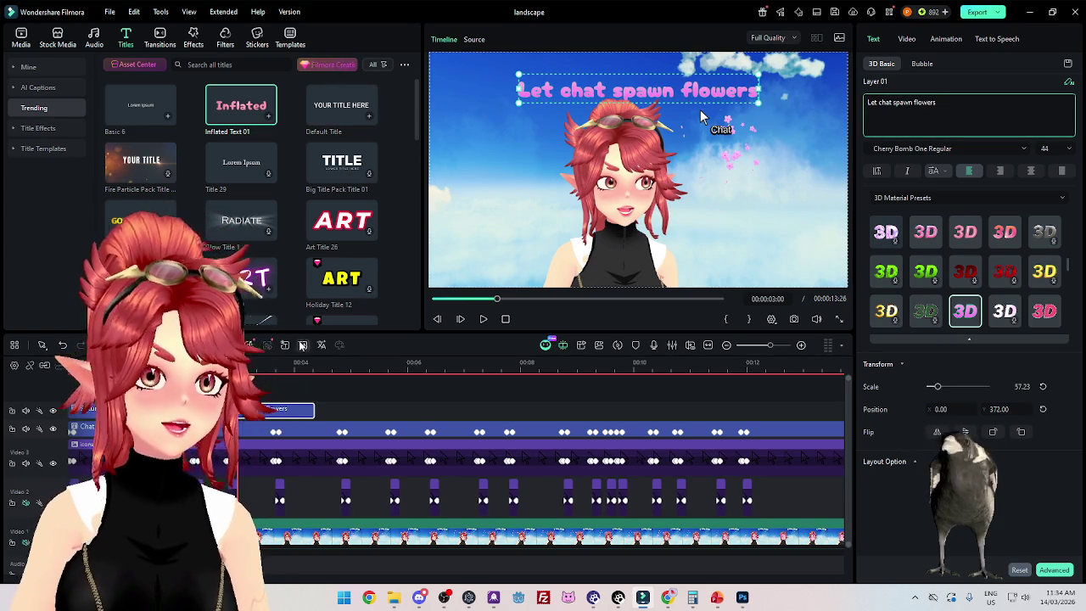
left_click(483, 319)
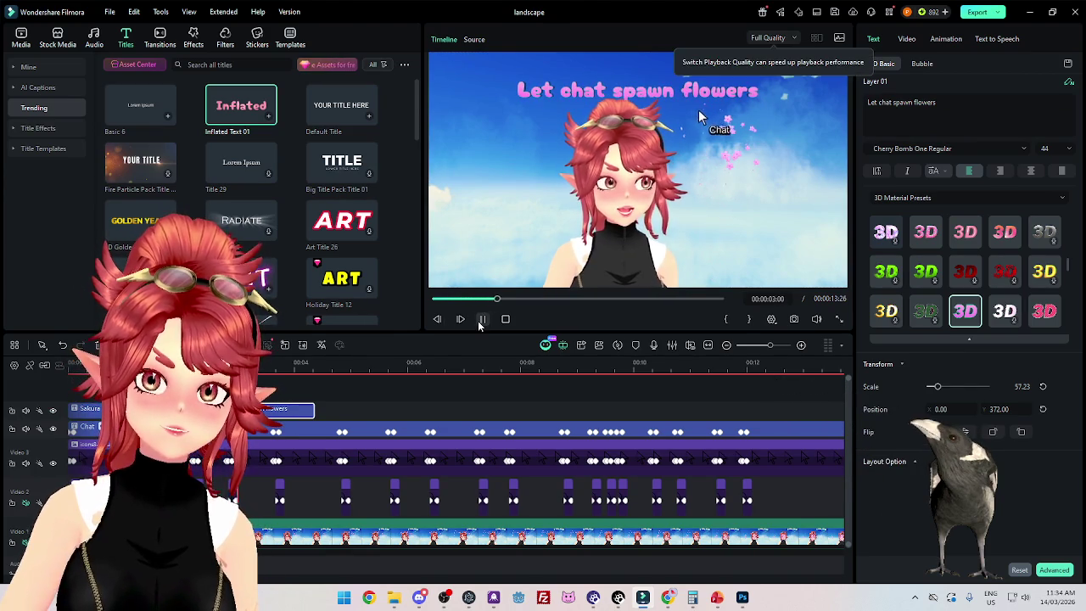
left_click(482, 319)
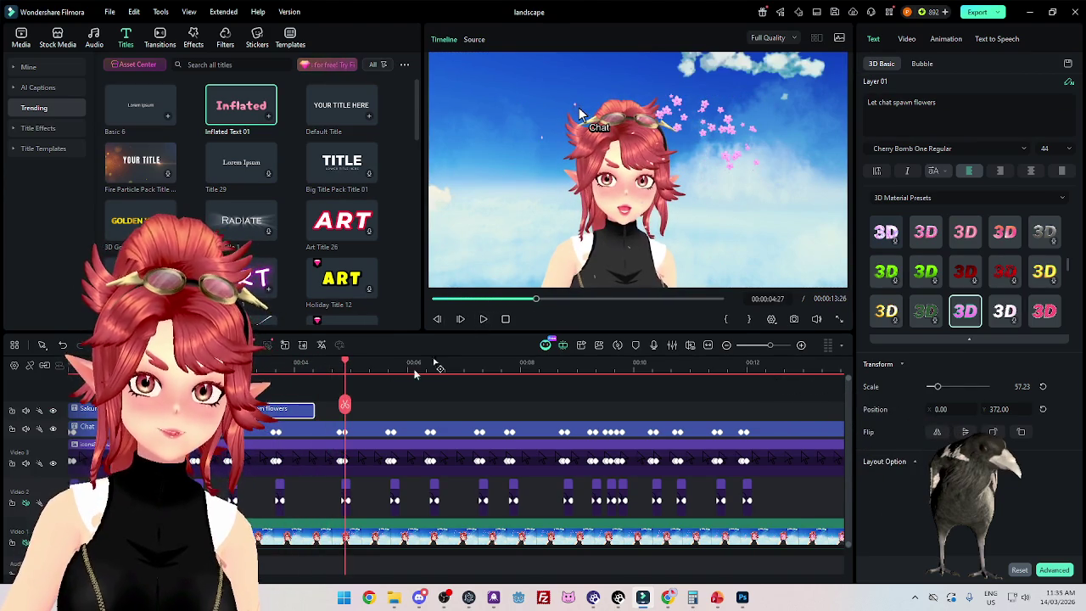
key("Up")
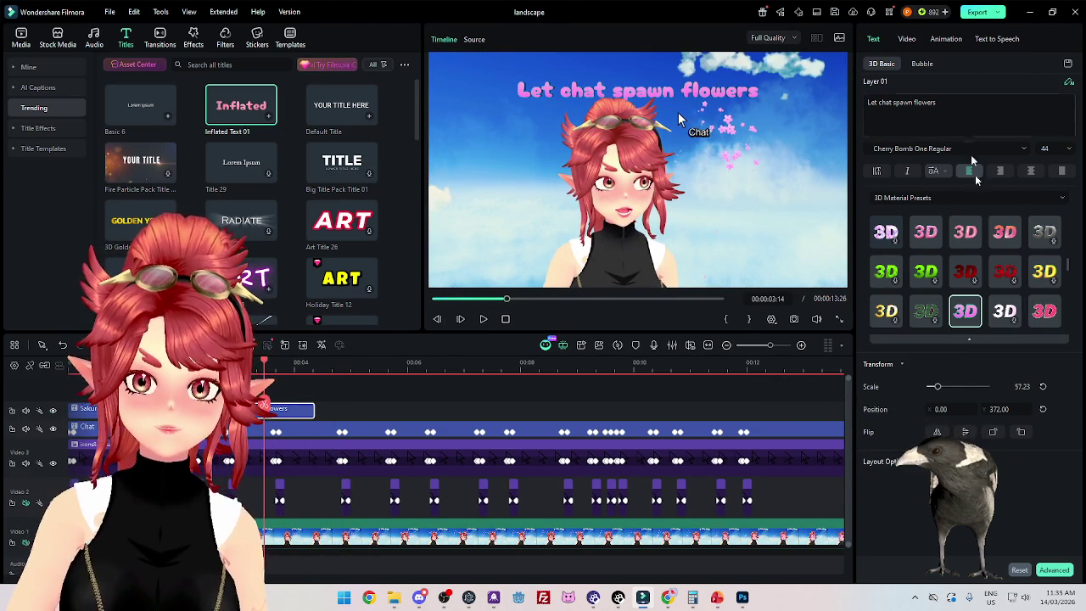
Step: Move the 'Let chat spawn flowers' title down into the lower part of the frame
left_click_drag(999, 409, 950, 409)
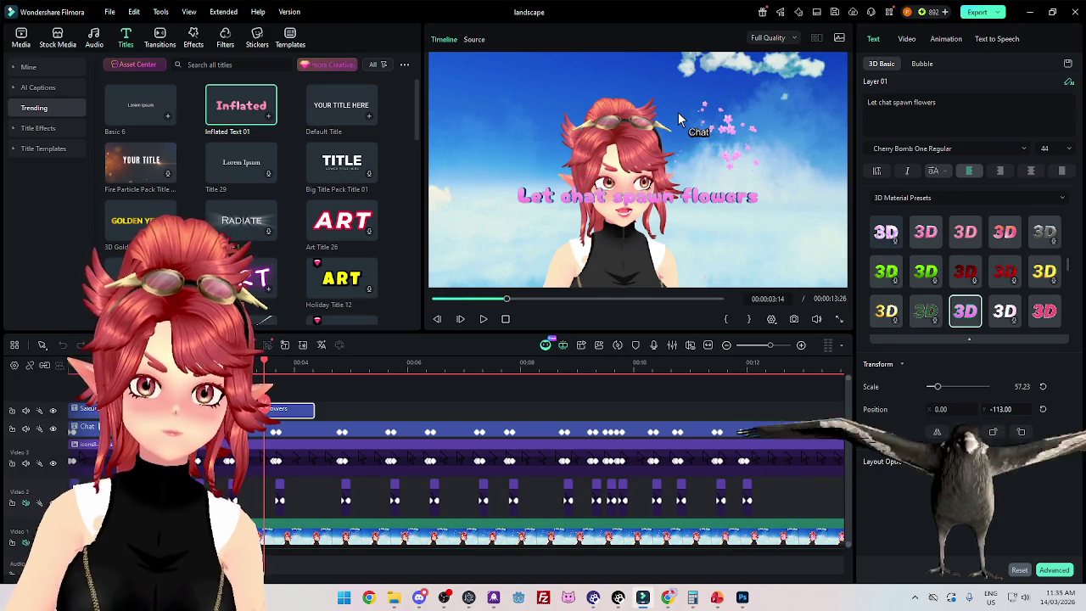
left_click_drag(637, 196, 636, 191)
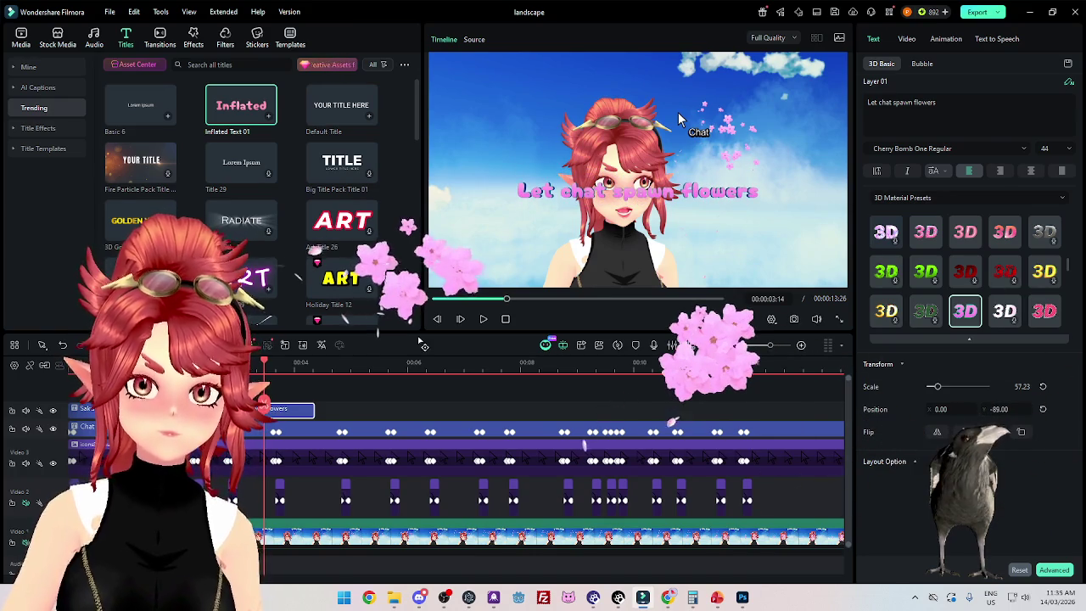
left_click_drag(999, 409, 934, 409)
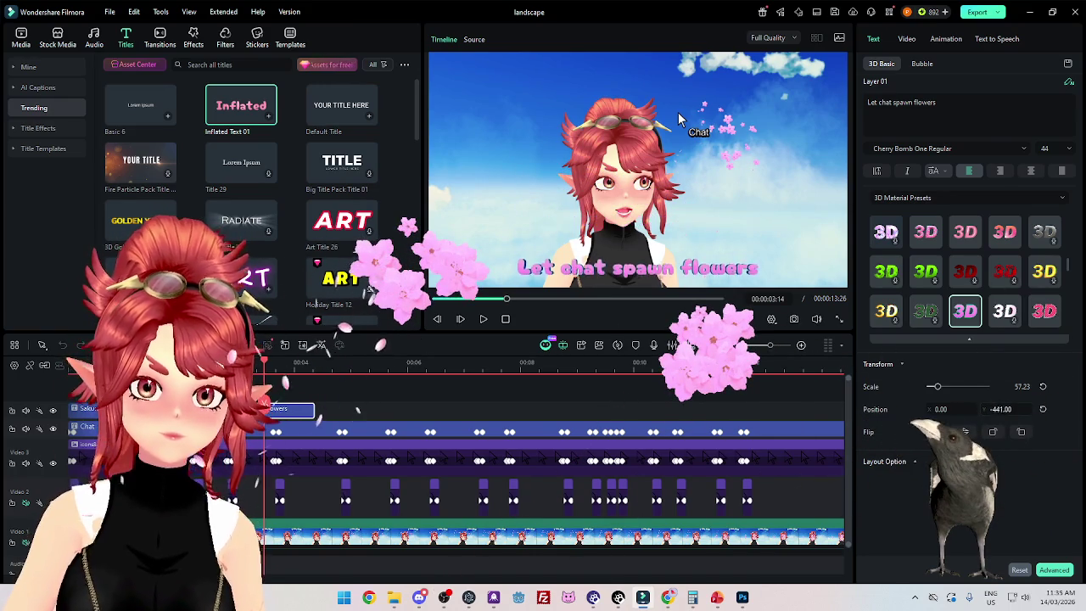
left_click_drag(999, 409, 1044, 409)
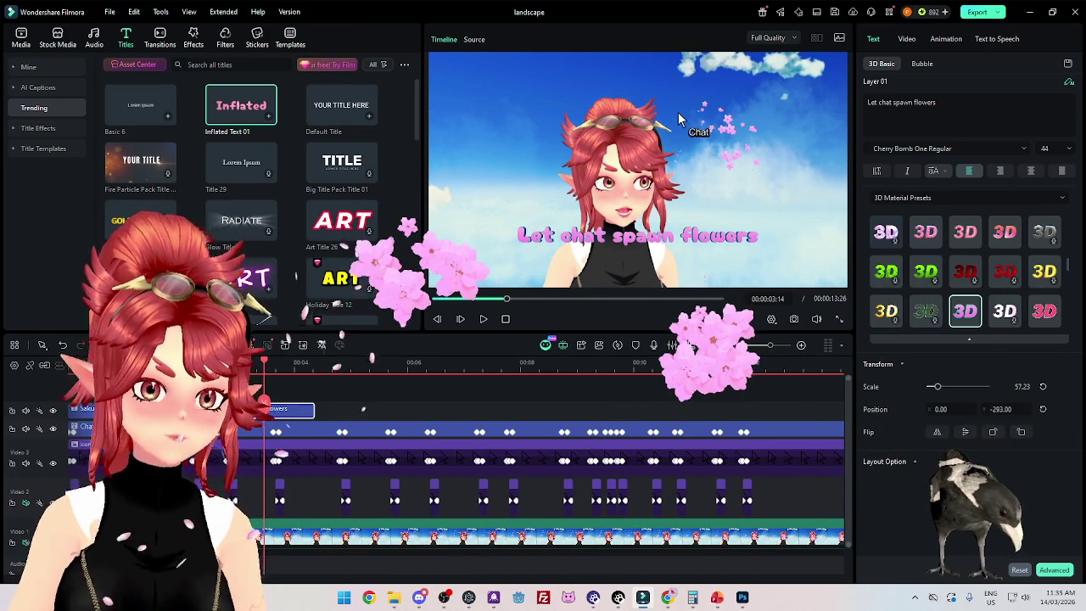
key("space")
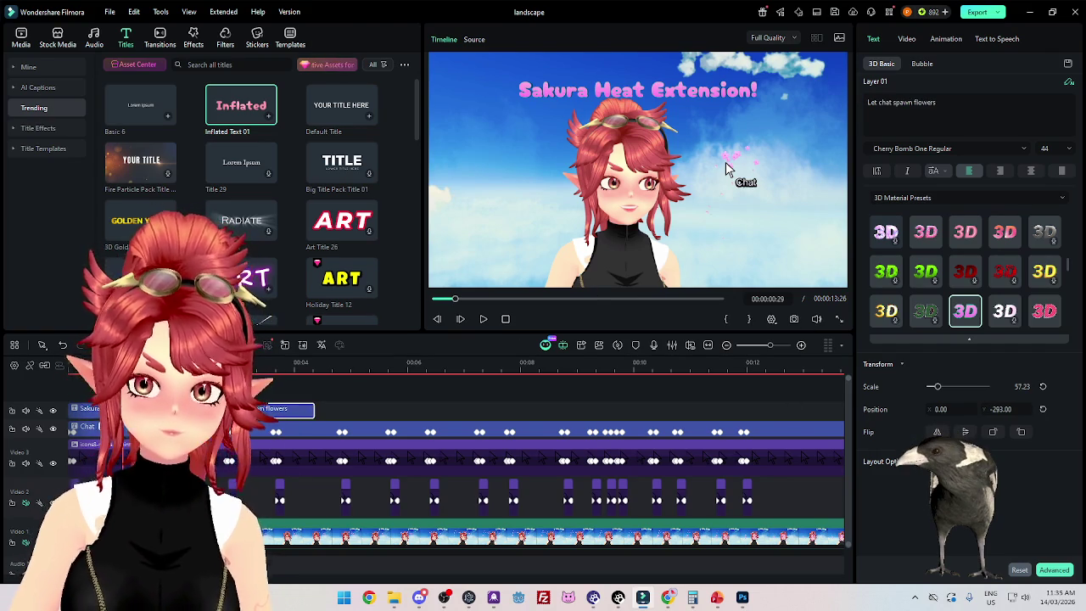
Step: Set the 'Sakura Heat Extension!' title's Position Y to -293
left_click_drag(1010, 409, 1014, 409)
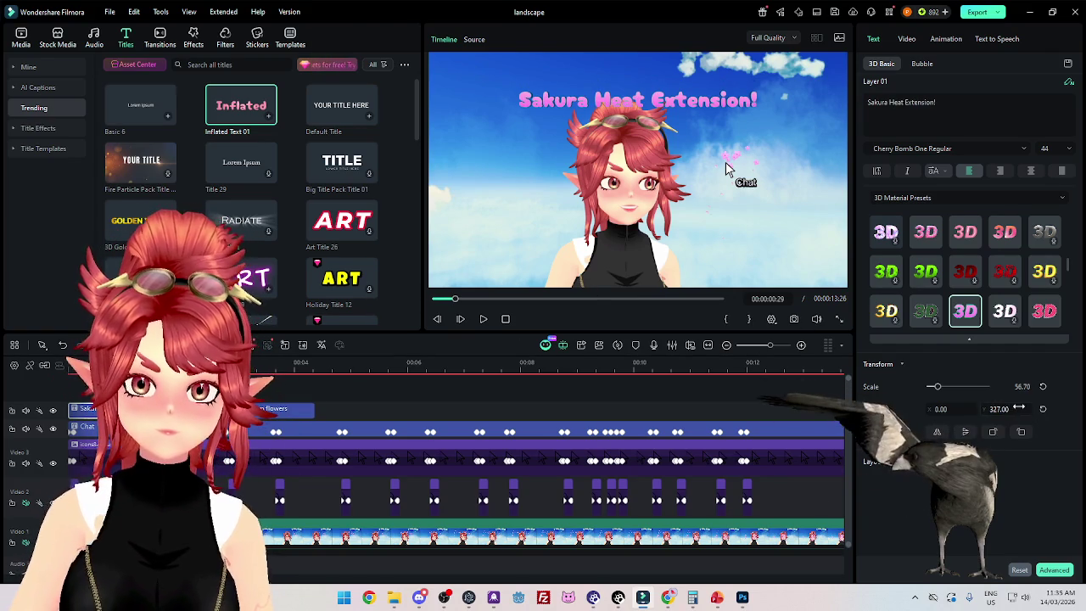
left_click(1019, 409)
type("-293")
key("Return")
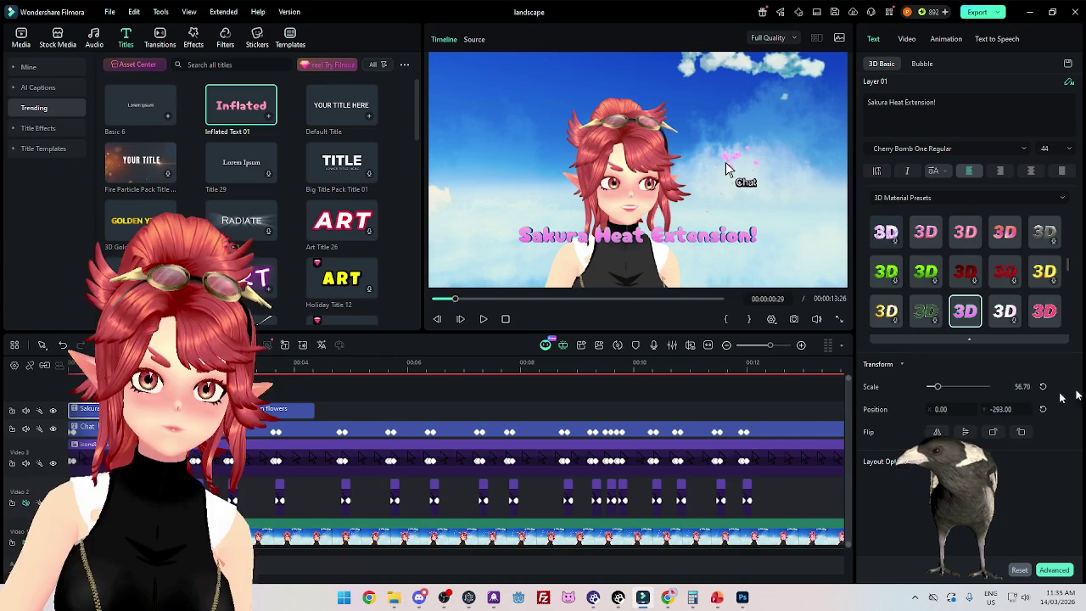
Step: Raise the title font size to 48, keeping the text on one line
left_click(1071, 148)
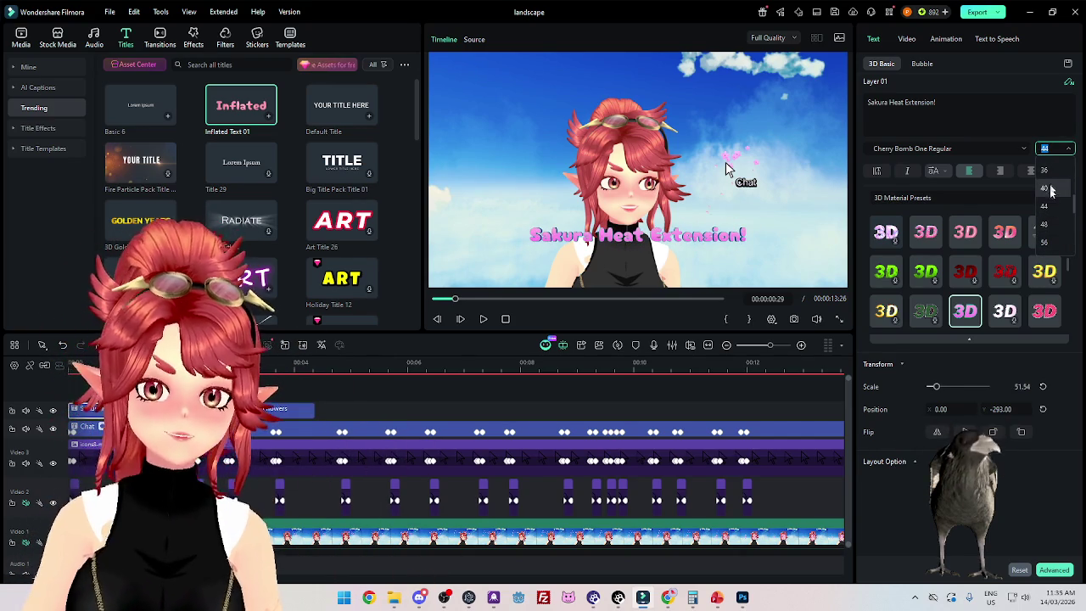
left_click(1048, 224)
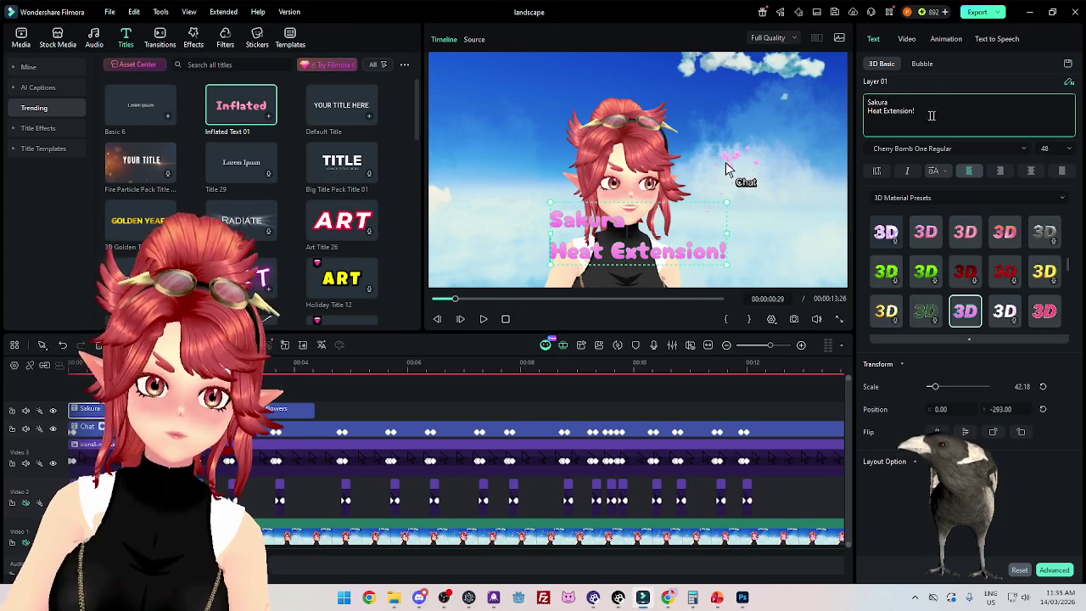
key("Return")
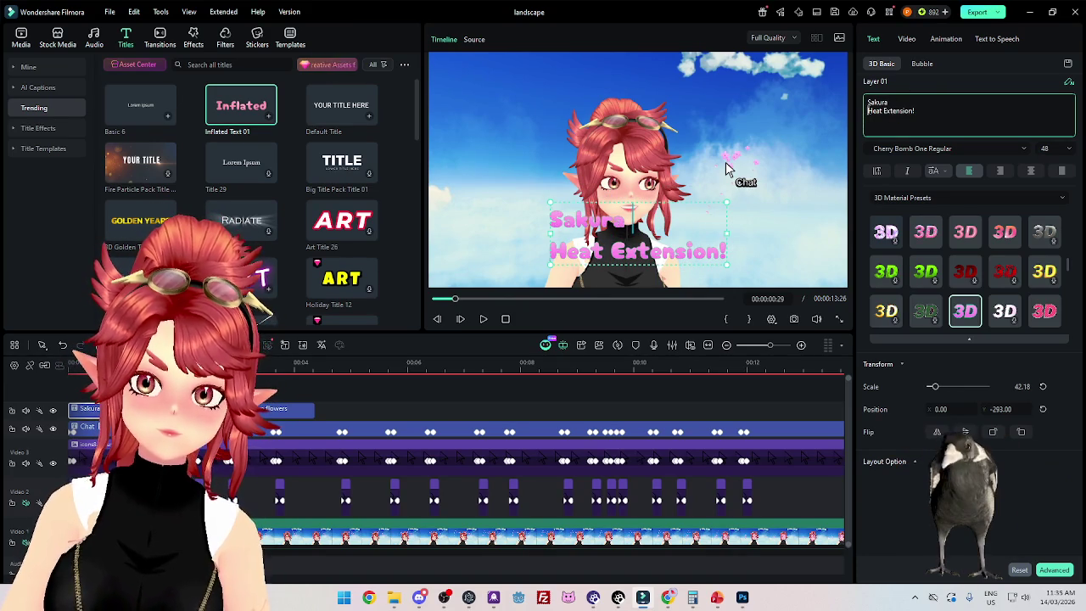
key("BackSpace")
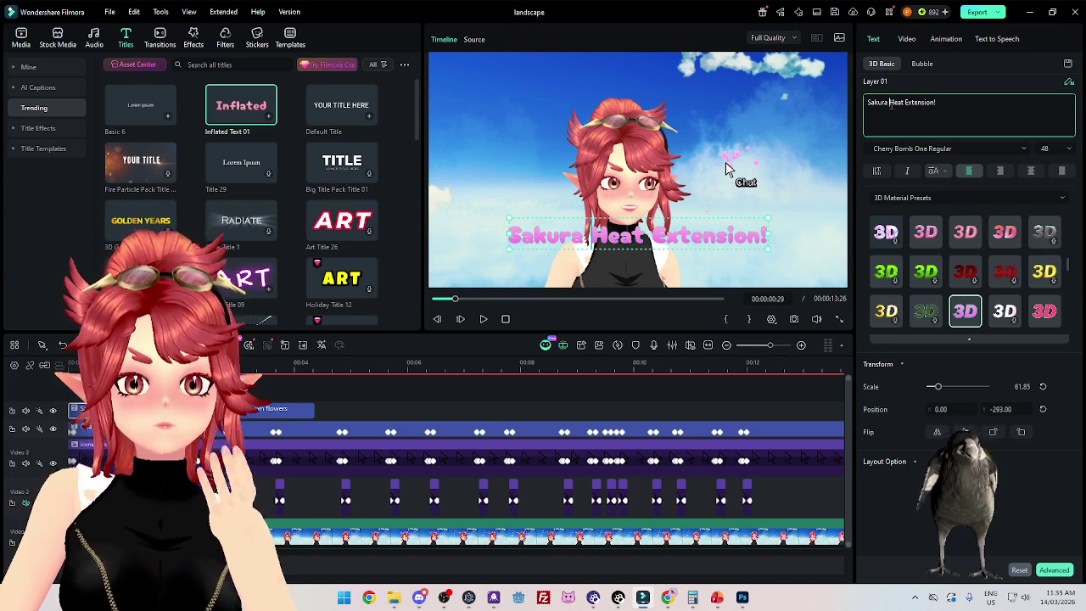
Step: Replace 'Heat Extension' with 'Spawner' so the title reads 'Sakura Spawner!', then preview it
key("shift+End")
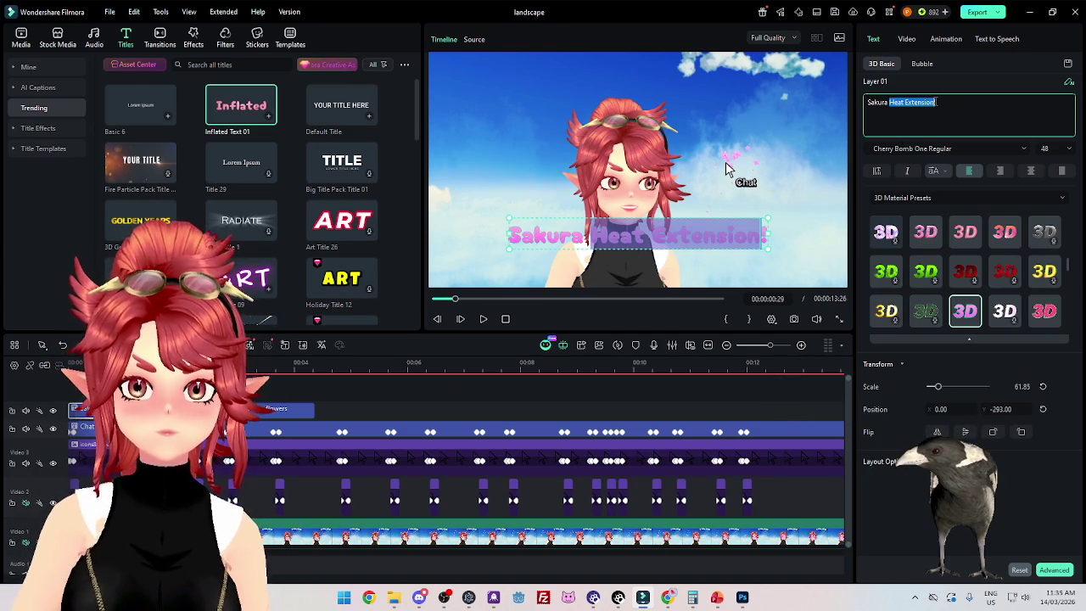
type("Spawner!")
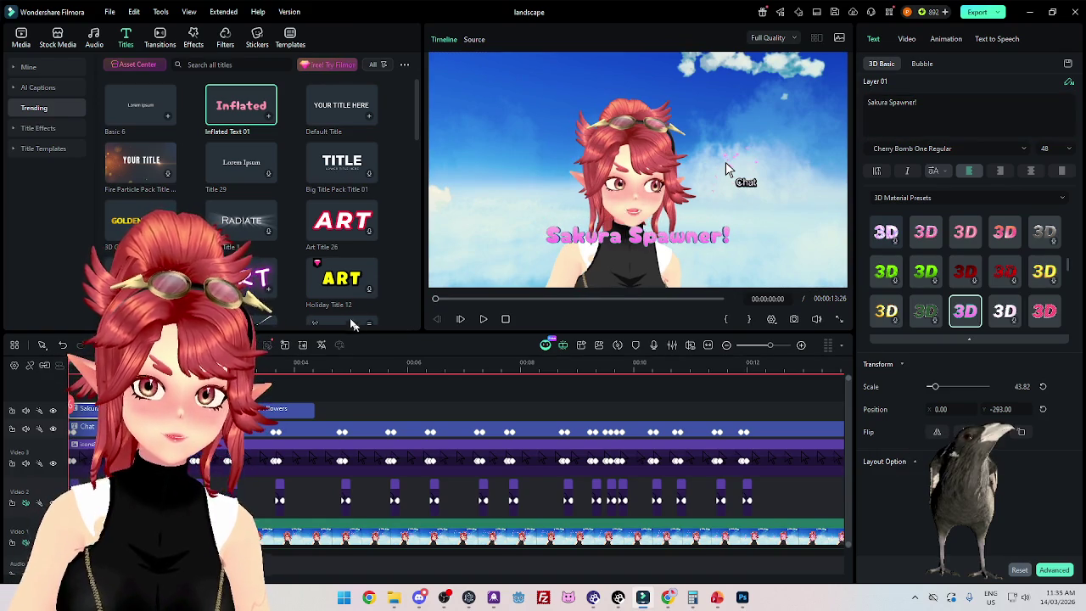
left_click(484, 319)
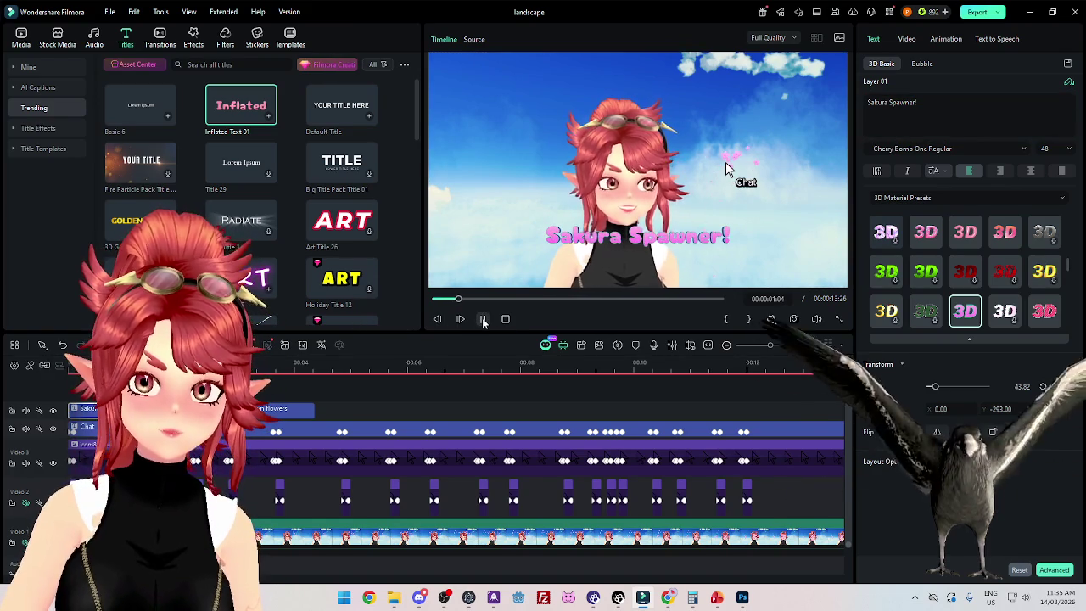
left_click(484, 321)
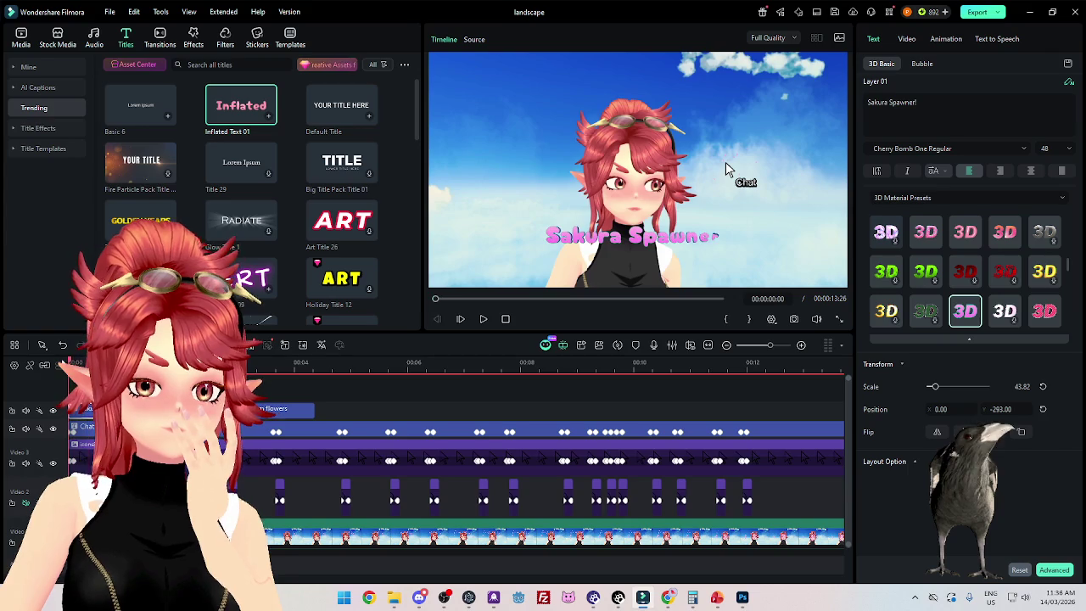
left_click(484, 320)
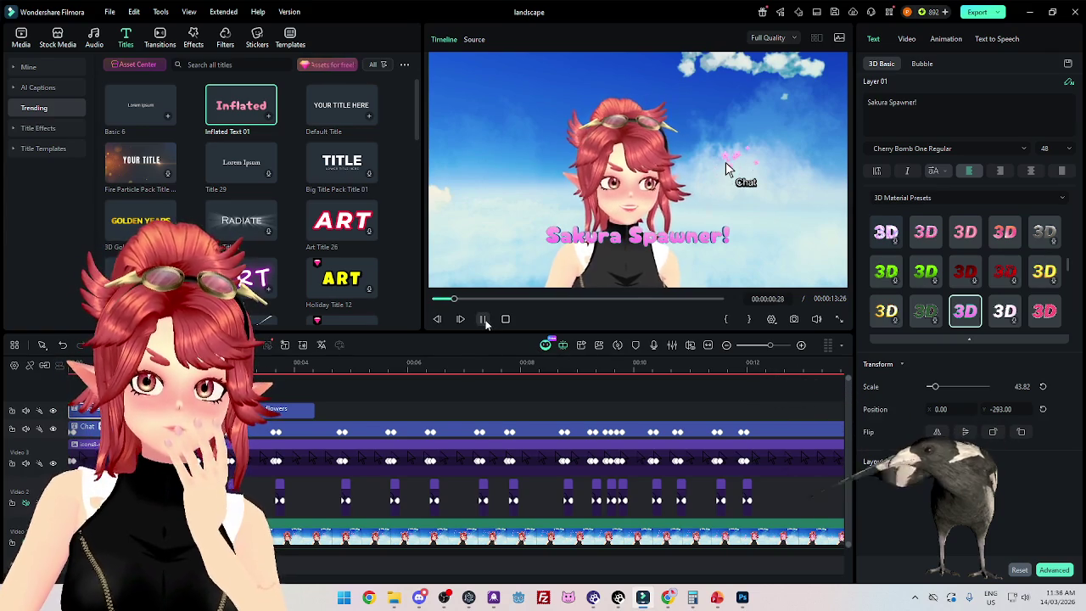
Step: Paste a copy of the flowers caption at the playhead and preview it
left_click(484, 319)
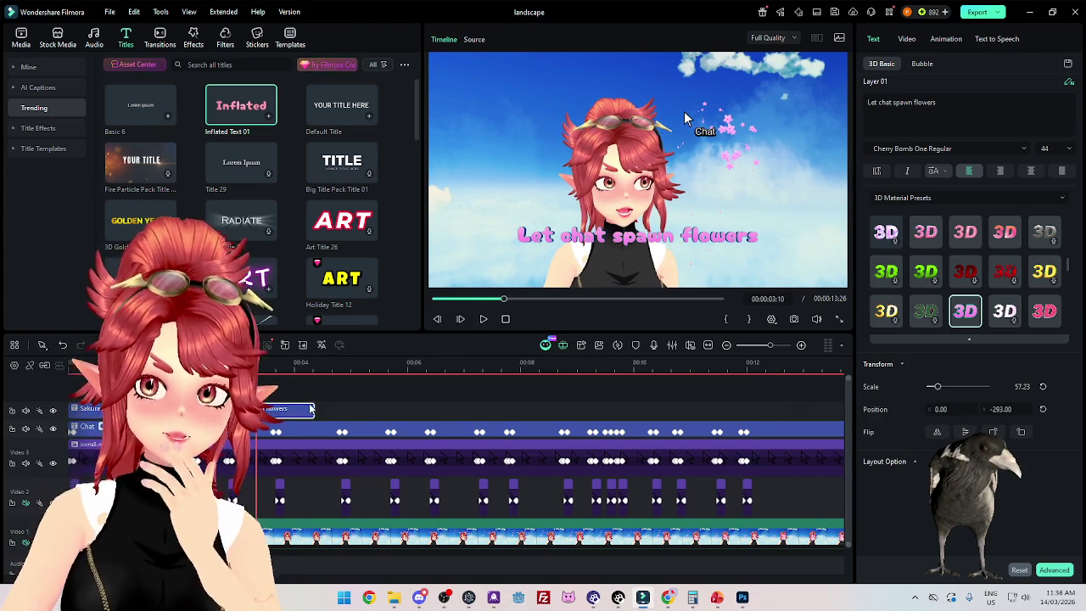
left_click(332, 372)
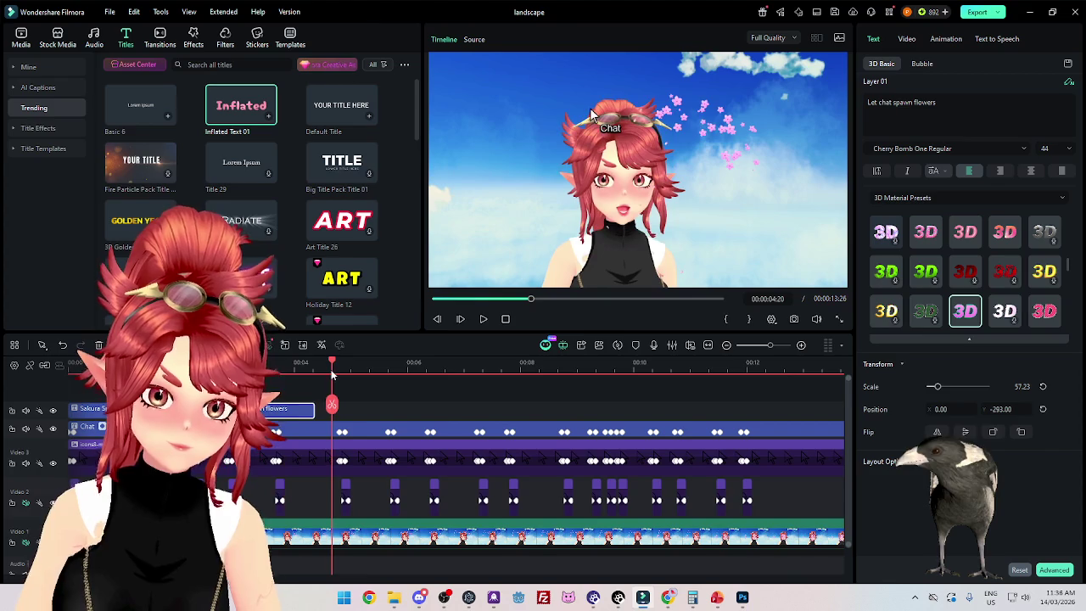
key("ctrl+v")
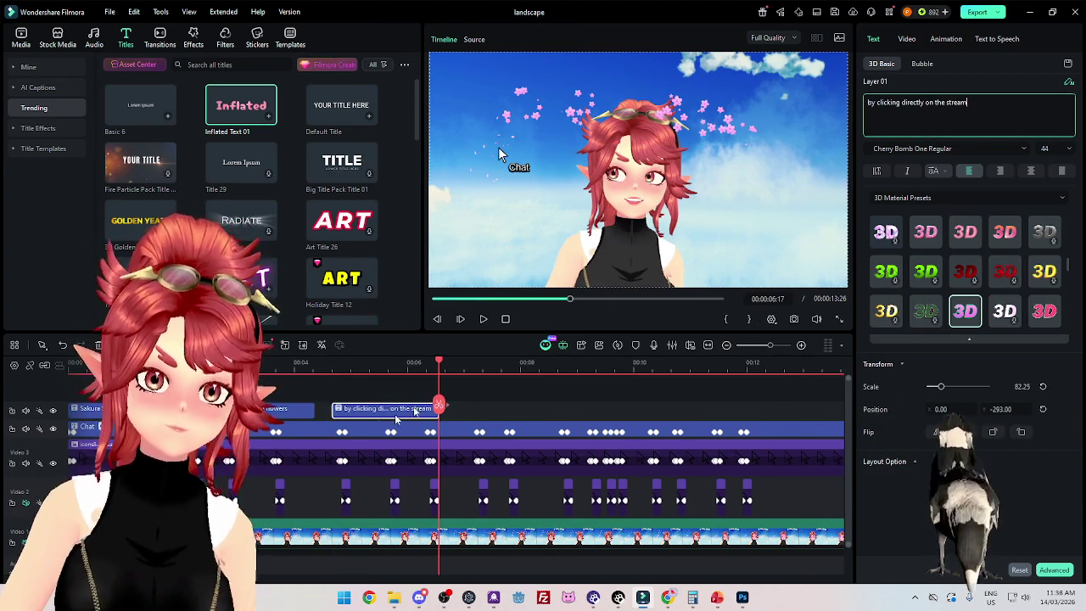
left_click(203, 364)
left_click(484, 320)
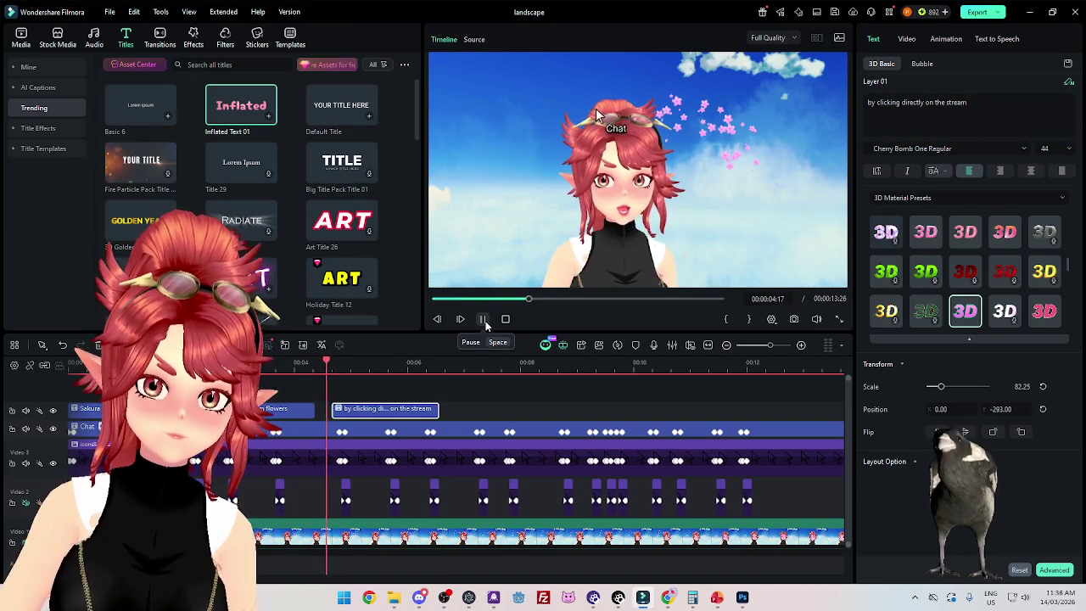
key("space")
Step: Move the caption onto a new track, aligned so both captions play at once
mouse_move(283, 404)
left_mouse_down()
mouse_move(341, 416)
mouse_move(239, 436)
left_mouse_up()
left_click_drag(313, 408, 364, 408)
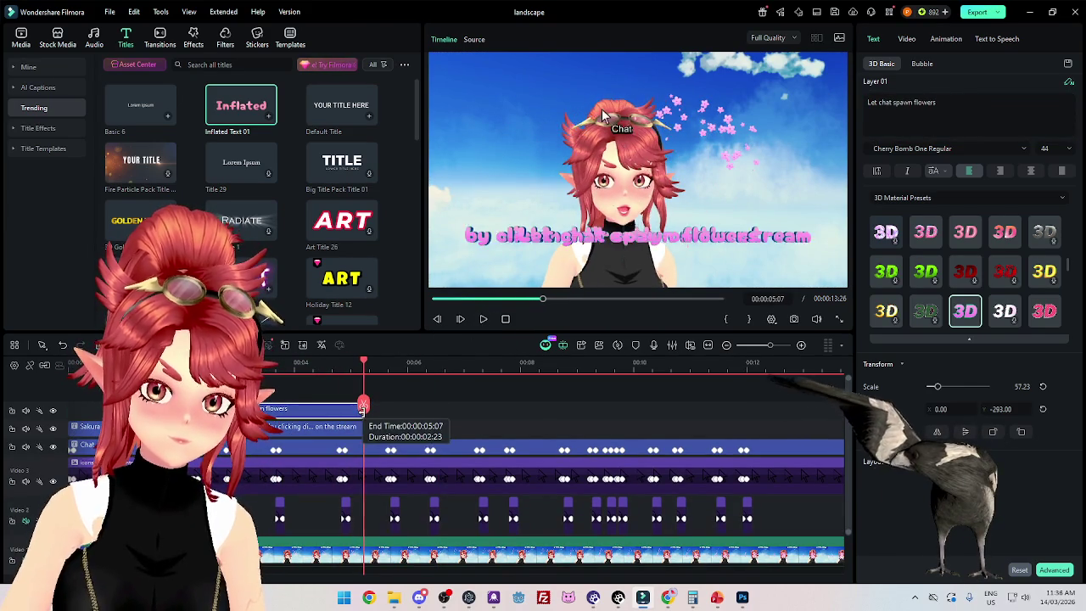
left_click(481, 299)
left_click(484, 320)
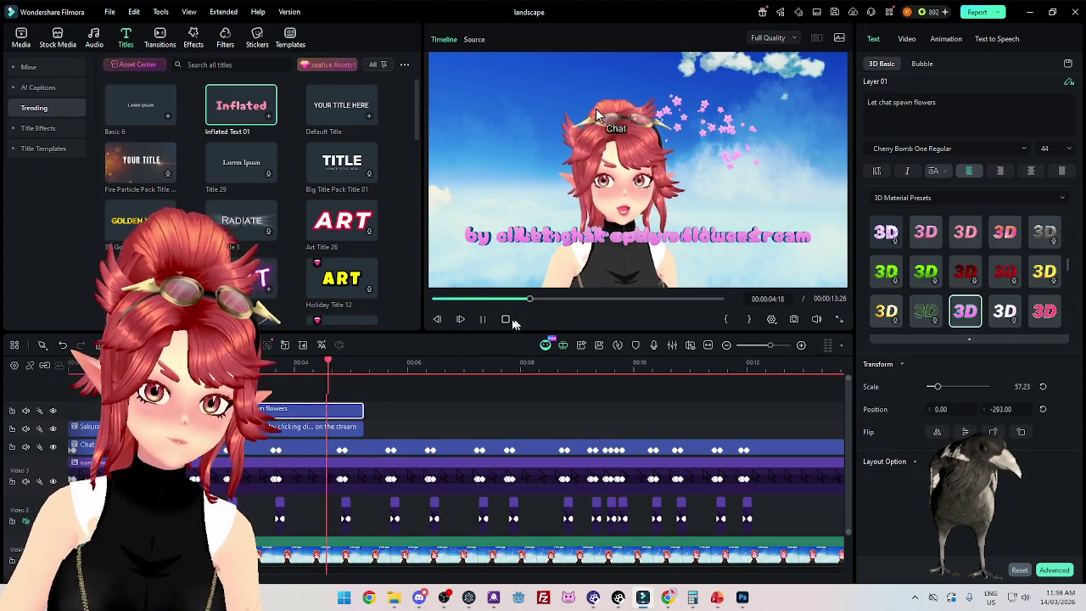
key("space")
Step: Lower the 'by clicking directly on the stream' caption beneath the flowers line and review
left_click(307, 362)
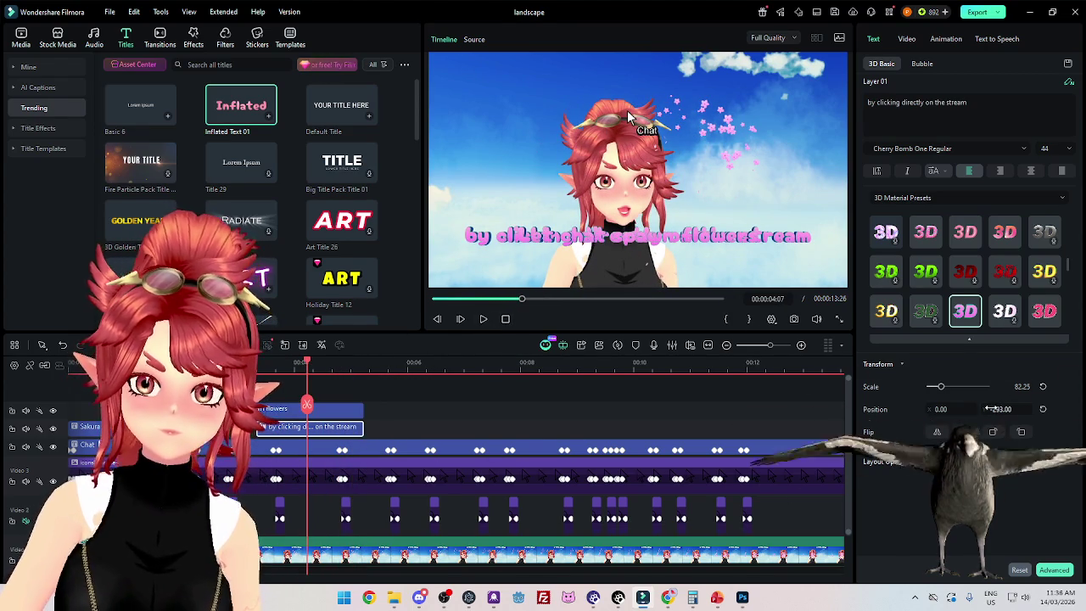
left_click_drag(972, 424, 959, 475)
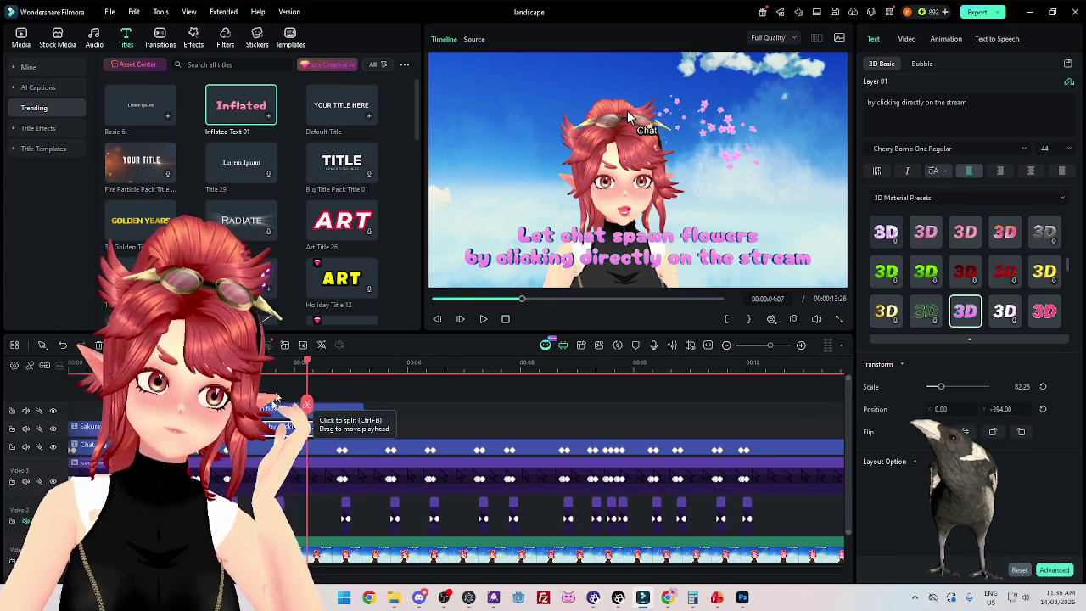
left_click_drag(307, 362, 148, 362)
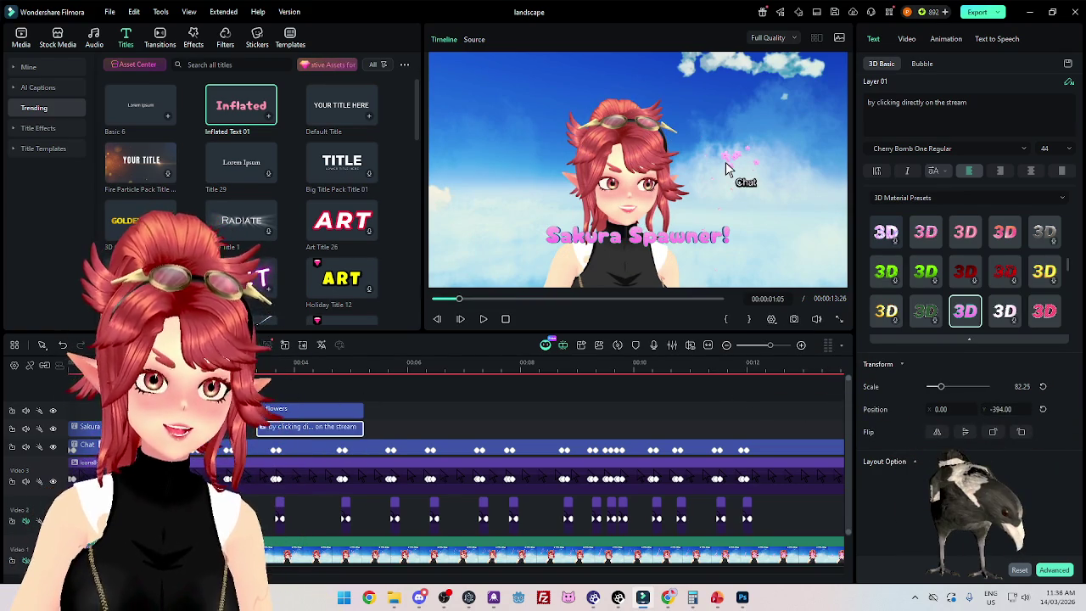
left_click(485, 320)
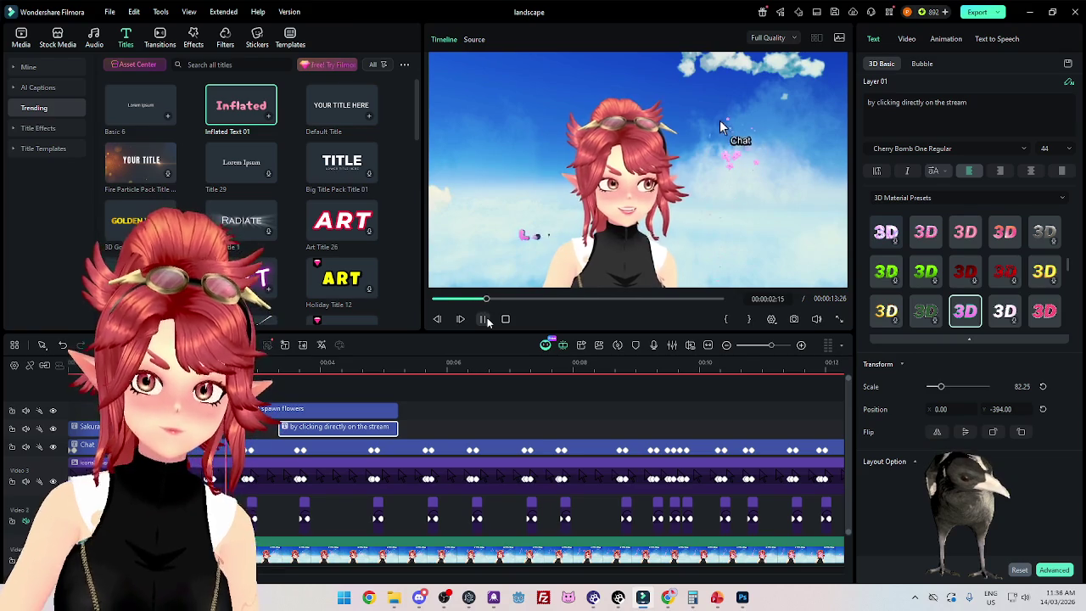
left_click(283, 414)
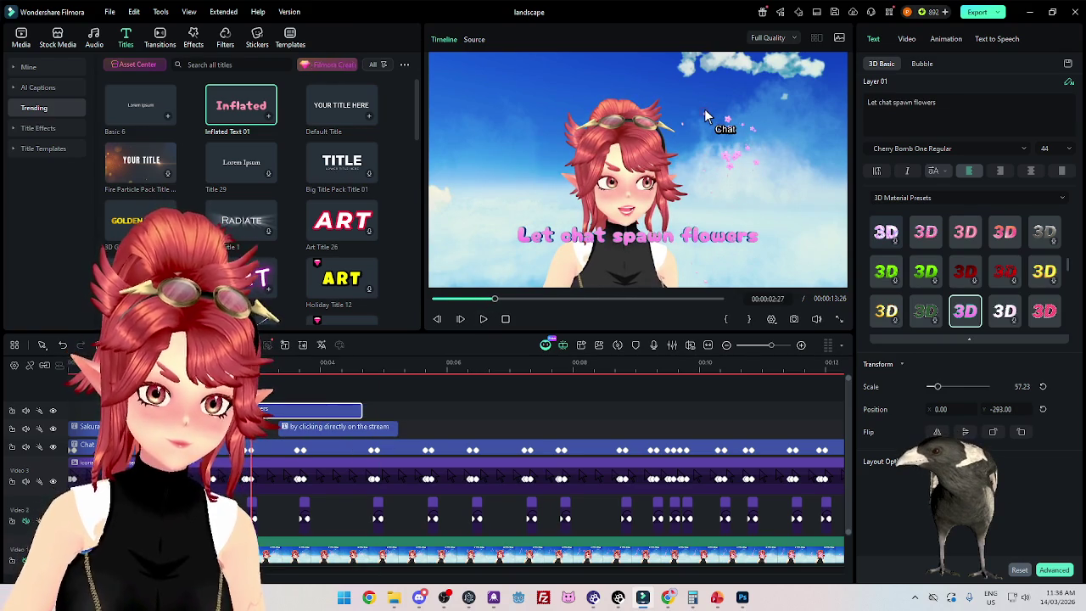
key("space")
left_click(484, 320)
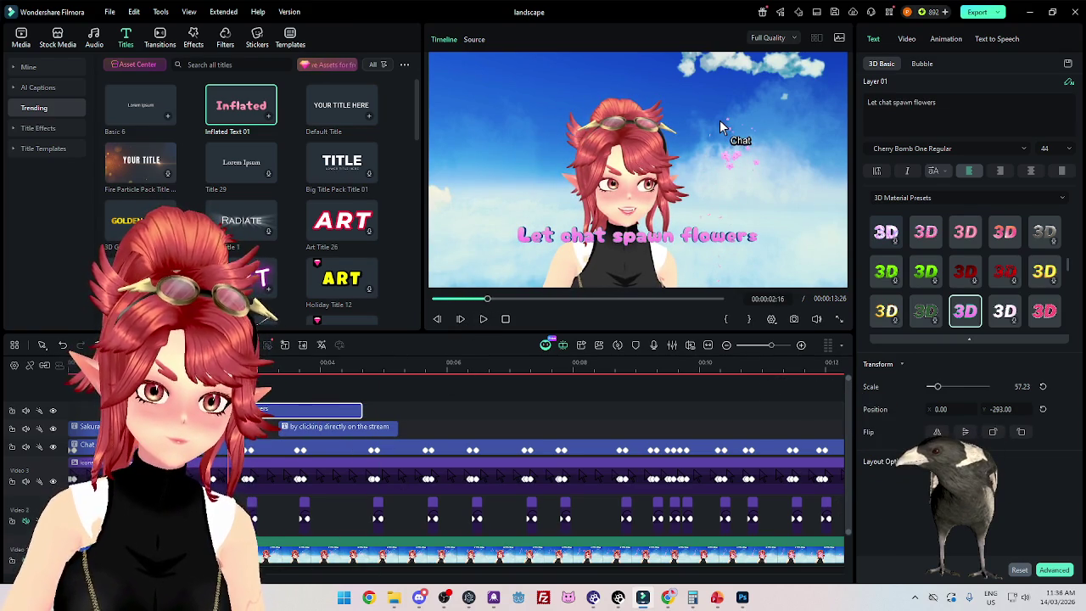
key("space")
left_click(483, 319)
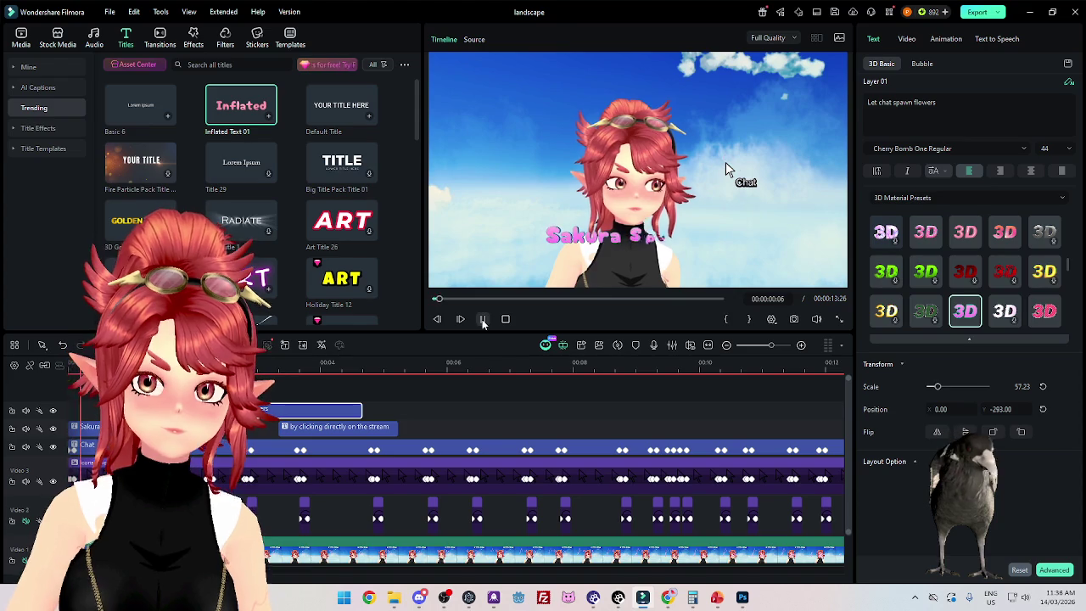
left_click(482, 319)
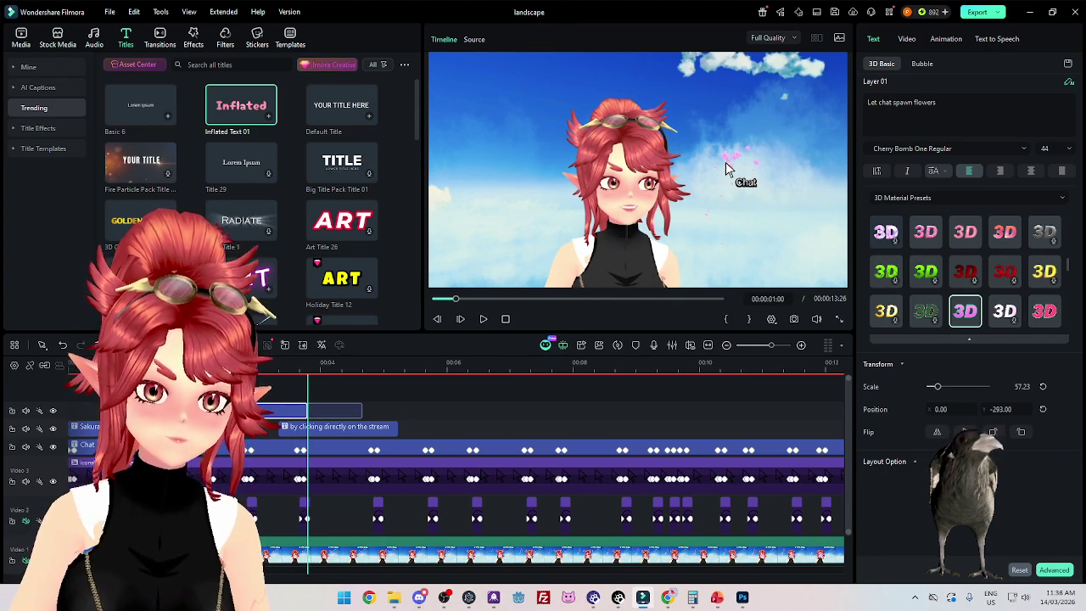
left_click(297, 426)
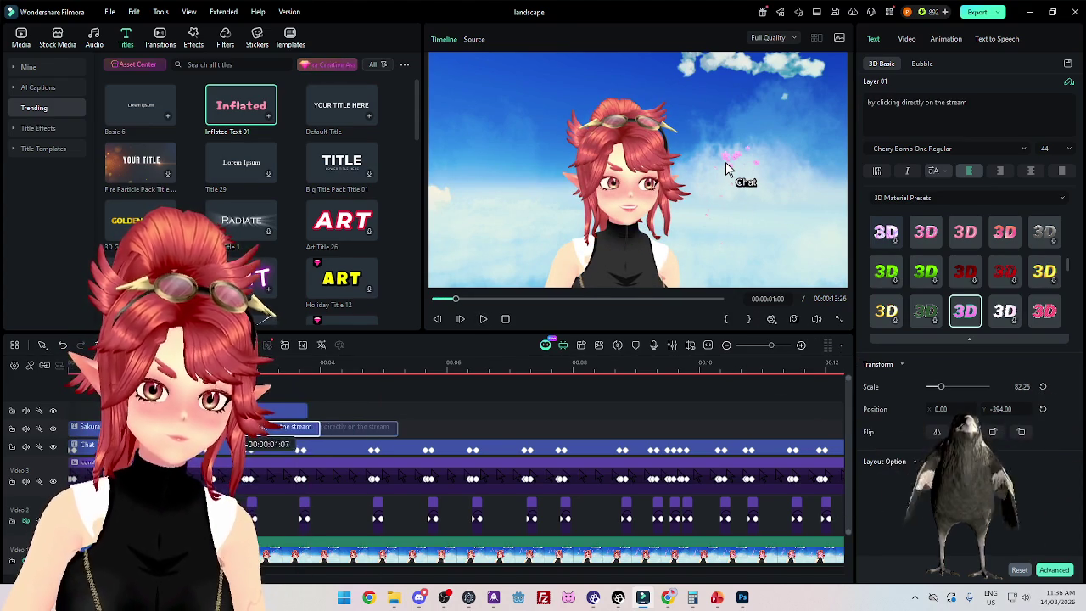
left_click(482, 319)
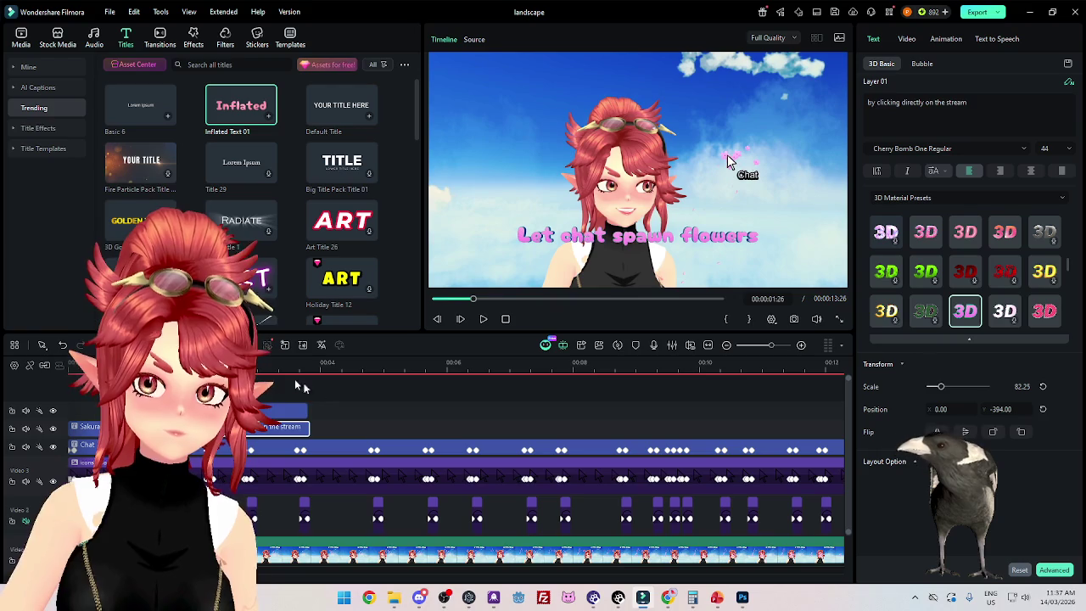
key("ctrl+a")
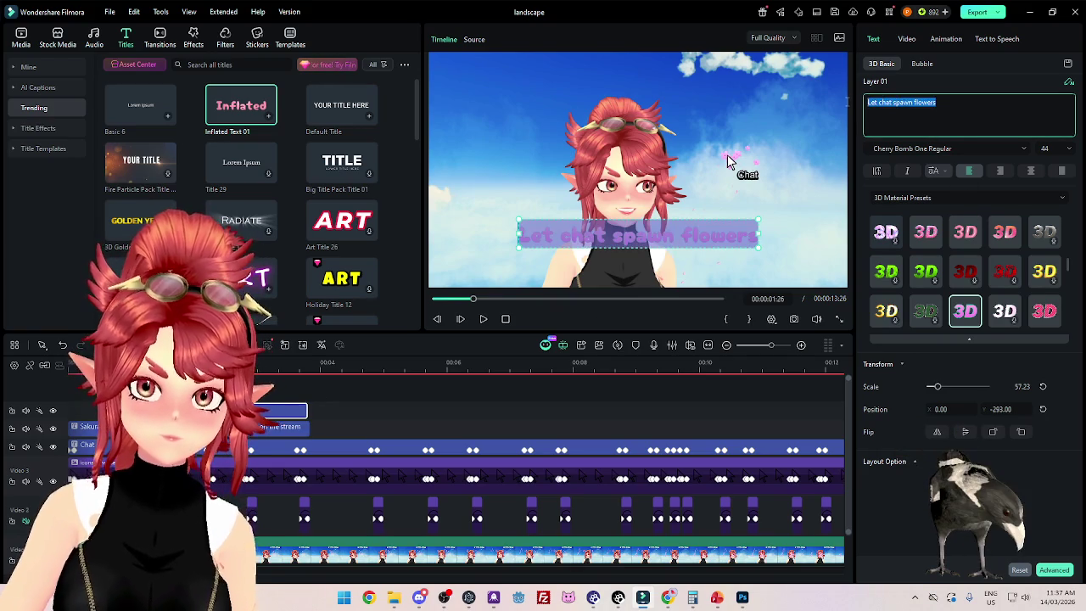
Step: Reword the captions to 'Flowers bloom where' and 'chat clicks on stream'
type("8")
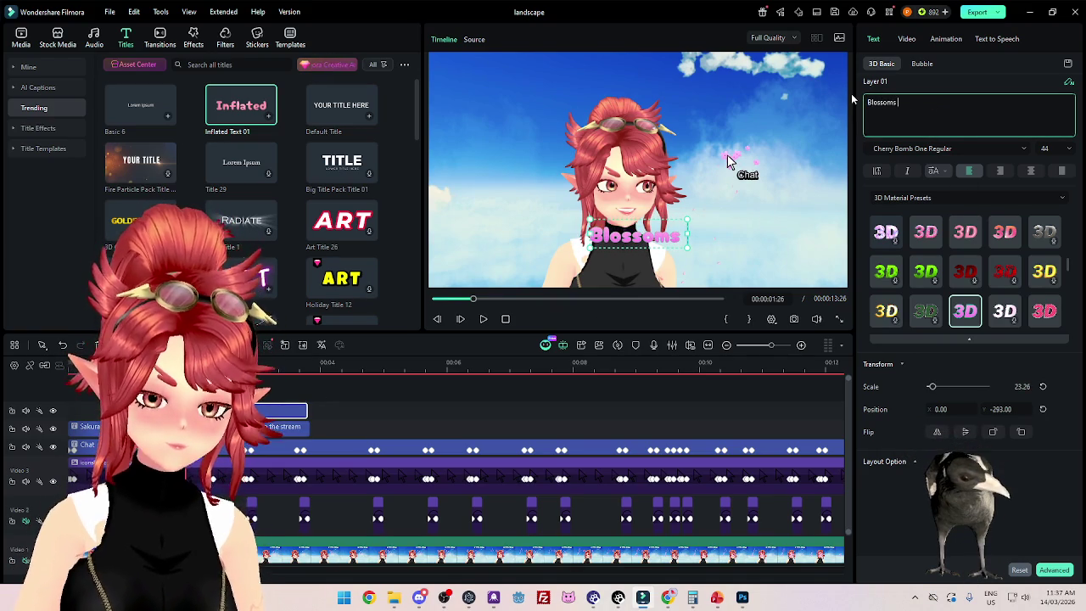
key("BackSpace")
key("BackSpace")
key("BackSpace")
key("BackSpace")
key("BackSpace")
key("BackSpace")
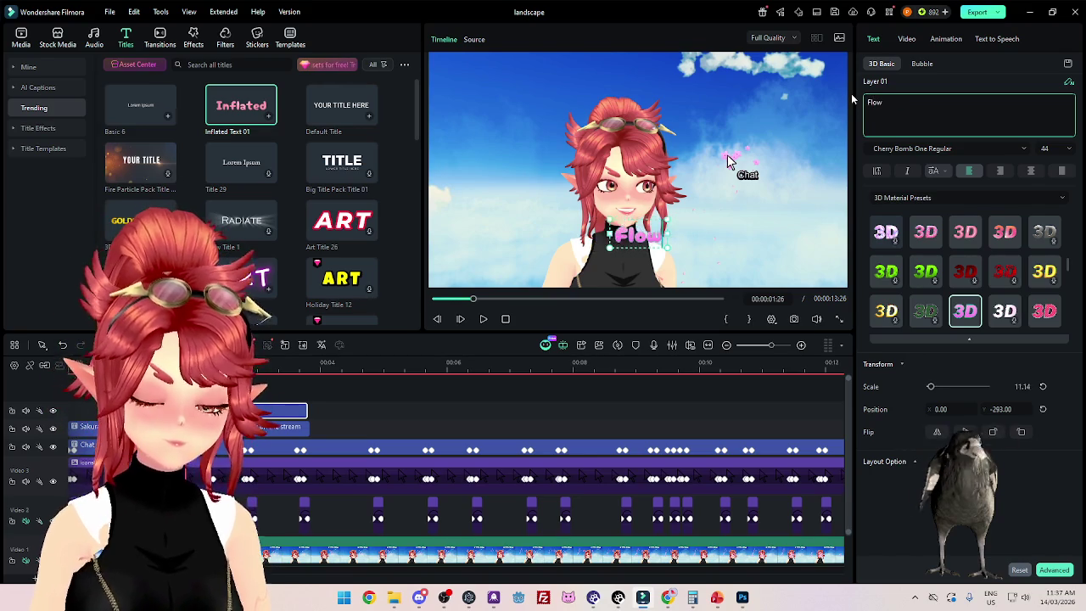
type("ers bloom ")
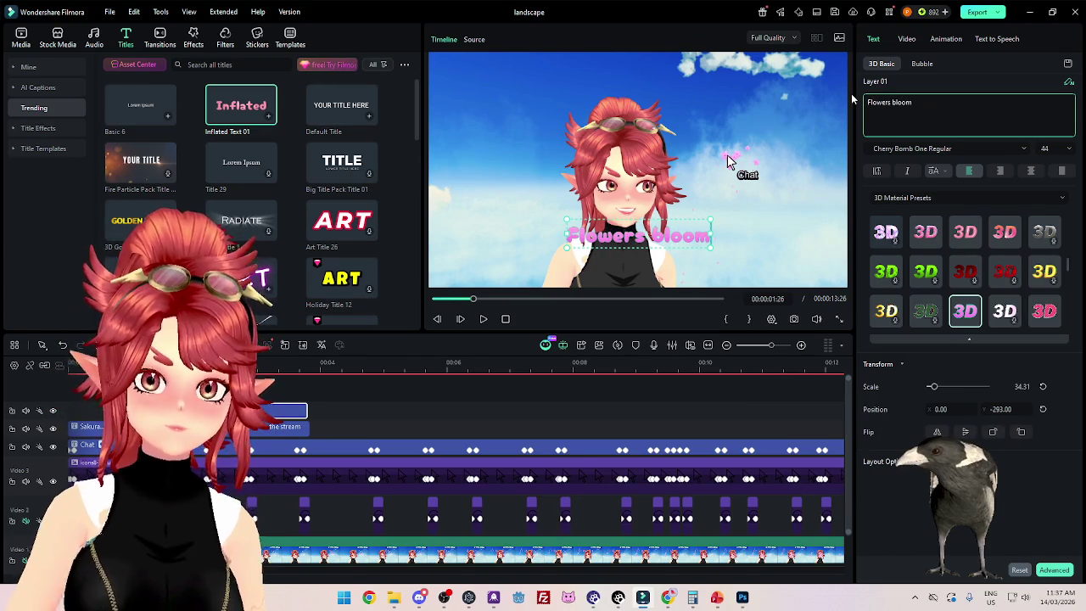
type("where")
left_click(250, 428)
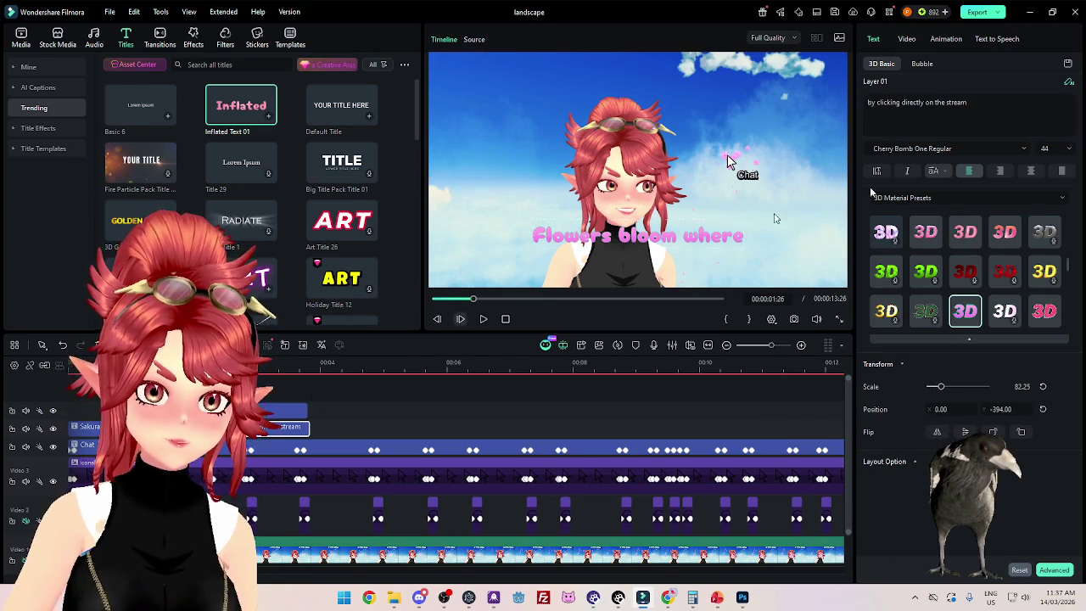
type("chat")
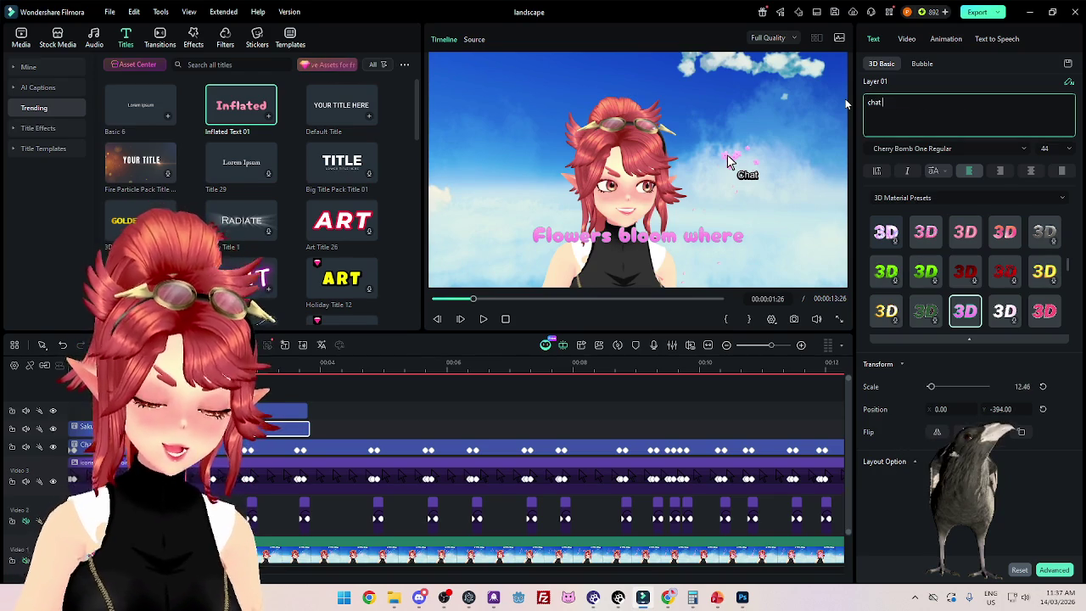
type(" clicks on stream")
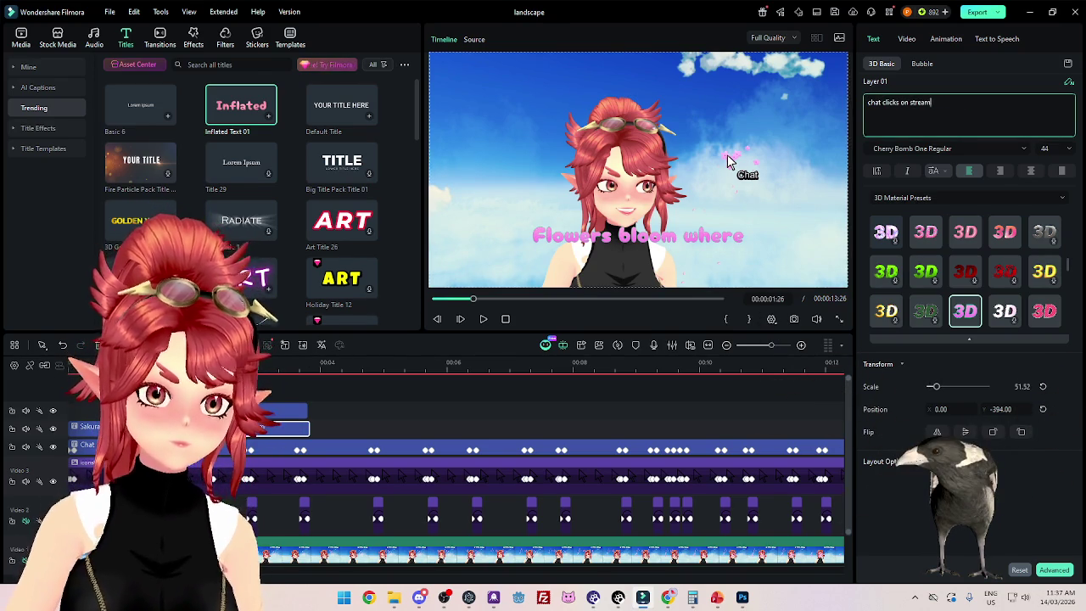
Step: Preview, then append '!' so the second line reads 'chat clicks on stream!'
left_click(482, 320)
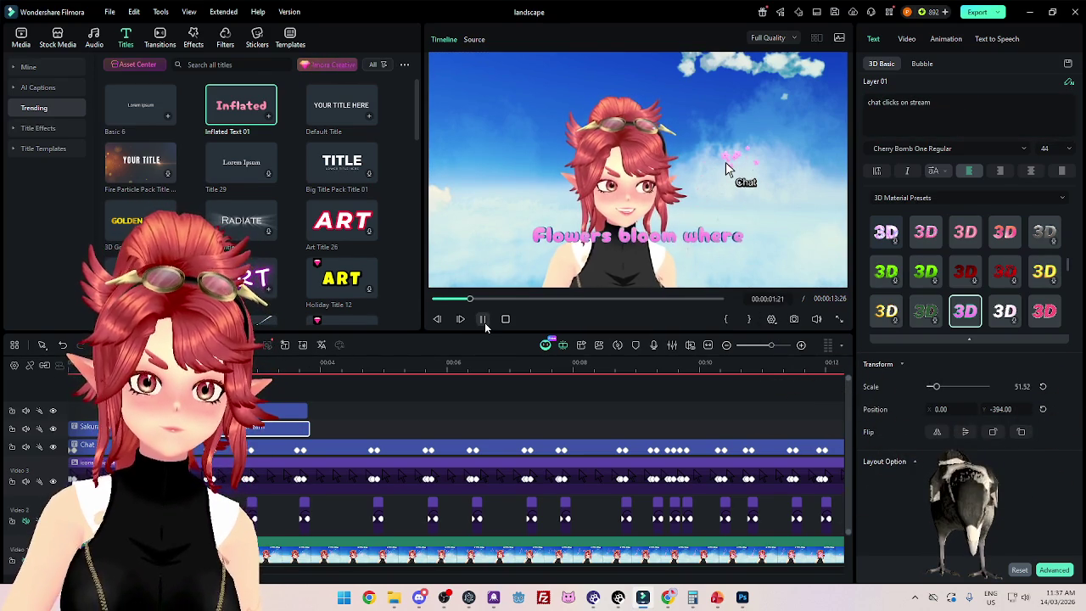
left_click(484, 323)
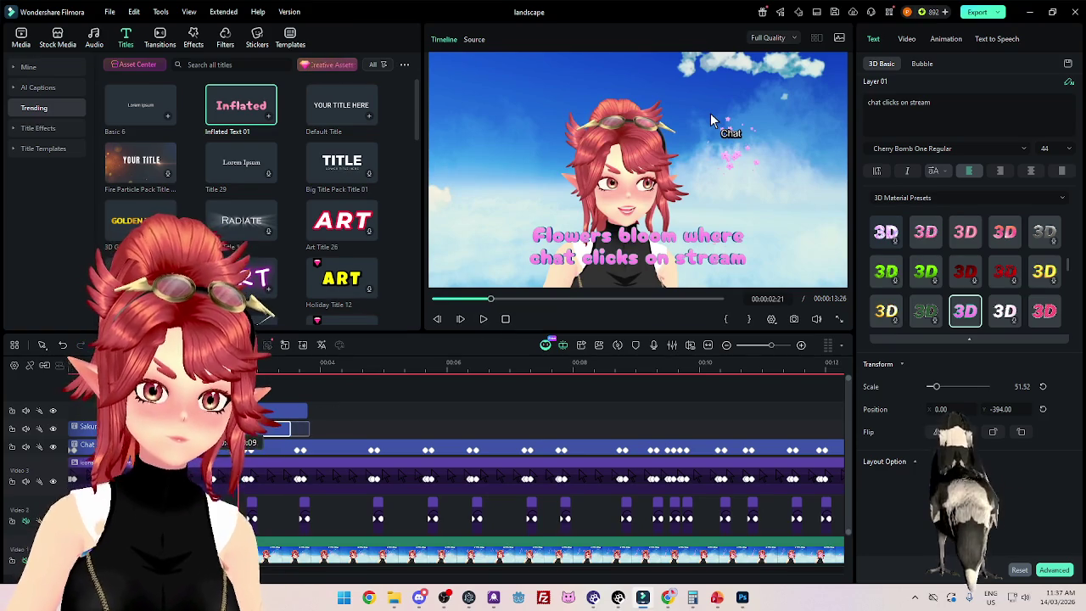
left_click(453, 299)
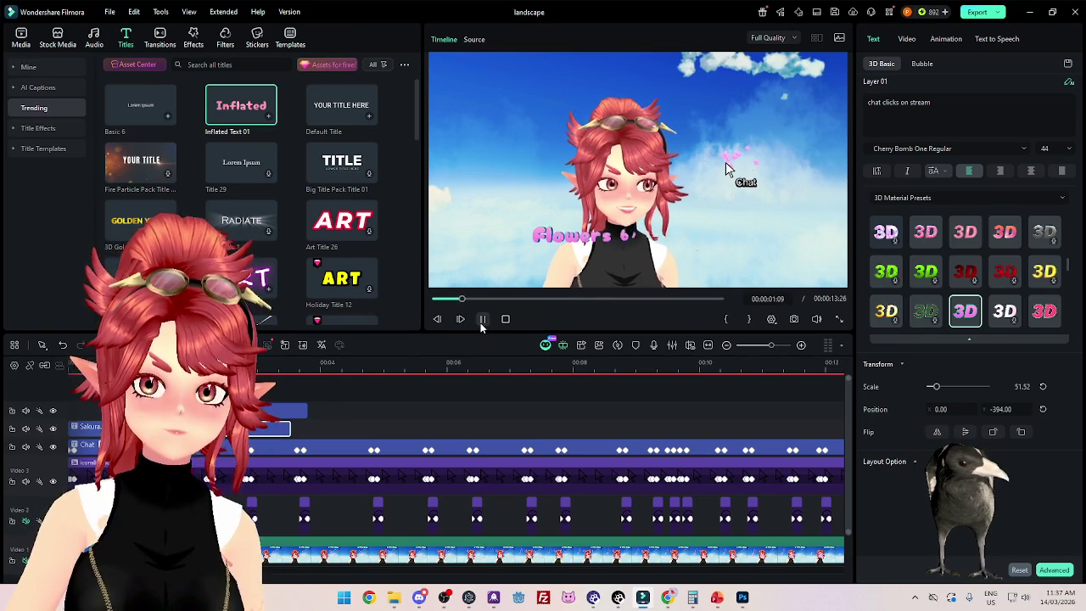
left_click(482, 320)
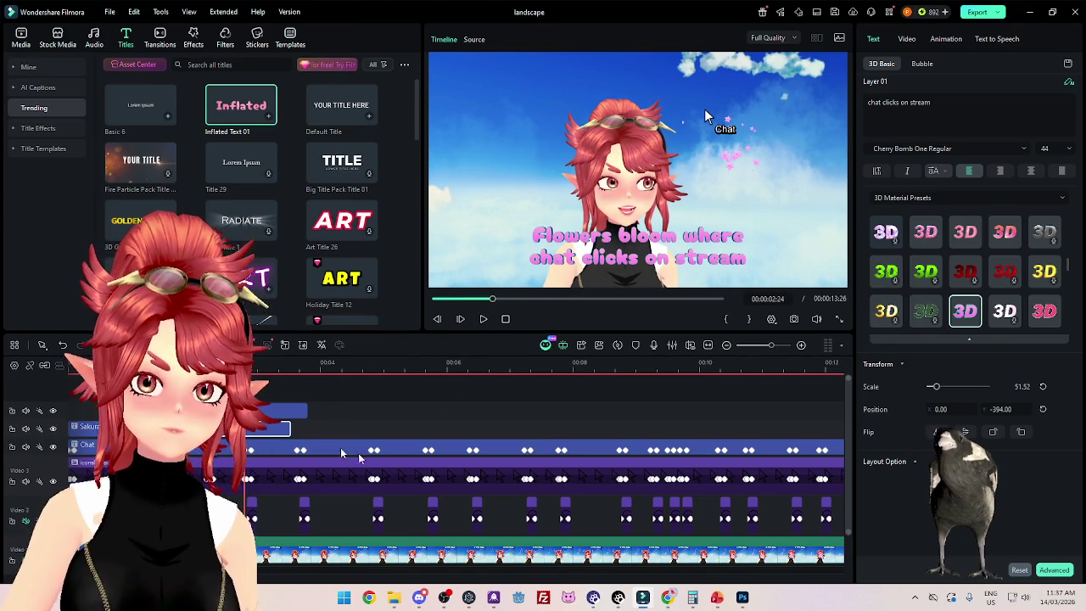
left_click(957, 113)
type("!")
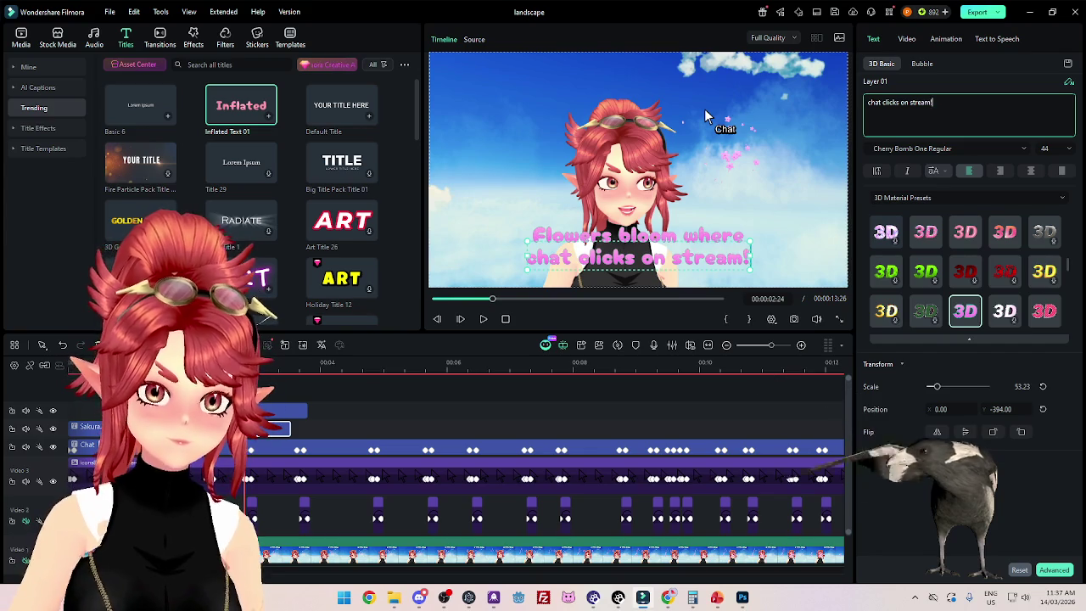
left_click(469, 299)
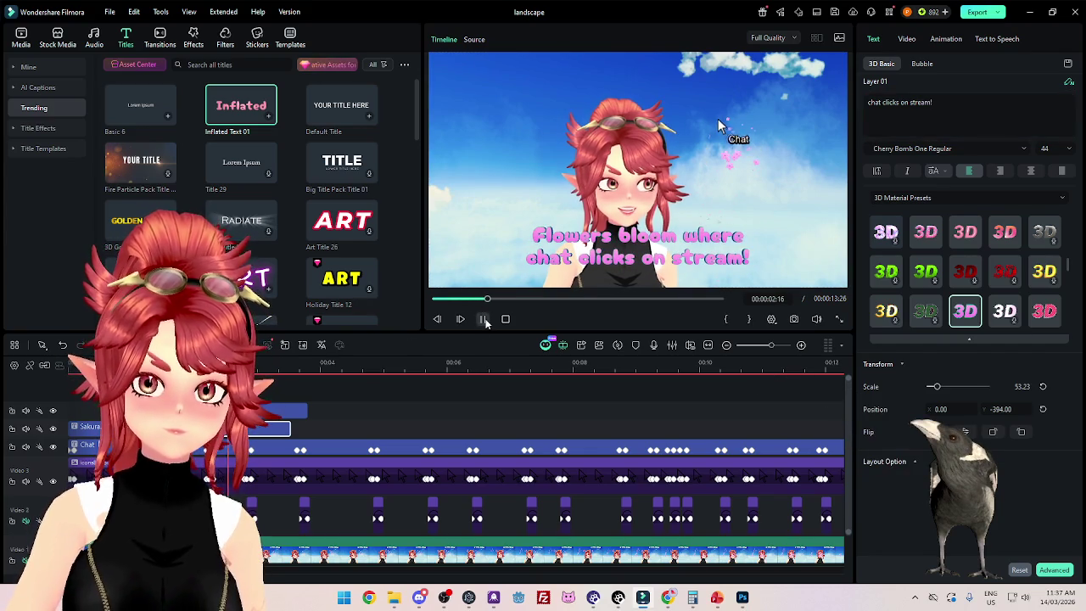
left_click(288, 413, "ctrl")
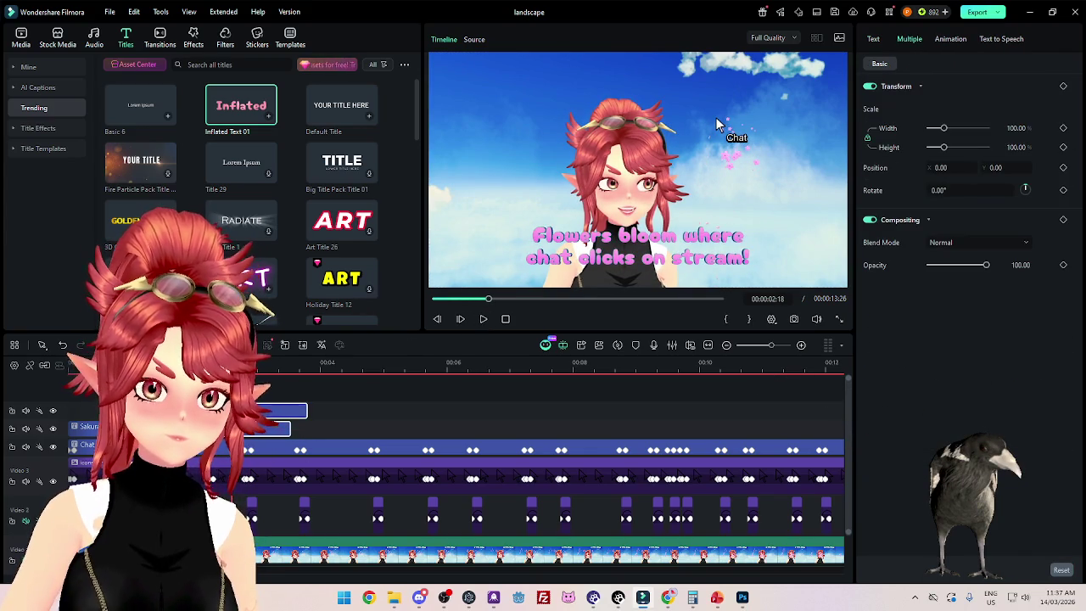
key("Delete")
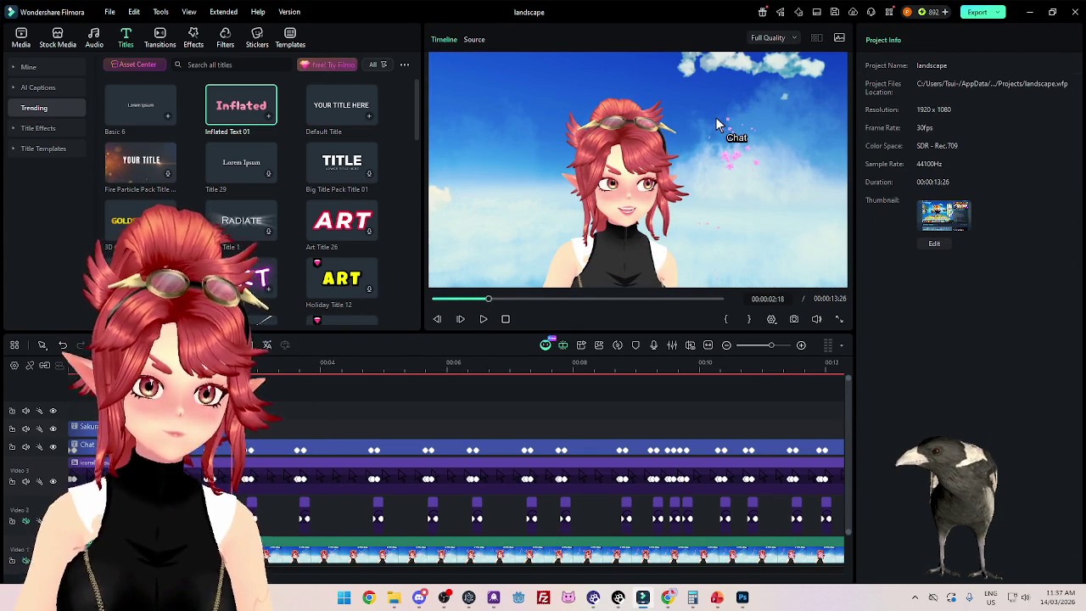
left_click(506, 319)
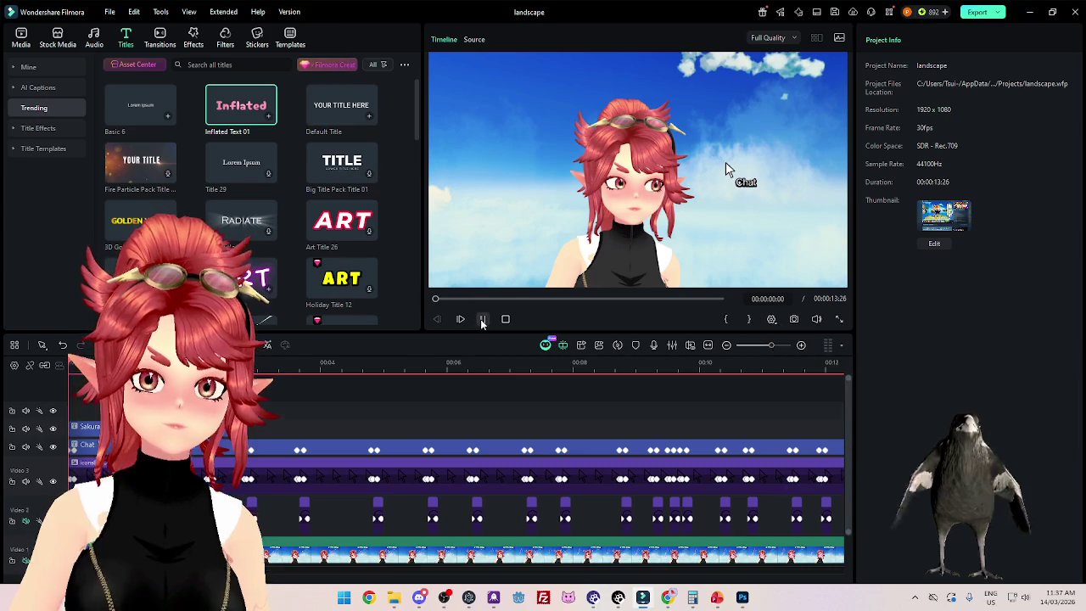
left_click(482, 321)
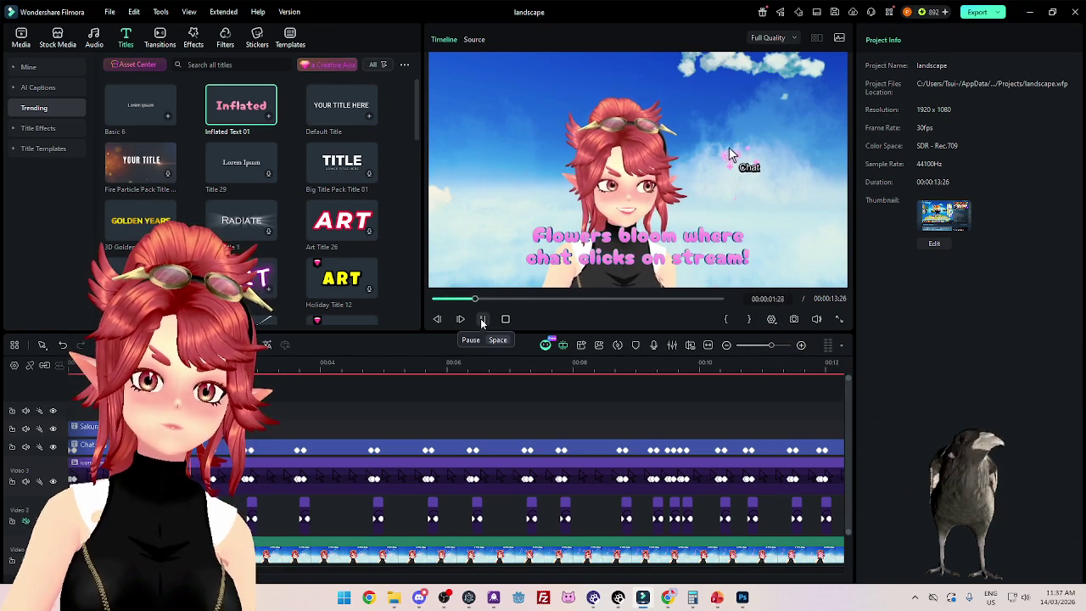
left_click(482, 320)
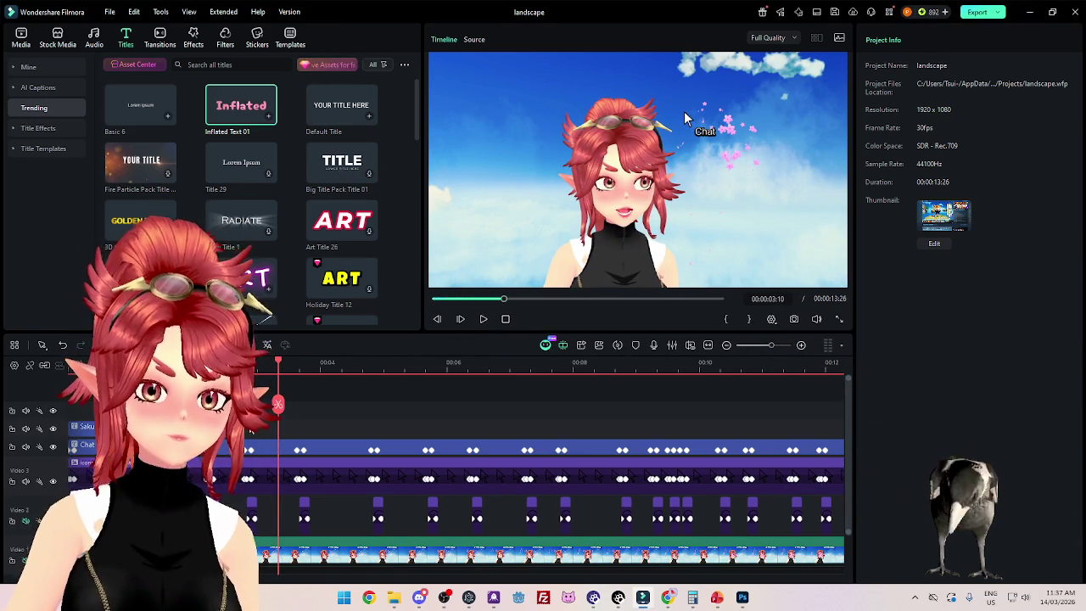
left_click(278, 423)
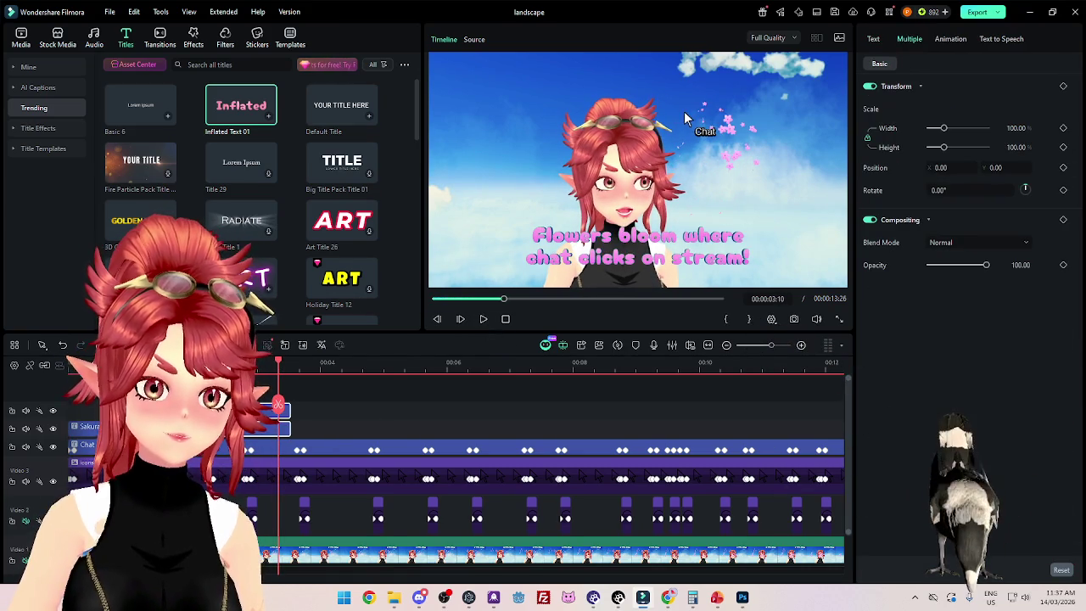
key("Home")
left_click(484, 320)
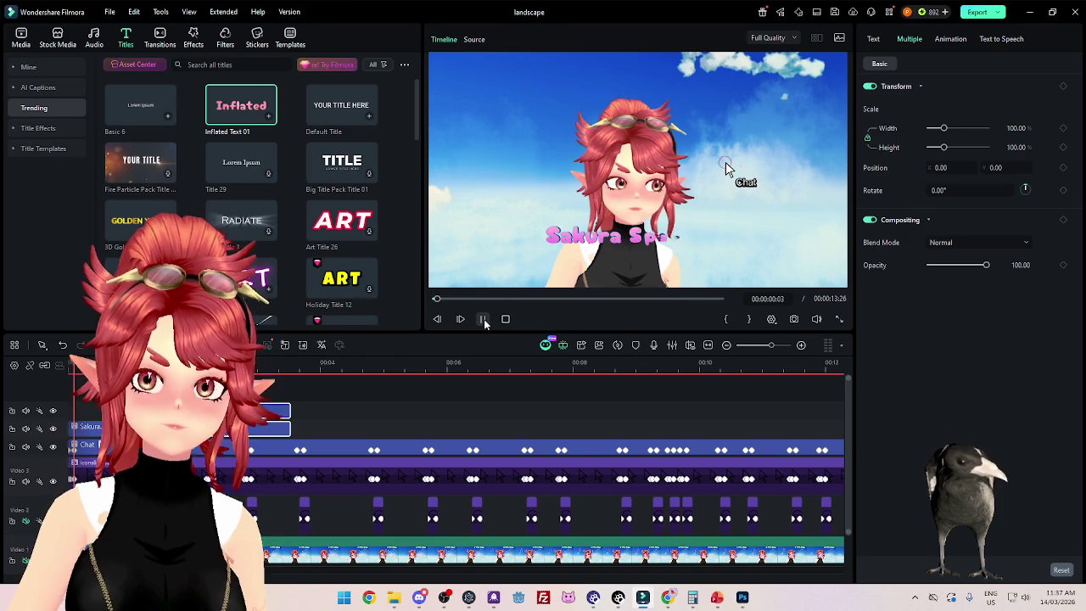
left_click(484, 320)
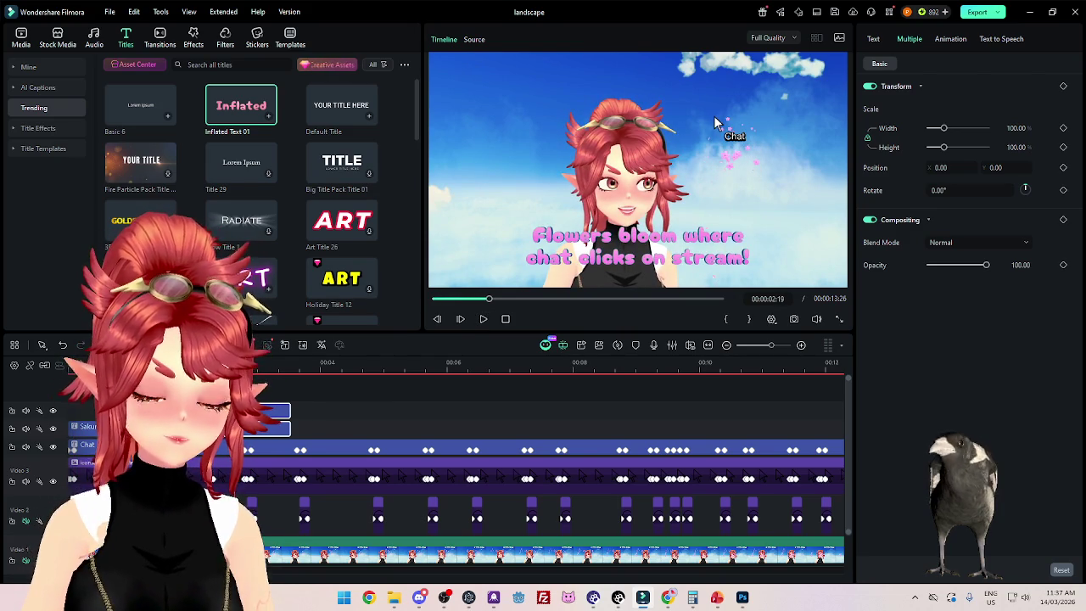
left_click(713, 122)
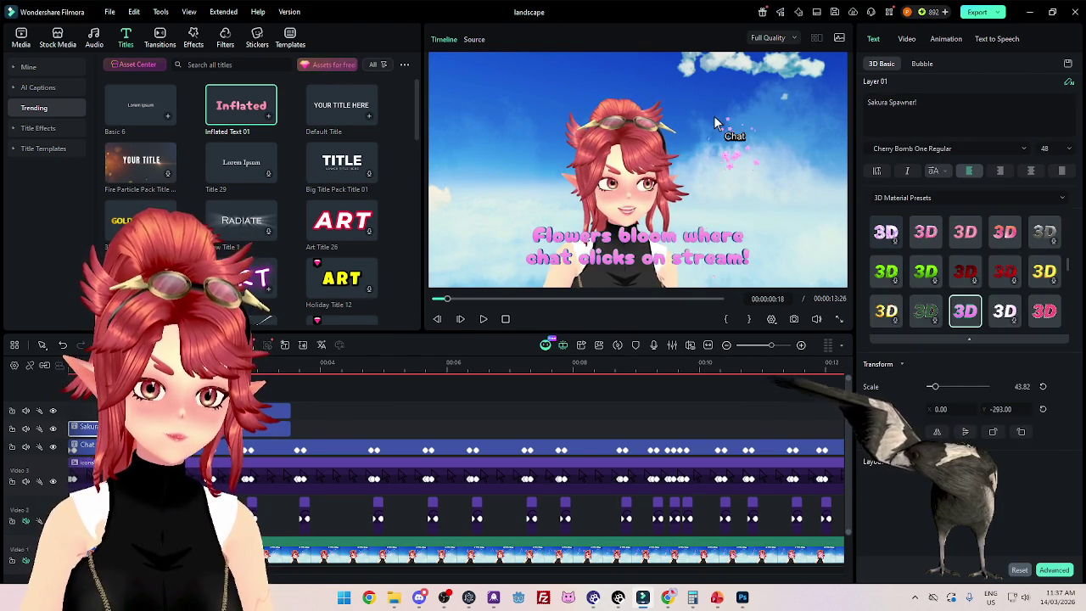
Step: Move the Sakura Spawner! title to the top of the frame at font size 82
left_click_drag(1002, 409, 725, 167)
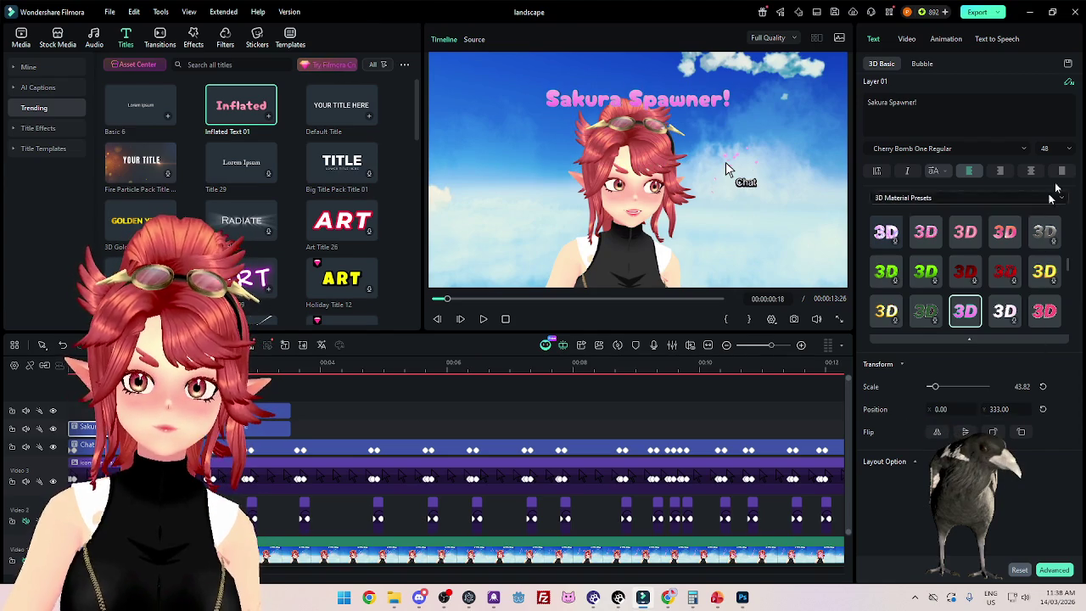
left_click(1070, 150)
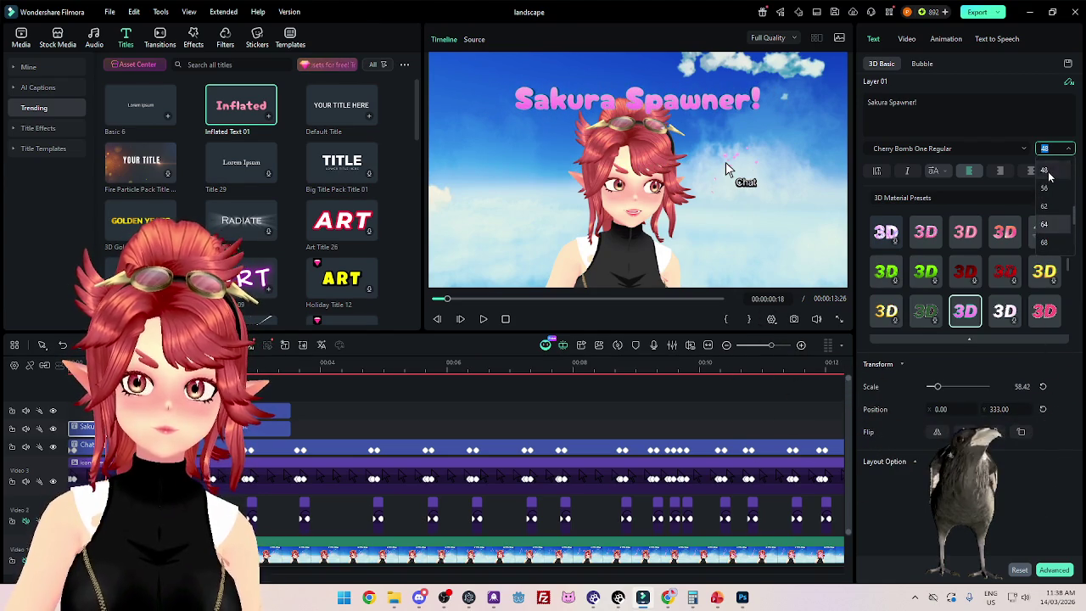
scroll(1049, 212, "up", 2)
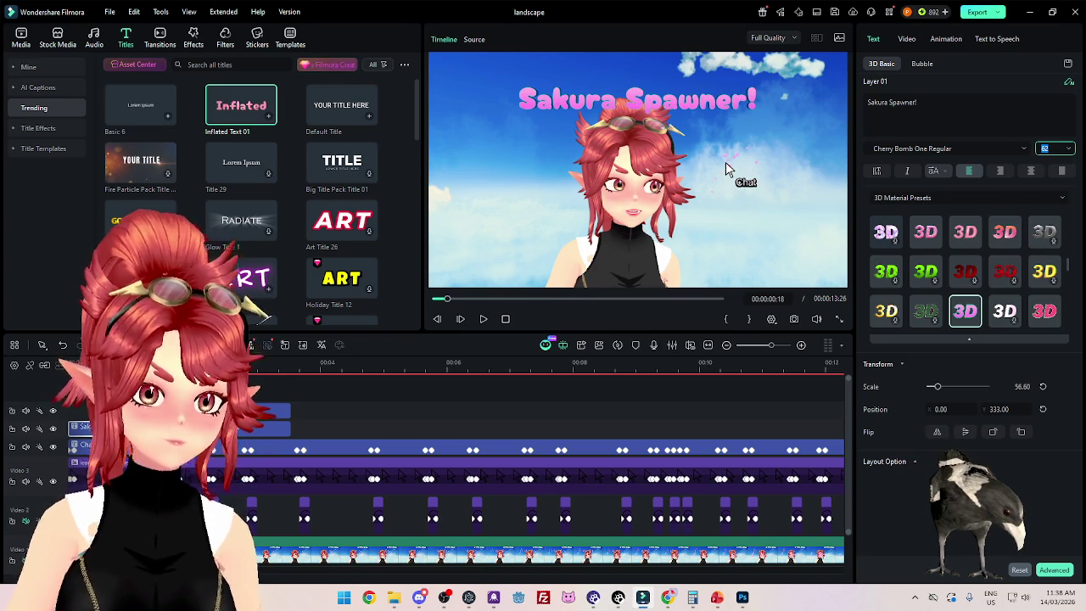
left_click(484, 319)
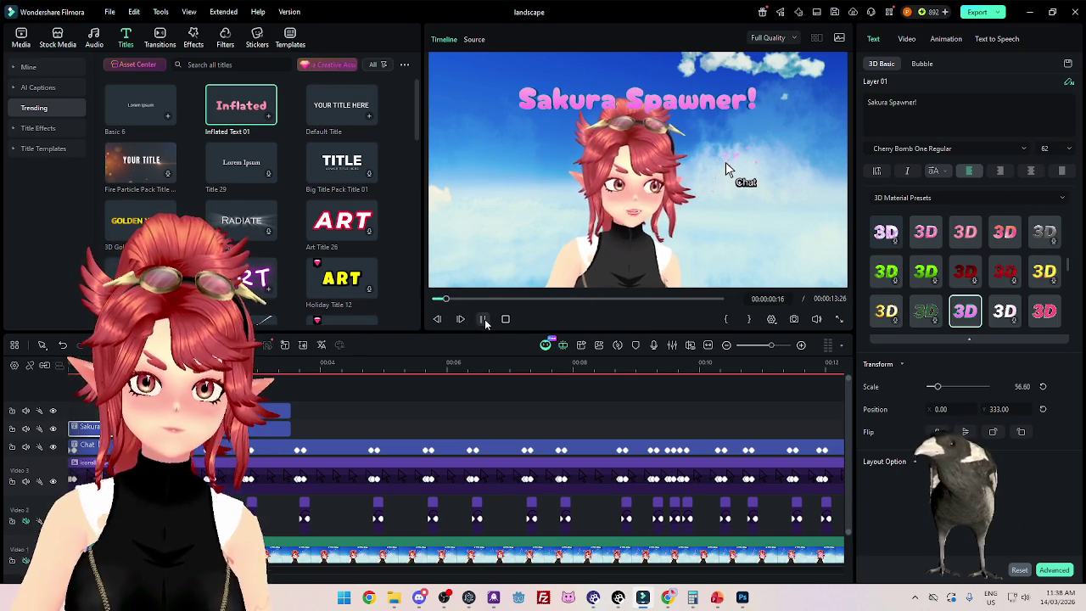
left_click(484, 319)
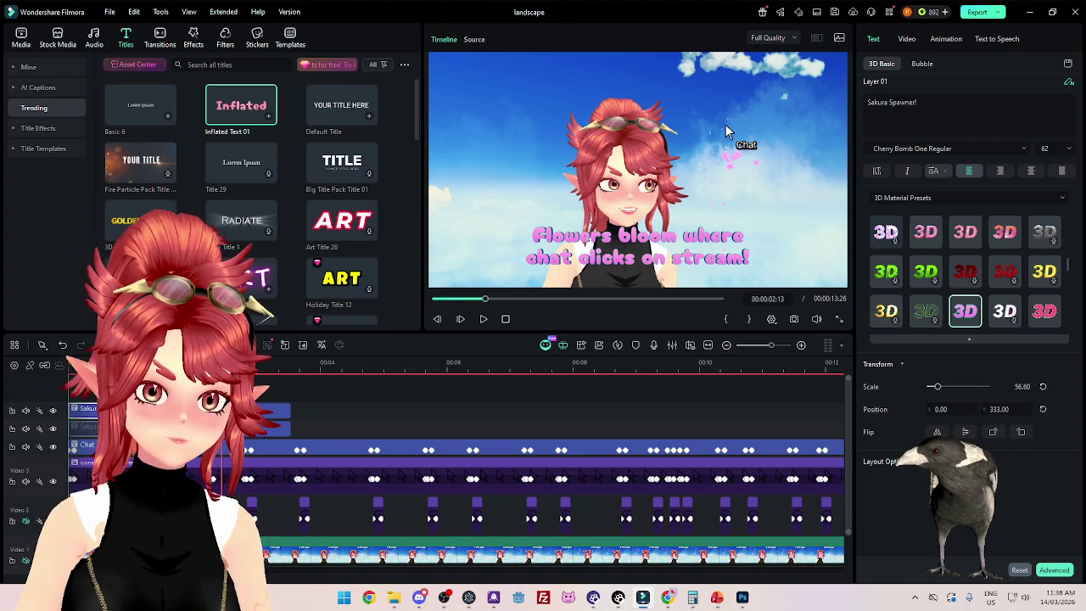
Step: Undo the last change and replay the project from the start
key("ctrl+z")
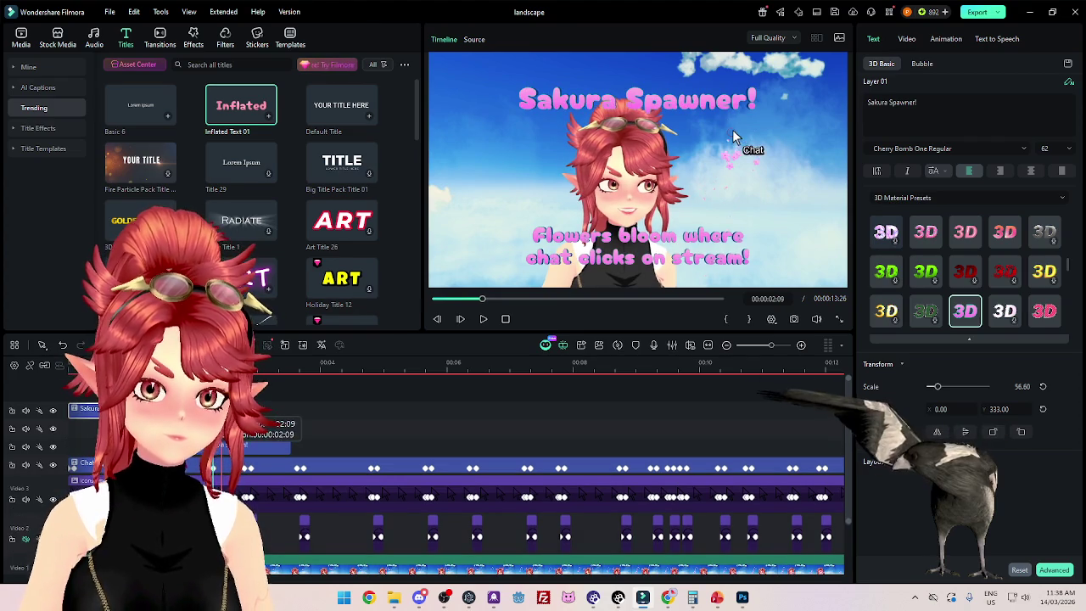
left_click(437, 319)
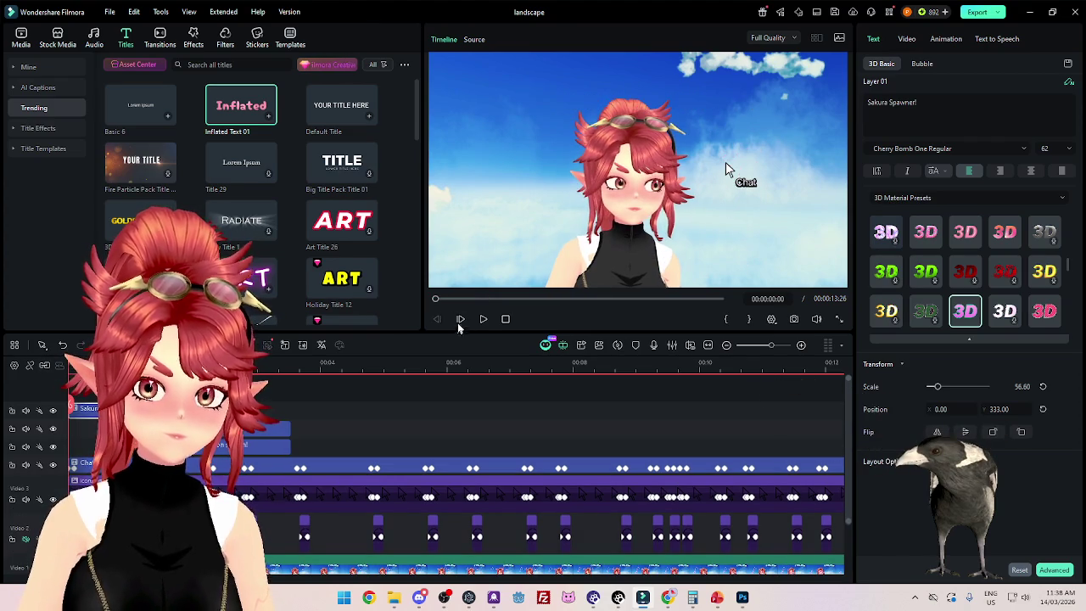
left_click(484, 319)
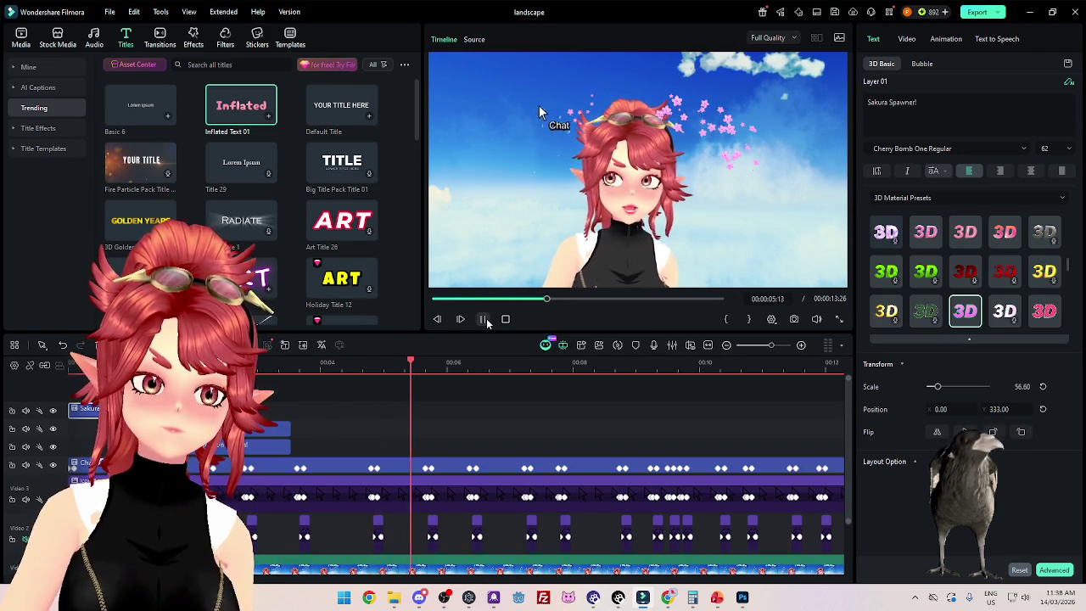
left_click(484, 320)
mouse_move(311, 450)
left_mouse_down()
mouse_move(283, 430)
mouse_move(537, 433)
left_mouse_up()
left_click(180, 362)
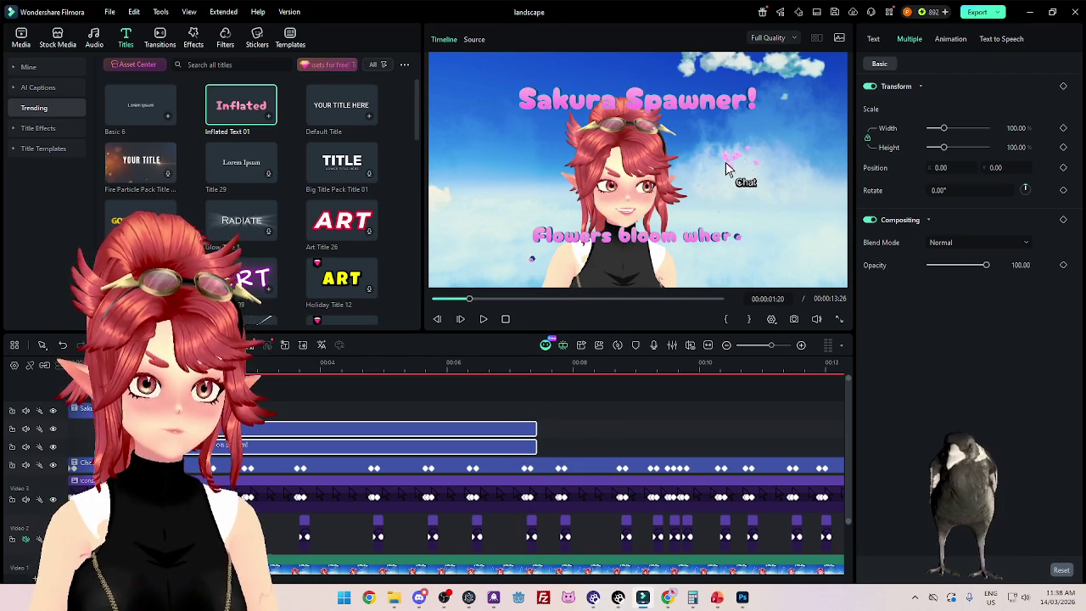
key("Home")
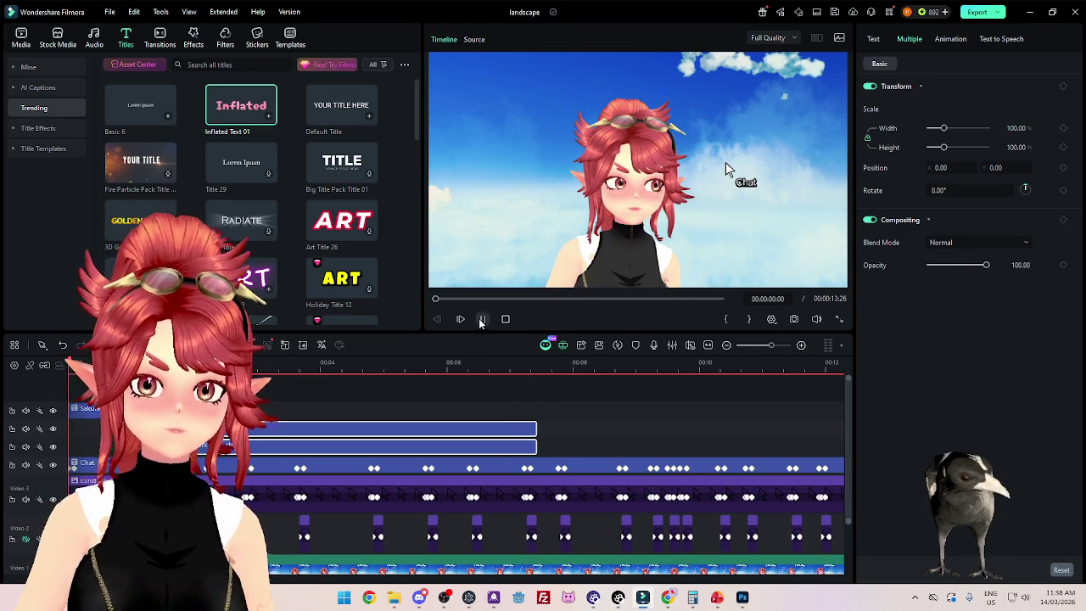
left_click(481, 320)
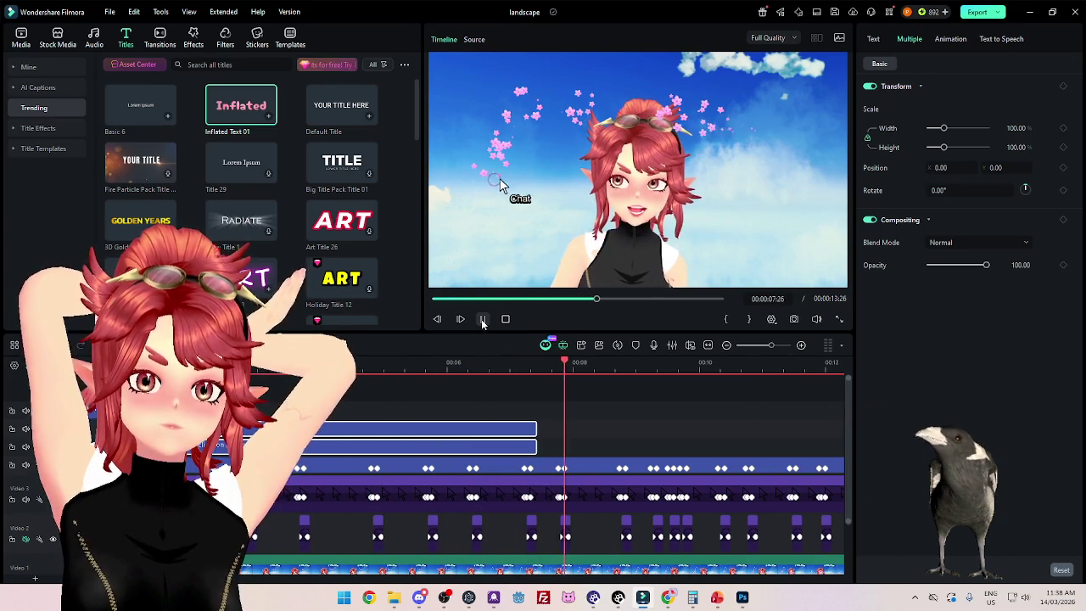
left_click(484, 319)
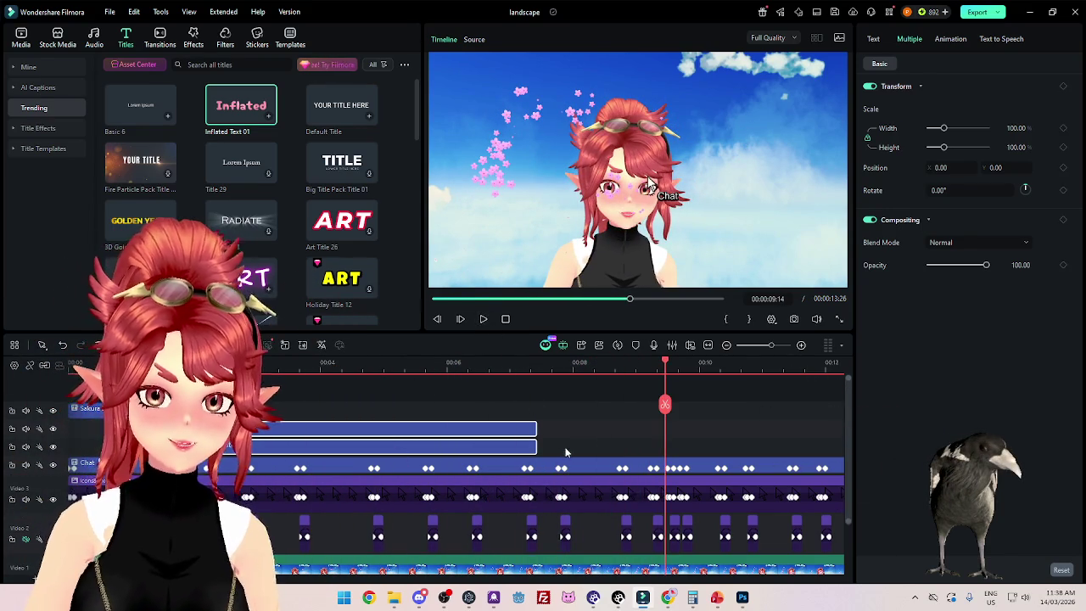
left_click_drag(528, 427, 507, 426)
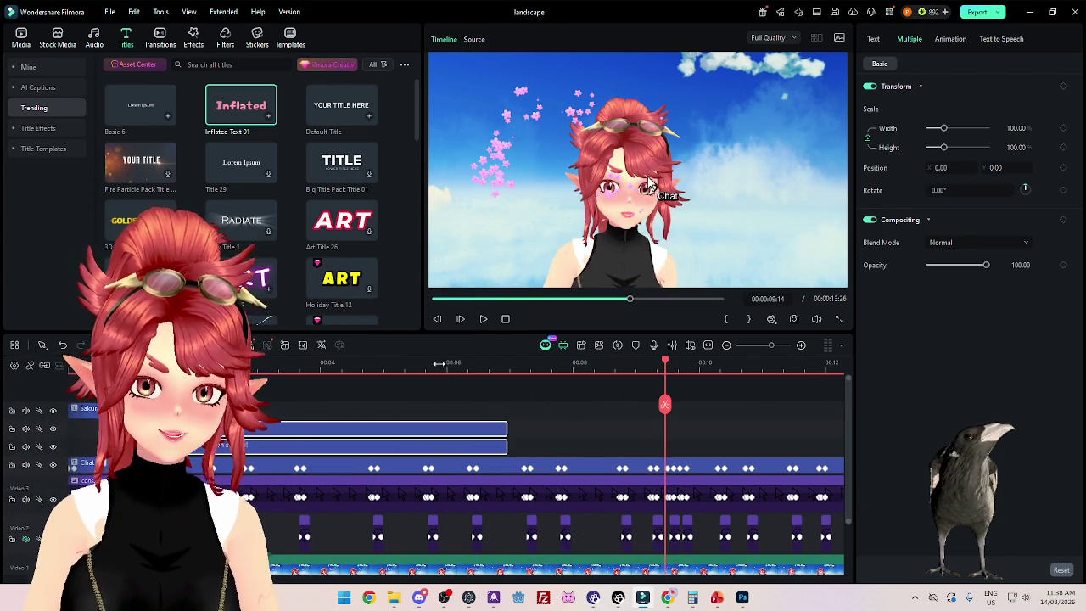
left_click(484, 319)
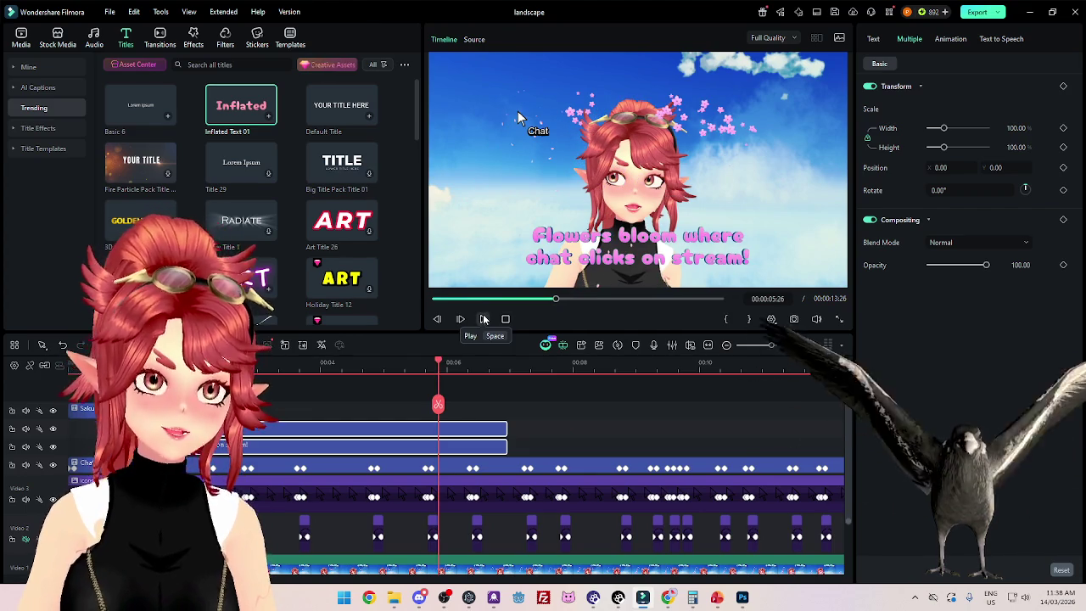
scroll(531, 424, "down", 2, "ctrl")
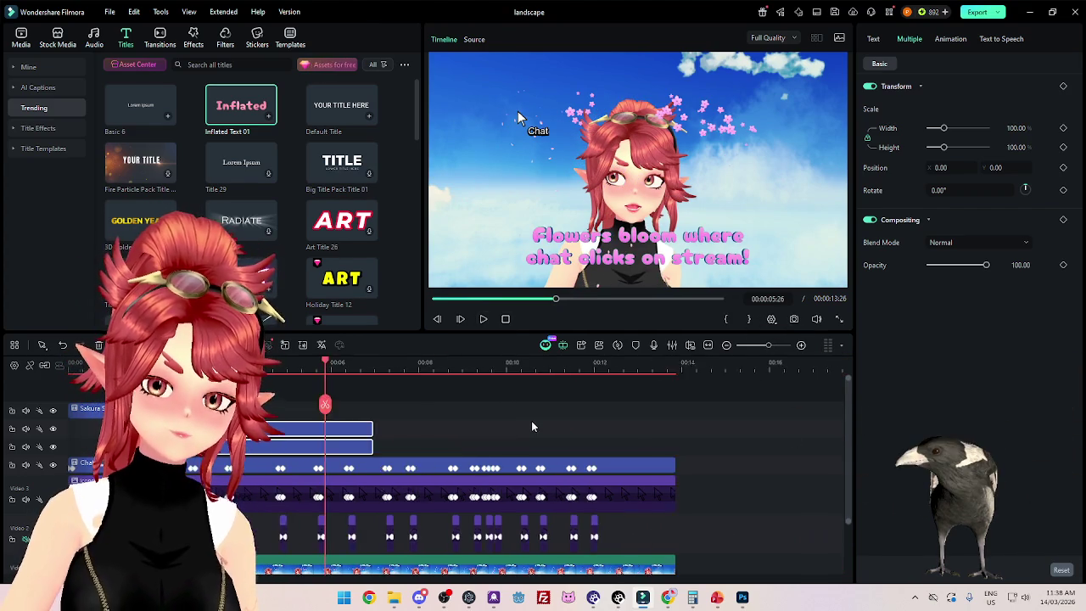
left_click(484, 319)
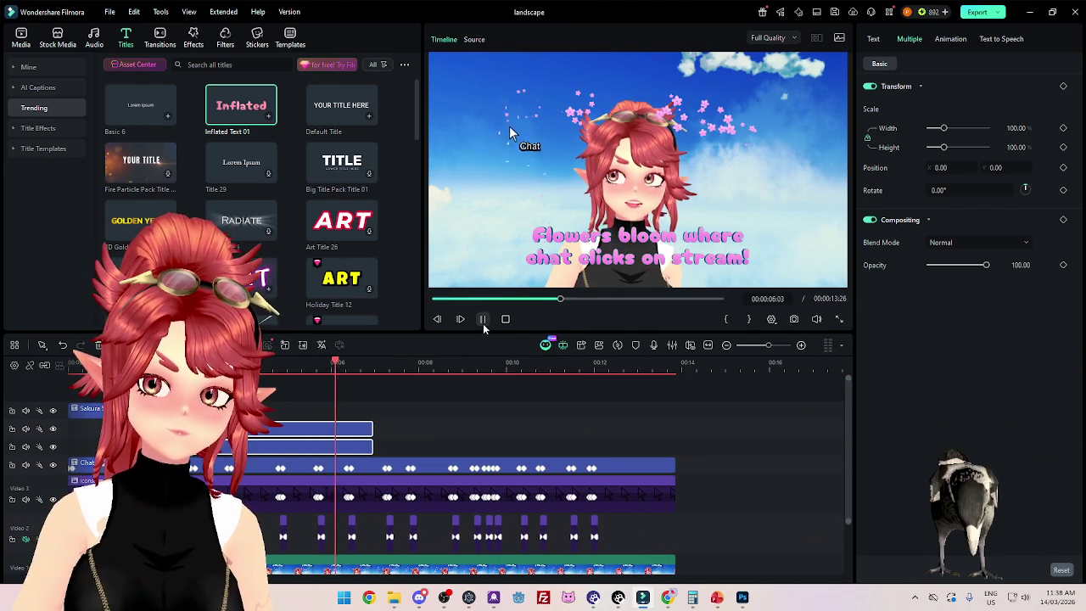
left_click(484, 319)
left_click(127, 362)
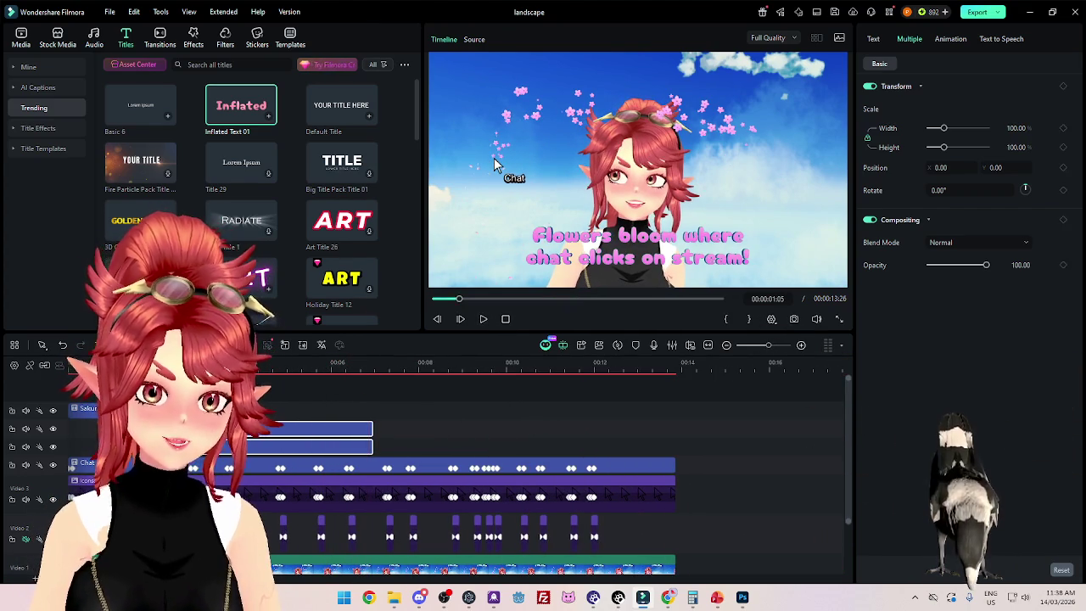
scroll(126, 365, "down", 1, "ctrl")
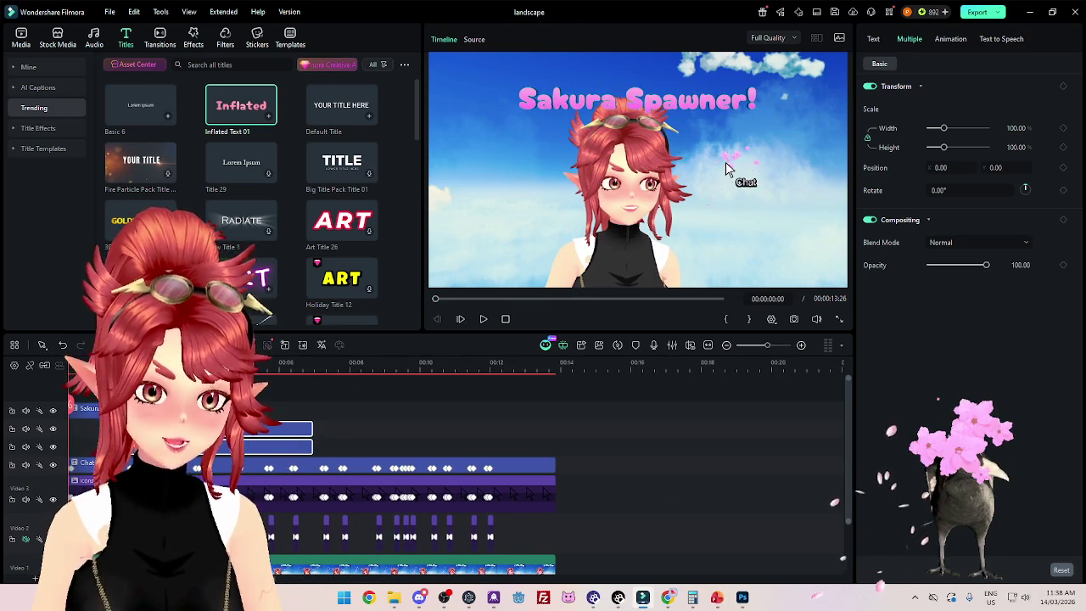
key("Home")
left_click(483, 320)
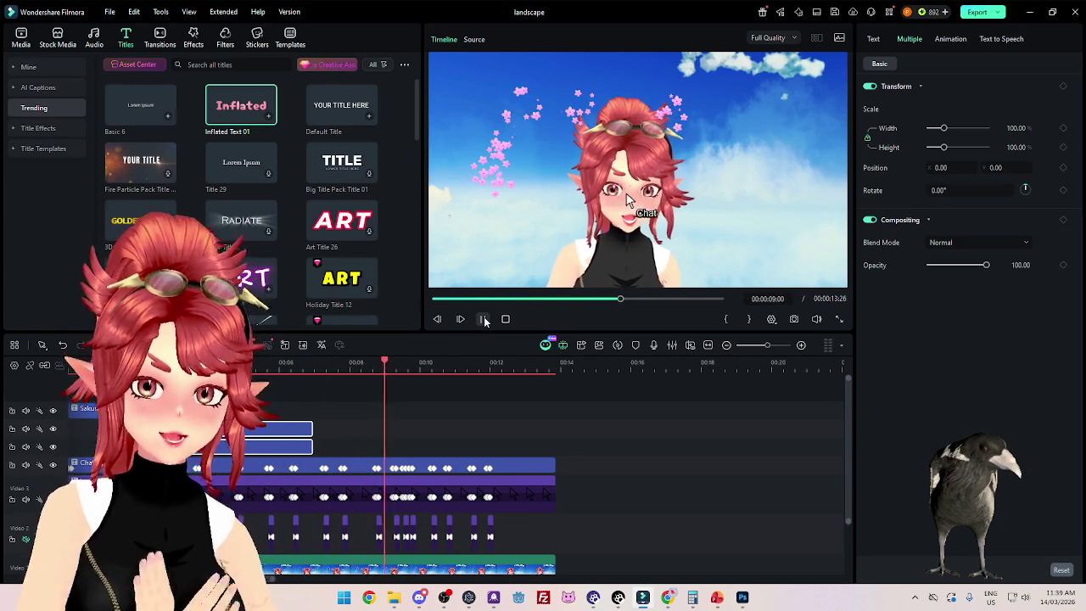
left_click(484, 319)
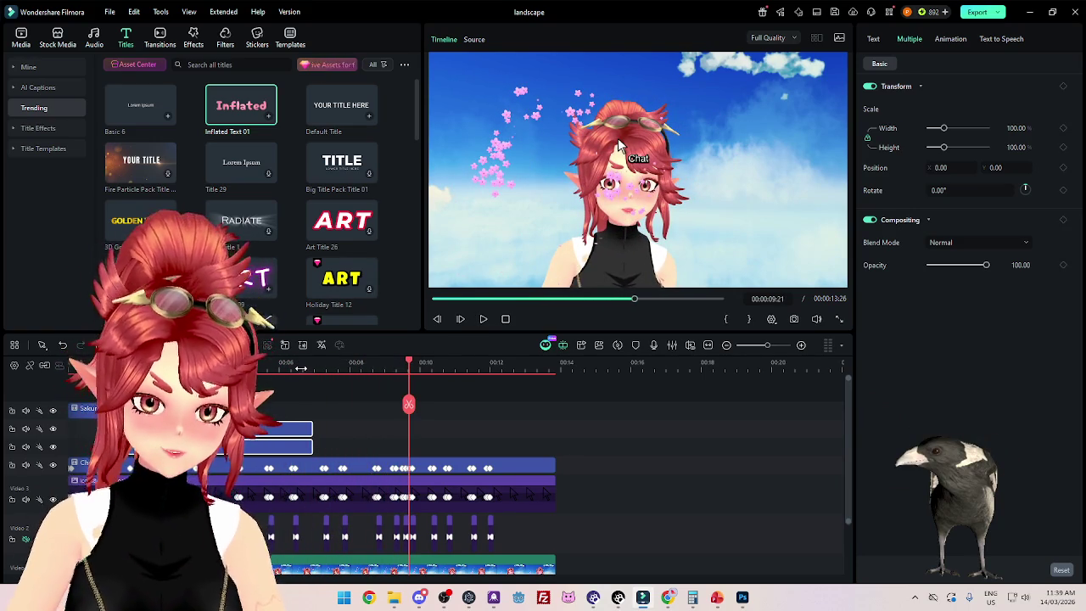
key("Up")
left_click(484, 319)
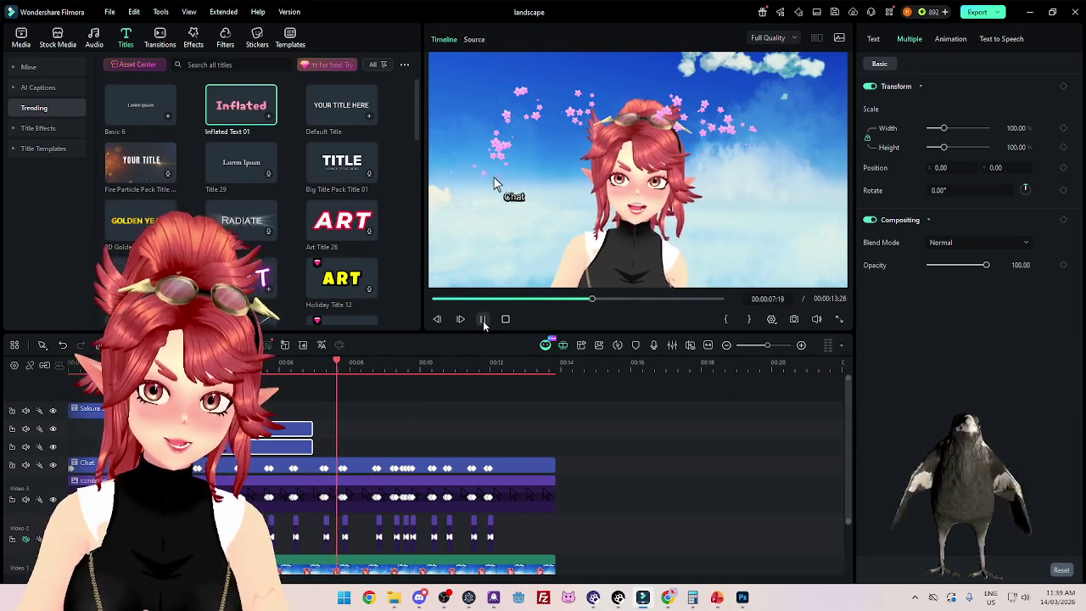
left_click(484, 320)
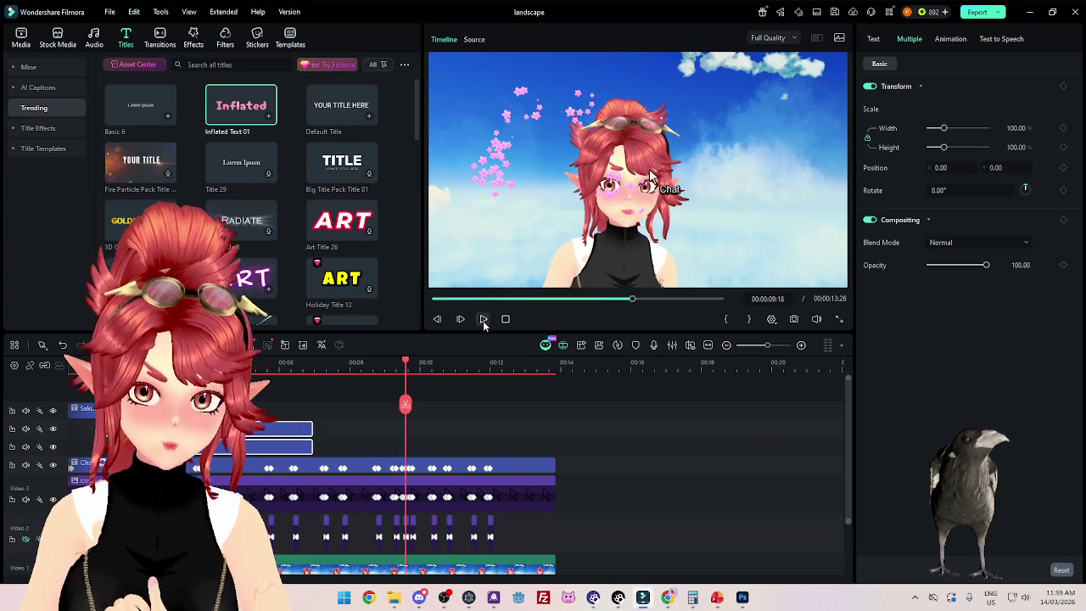
Step: Duplicate the 'chat clicks on stream!' caption and place the copy right after it
left_click(353, 362)
left_click(294, 452)
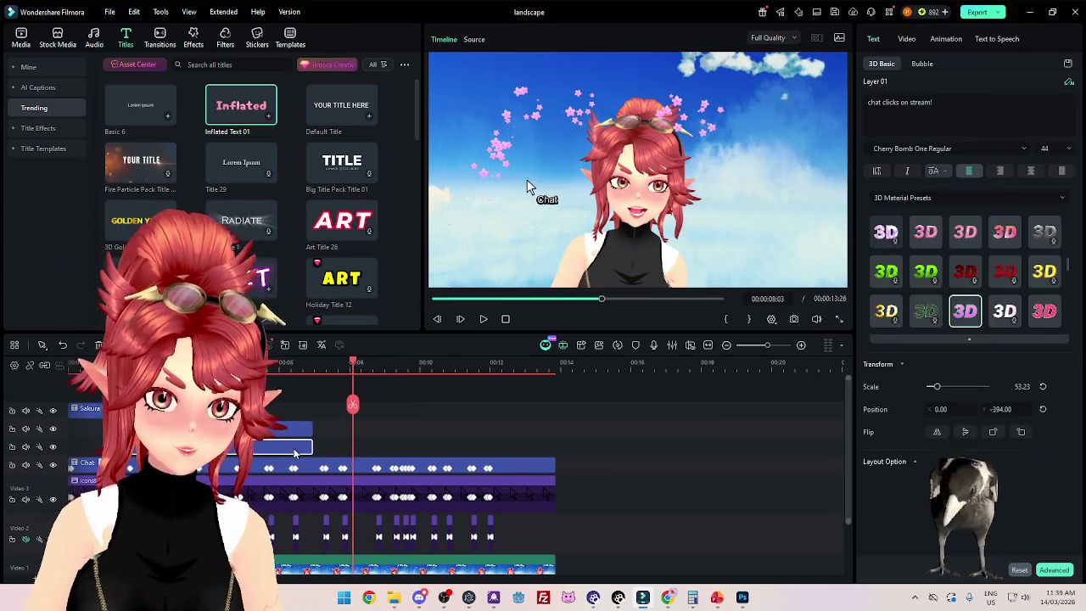
key("ctrl+v")
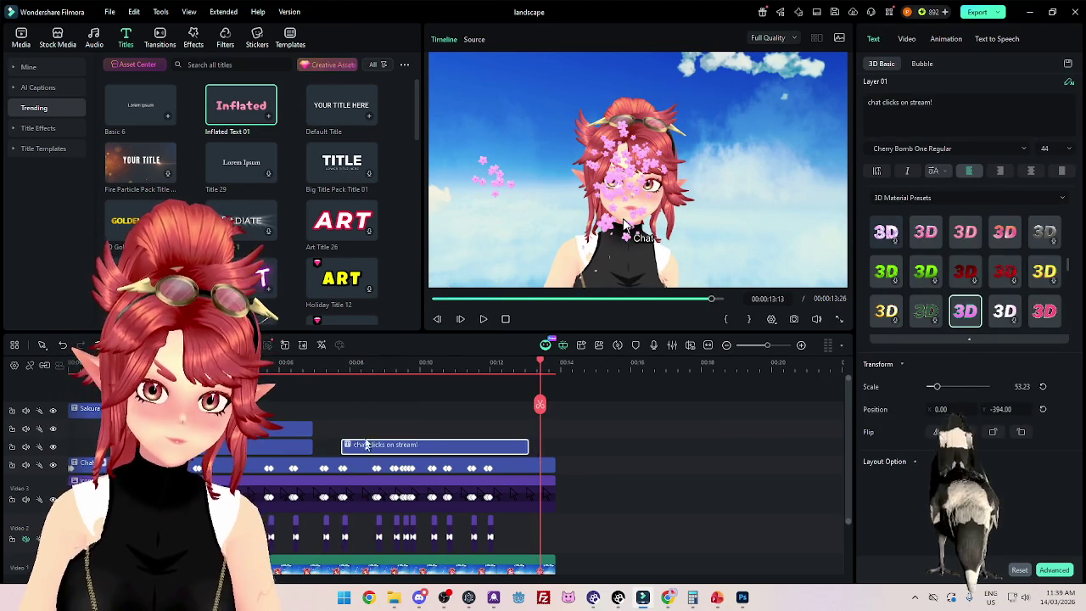
left_click(349, 363)
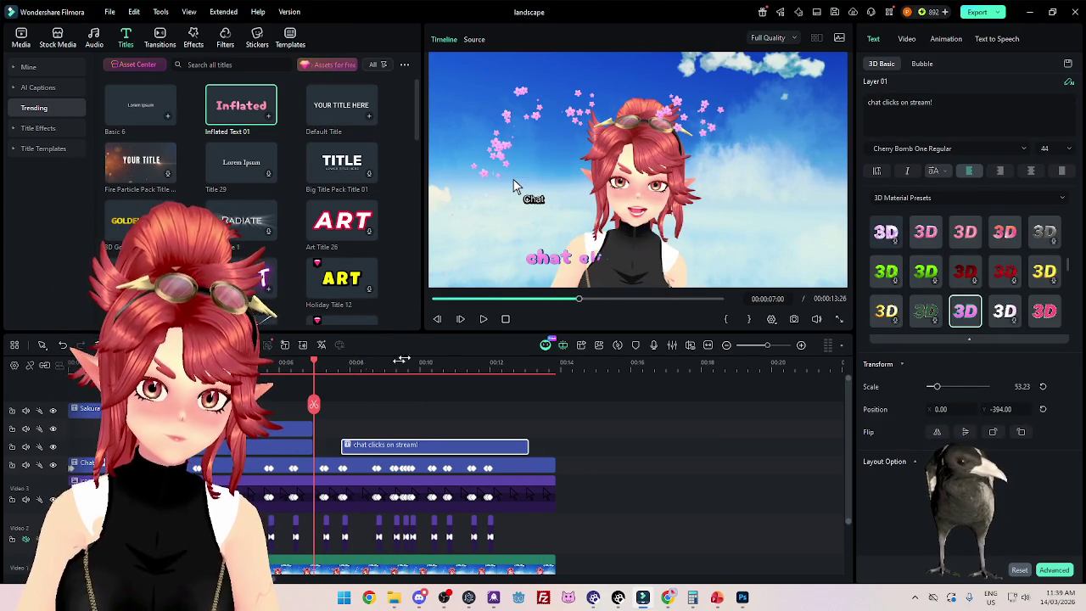
left_click(484, 319)
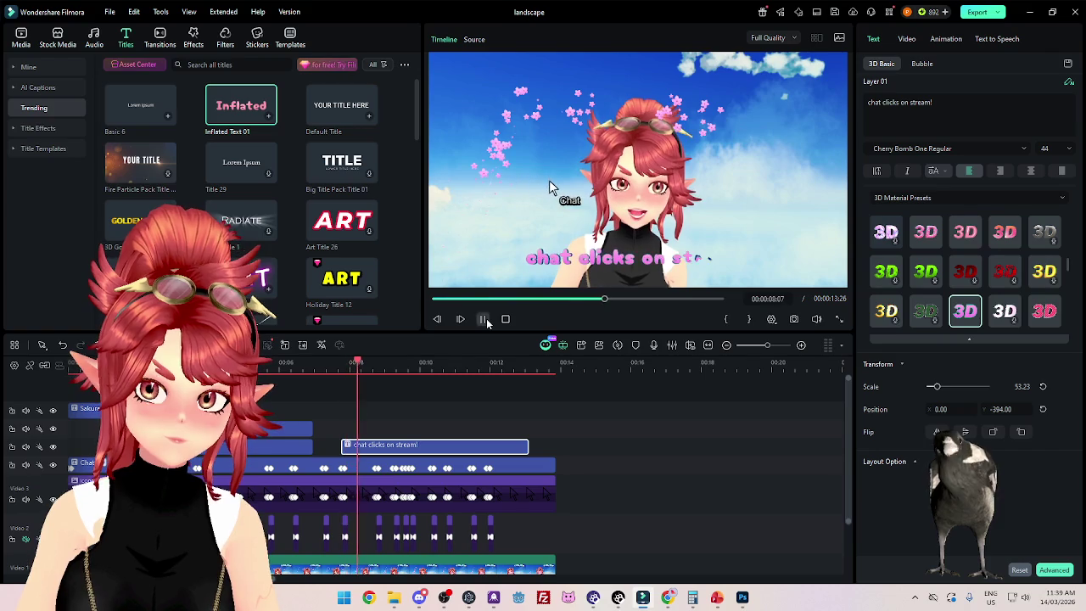
left_click_drag(356, 454, 356, 454)
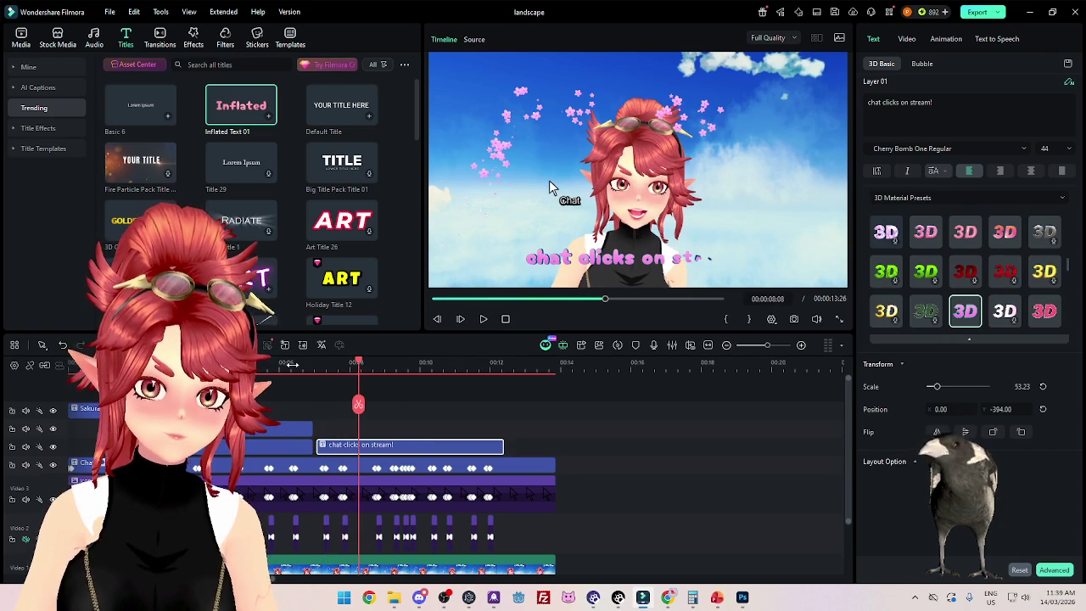
left_click(291, 363)
left_click(483, 319)
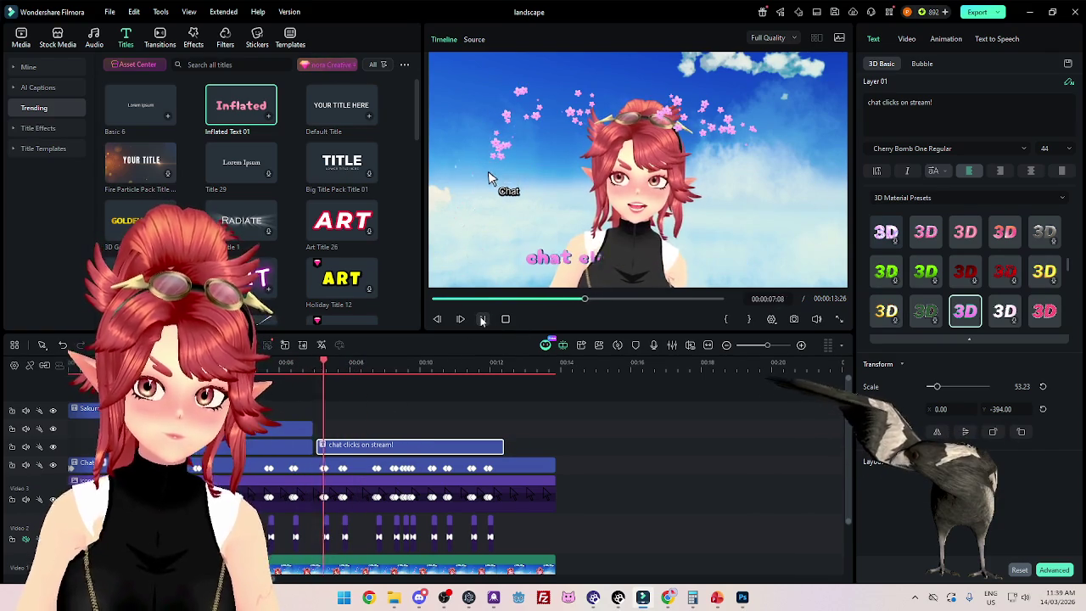
left_click(482, 319)
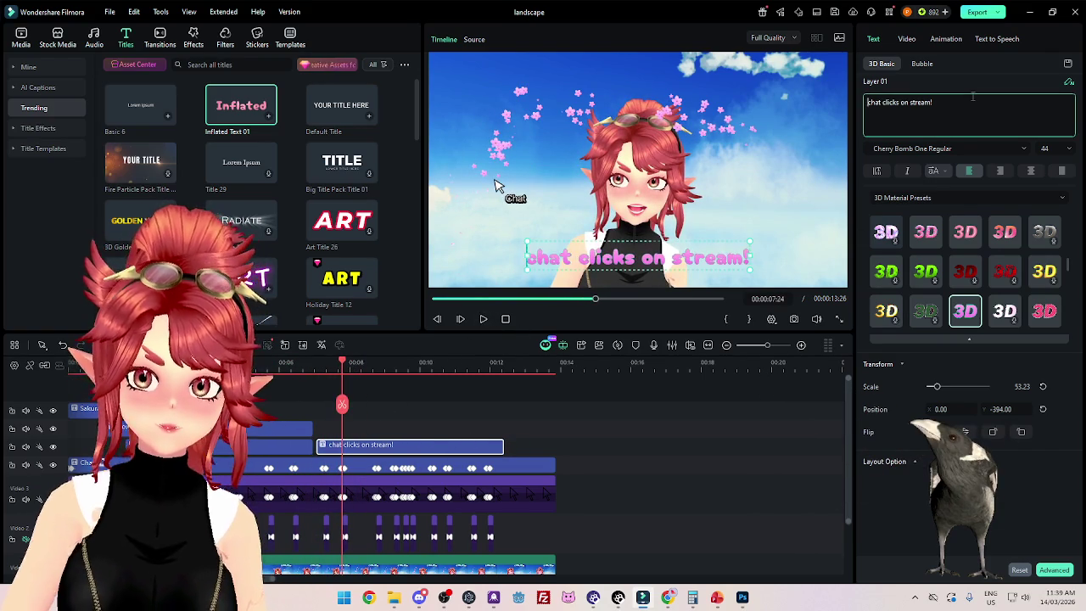
Step: Replace the copy's text with 'Available for Warudo', fixing the WArudo capitalization
key("ctrl+a")
type("Avai")
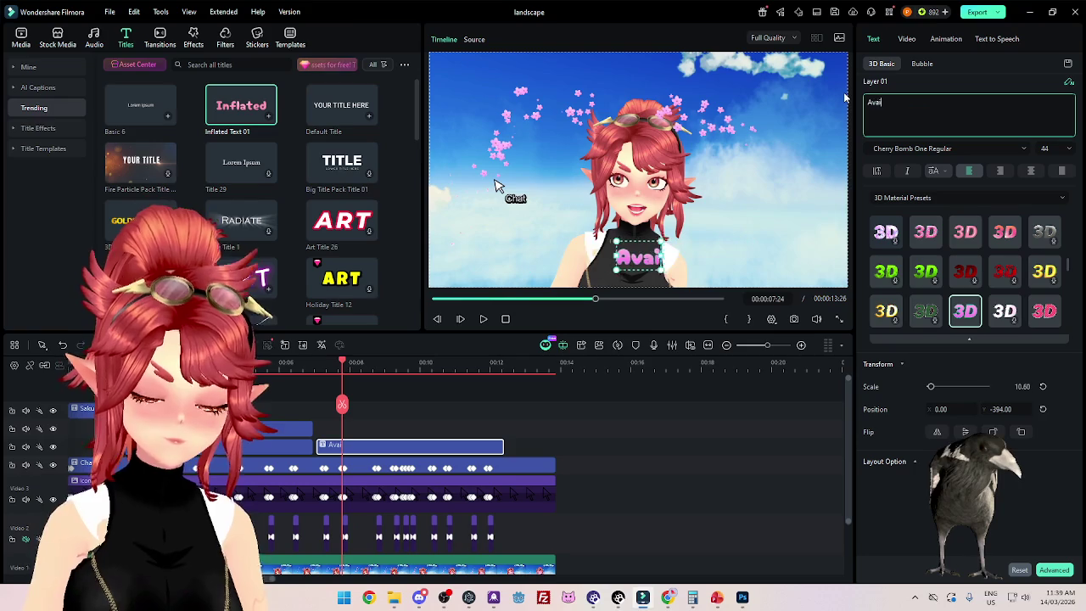
type("lable for Warudo")
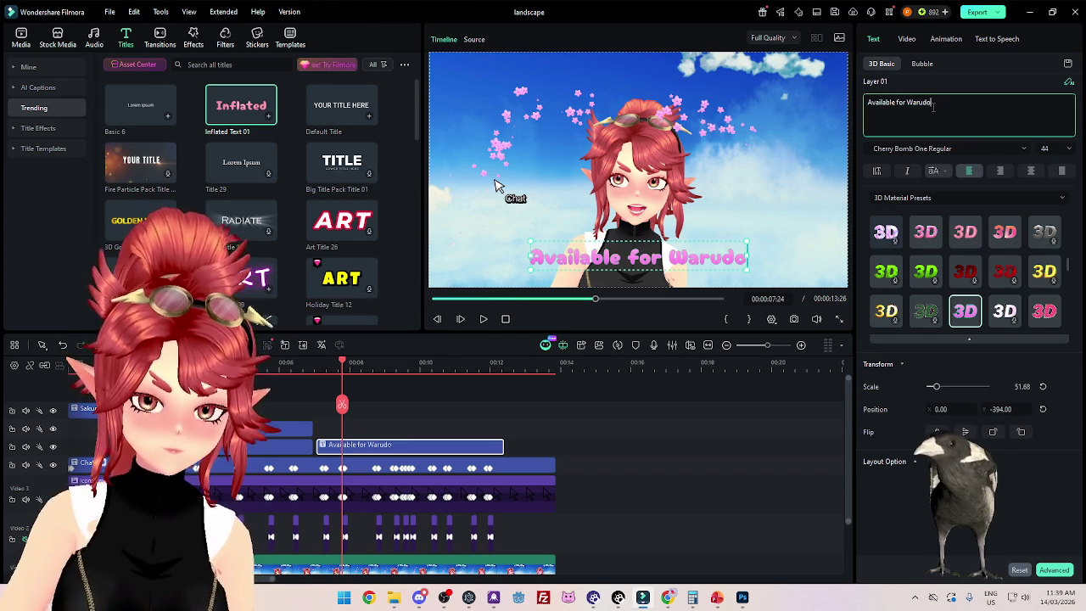
type(" now!")
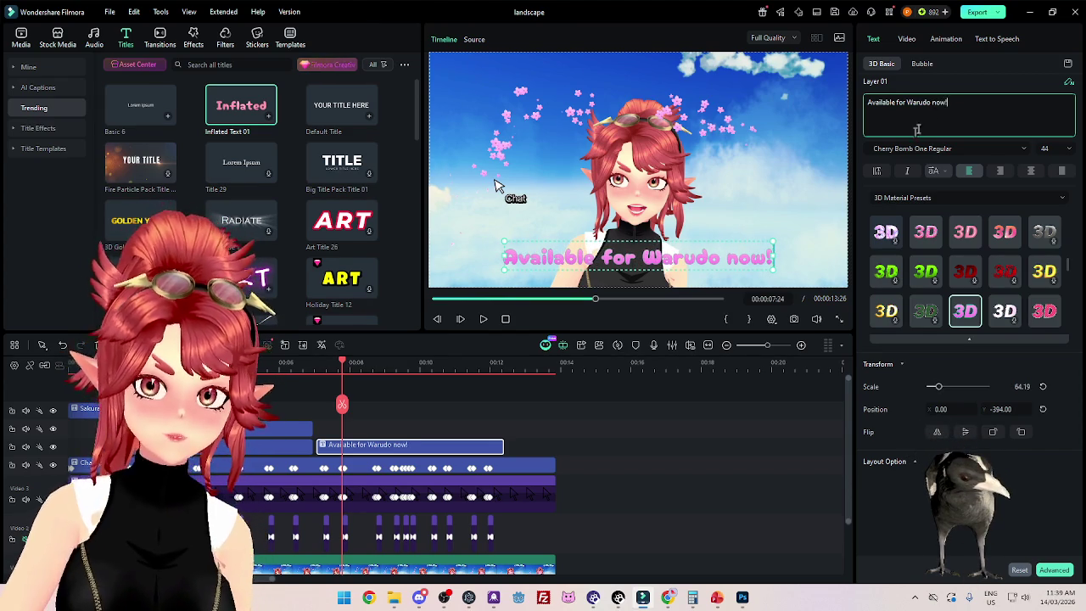
key("BackSpace")
key("BackSpace")
key("BackSpace")
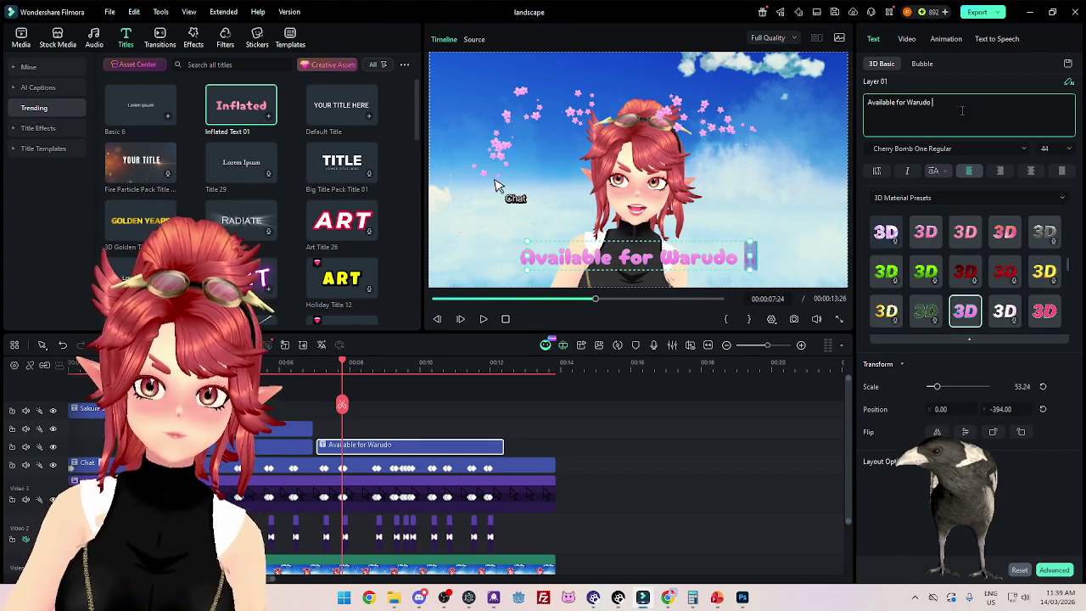
key("ctrl+a")
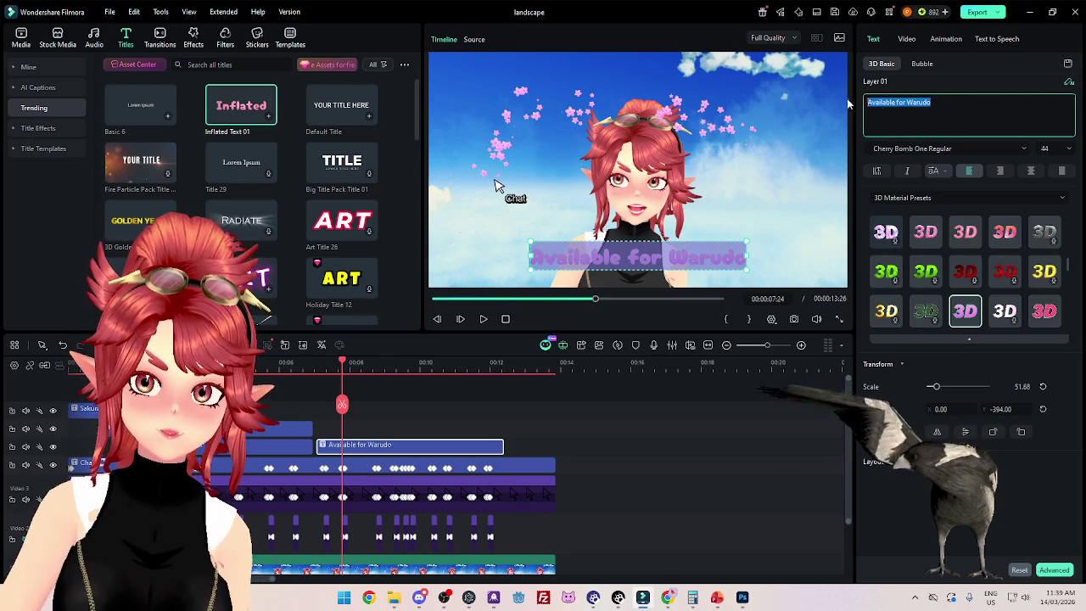
type("for WAru")
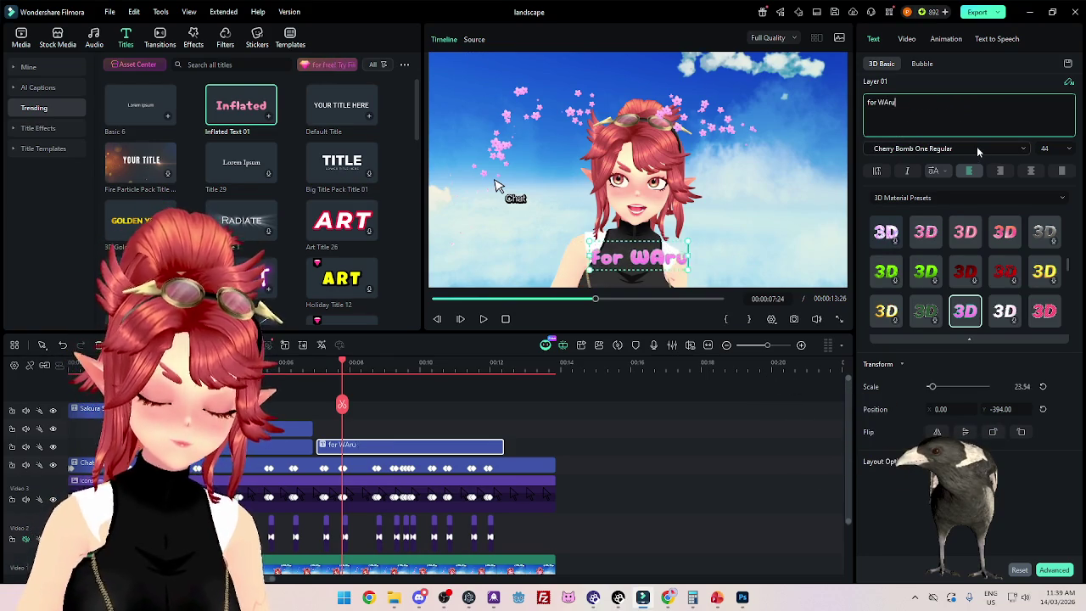
type("do")
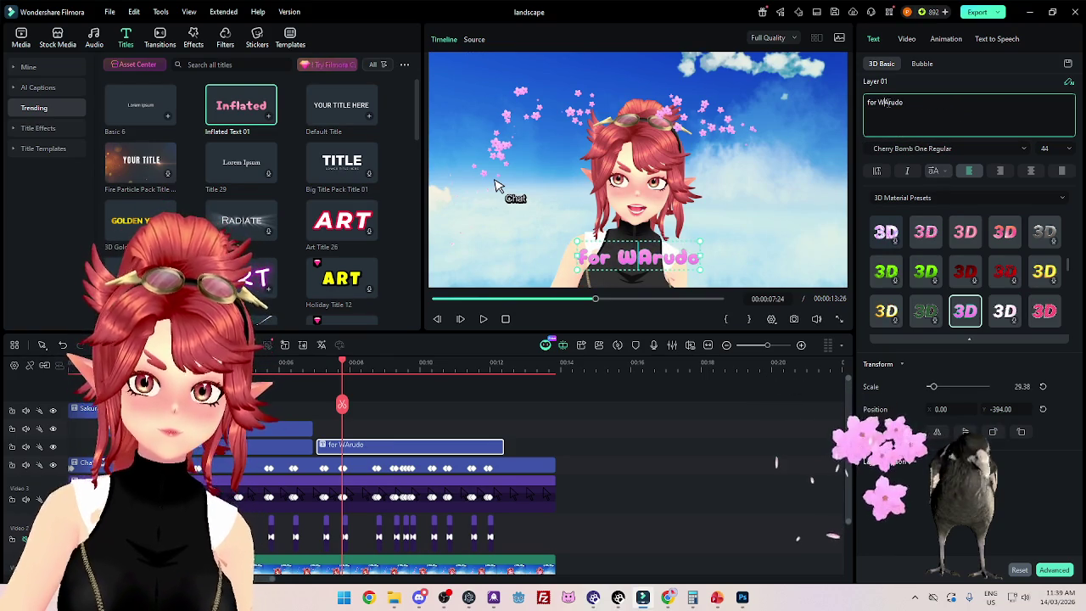
key("Left")
key("Left")
key("Left")
key("BackSpace")
type("a")
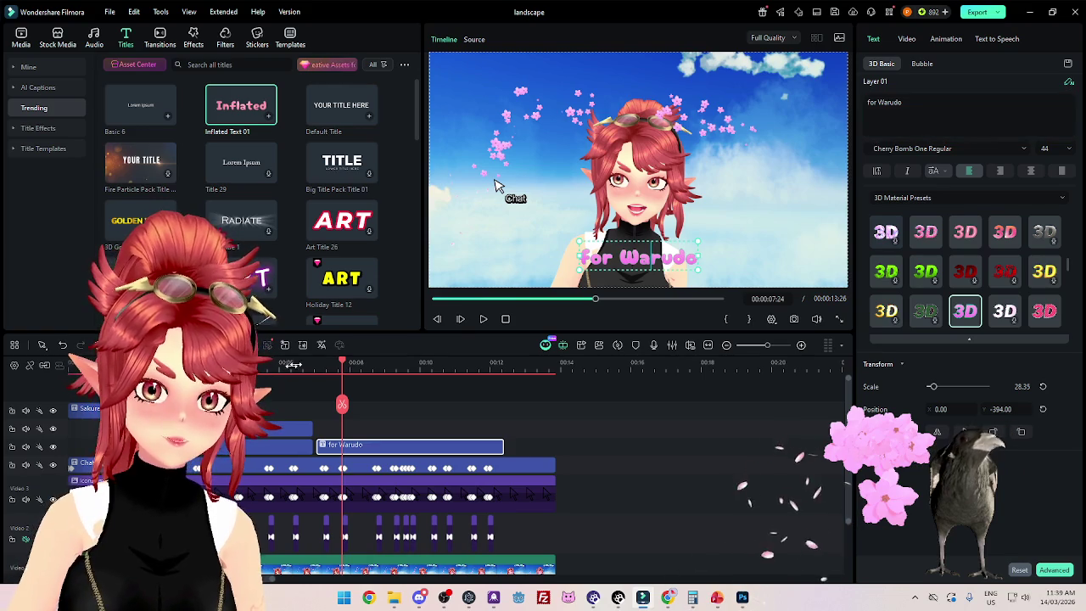
left_click(483, 319)
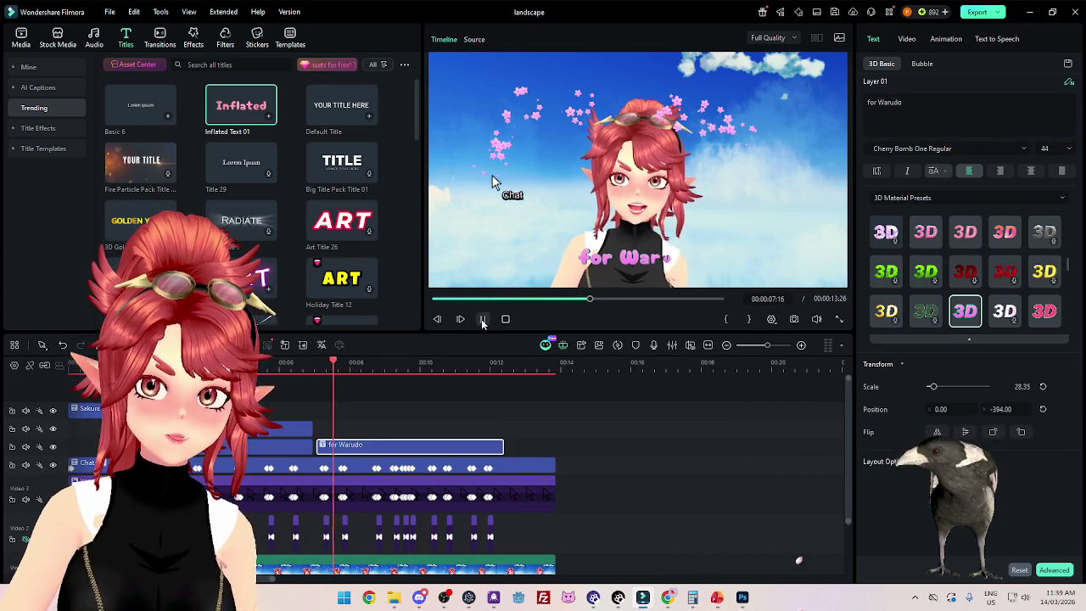
left_click(483, 319)
Step: Clear and retype the caption text cleanly as 'Available for Warudo'
left_click(874, 104)
key("ctrl+a")
key("BackSpace")
type("Available for Warudo")
key("BackSpace")
key("BackSpace")
type("udo")
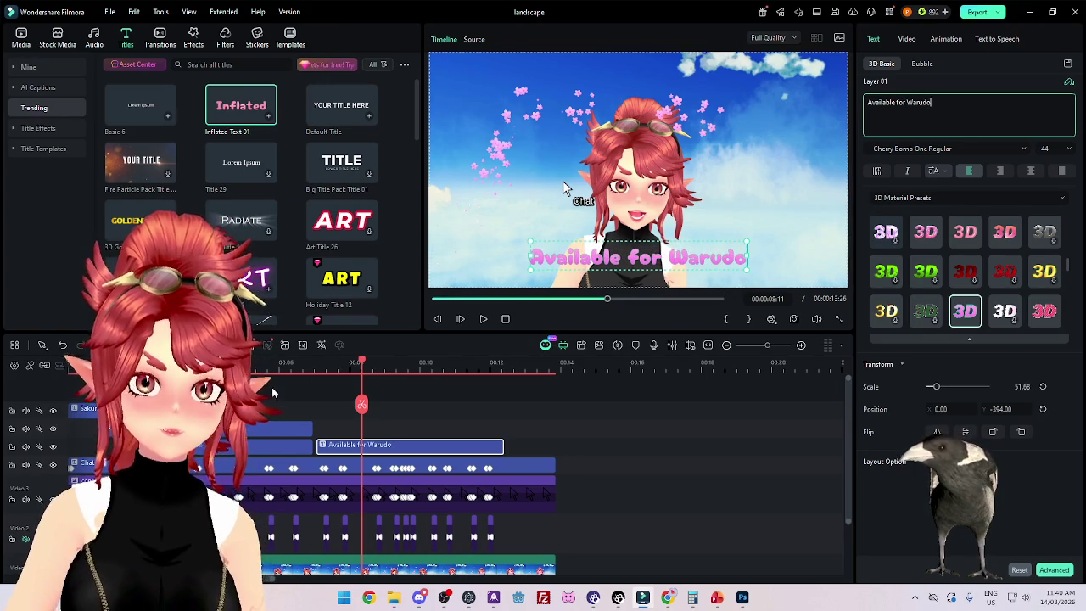
key("Home")
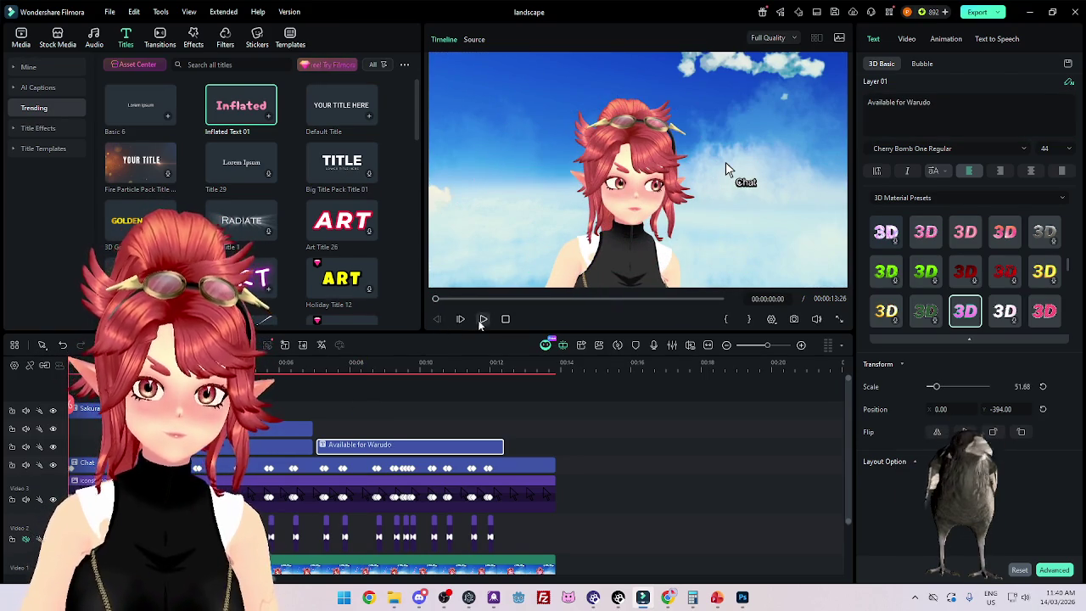
left_click(483, 319)
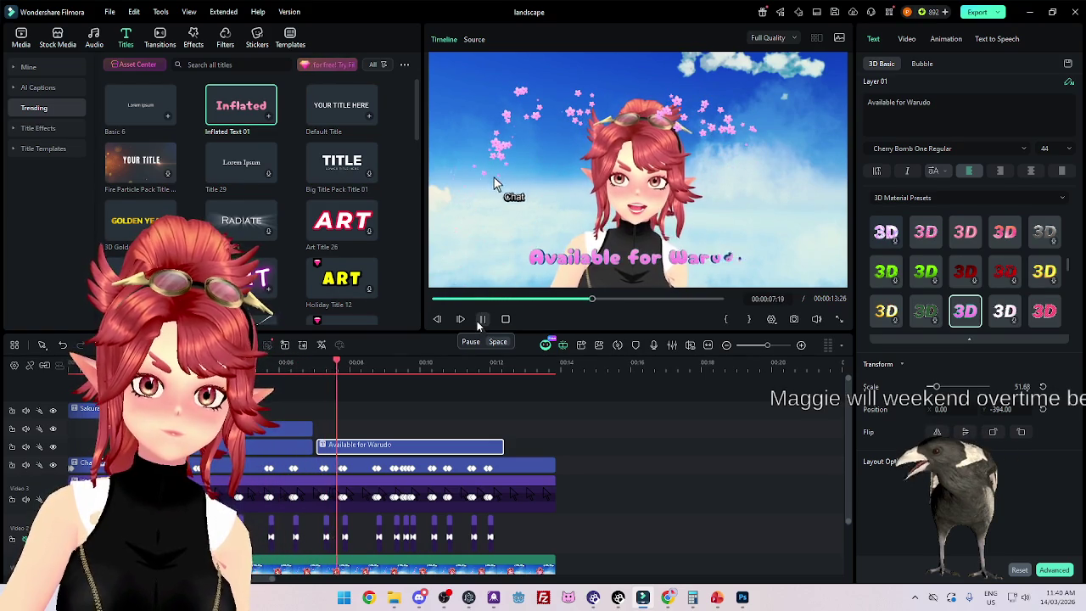
left_click(481, 320)
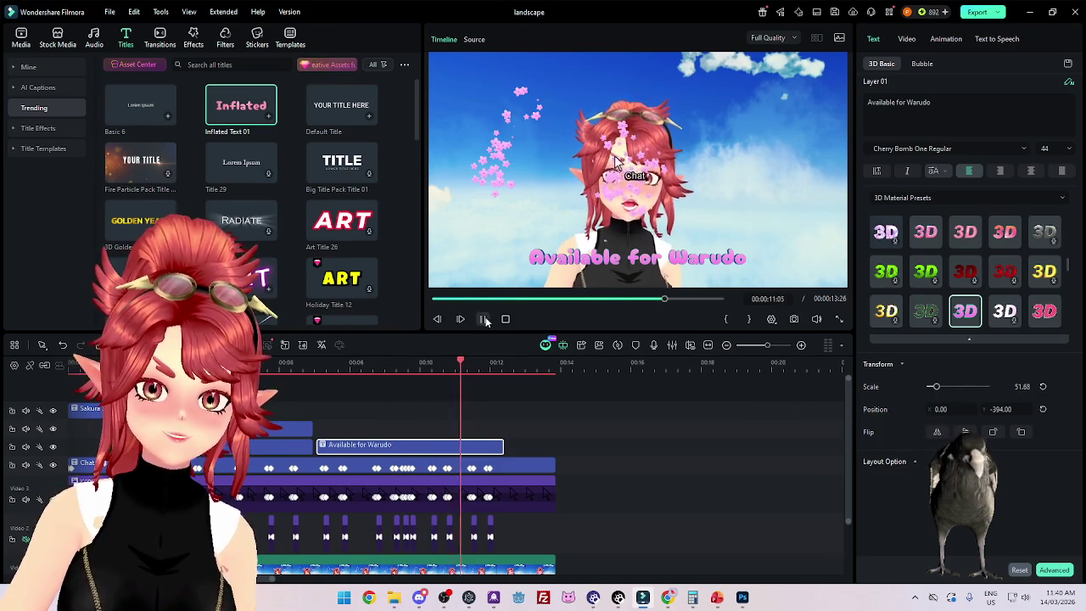
left_click(484, 320)
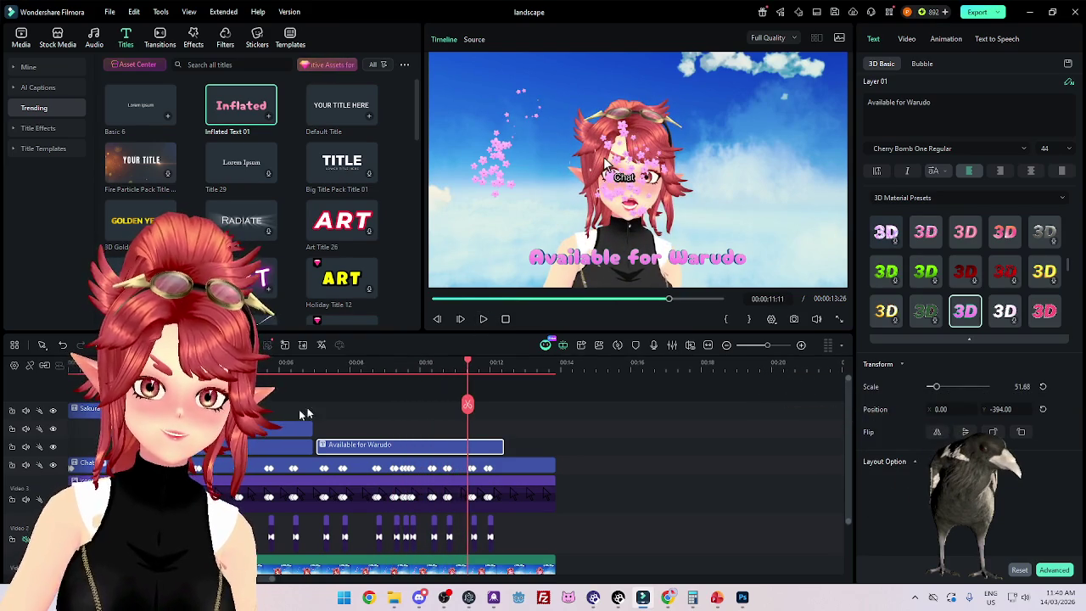
left_click(484, 320)
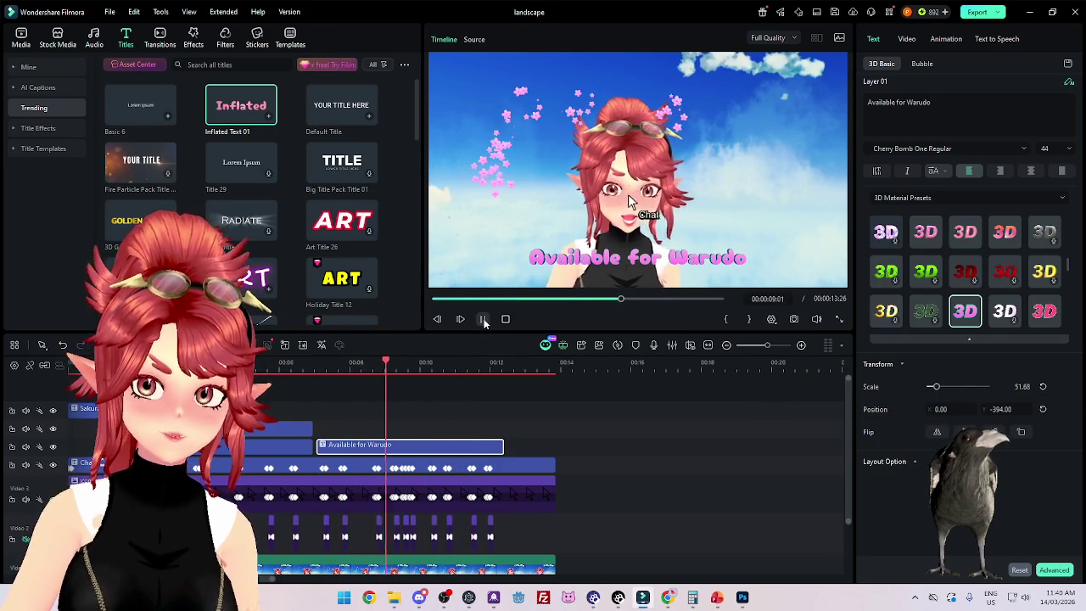
left_click(484, 320)
left_click_drag(502, 446, 400, 446)
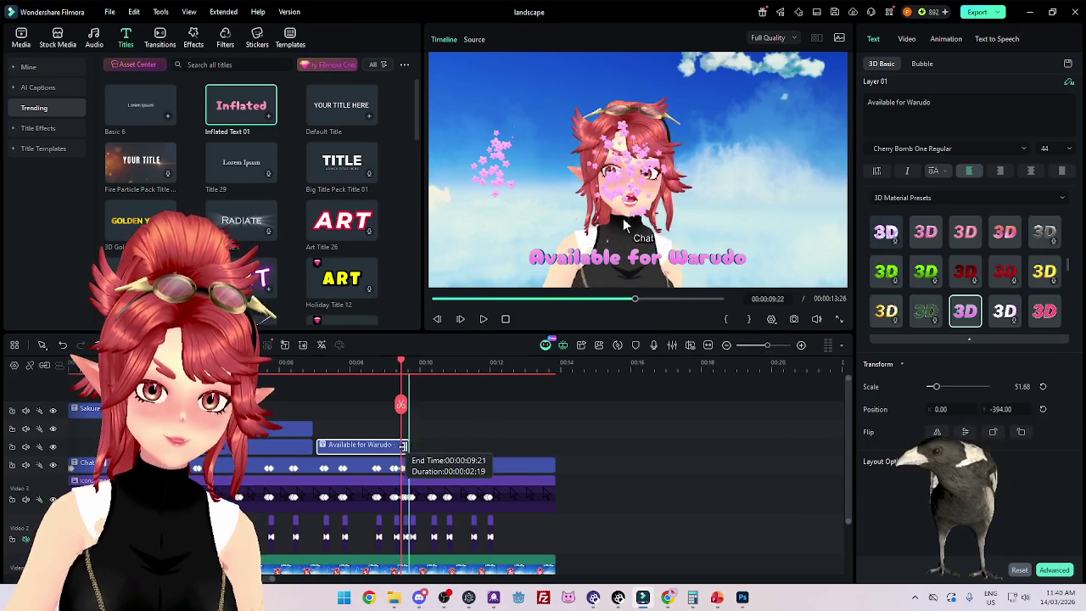
Step: Paste a copy after the Warudo caption and retype it as 'Get it on my asset store now!'
left_click(413, 362)
key("ctrl+v")
left_click(446, 363)
left_click_drag(932, 103, 865, 102)
type("Get it on my asset store no")
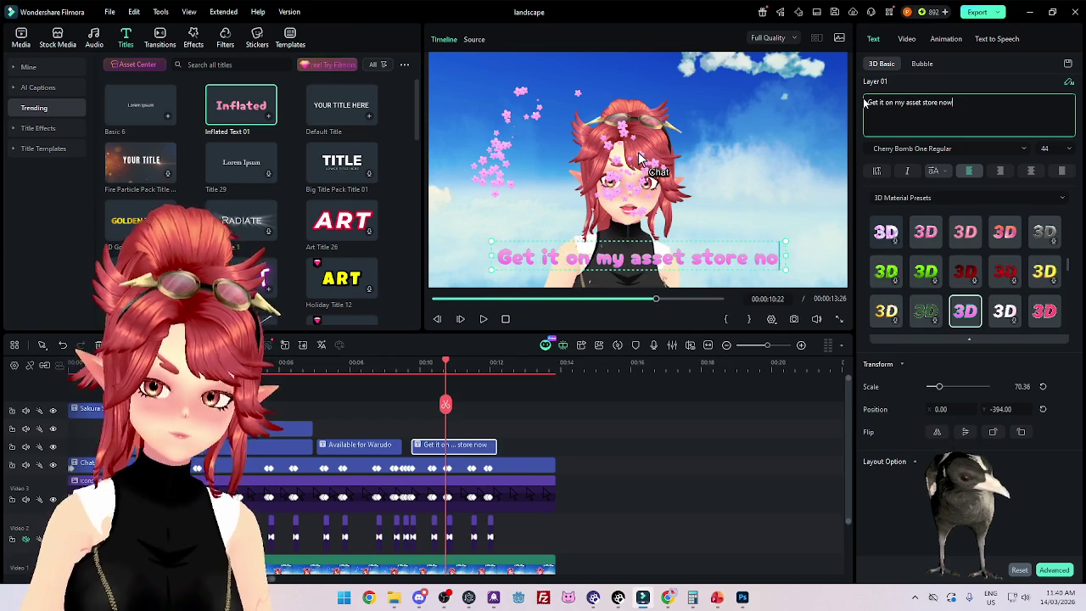
type("w!")
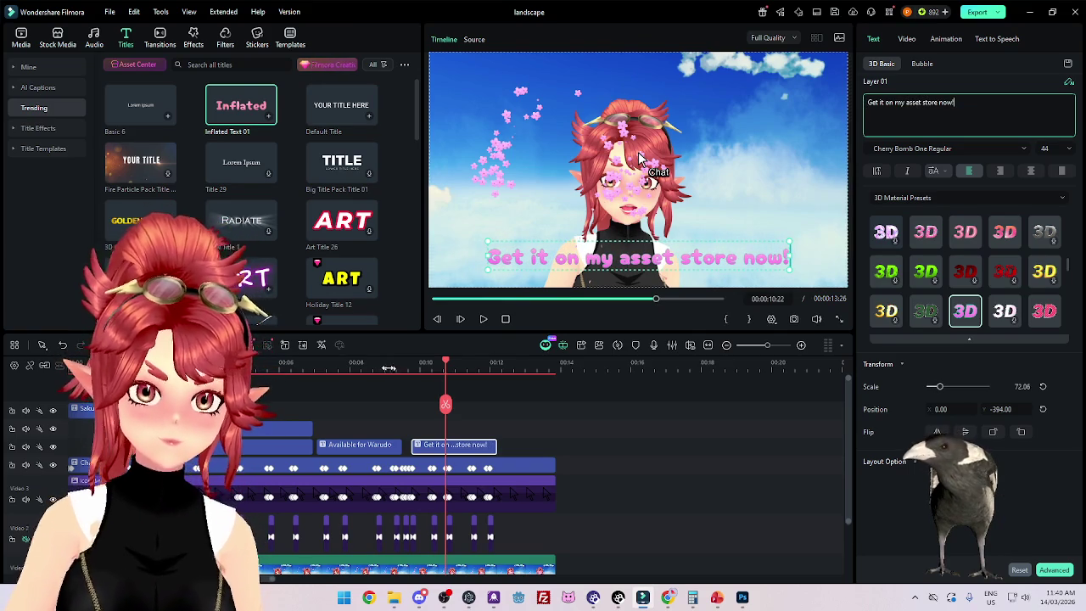
left_click(371, 363)
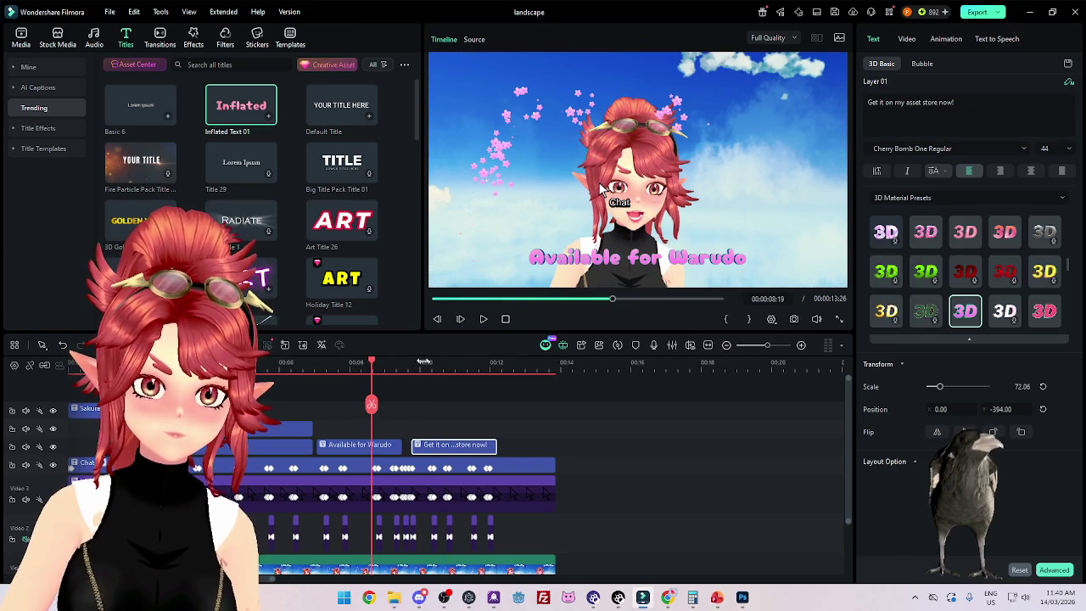
left_click(421, 363)
left_click(483, 319)
Step: Extend the asset store caption to the clips' end, raise it, and move it up a track
left_click(482, 319)
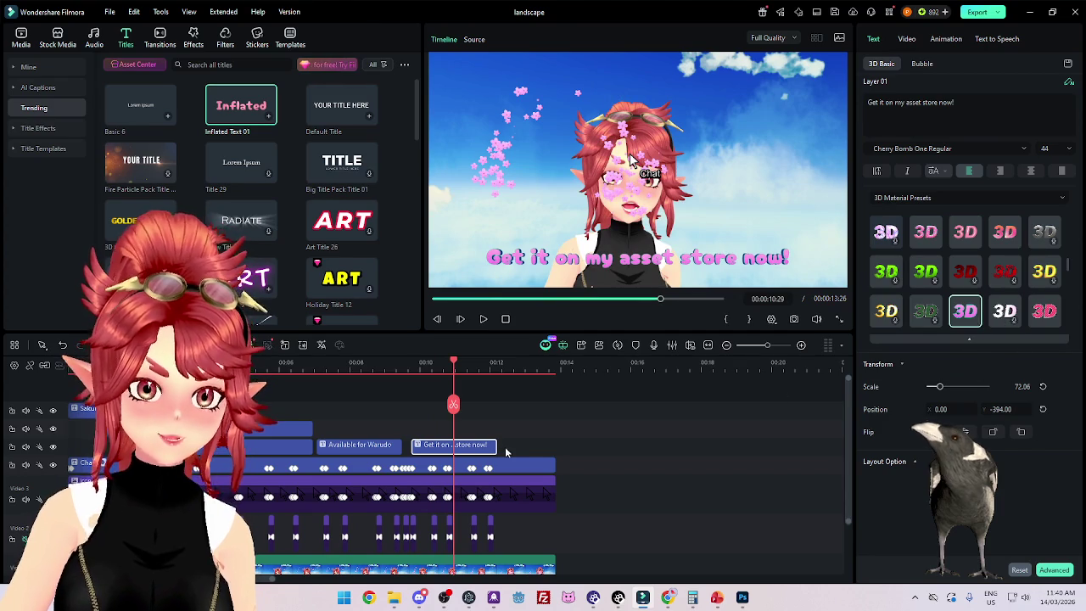
left_click_drag(497, 448, 556, 448)
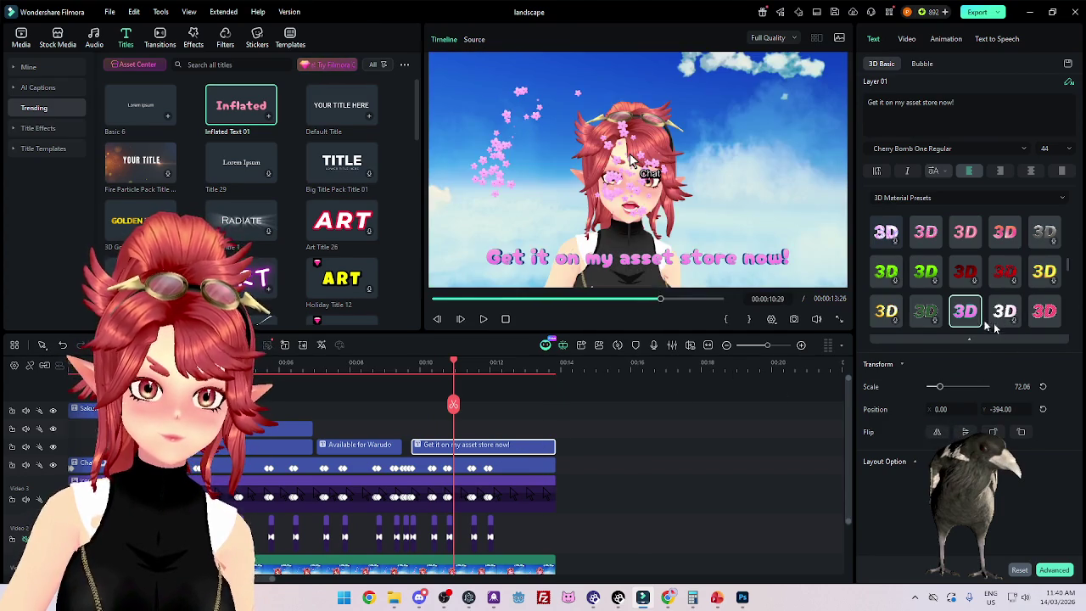
left_click_drag(1001, 409, 1003, 409)
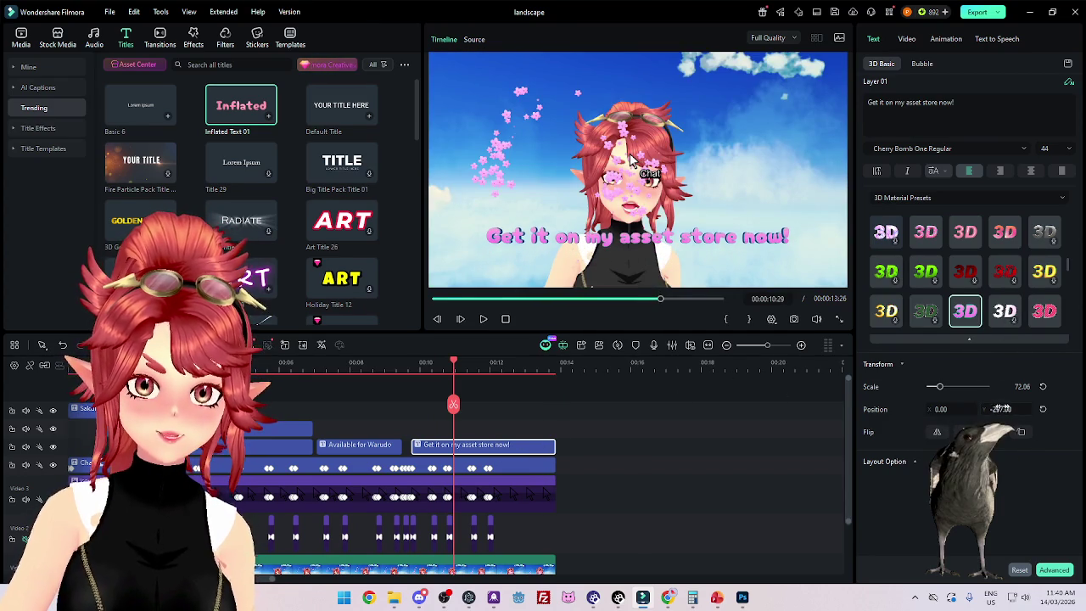
left_click_drag(430, 447, 431, 431)
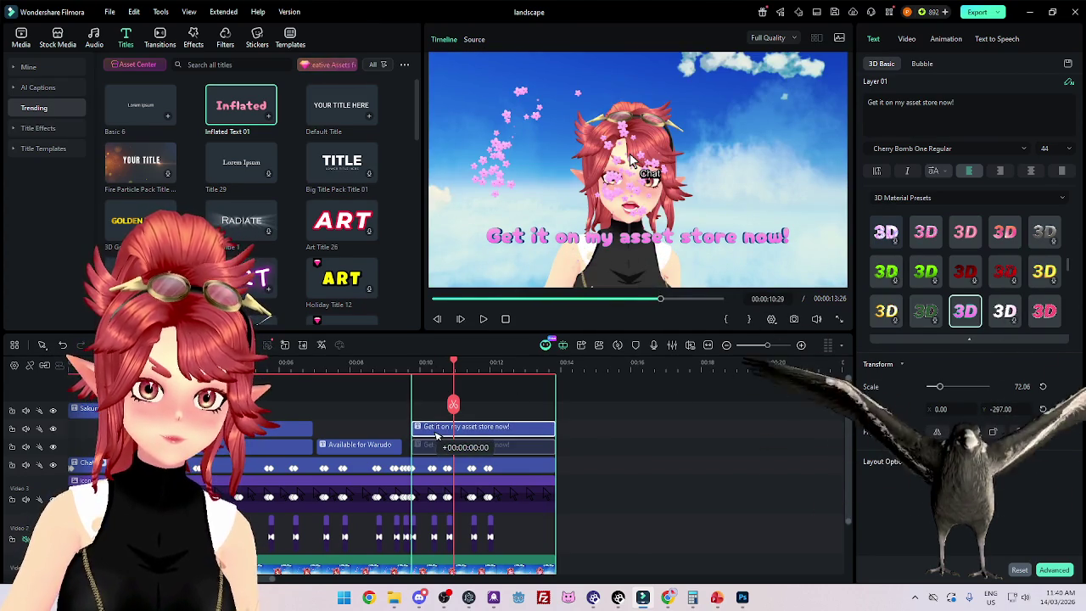
Step: Paste a copy of the asset store caption on the track below, aligned under the original
left_click(580, 363)
key("ctrl+v")
left_click_drag(609, 429, 438, 457)
left_click(440, 362)
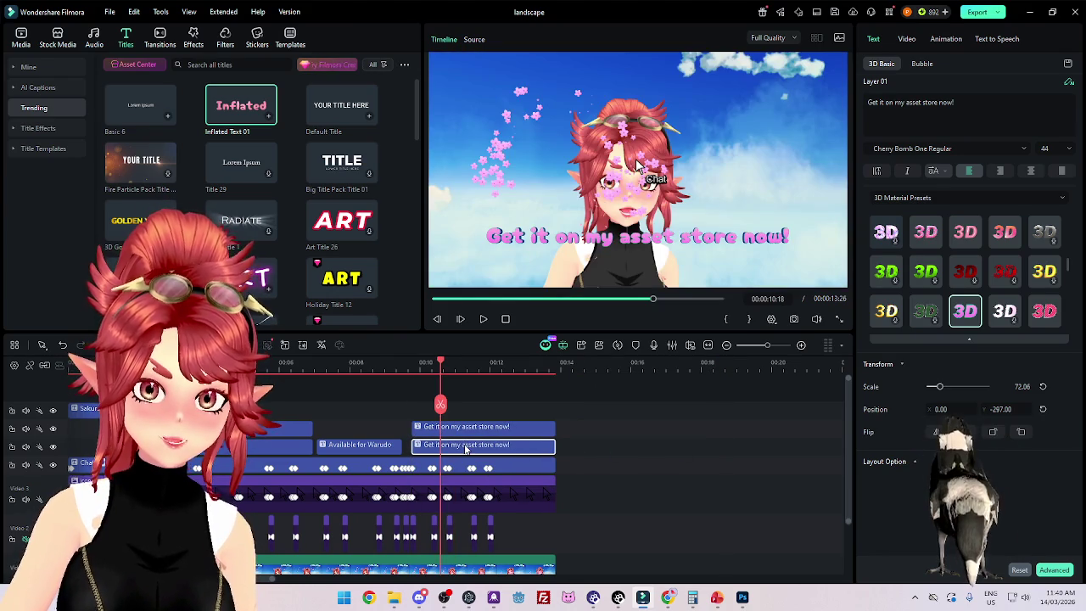
left_click(910, 105)
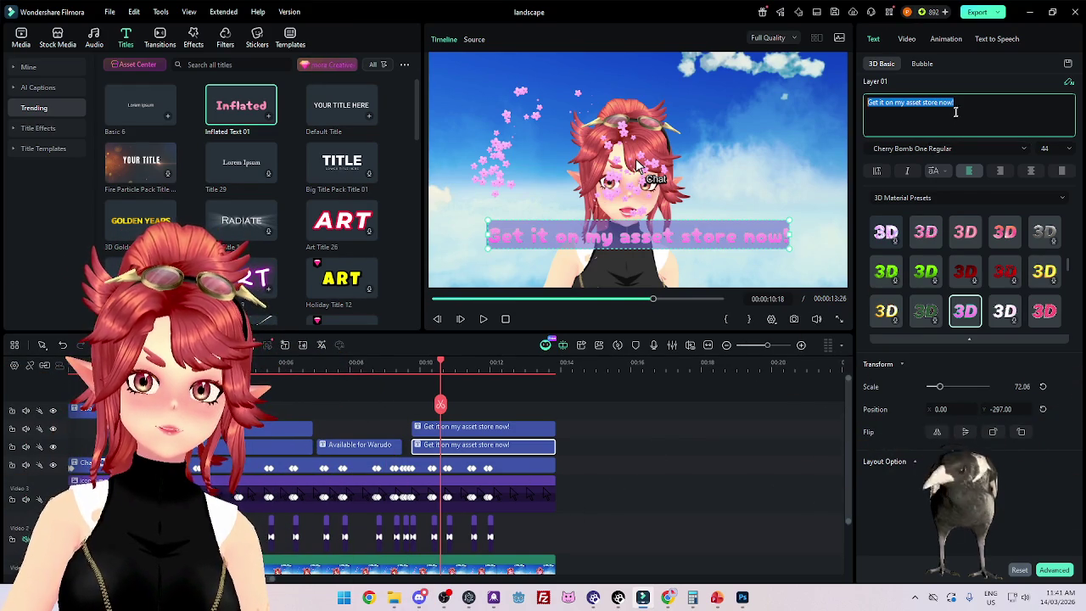
Step: Copy the web address of your own Ko-fi profile page from Chrome
left_click(669, 598)
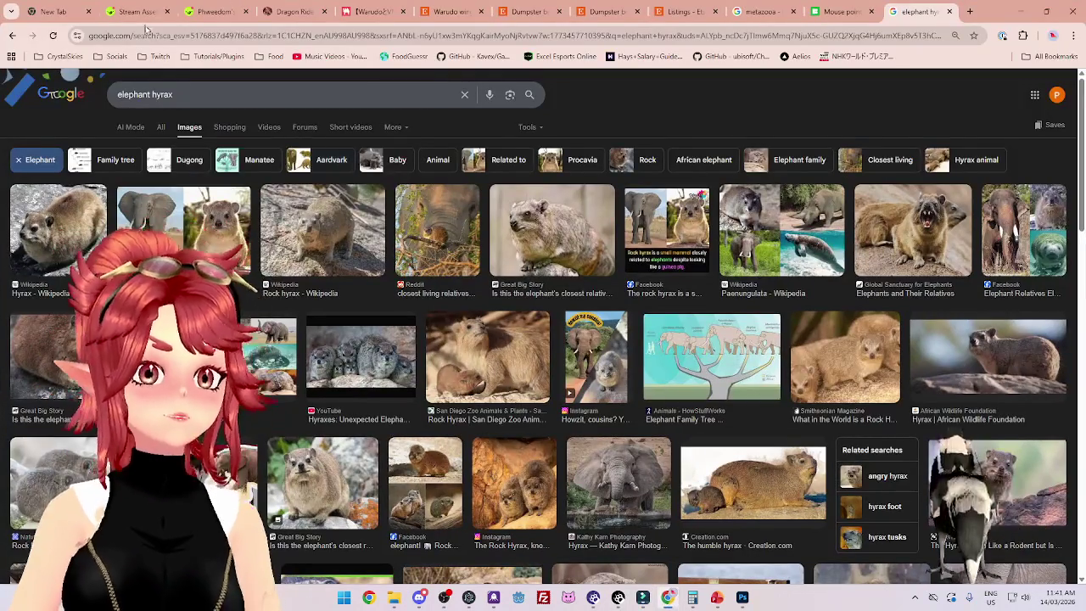
left_click(278, 15)
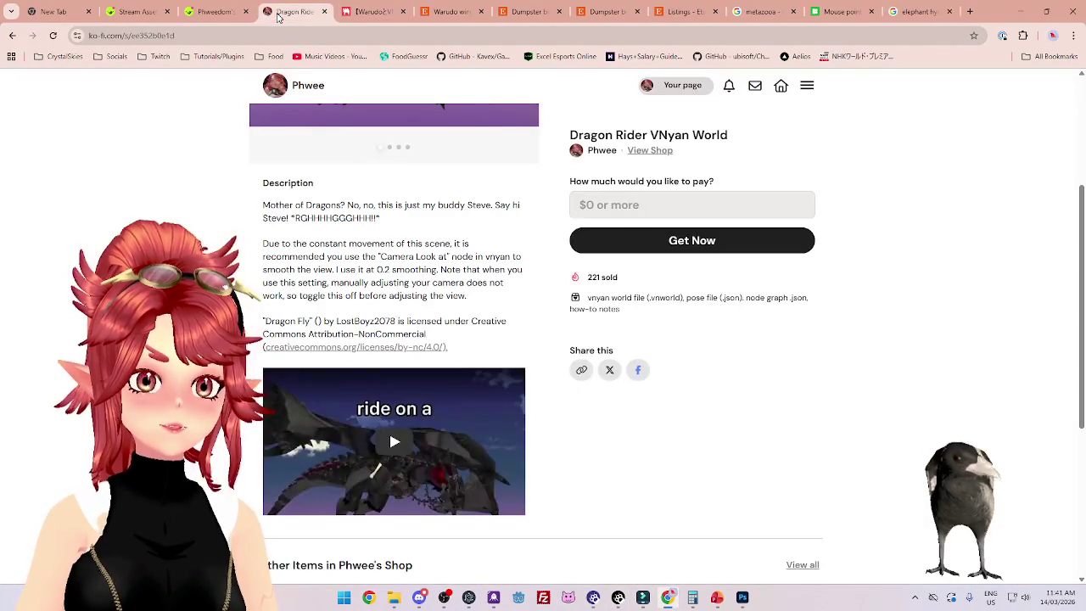
scroll(640, 155, "up", 3)
left_click(668, 91)
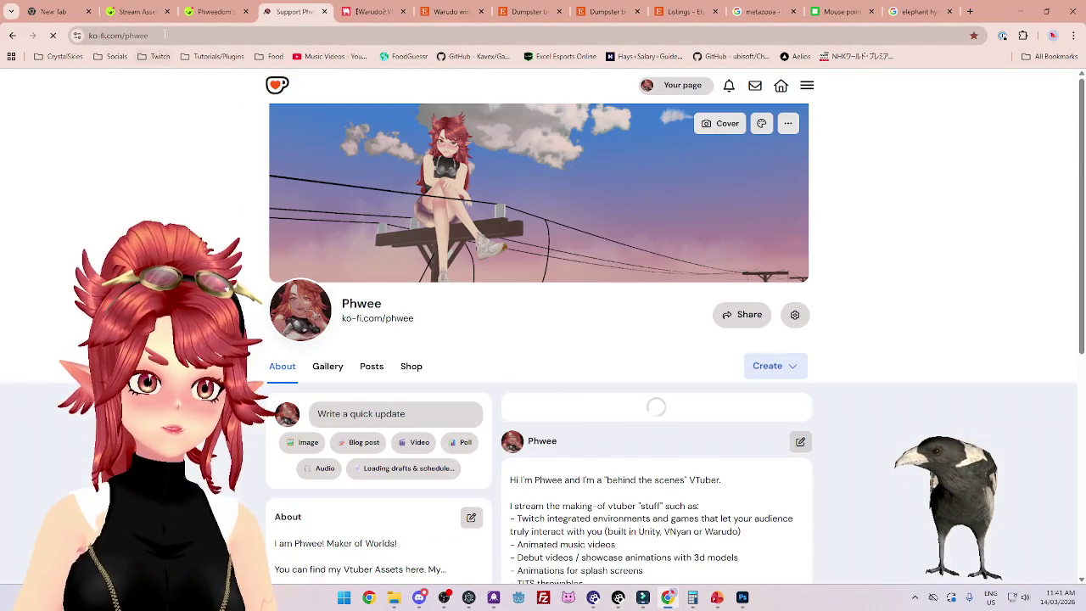
left_click(127, 35)
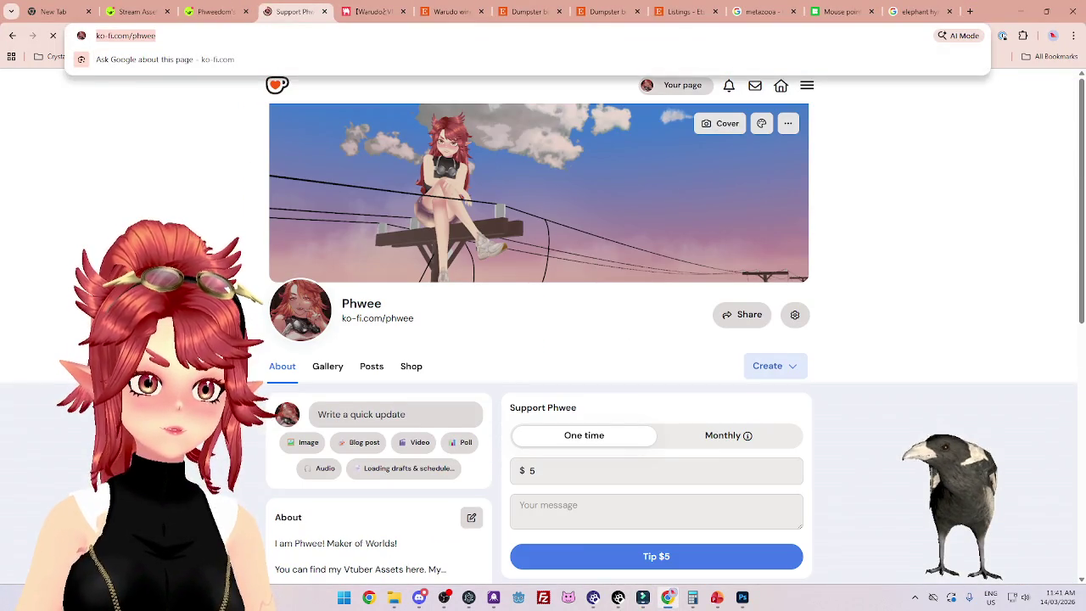
key("ctrl+c")
key("alt+Tab")
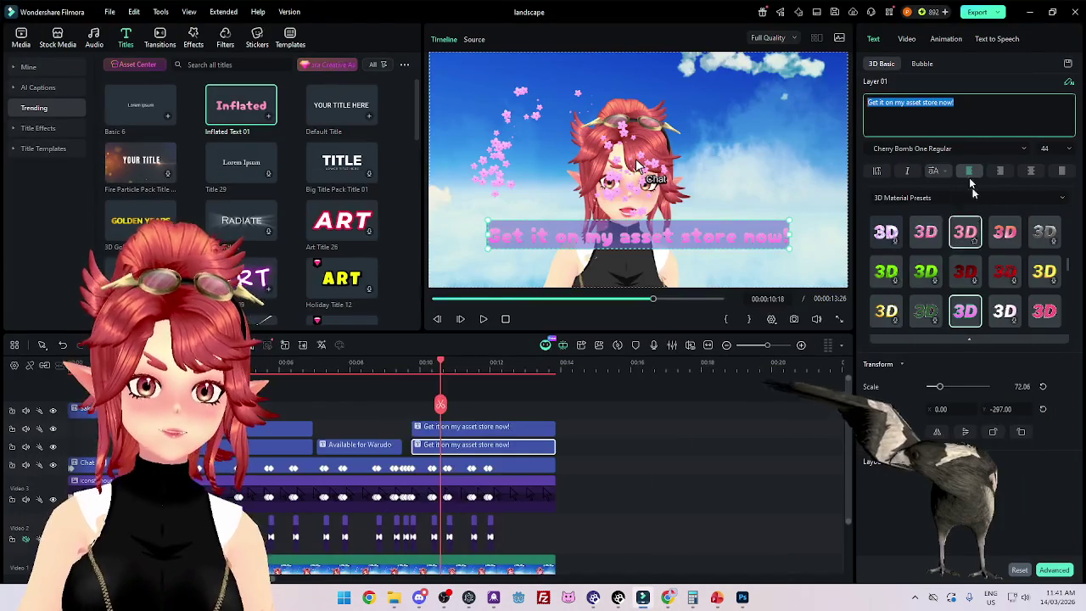
key("ctrl+v")
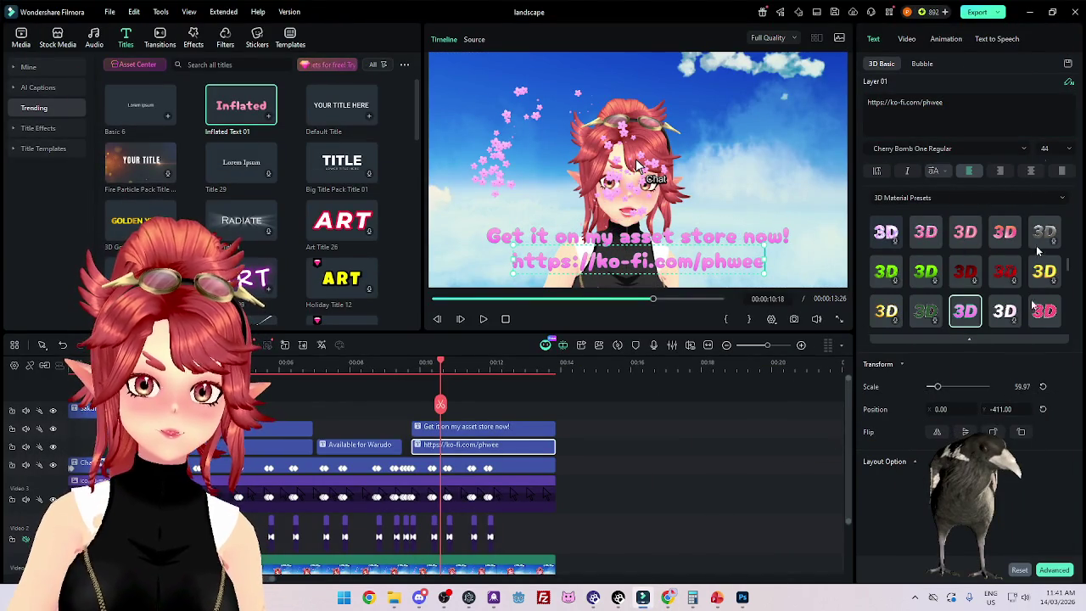
key("BackSpace")
key("BackSpace")
key("BackSpace")
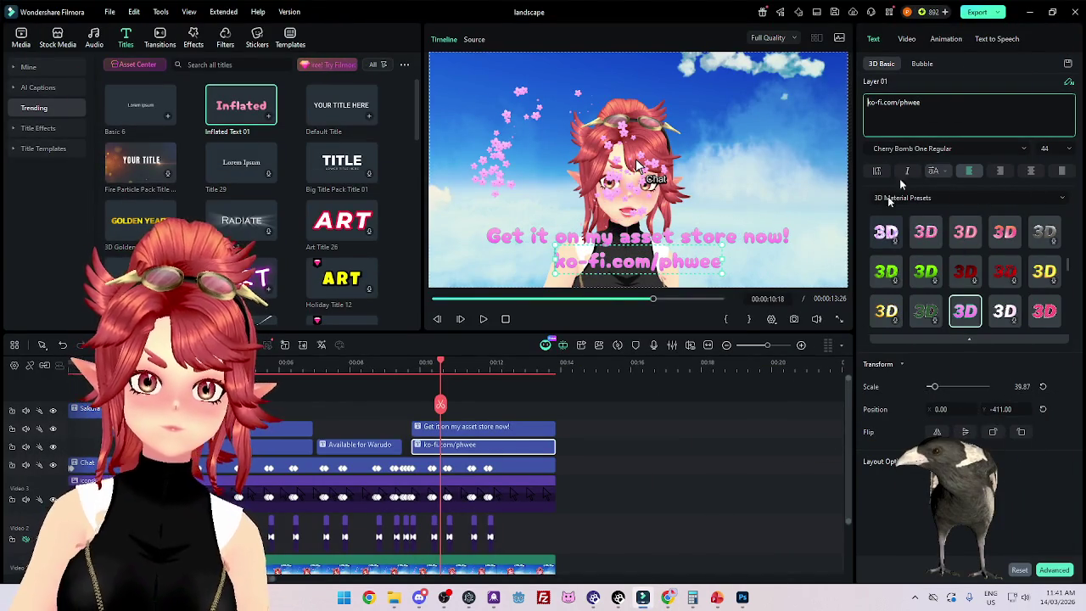
left_click(664, 483)
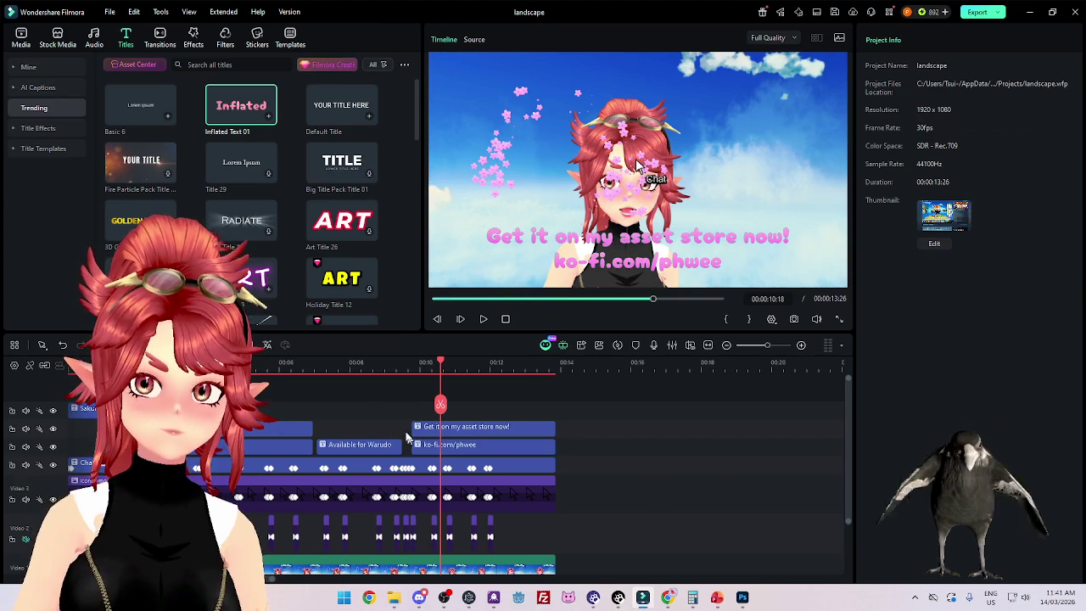
Step: Trim the link caption's start so it appears slightly after the asset store line
left_click(391, 362)
left_click(483, 319)
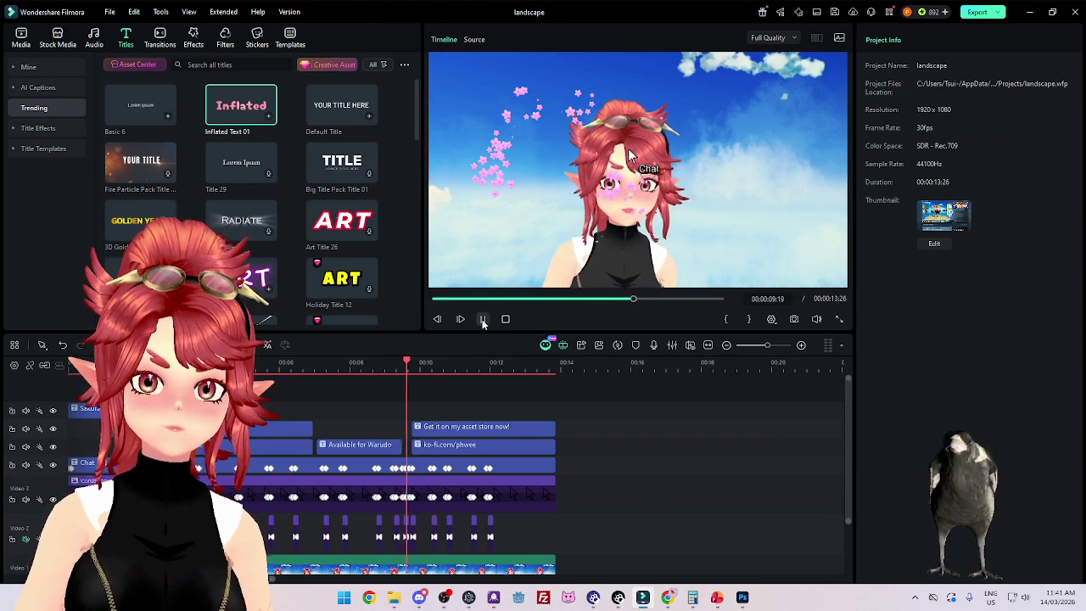
left_click(482, 319)
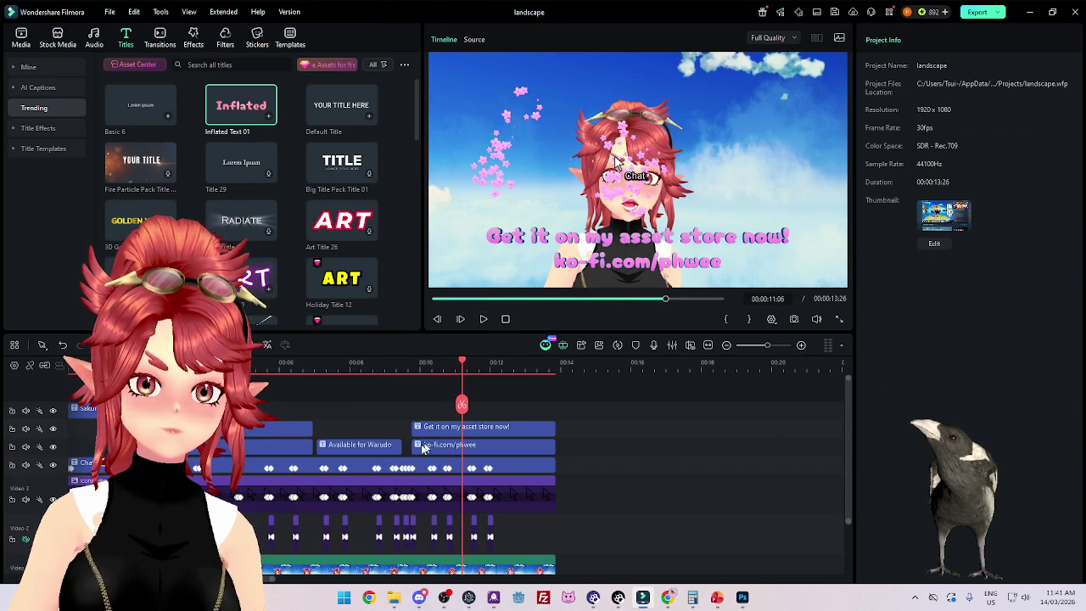
left_click_drag(415, 451, 432, 451)
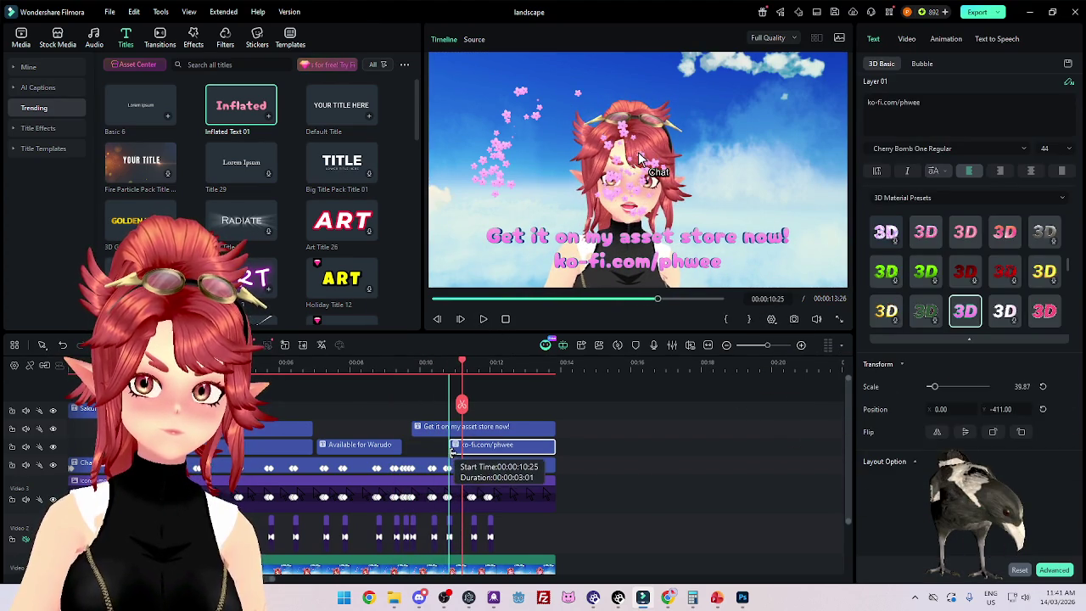
left_click_drag(433, 451, 438, 451)
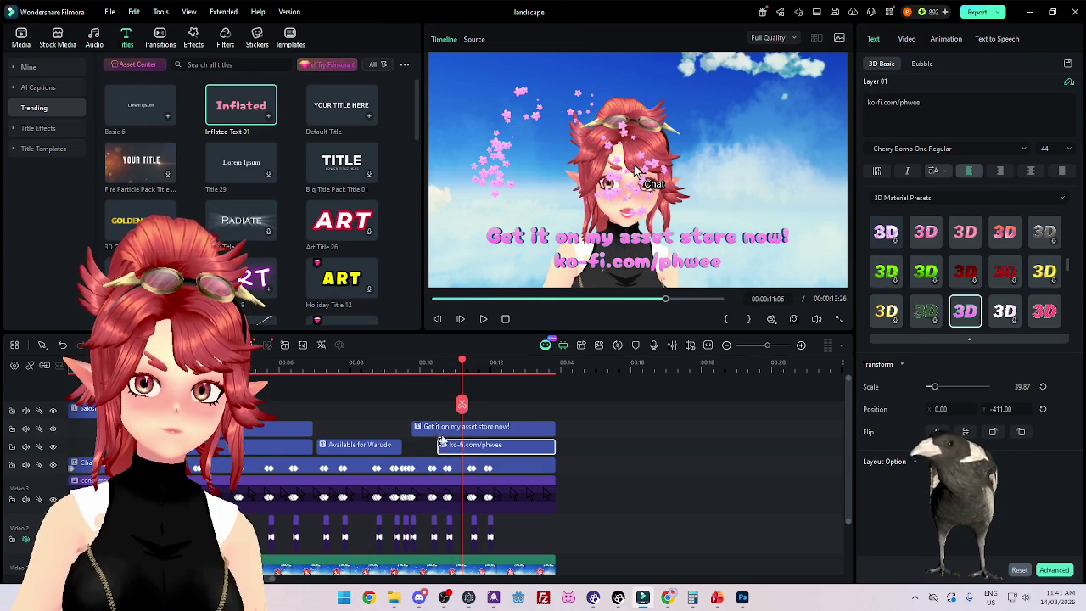
left_click(405, 364)
left_click(482, 319)
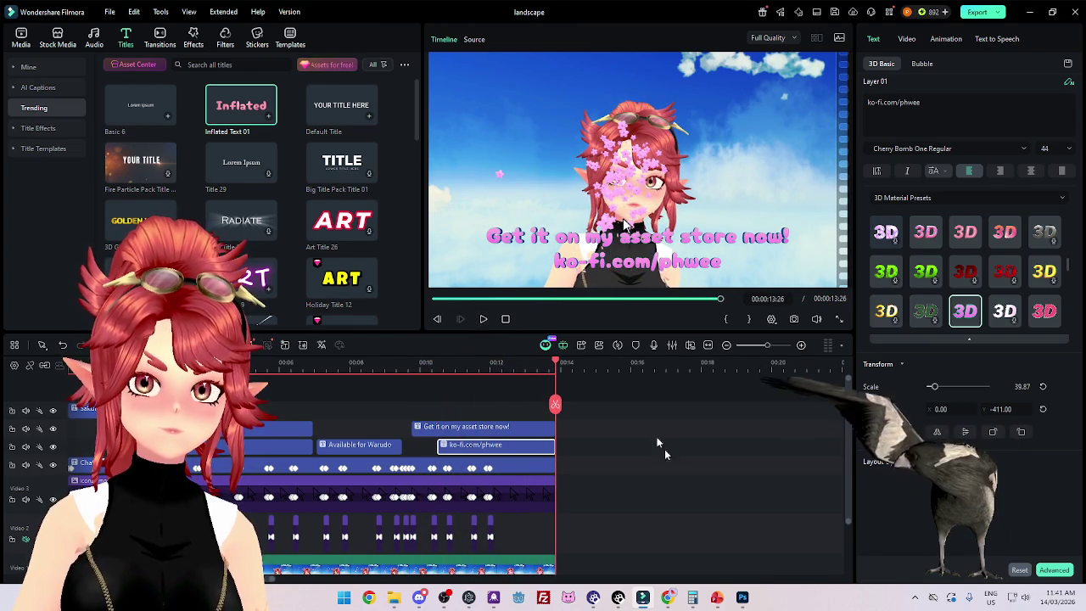
Step: Replay the 13-second project from 0:00, zooming the timeline, then open the Export dropdown
scroll(594, 463, "right", 2)
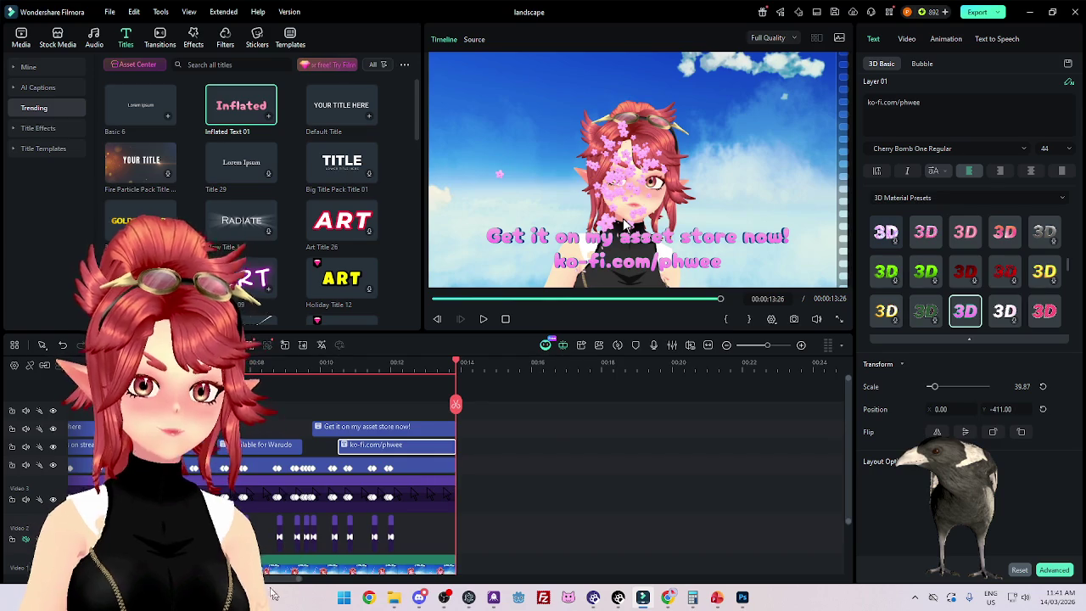
scroll(272, 592, "left", 2)
key("Home")
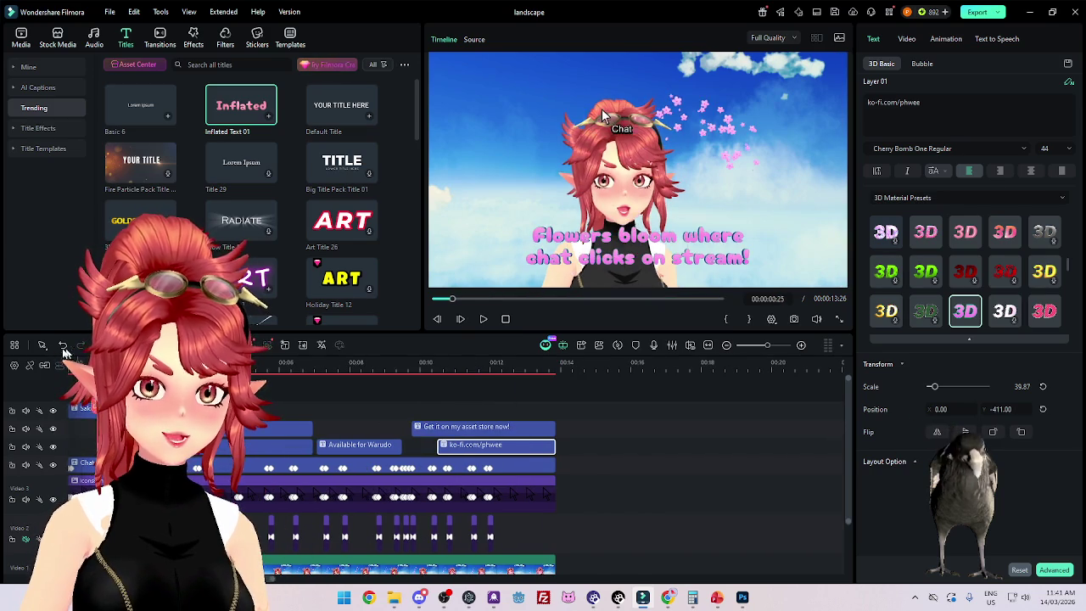
left_click(483, 322)
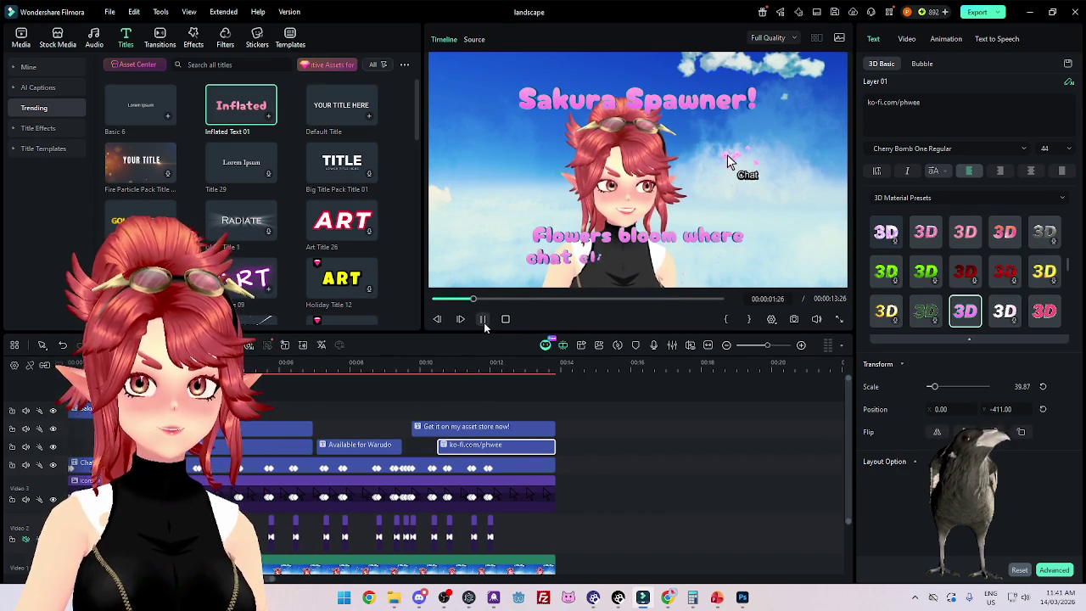
left_click(483, 321)
key("Home")
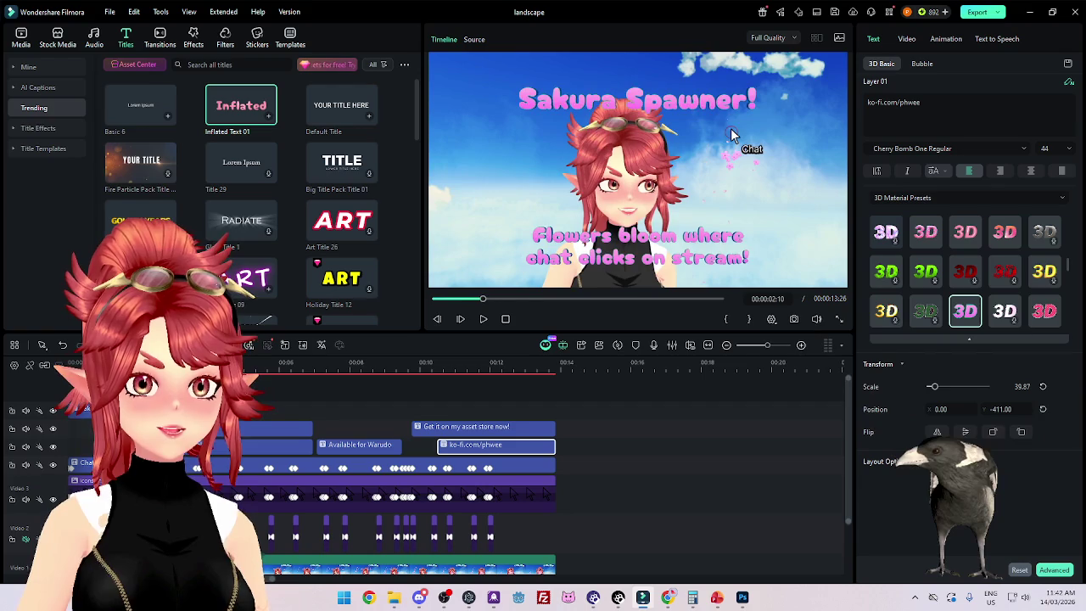
left_click(482, 320)
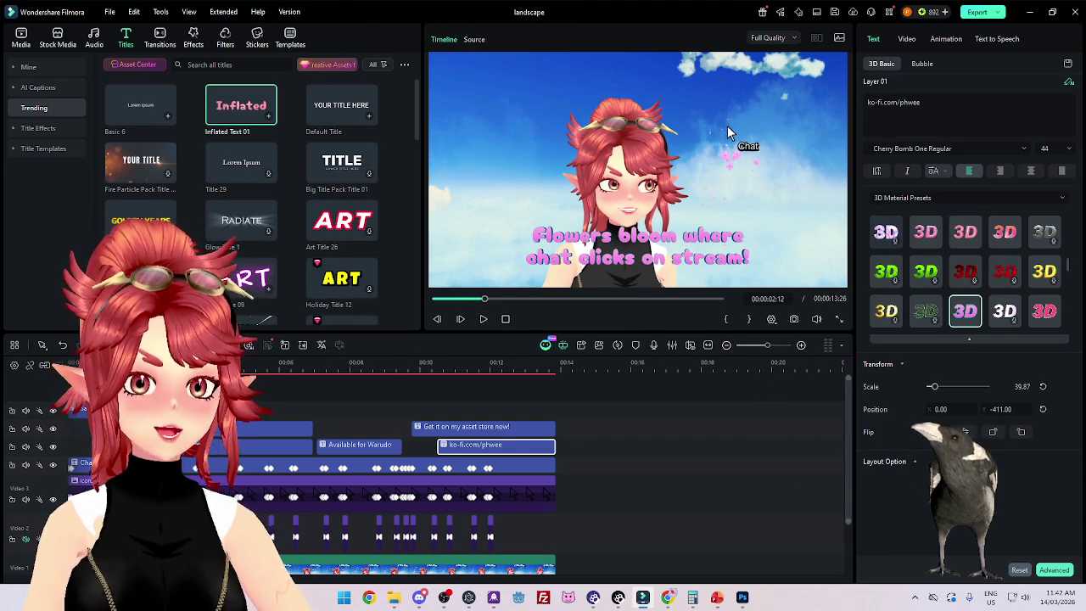
key("ctrl+equal")
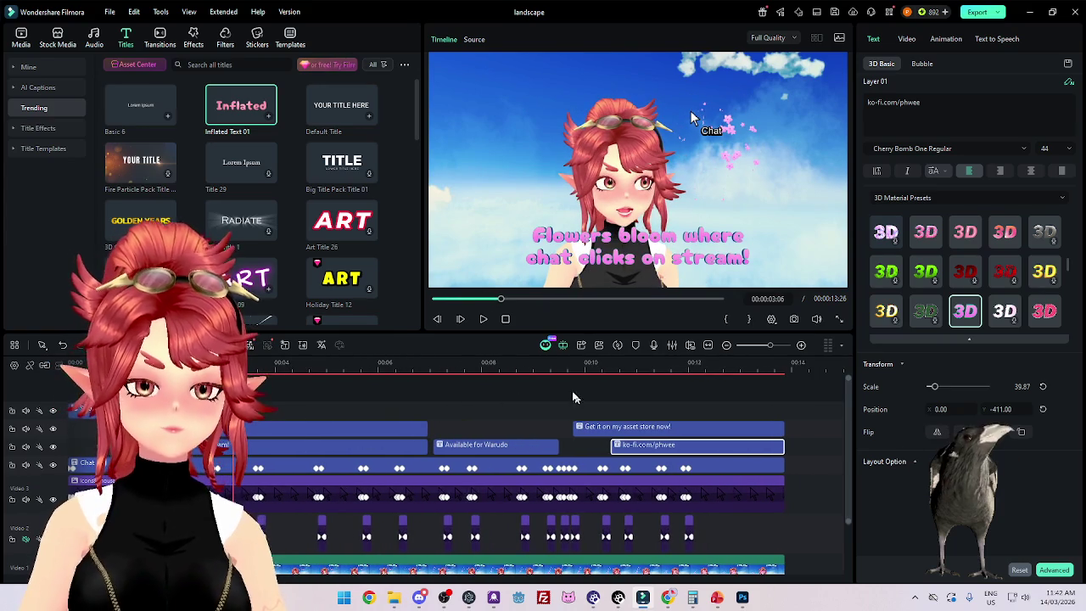
left_click(483, 321)
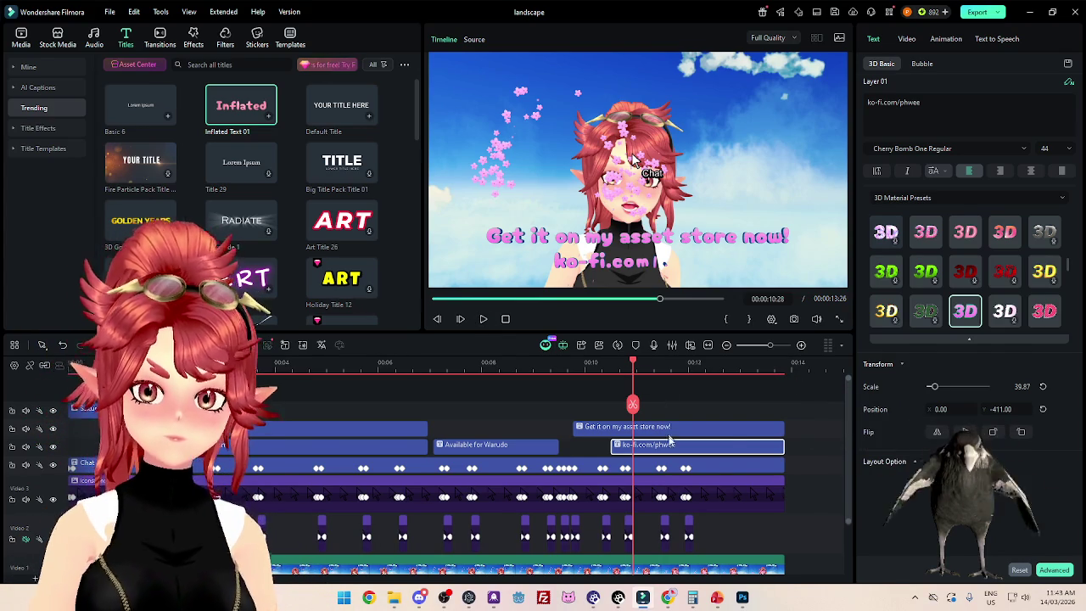
scroll(456, 367, "down", 2)
left_click_drag(456, 368, 15, 367)
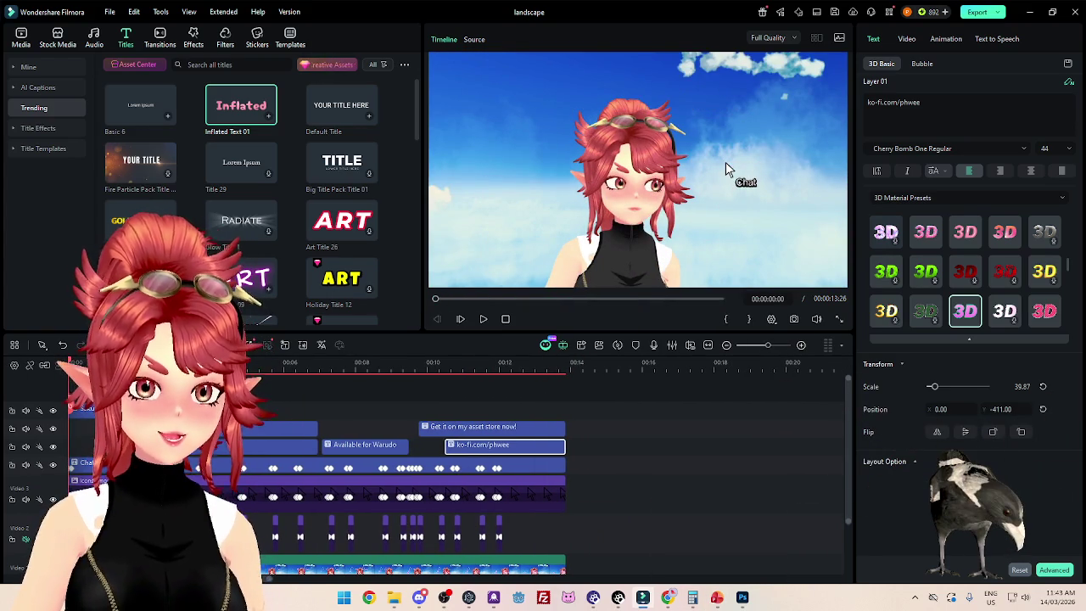
left_click(977, 12)
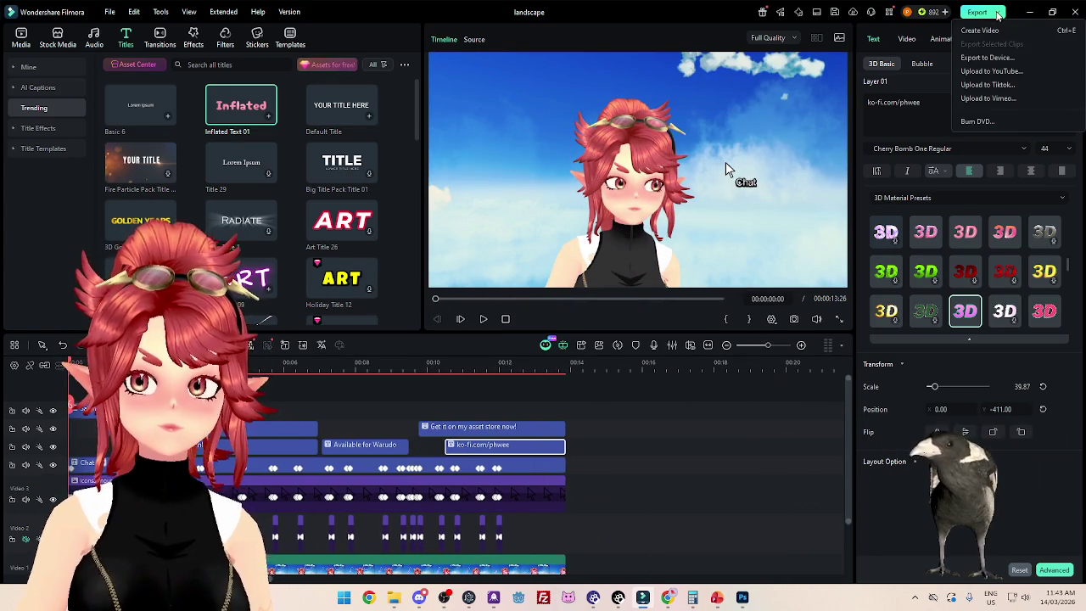
Step: Start a video export and choose to edit its thumbnail from a video frame
left_click(981, 31)
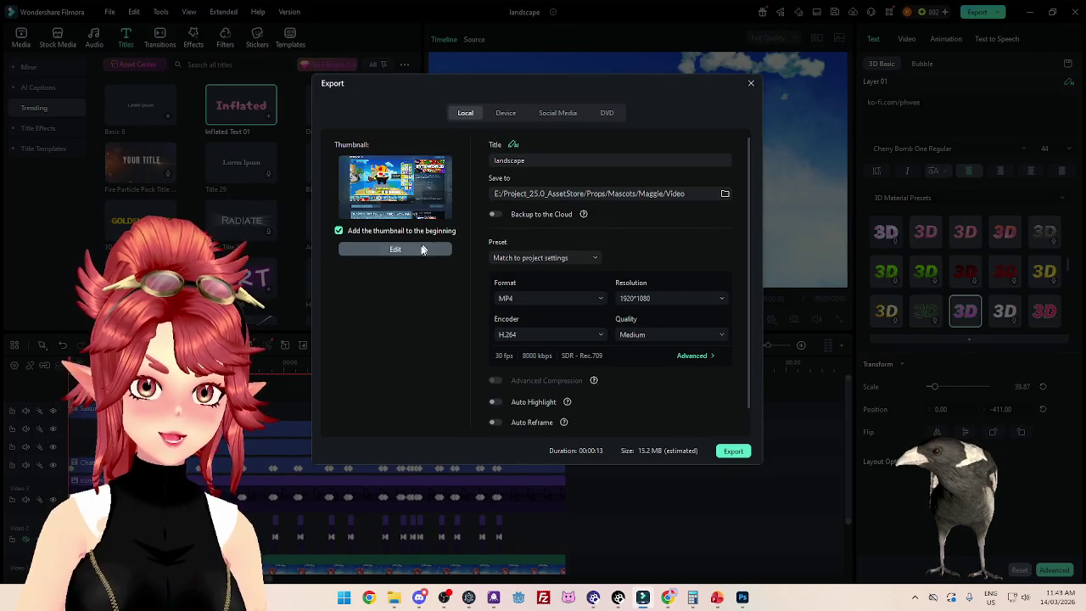
left_click(412, 251)
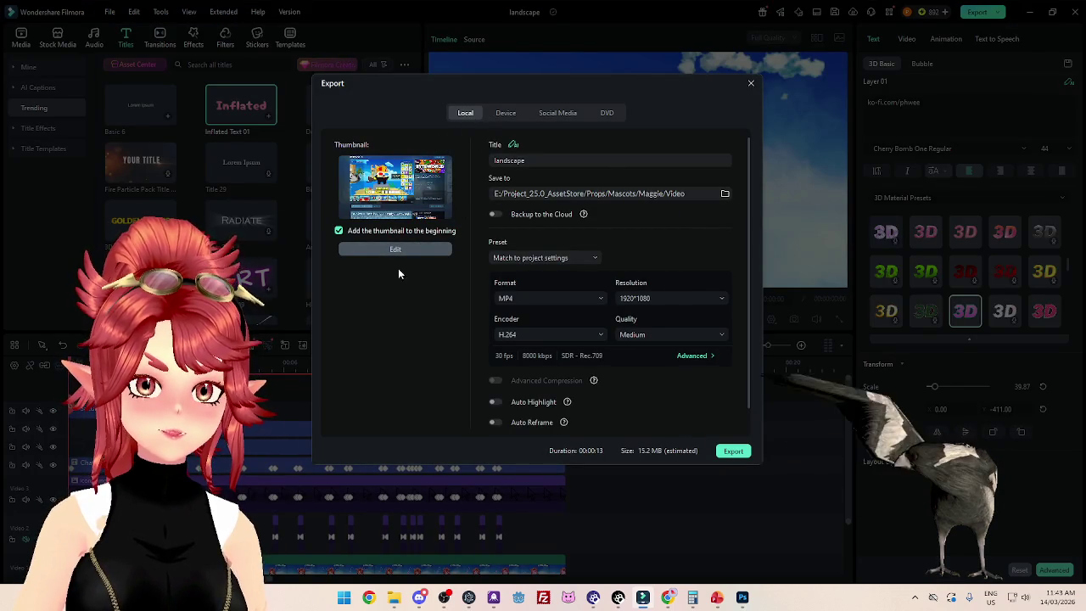
left_click(390, 107)
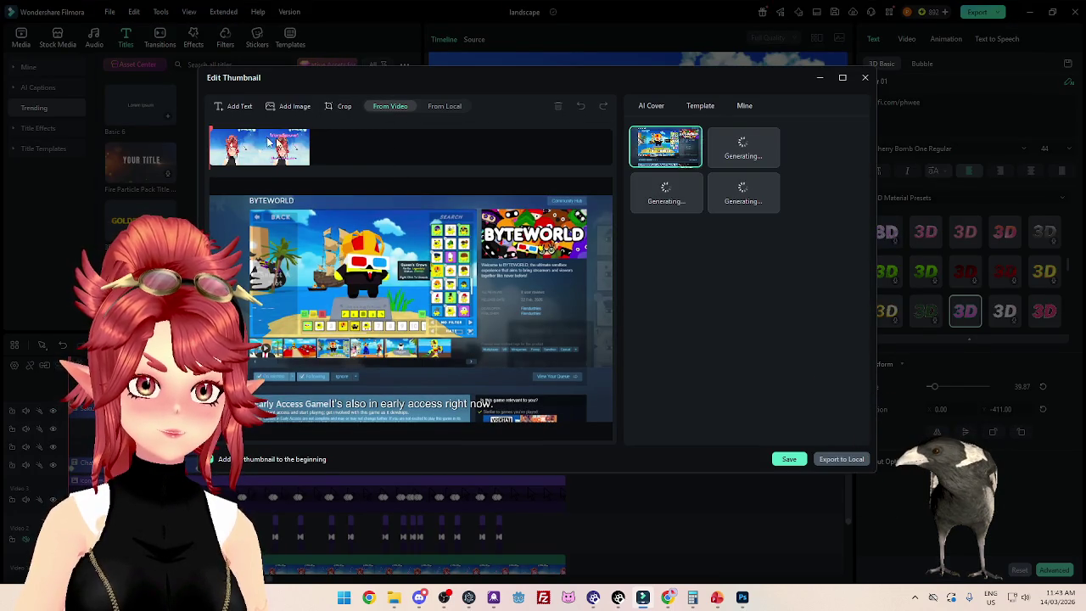
Step: Pick a filmstrip frame showing the character with the full pink caption and save it
left_click(339, 151)
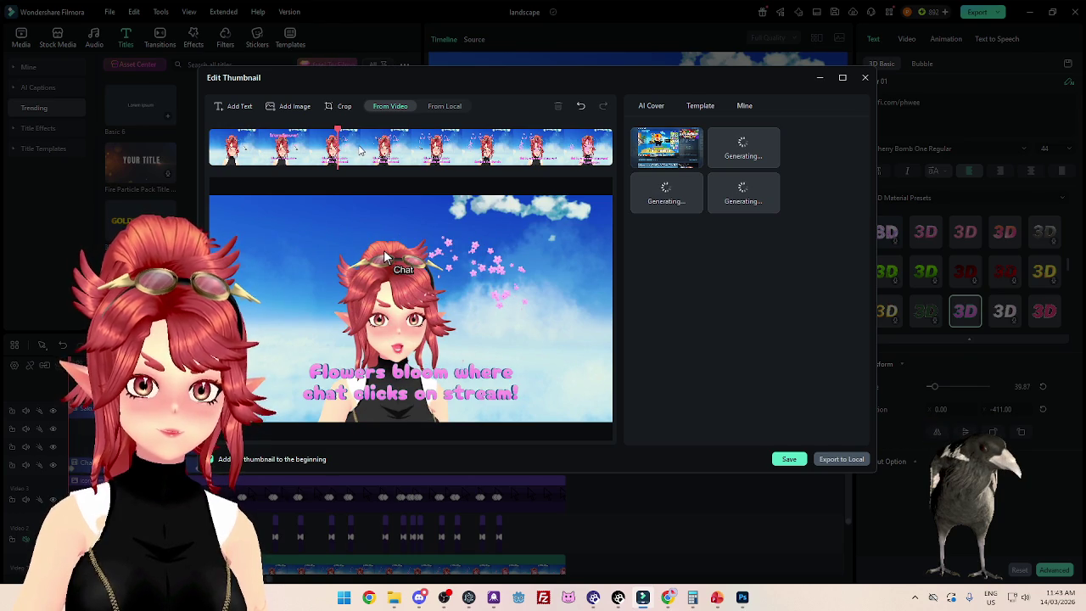
left_click(357, 150)
left_click(394, 150)
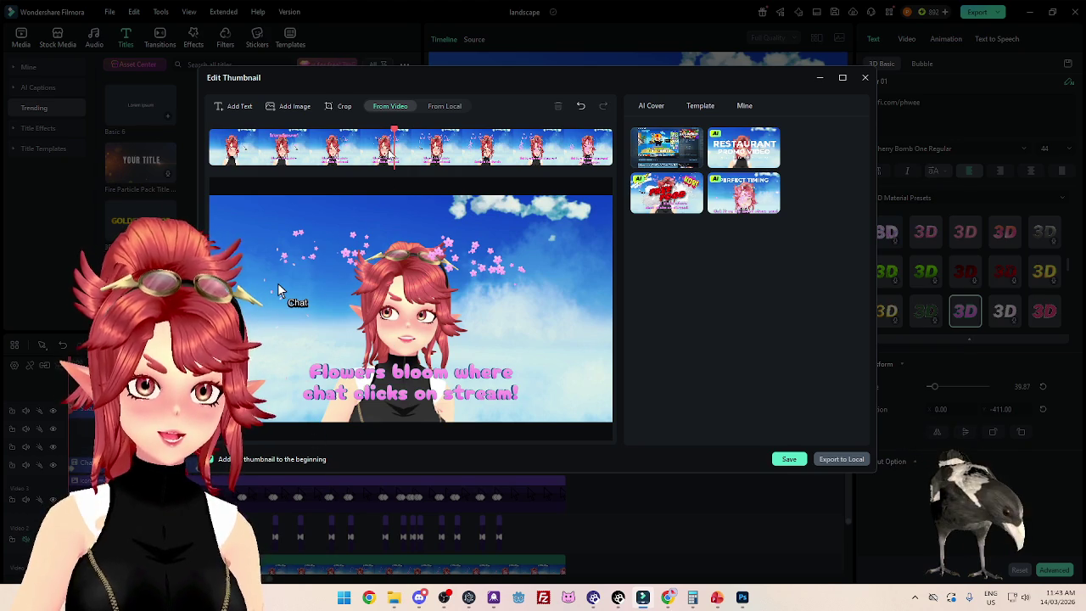
left_click_drag(393, 148, 374, 149)
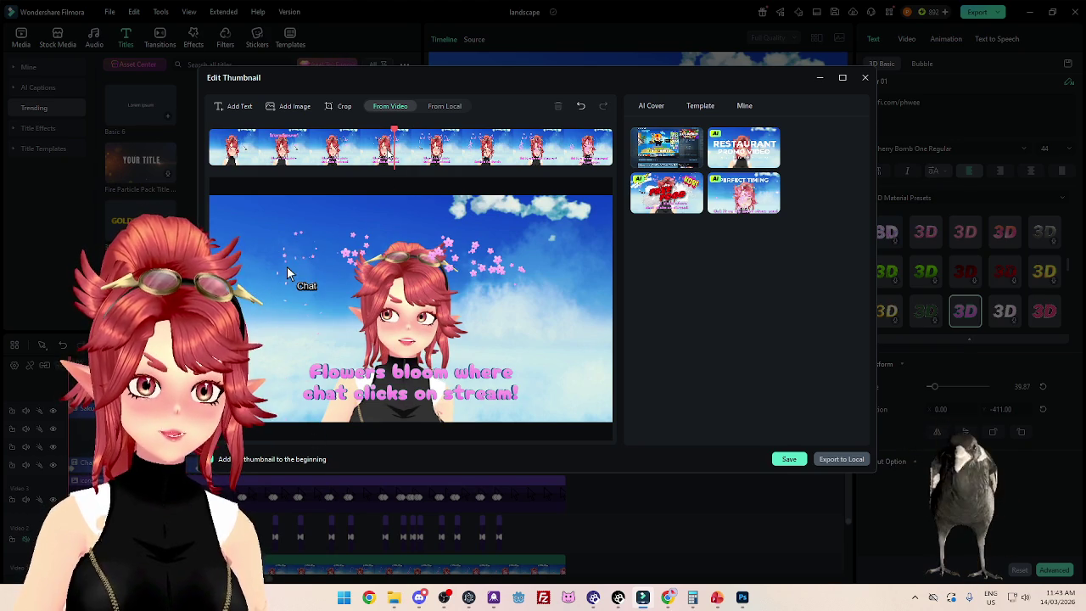
left_click(350, 151)
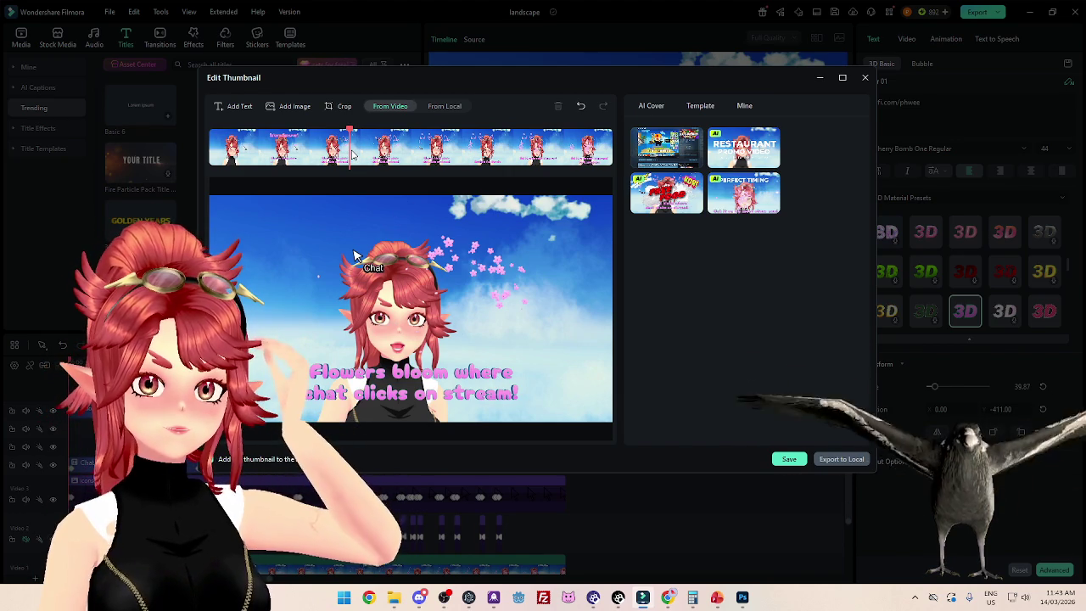
left_click(354, 155)
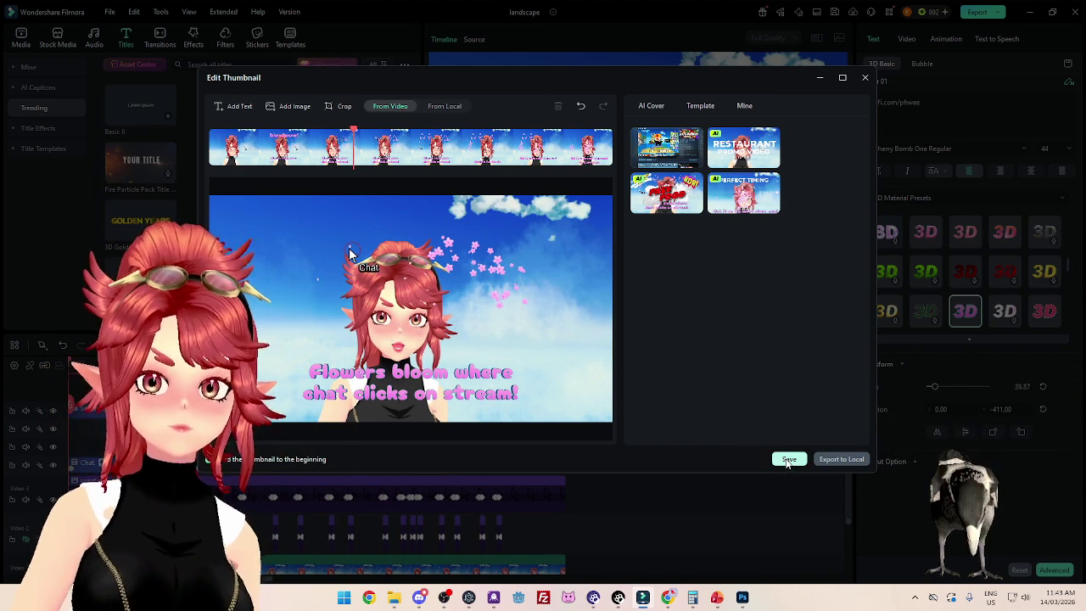
left_click(789, 459)
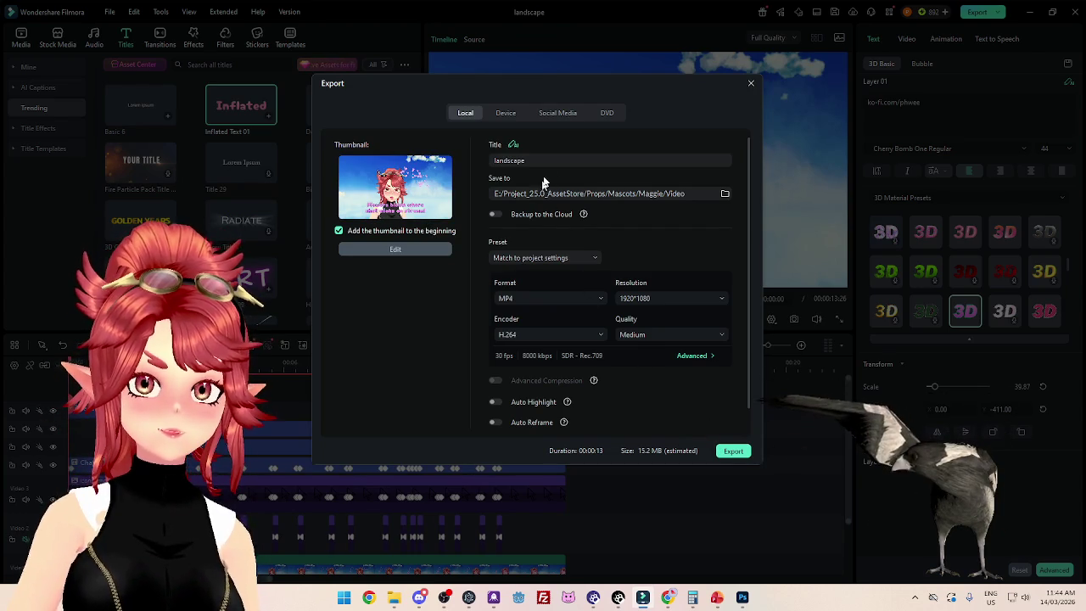
Step: Set the export folder to Props > Heat Extension > Sakura > Video
left_click(724, 193)
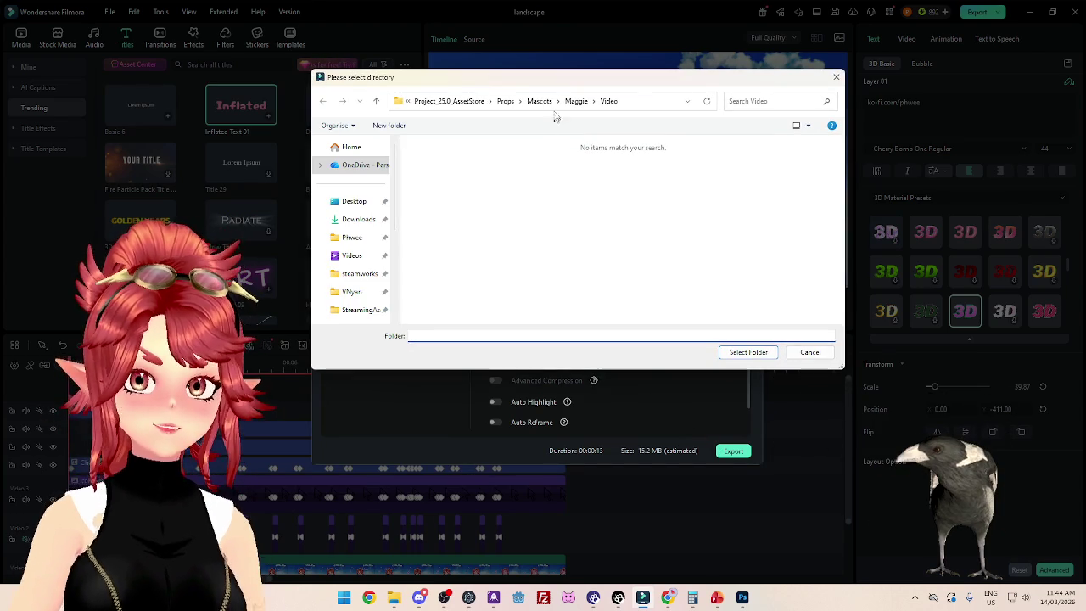
left_click(507, 101)
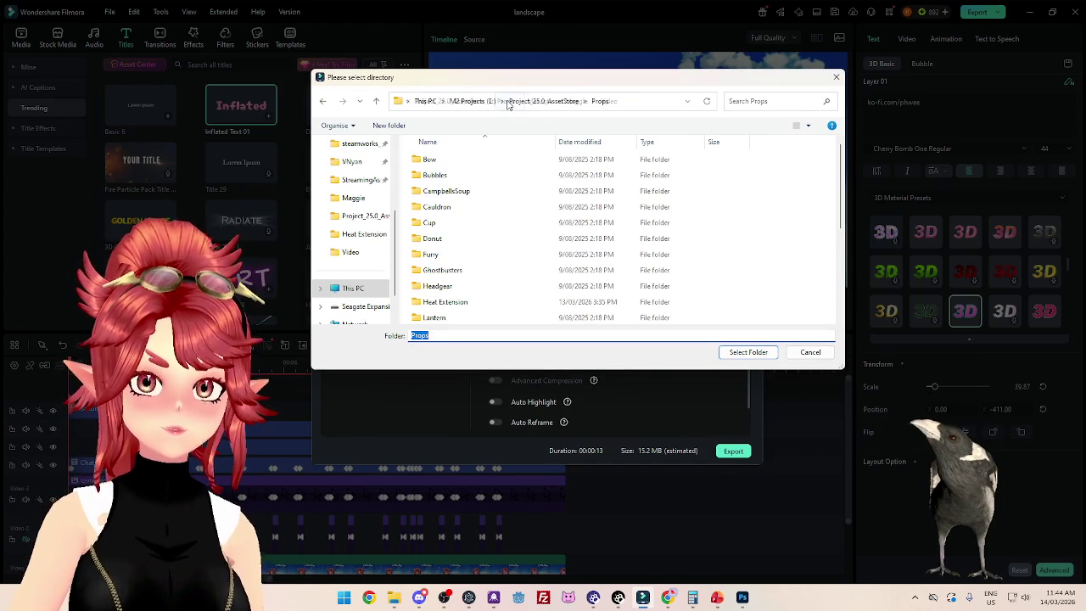
scroll(496, 212, "down", 2)
double_click(461, 227)
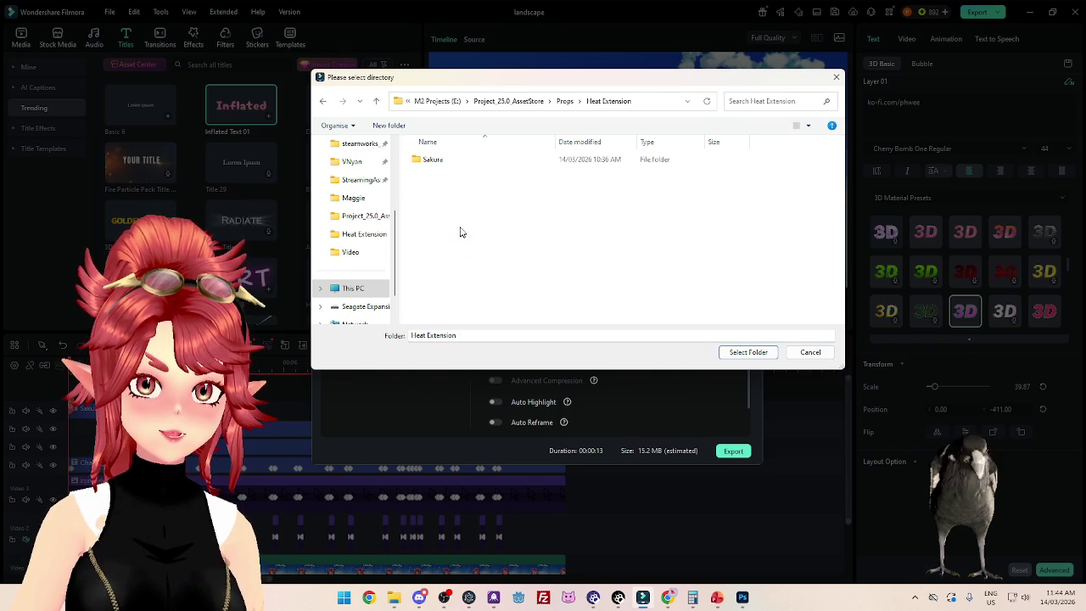
double_click(428, 159)
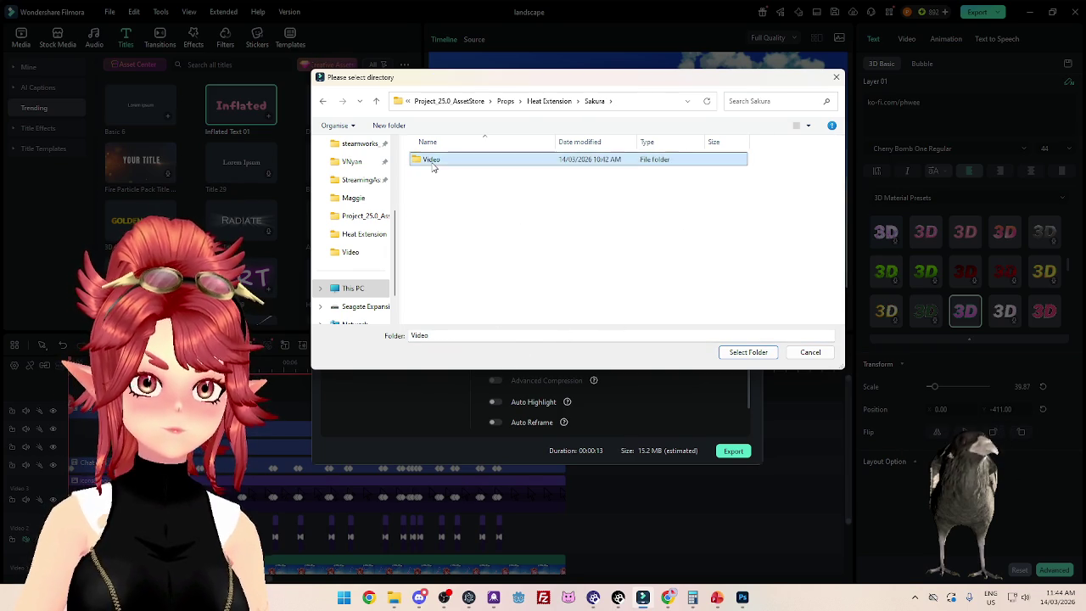
double_click(431, 160)
left_click(722, 354)
Step: Rename the export to SakuraHeatExtension, start exporting, and dismiss the paid-assets notice
left_click(502, 159)
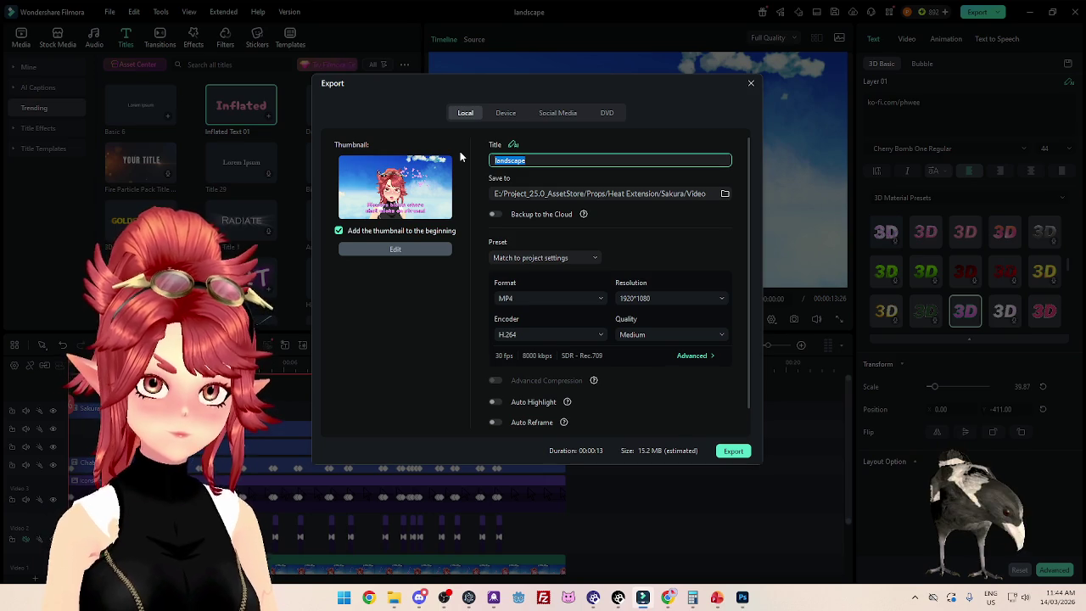
type("SakuraHeatExtension")
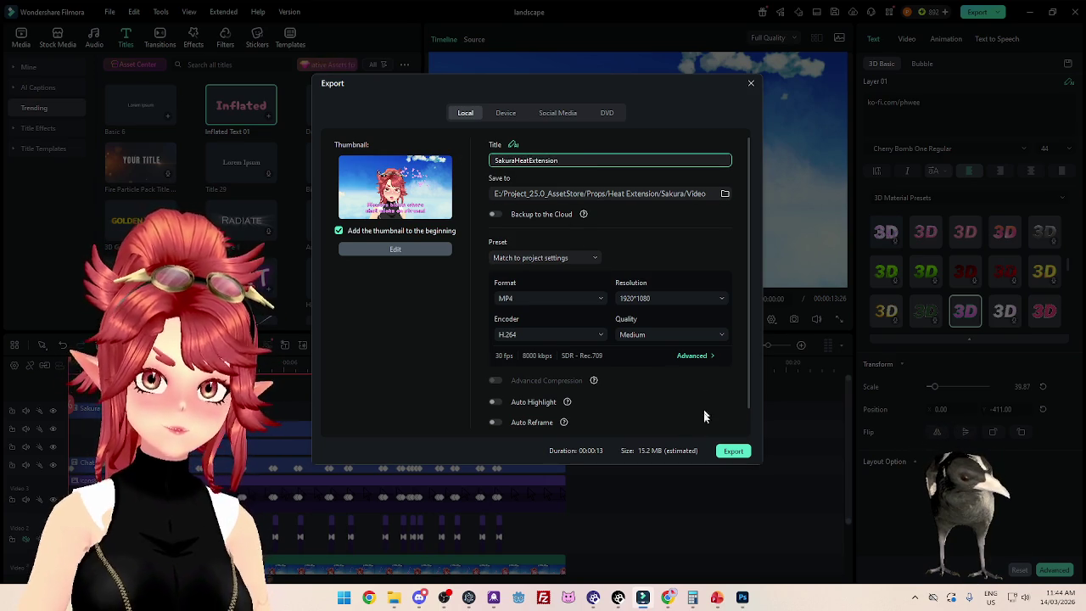
left_click(733, 451)
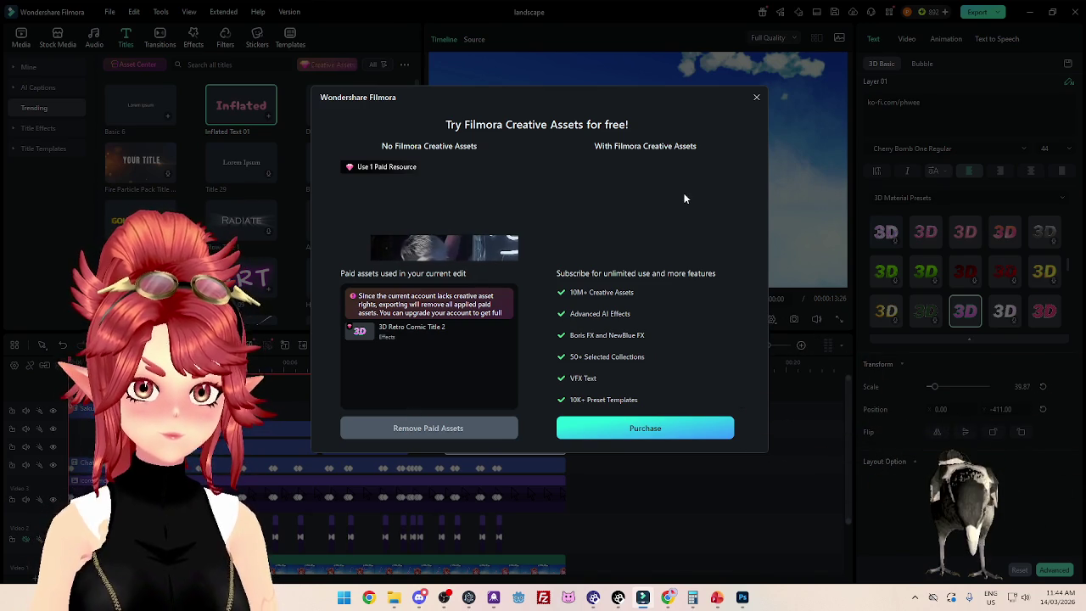
left_click(756, 97)
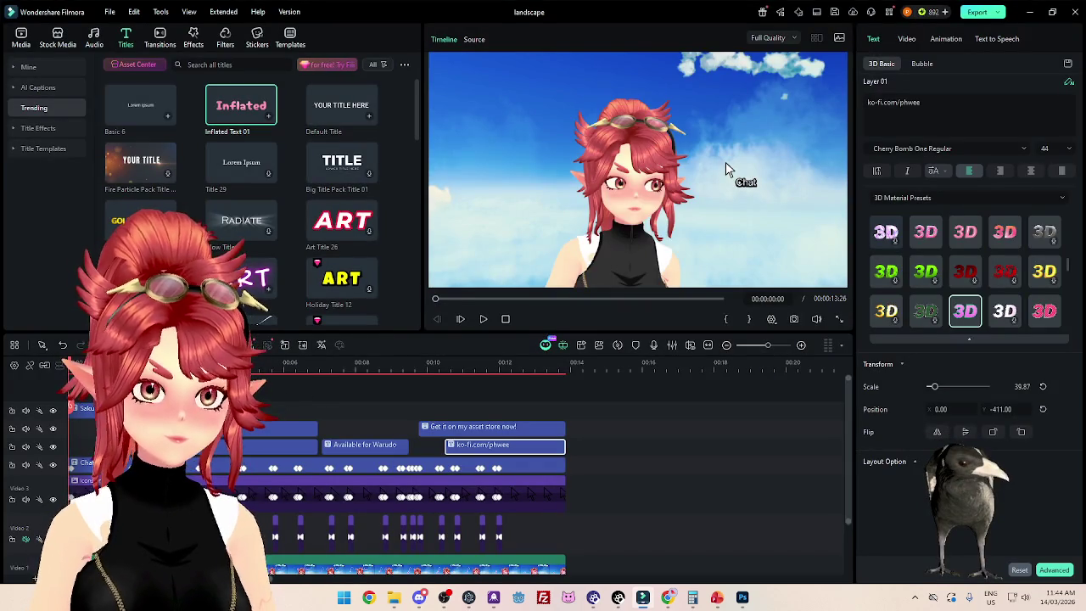
Step: Play the project to preview the pink Sakura Spawner! title, then box-select several title clips
key("space")
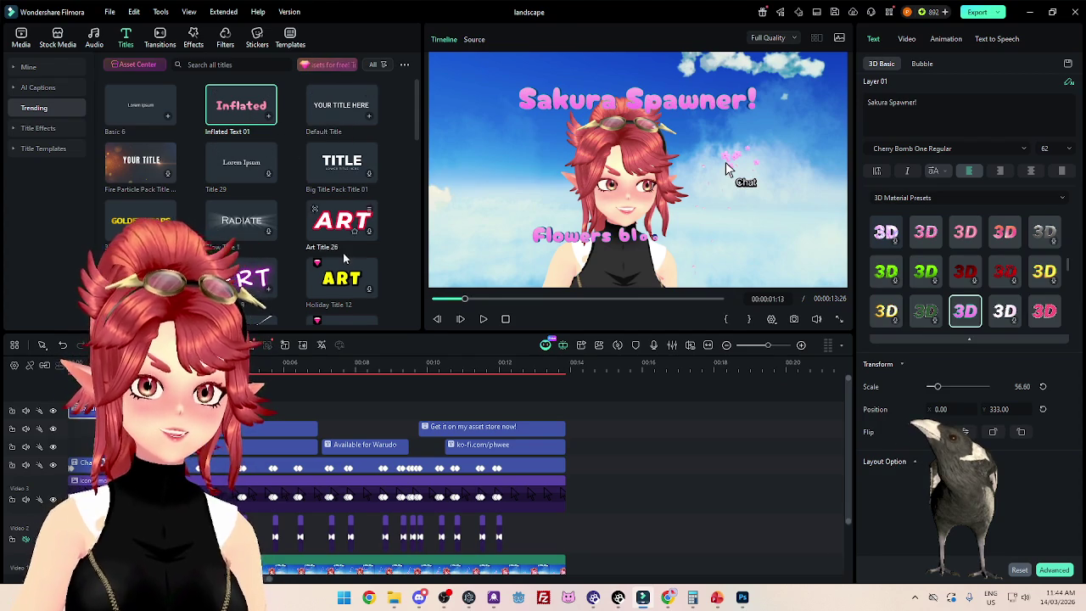
scroll(338, 260, "down", 5)
scroll(337, 254, "up", 3)
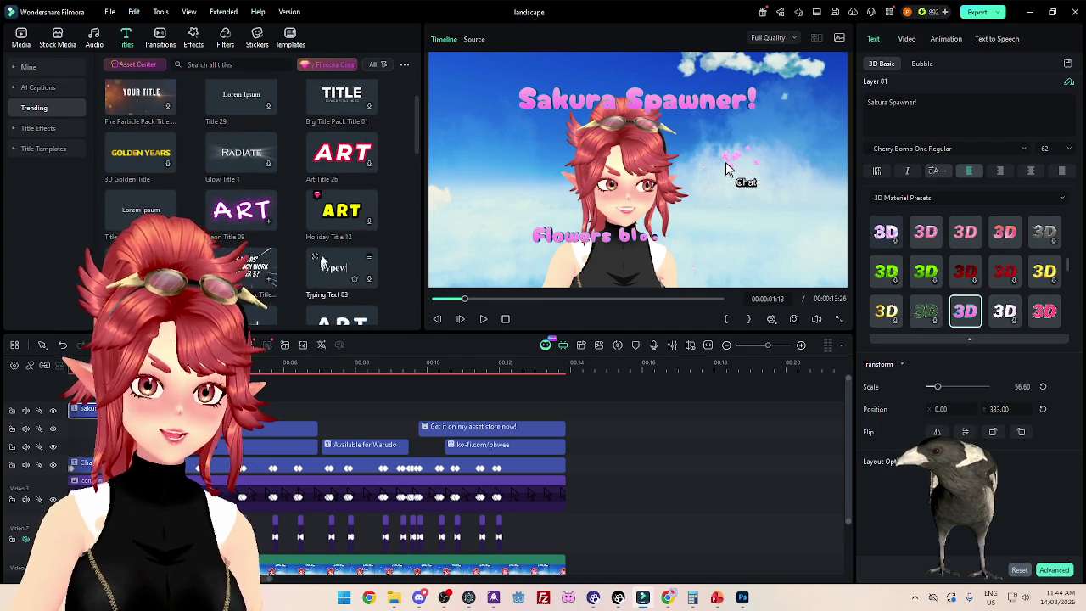
scroll(325, 217, "up", 1)
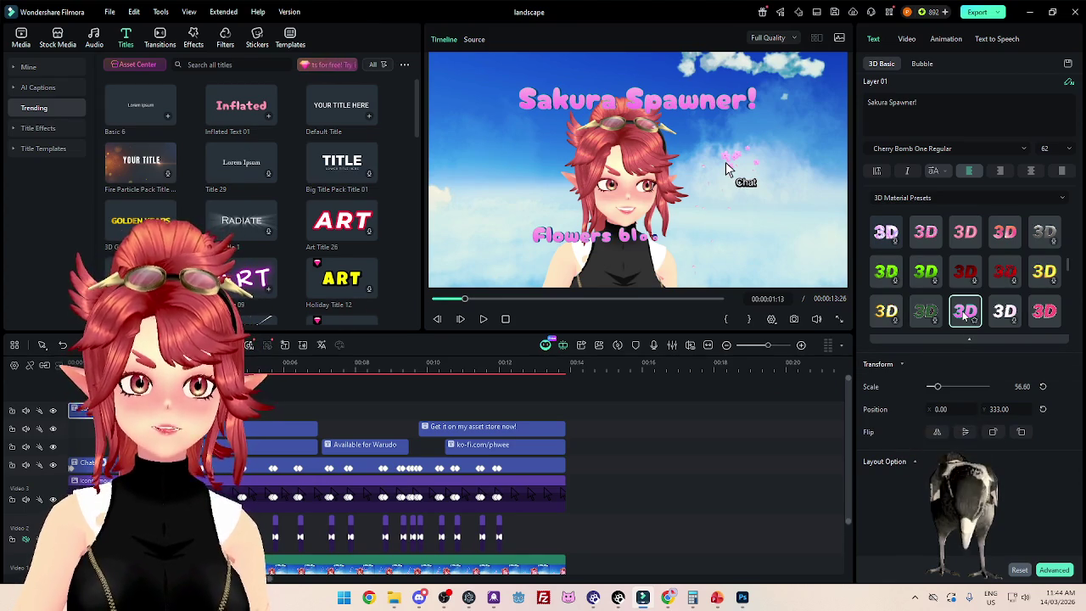
scroll(967, 312, "down", 2)
scroll(968, 307, "up", 2)
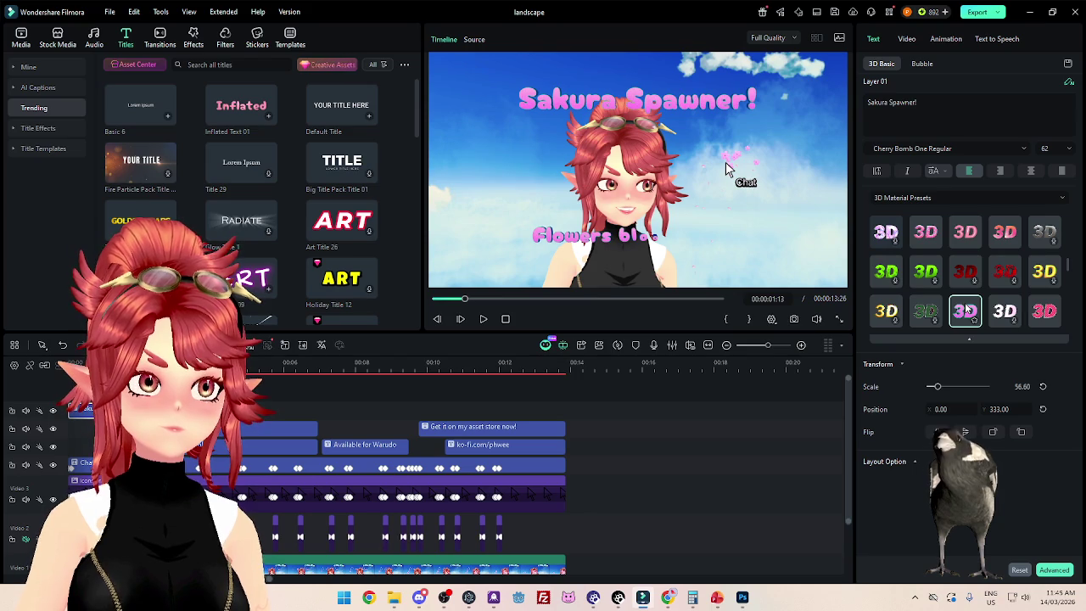
scroll(968, 289, "down", 2)
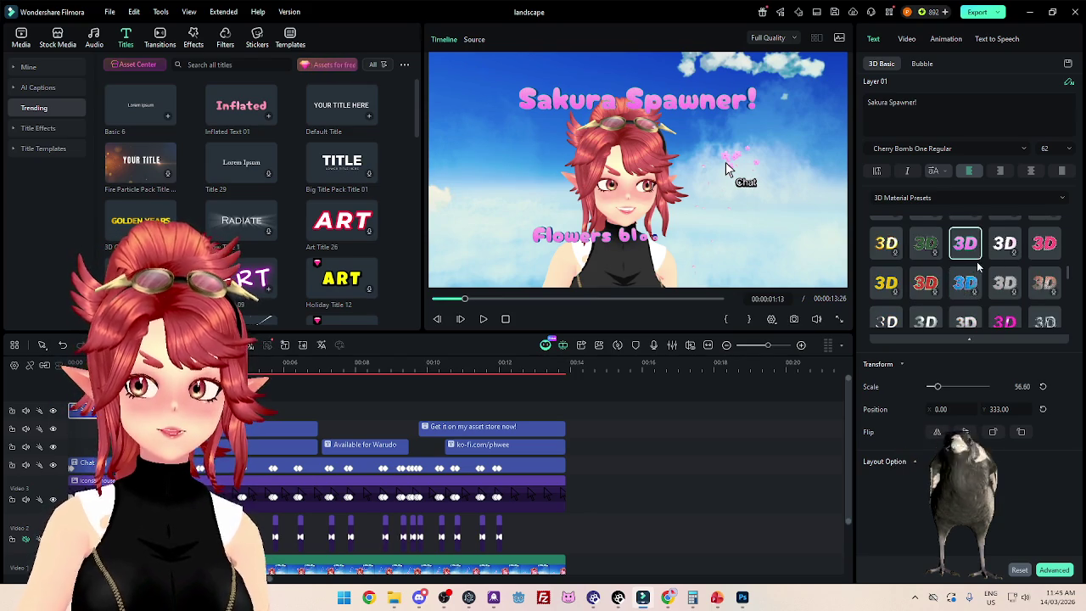
scroll(977, 268, "up", 2)
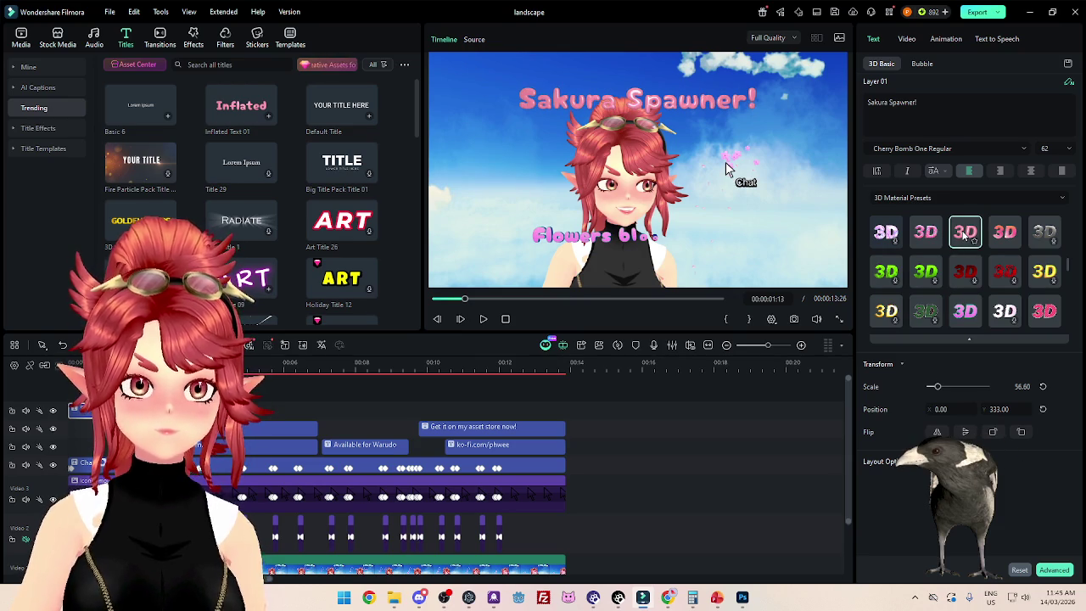
left_click_drag(611, 460, 246, 418)
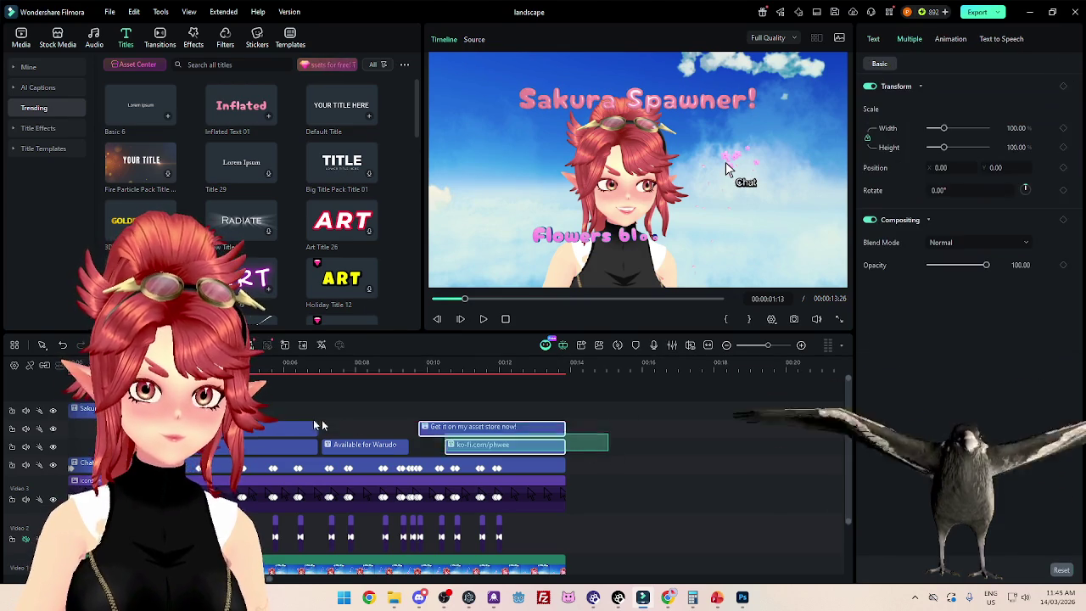
left_click(872, 39)
left_click(140, 106)
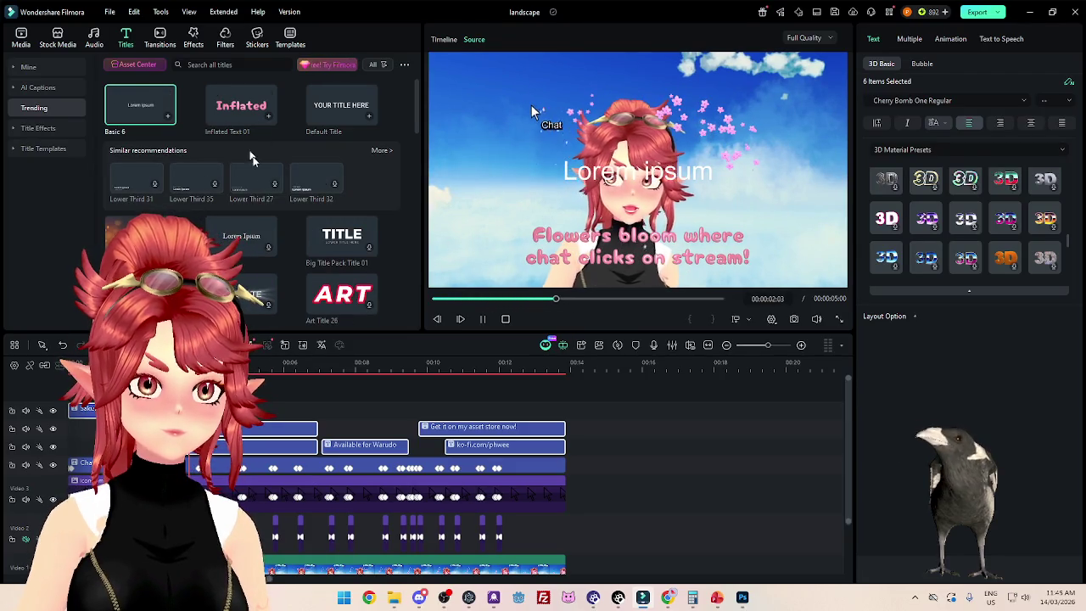
scroll(961, 228, "down", 1)
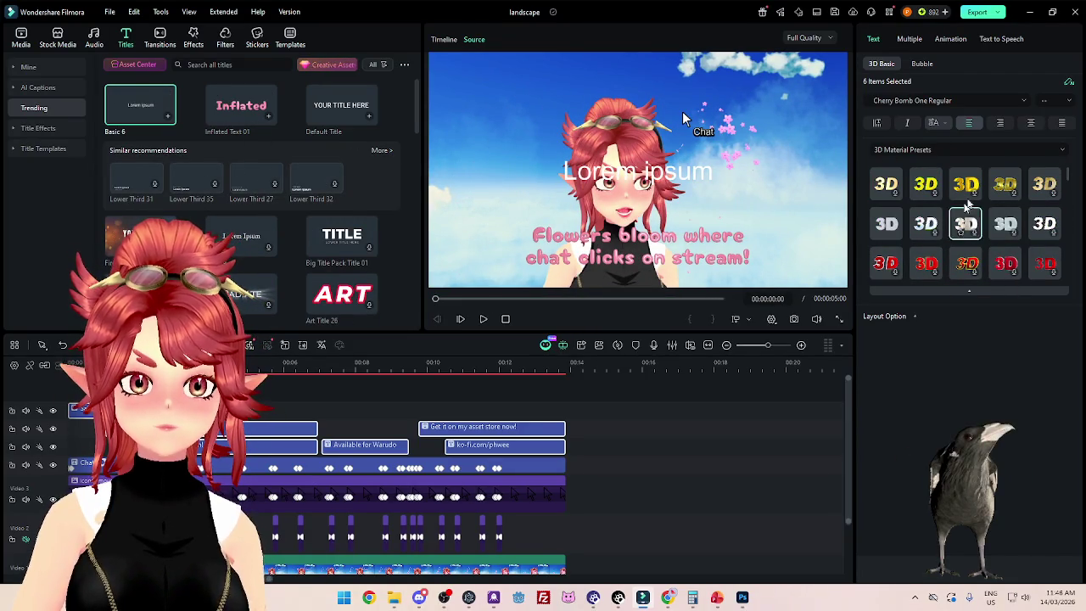
left_click(926, 149)
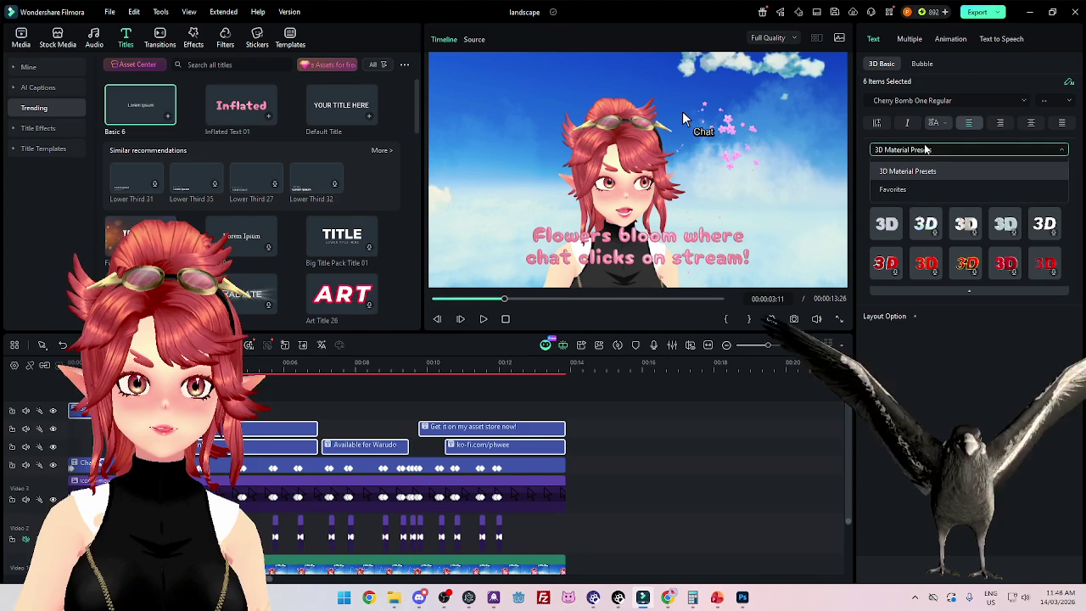
left_click(926, 150)
left_click(934, 100)
left_click(946, 97)
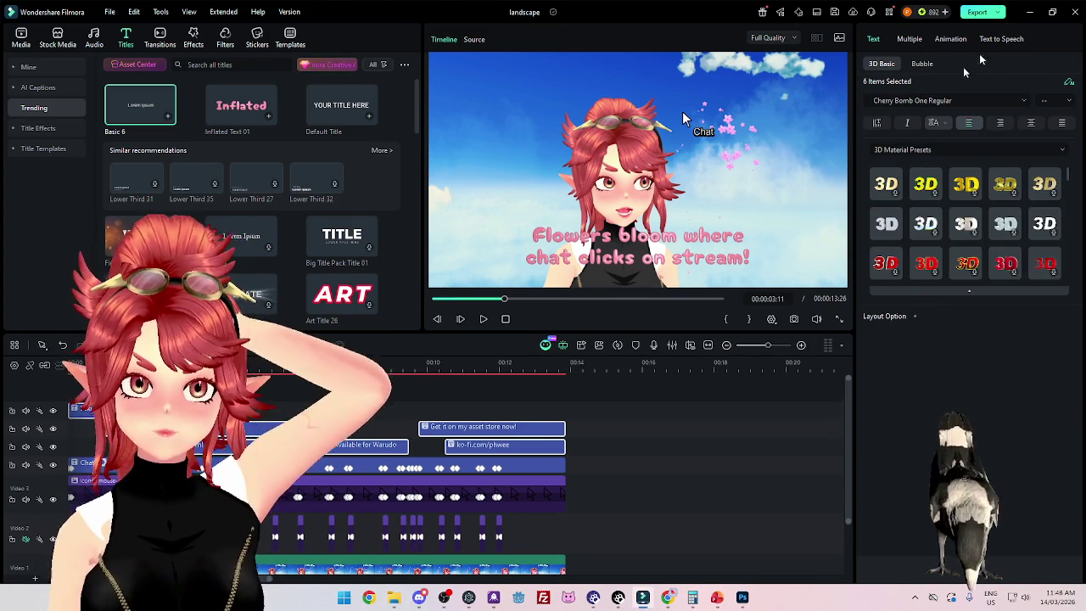
left_click(959, 40)
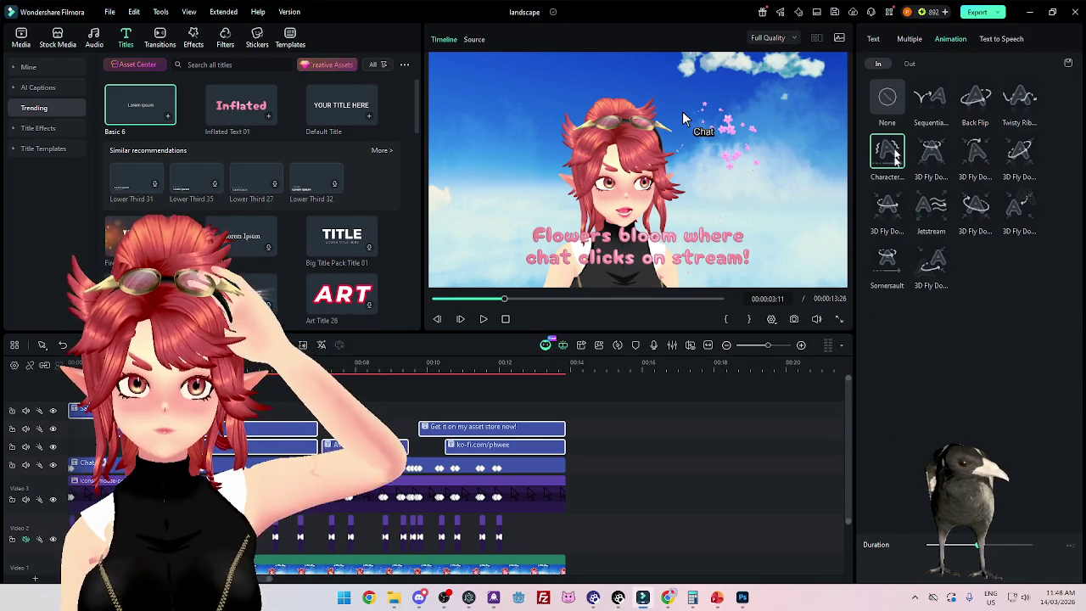
left_click(875, 38)
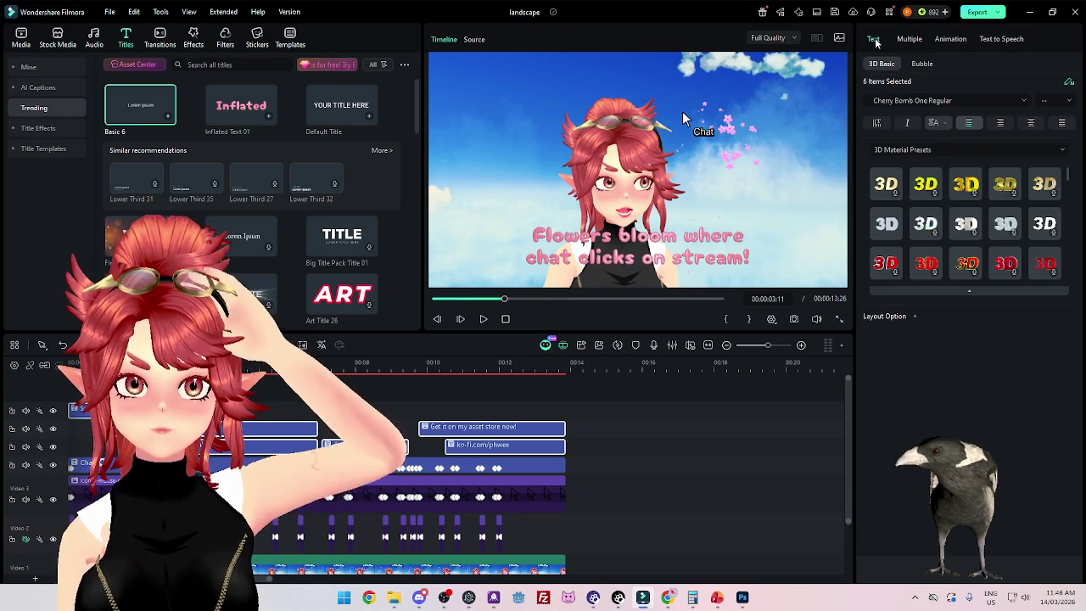
left_click(954, 100)
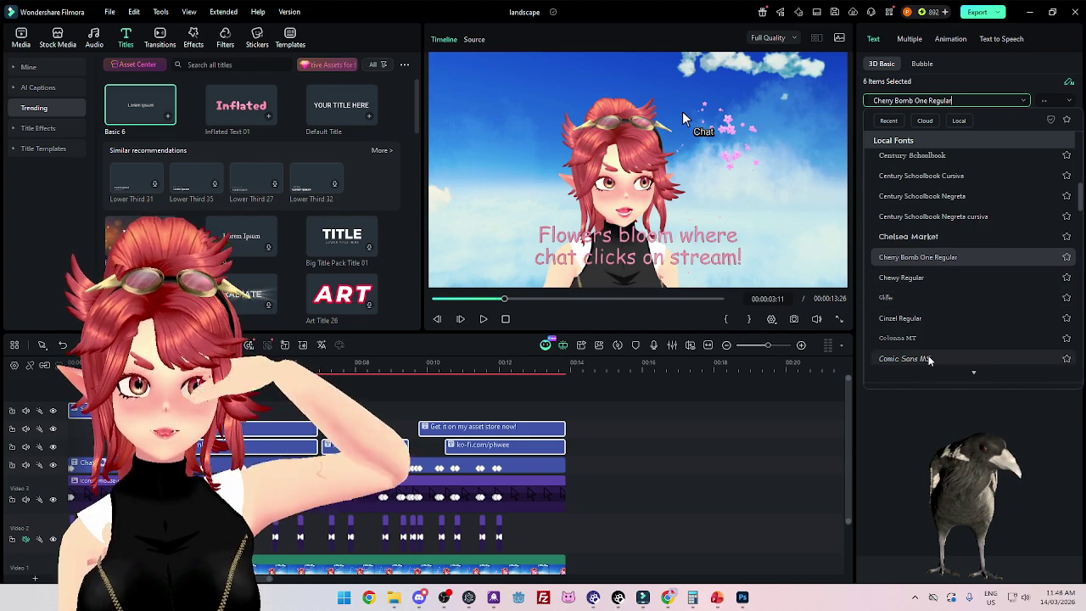
left_click(942, 100)
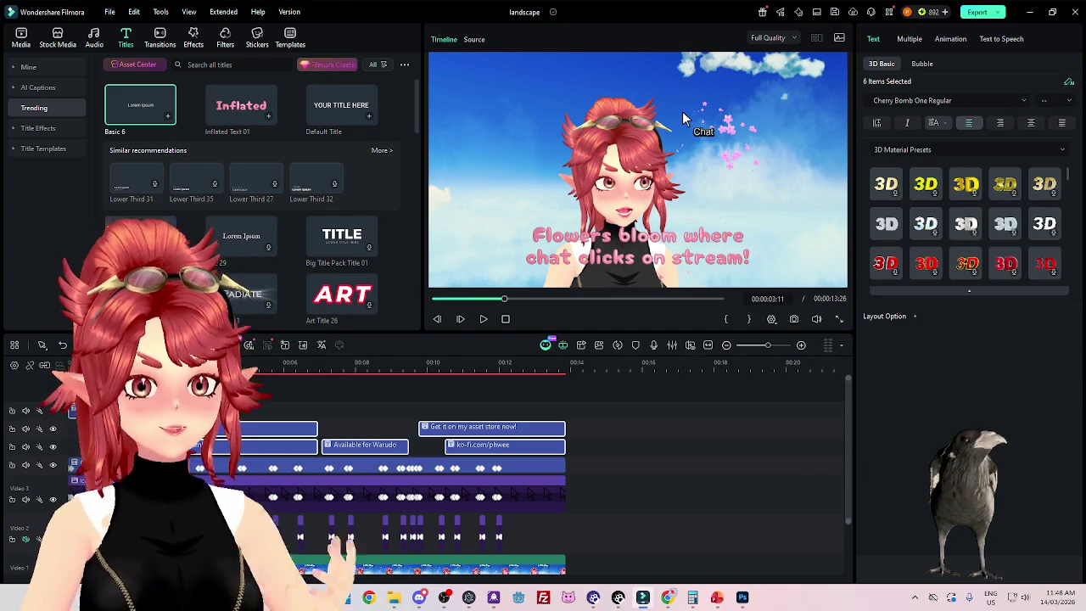
key("Home")
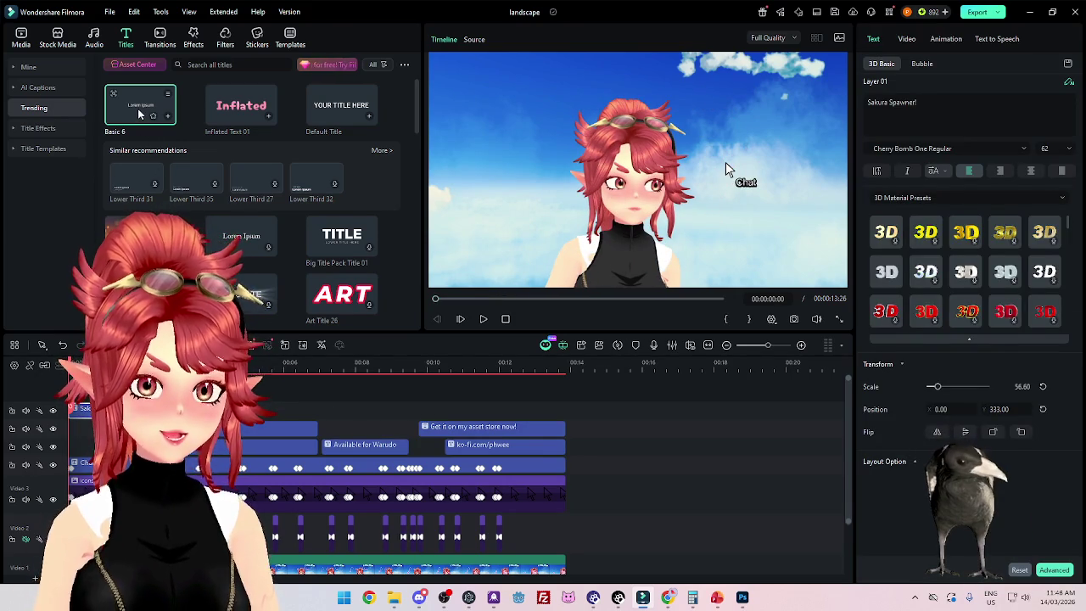
left_click_drag(246, 399, 258, 393)
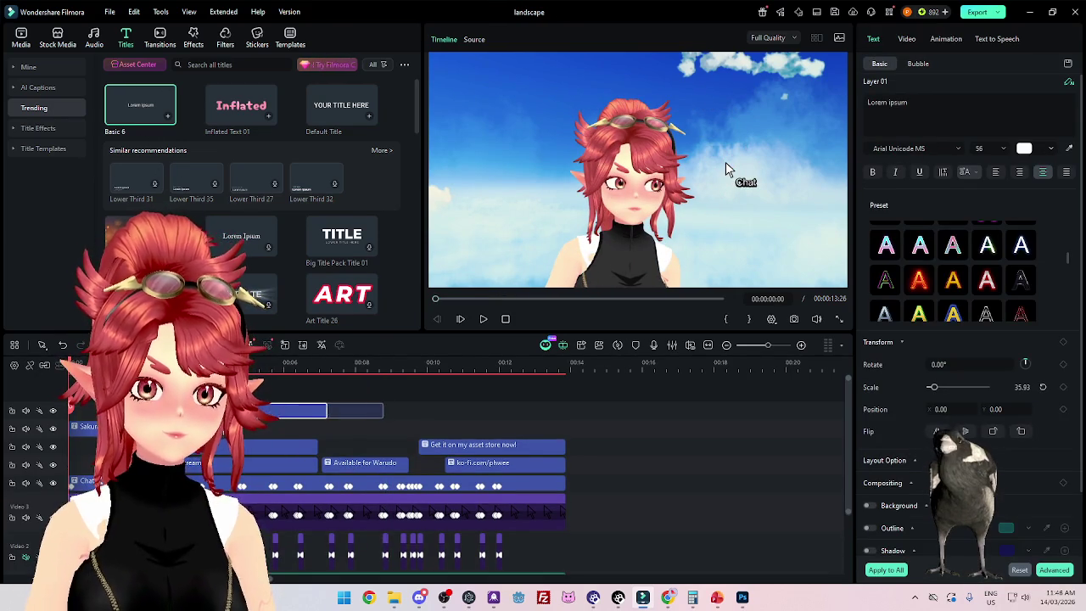
Step: Paste the Sakura Spawner! text into the new title in place of Lorem ipsum
left_click(112, 426)
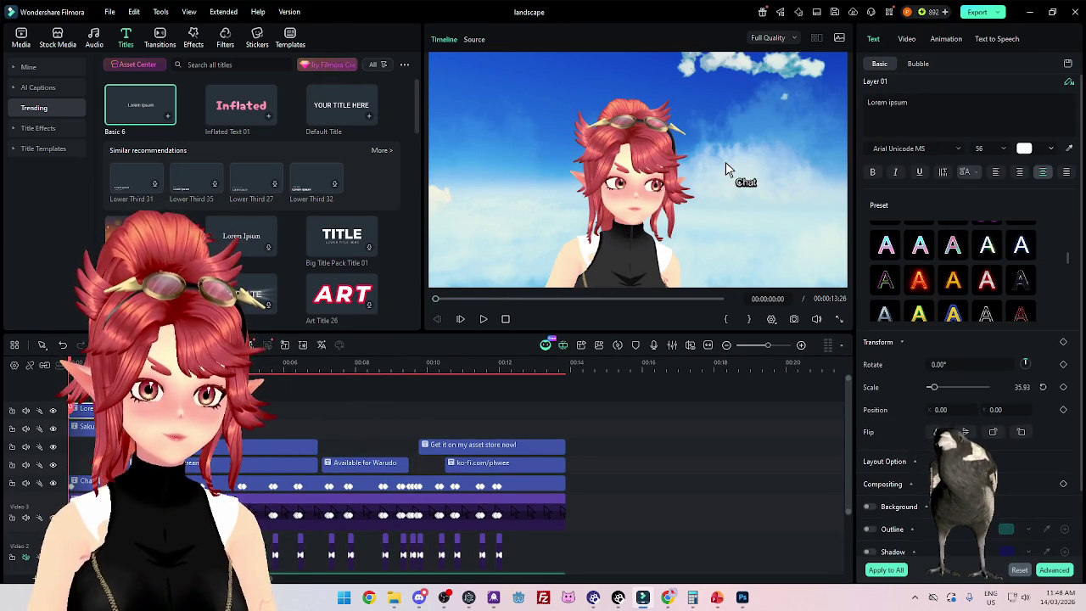
left_click(921, 103)
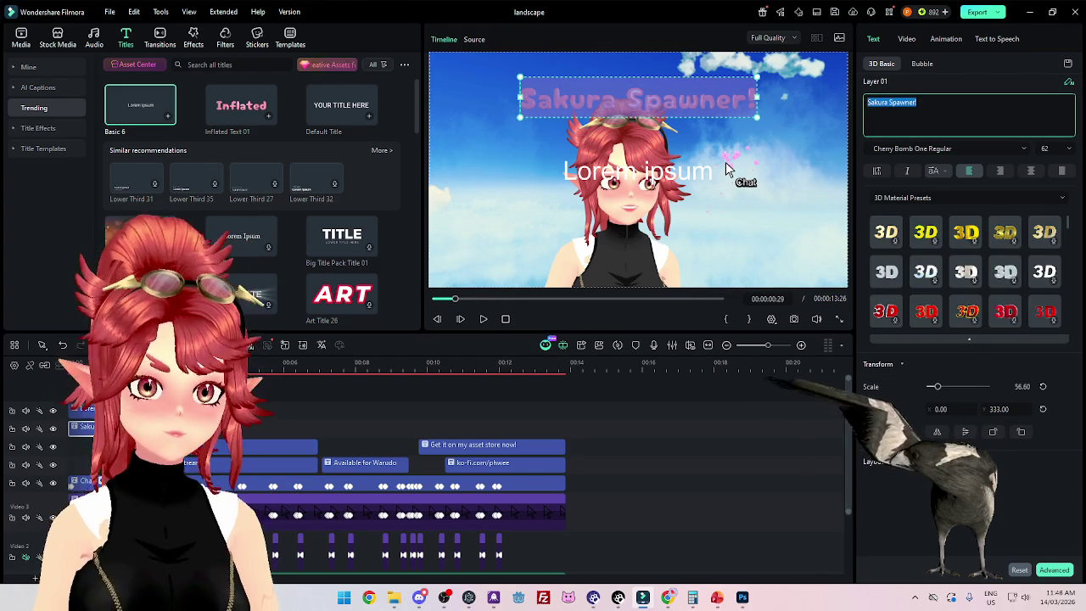
left_click(637, 172)
key("ctrl+a")
type("Sakura Spawner!")
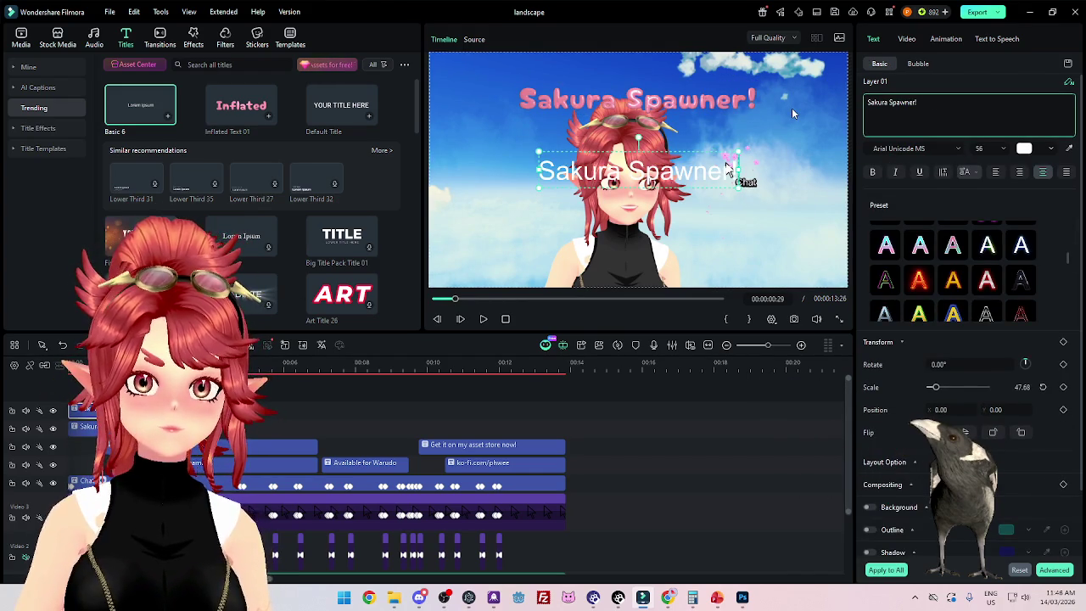
key("BackSpace")
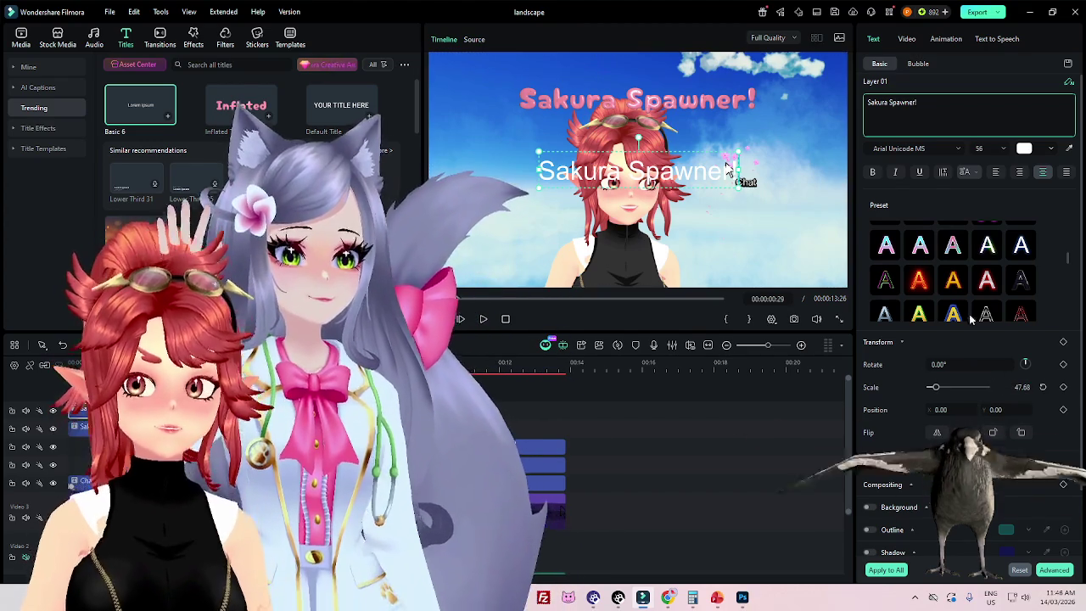
Step: Move the title to Position Y 305 and give it a blue-fill, white-outline preset
double_click(995, 410)
type("305")
key("Return")
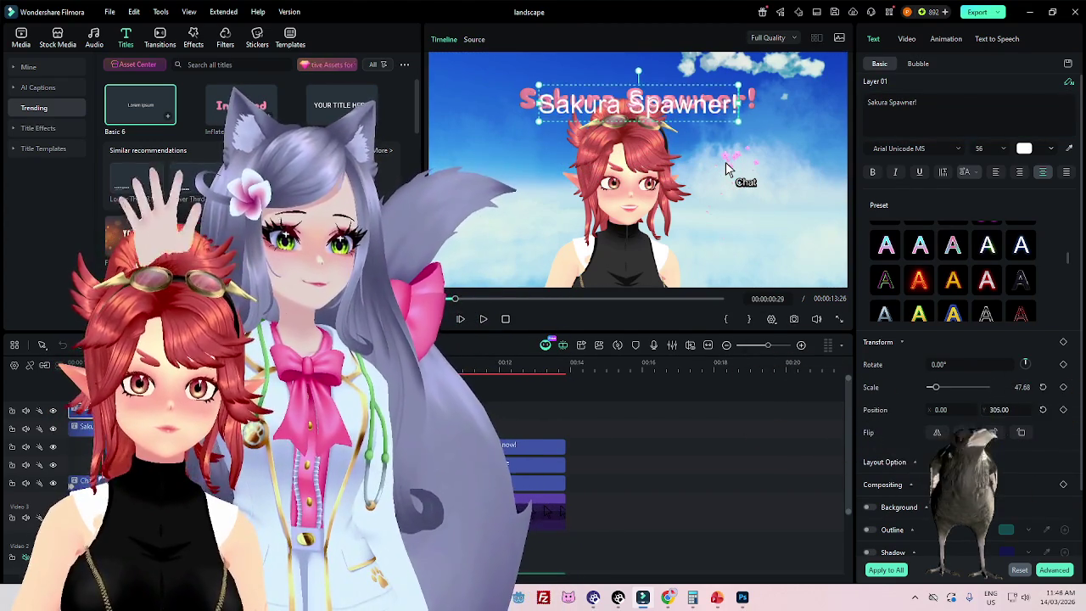
scroll(936, 276, "up", 2)
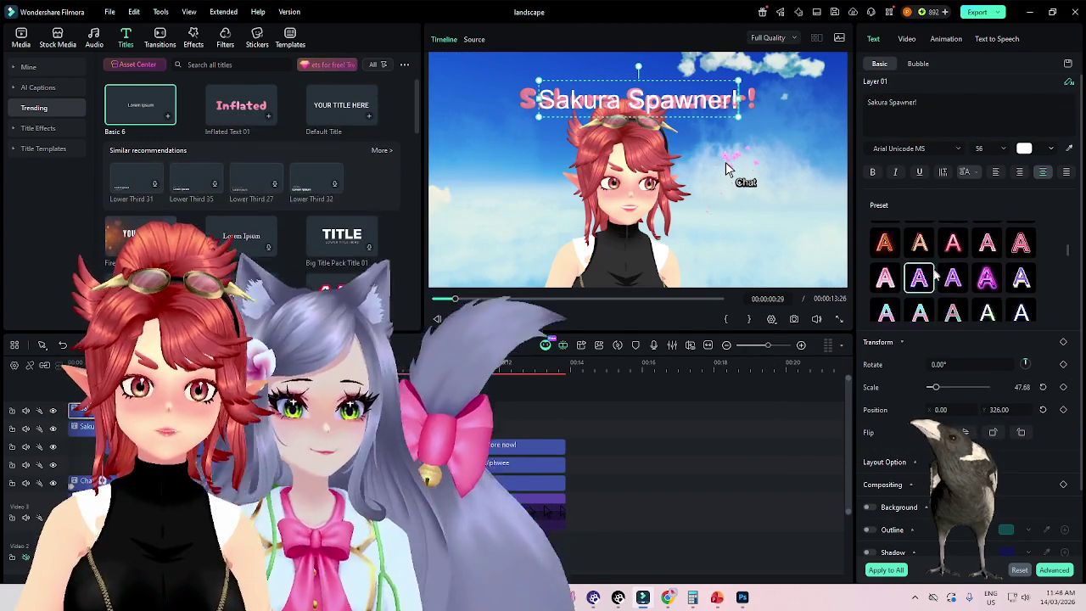
left_click(885, 280)
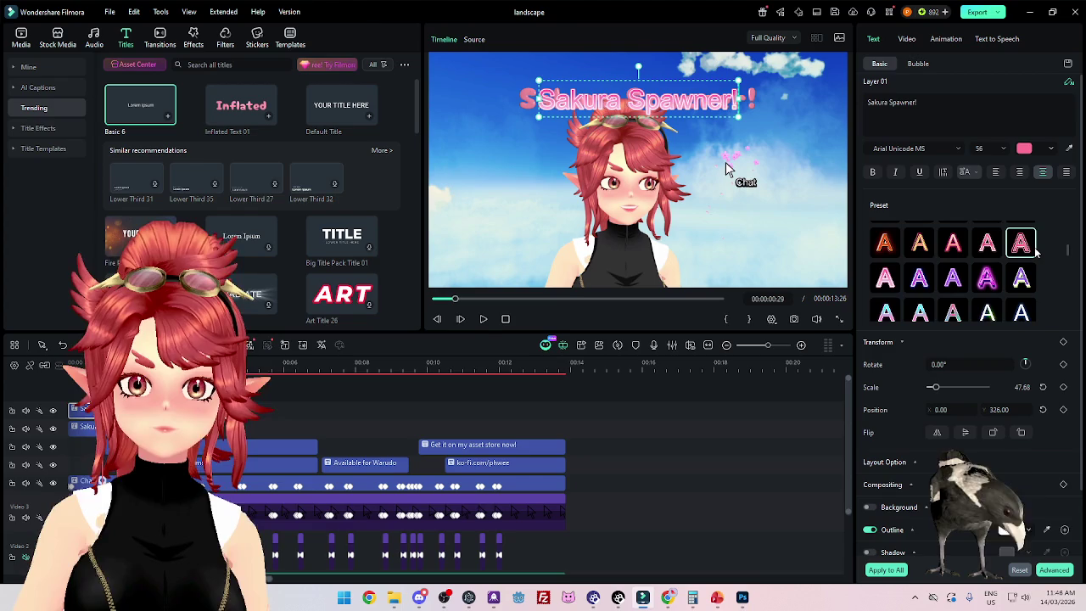
left_click(986, 248)
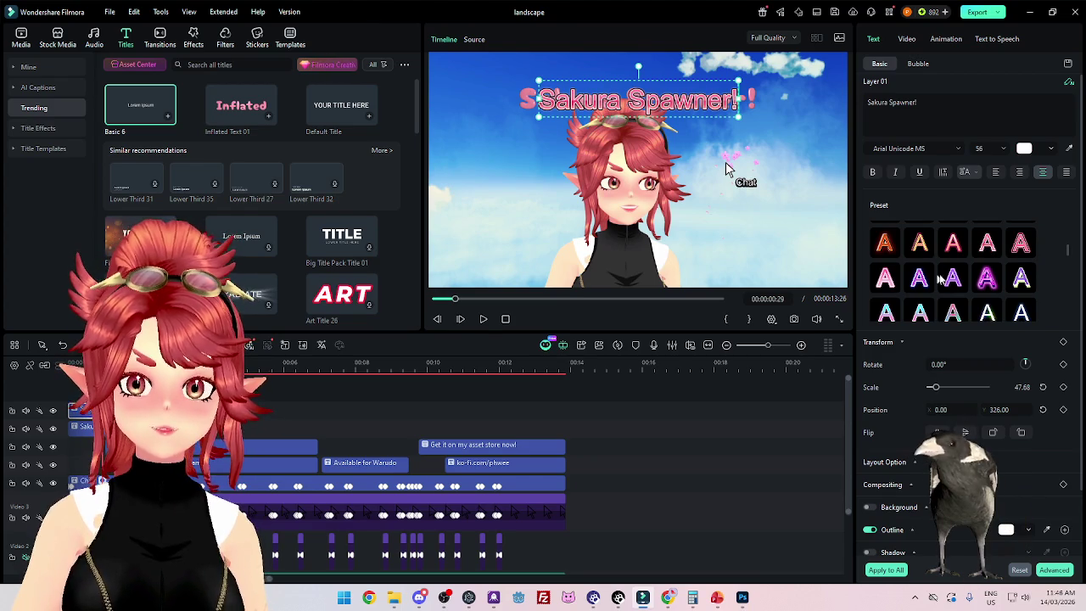
left_click(953, 312)
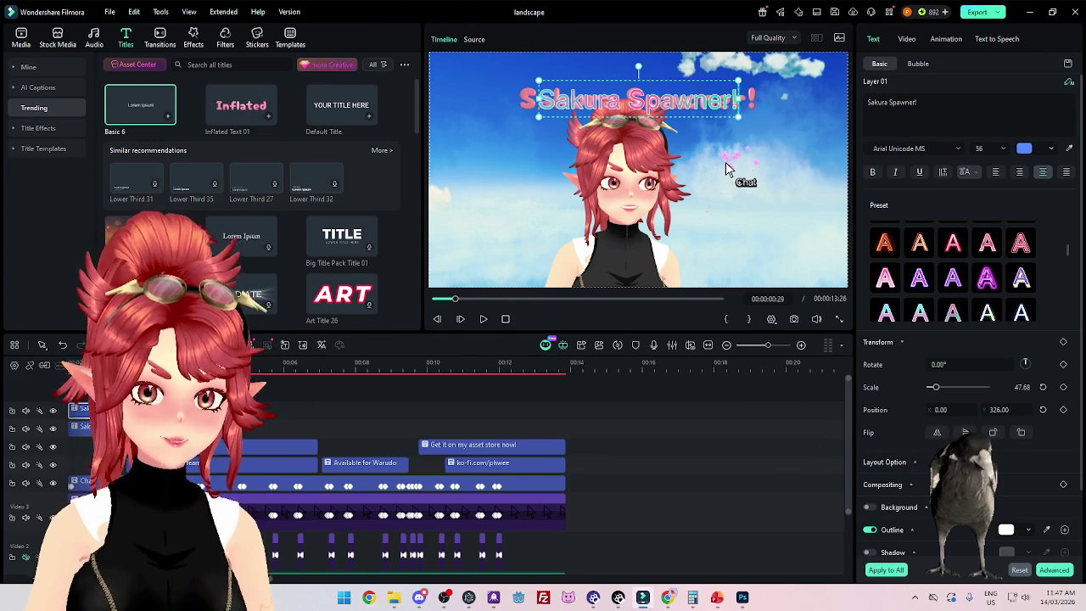
Step: Preview the titles, then apply the Build > Typewriter entrance animation to Sakura Spawner!
key("space")
key("space")
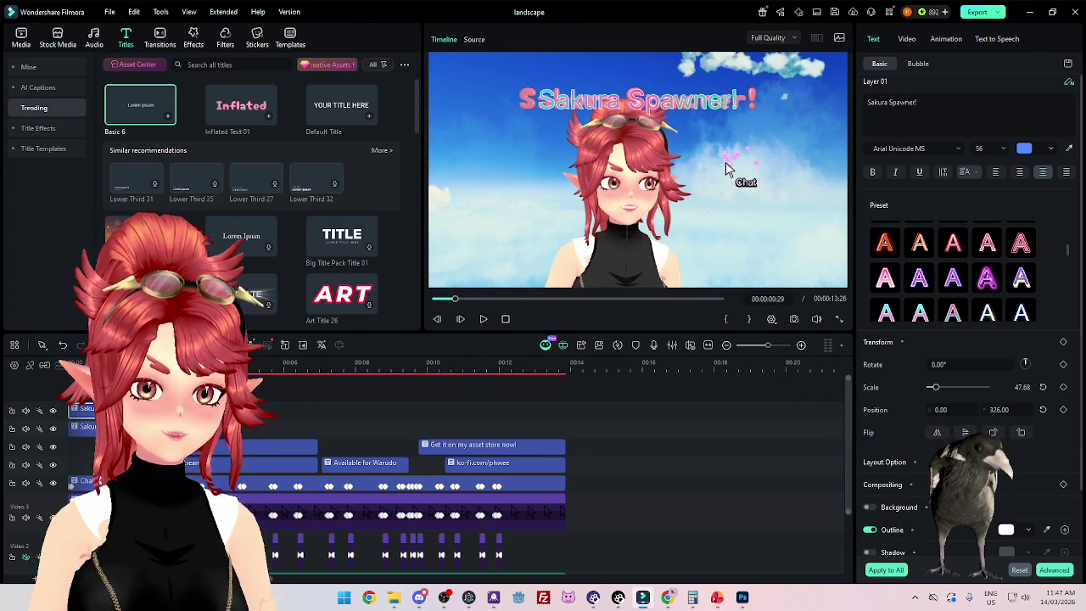
key("Home")
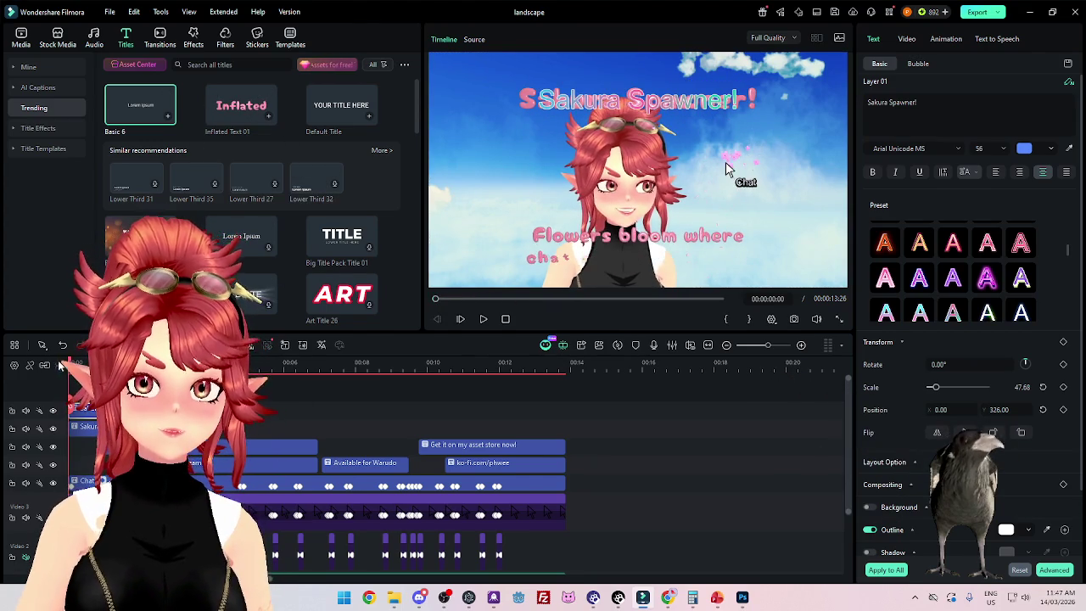
left_click(924, 116)
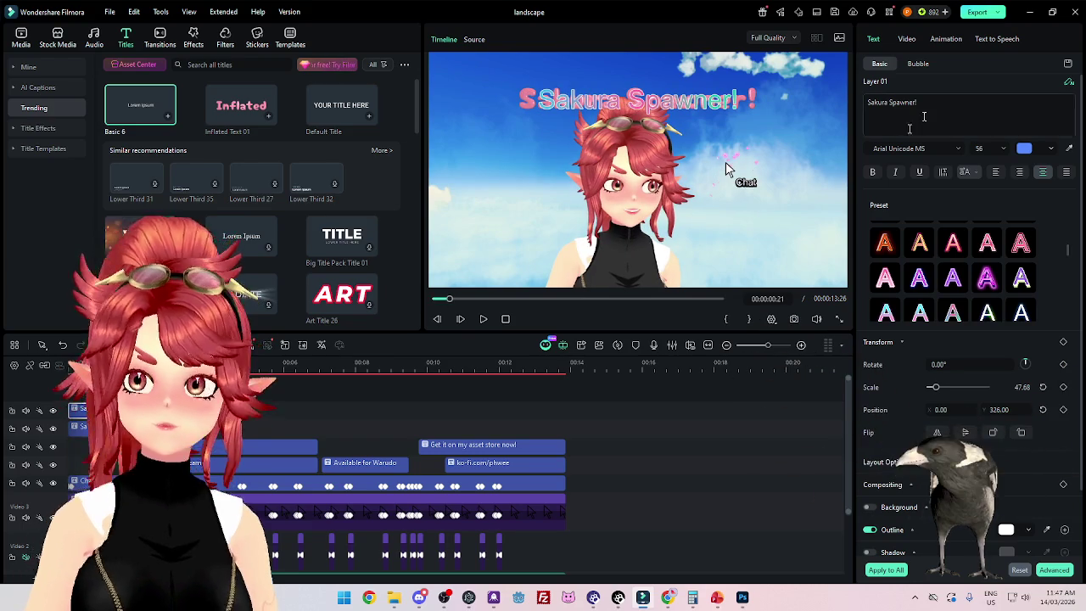
left_click(944, 40)
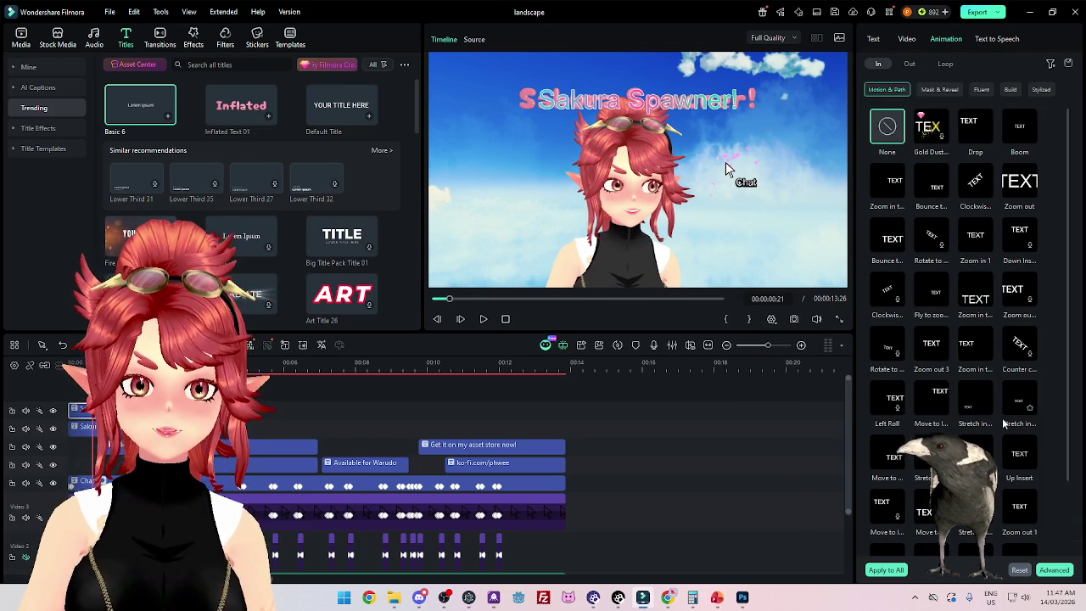
left_click(1010, 89)
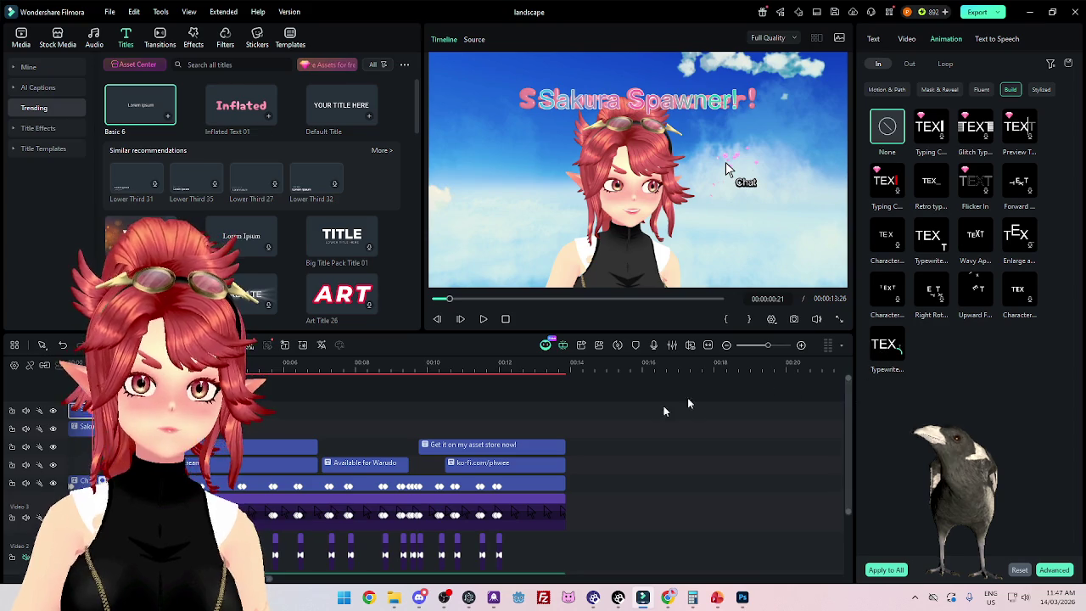
left_click(887, 344)
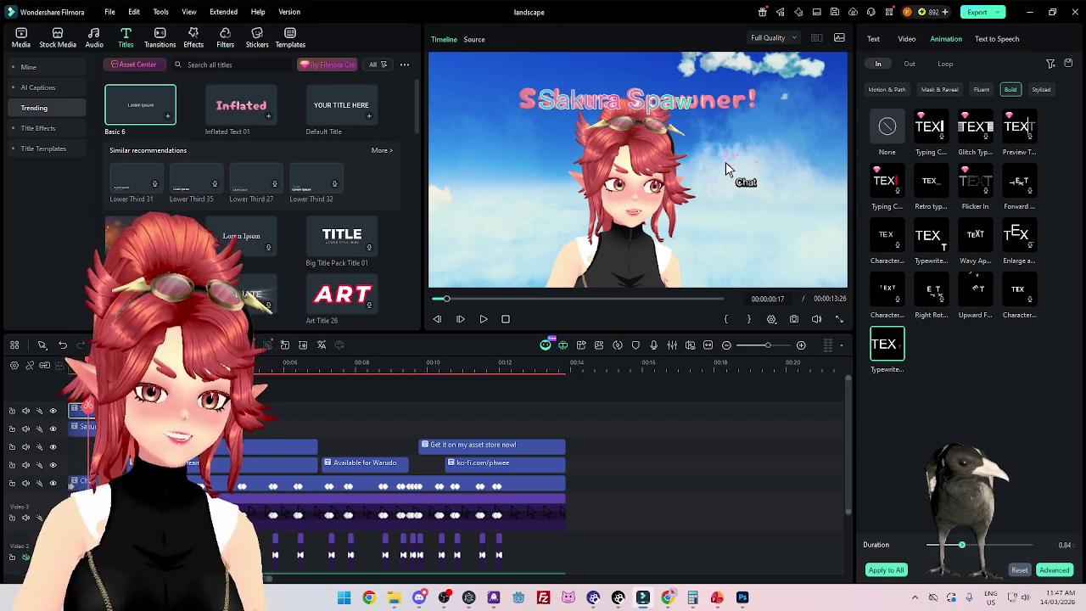
Step: Try several Text presets on Sakura Spawner!, settling on white lettering with a pink outline
left_click(726, 170)
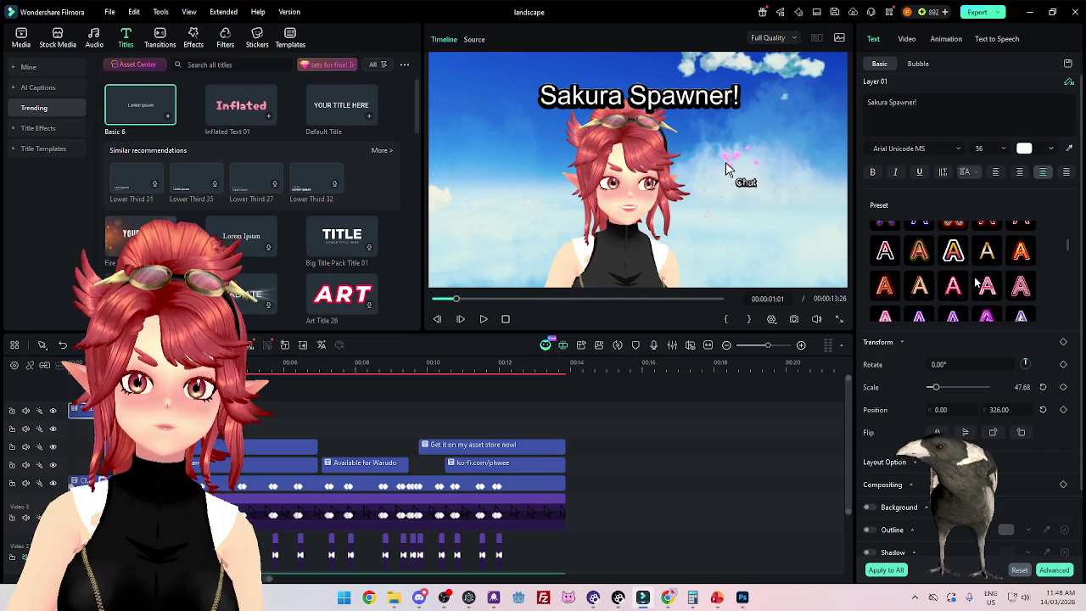
left_click(987, 289)
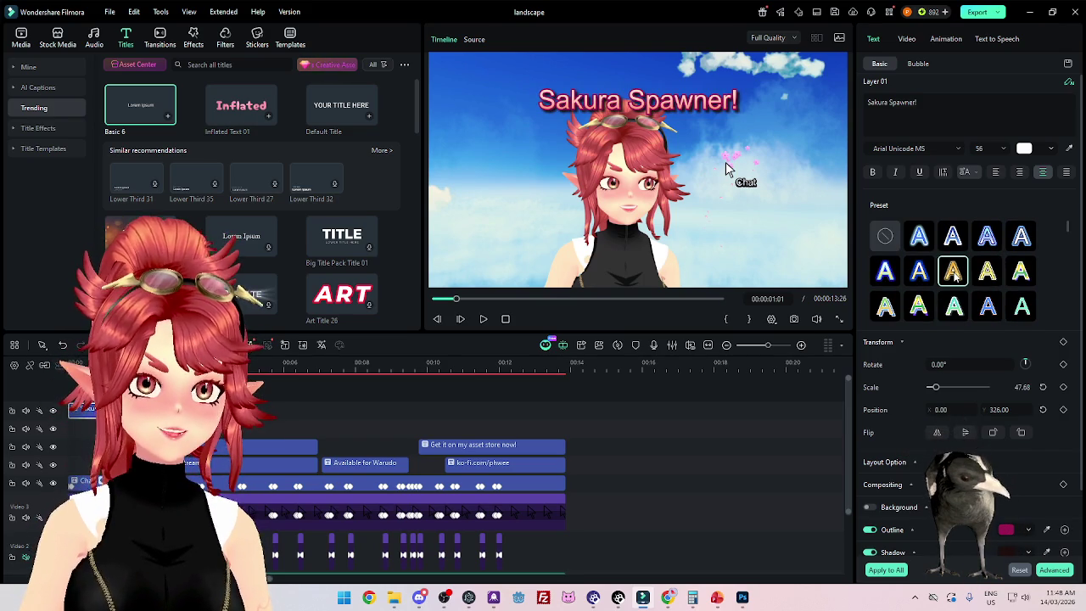
scroll(955, 273, "down", 2)
left_click(988, 276)
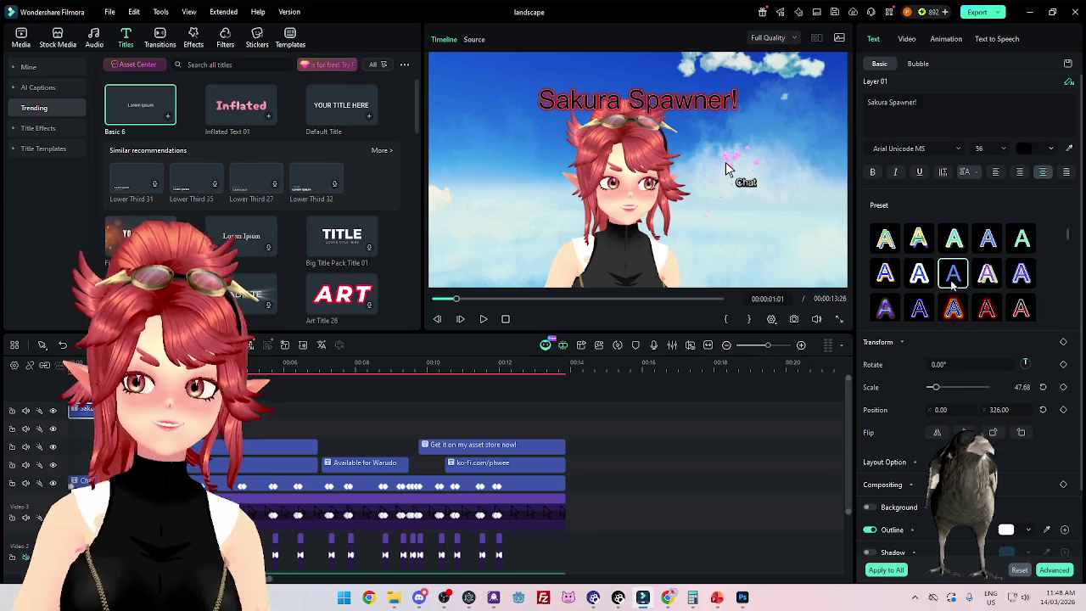
left_click(952, 280)
scroll(952, 278, "down", 2)
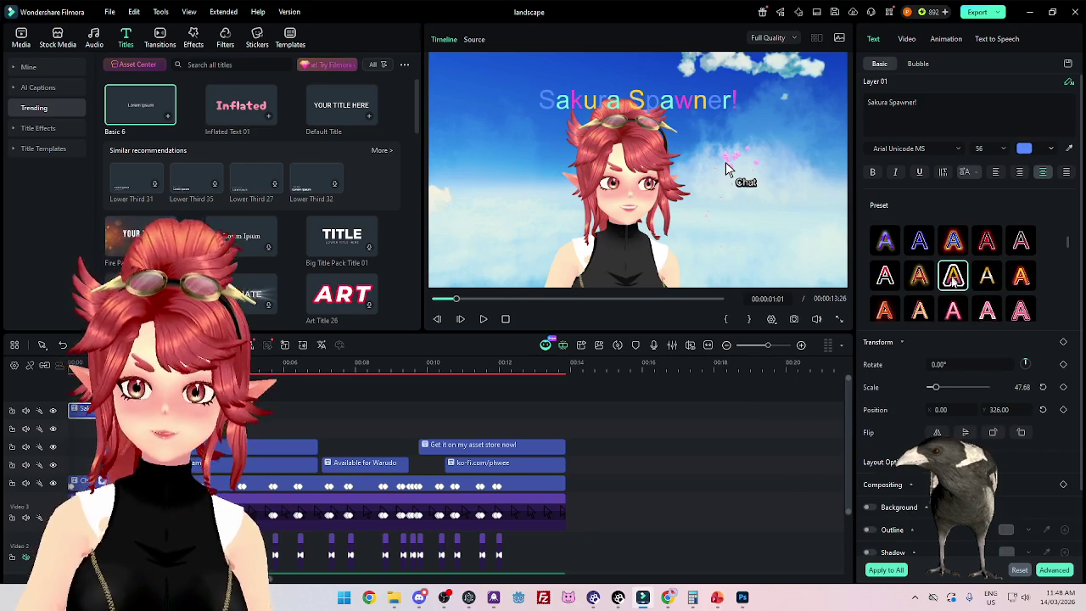
left_click(955, 282)
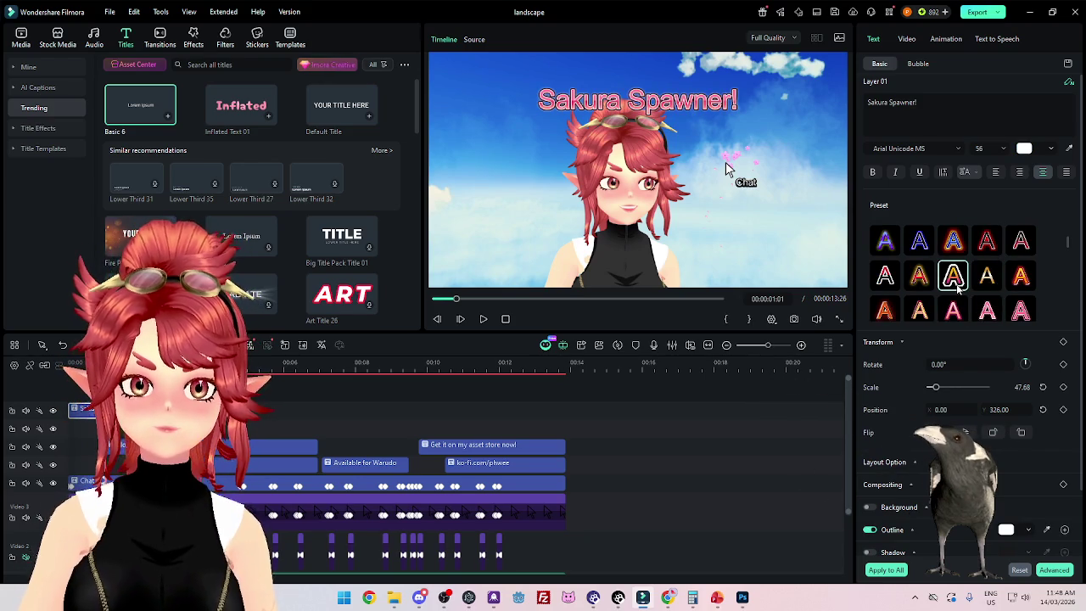
scroll(957, 289, "down", 1)
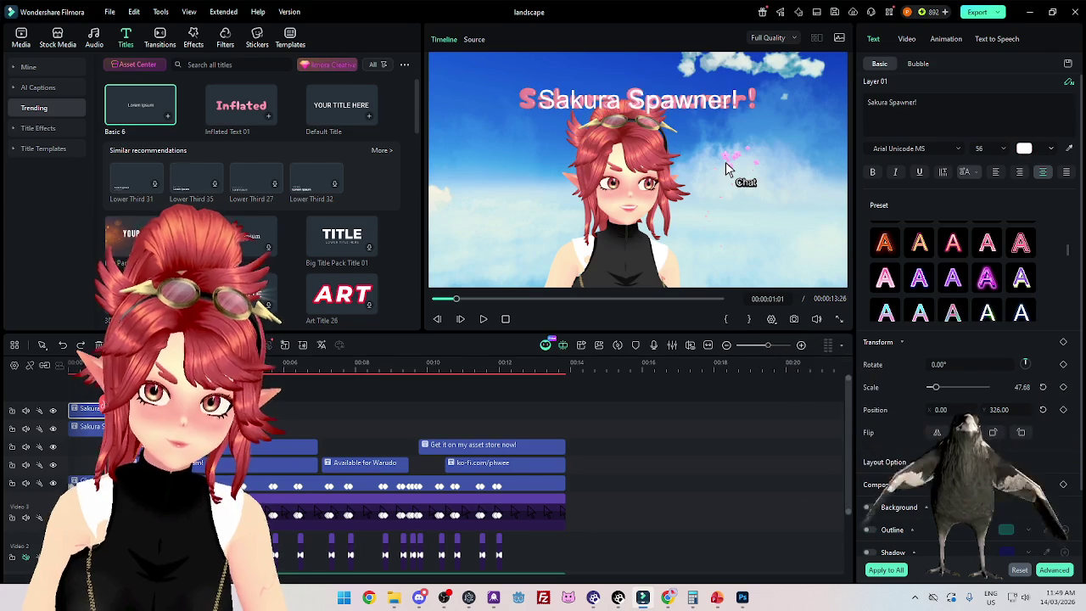
Step: Undo until the extra title is gone, replay the preview, then open Export
key("ctrl+z")
key("ctrl+z")
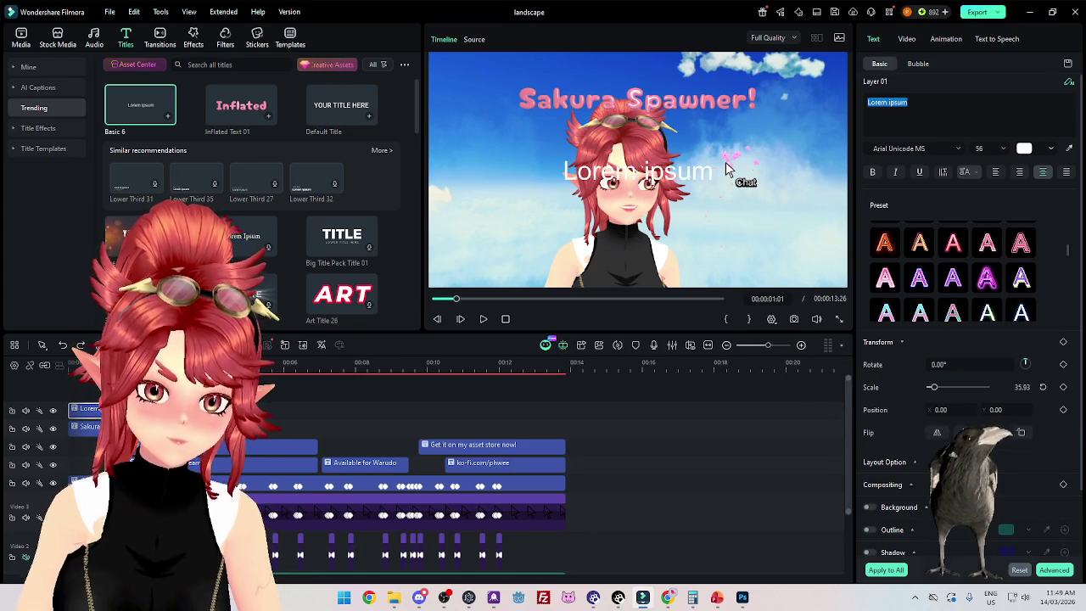
key("ctrl+z")
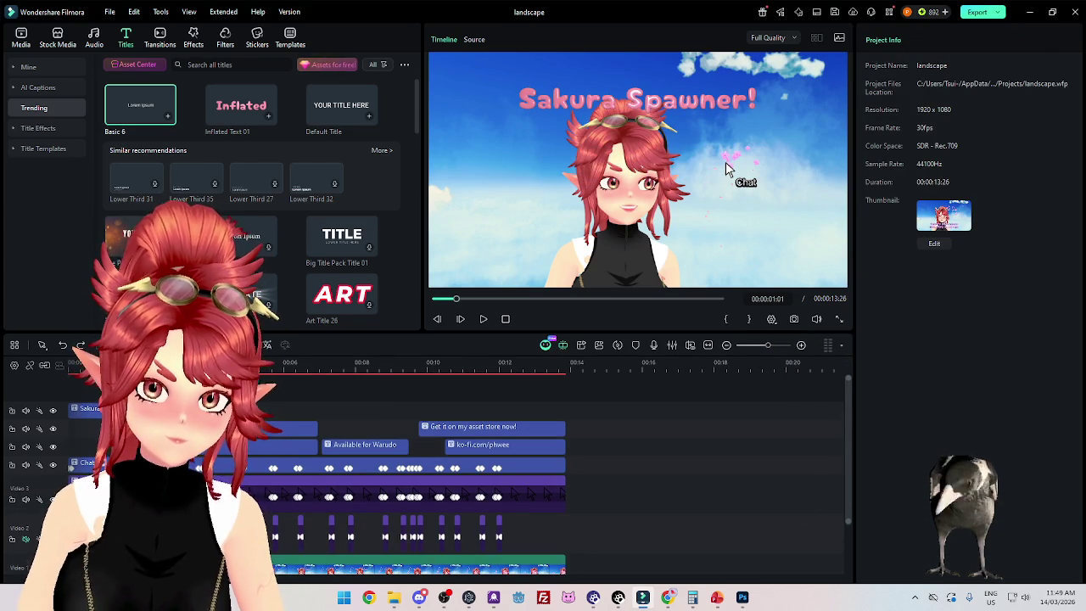
key("space")
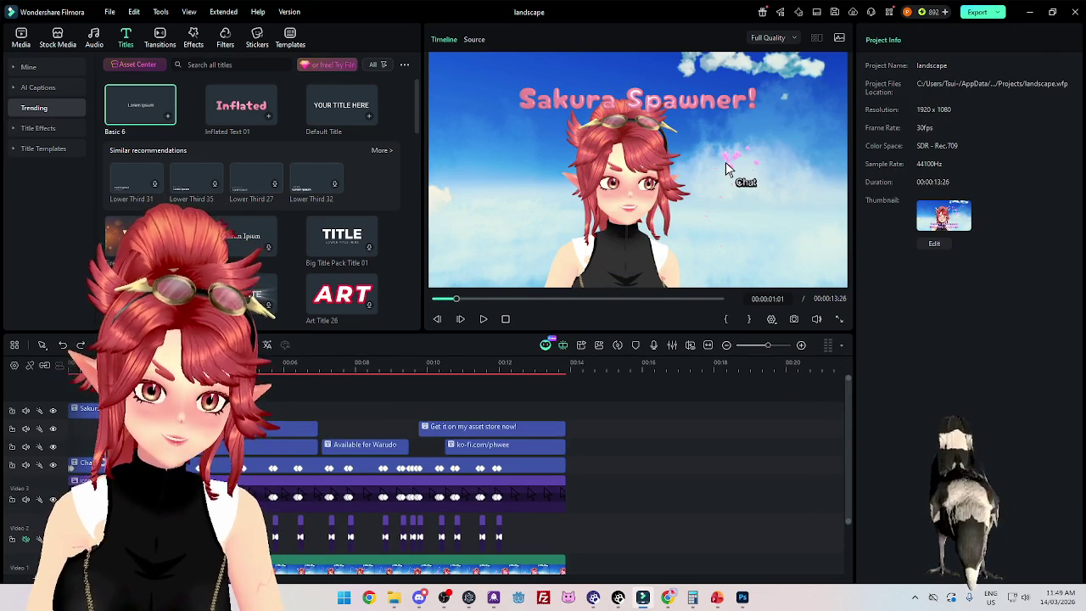
key("space")
key("space")
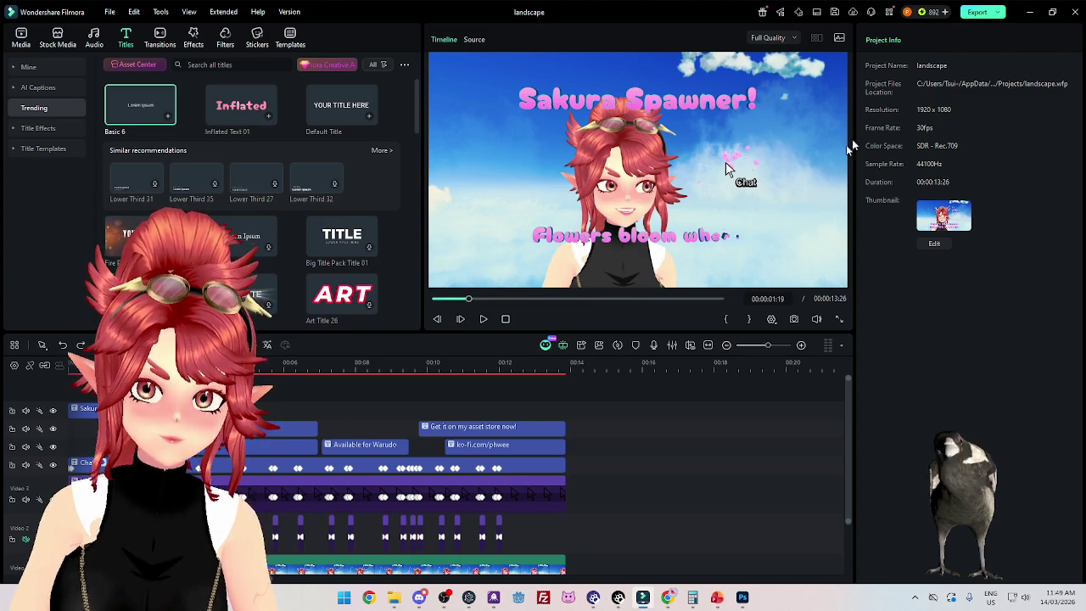
left_click(977, 12)
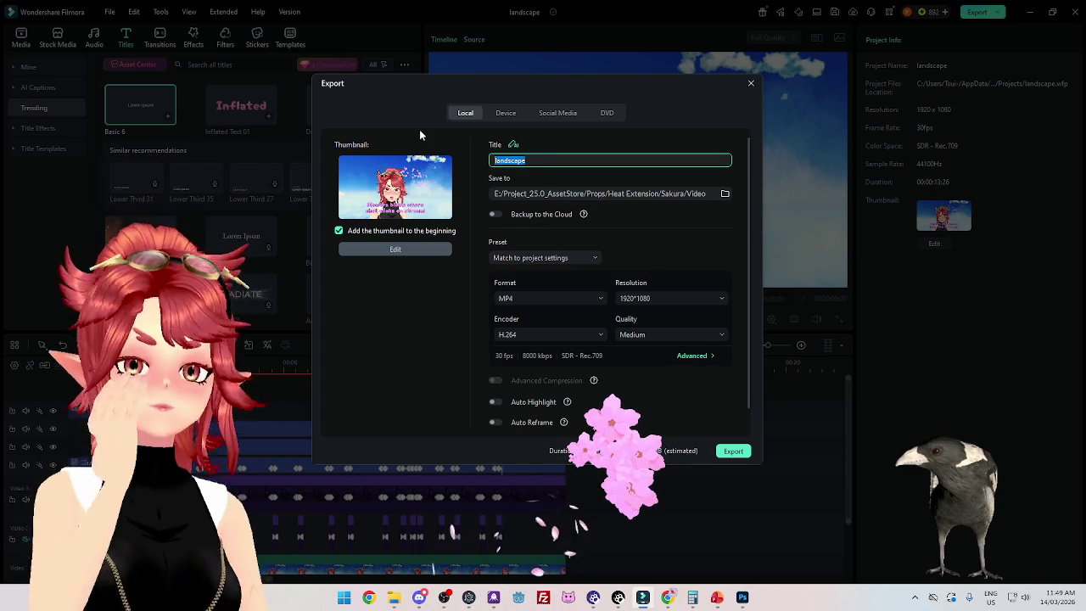
Step: Name the MP4 export SakuraHeatExtension and start exporting it
type("Sakur")
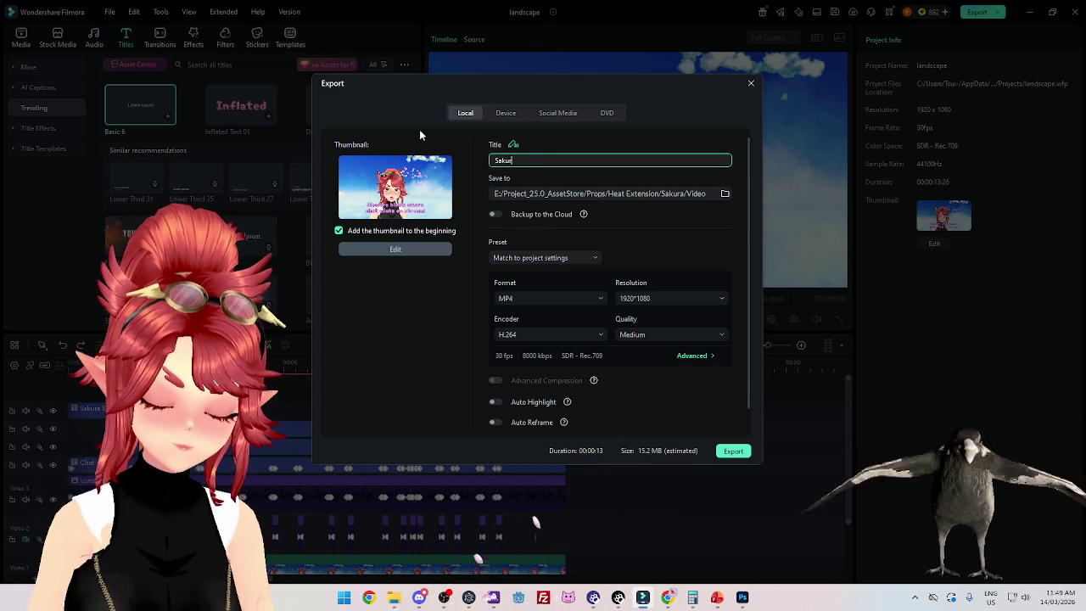
type("aHEatExtens")
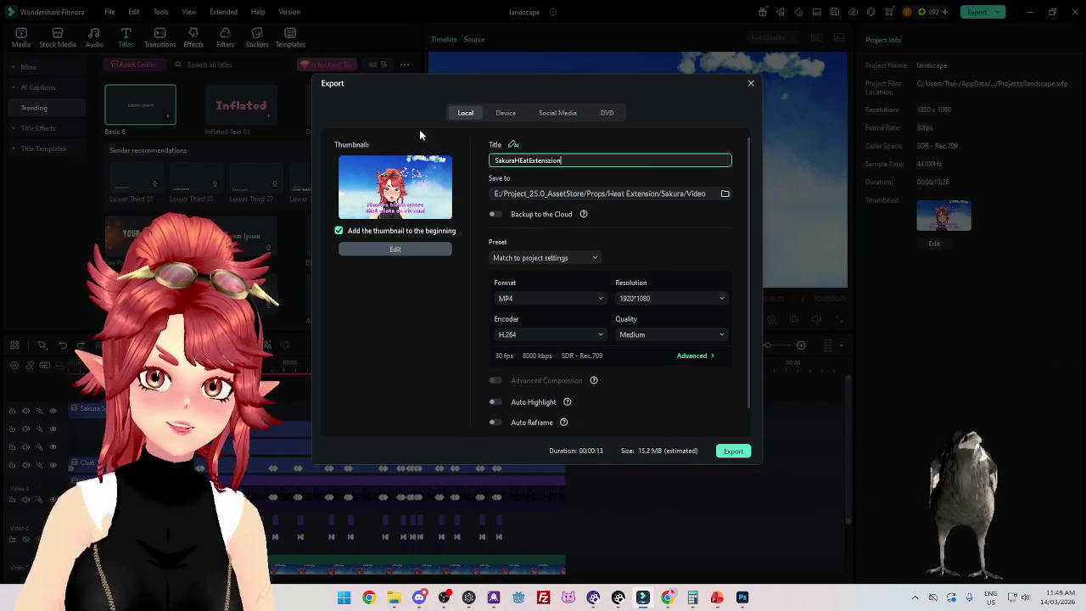
type("ion")
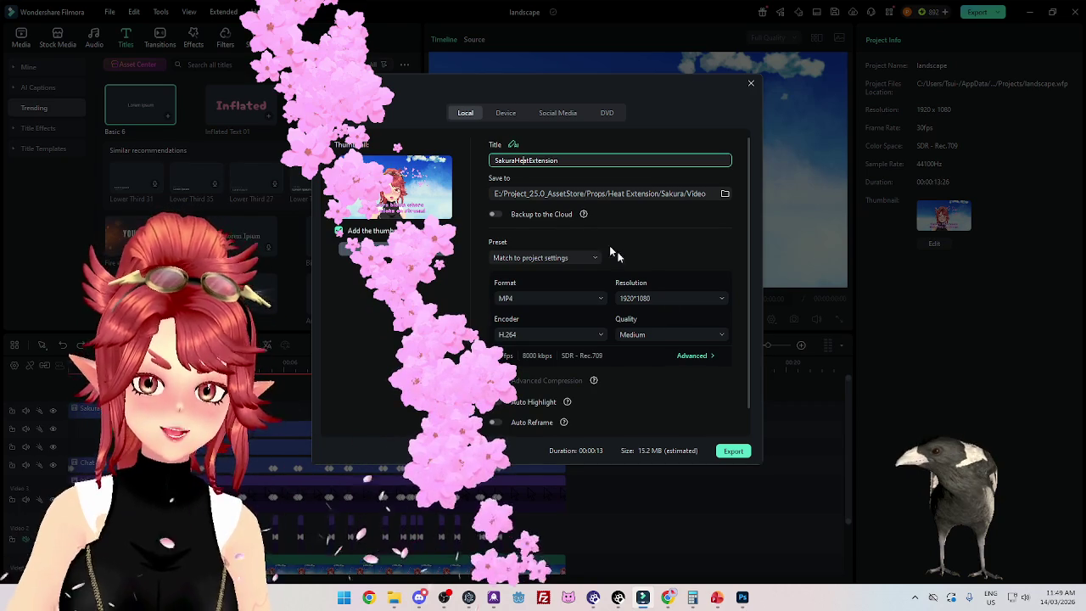
left_click(735, 451)
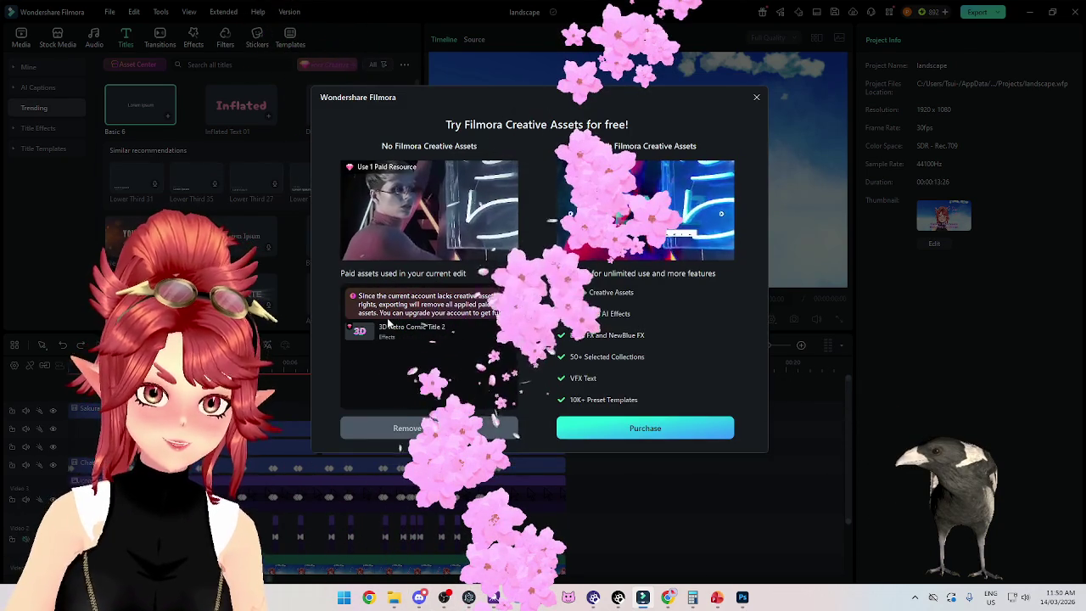
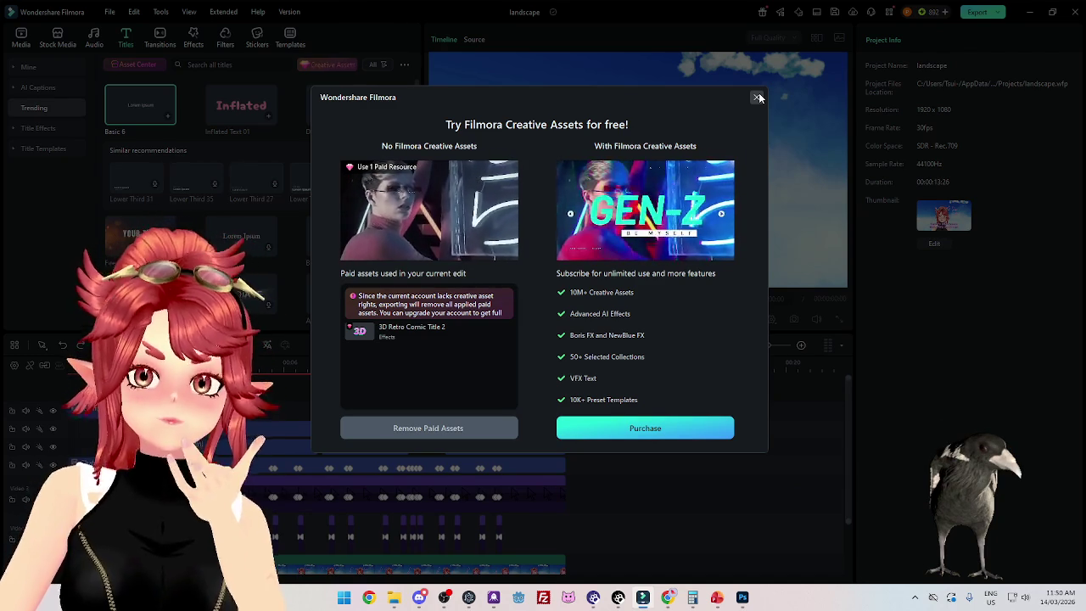
Step: Close the 'Try Filmora Creative Assets for free!' prompt to return to the project editor
left_click(758, 97)
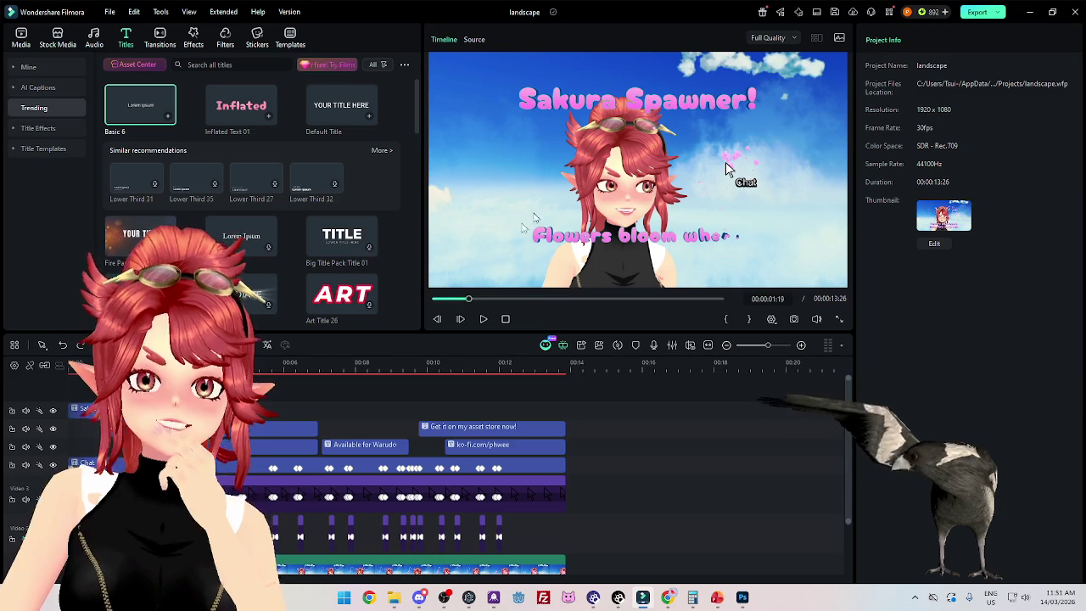
Step: Select the Sakura Spawner! title and browse its preset categories, AI Copywriting, speech bubble and video settings
left_click(726, 170)
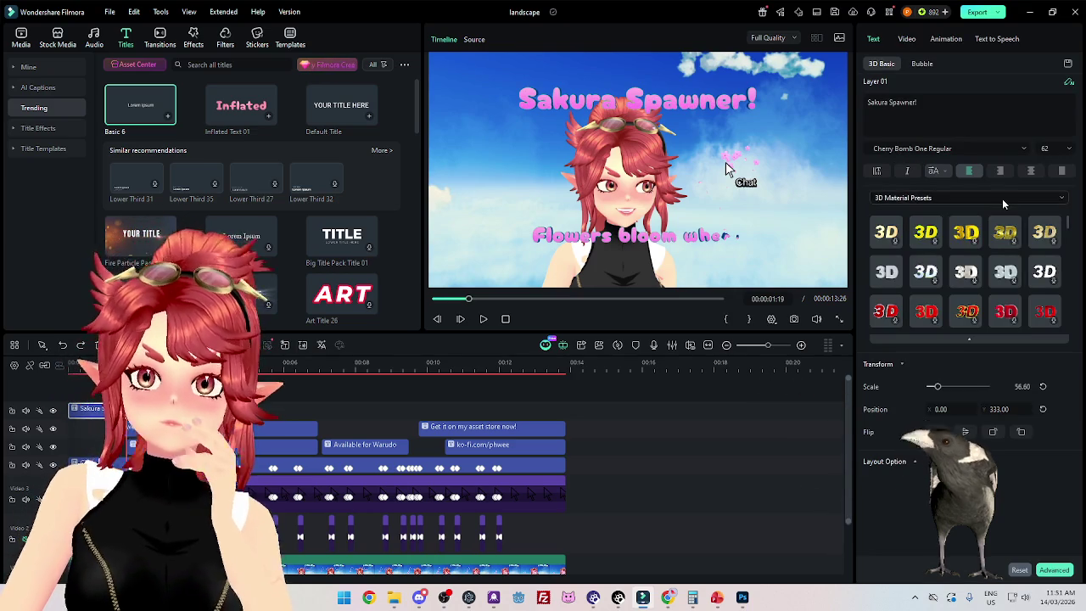
left_click(925, 199)
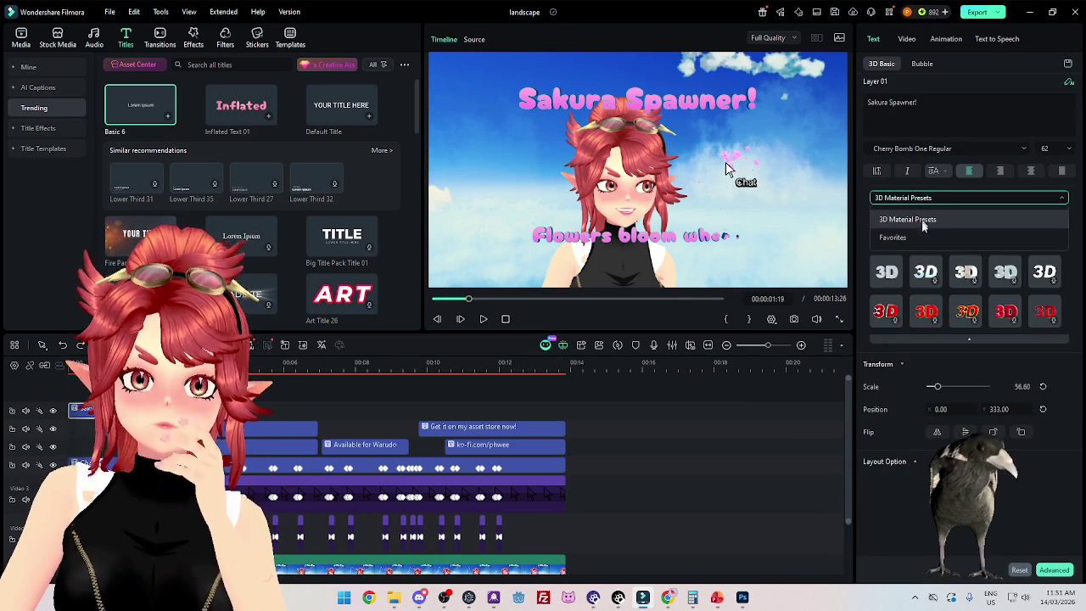
left_click(922, 220)
left_click(923, 216)
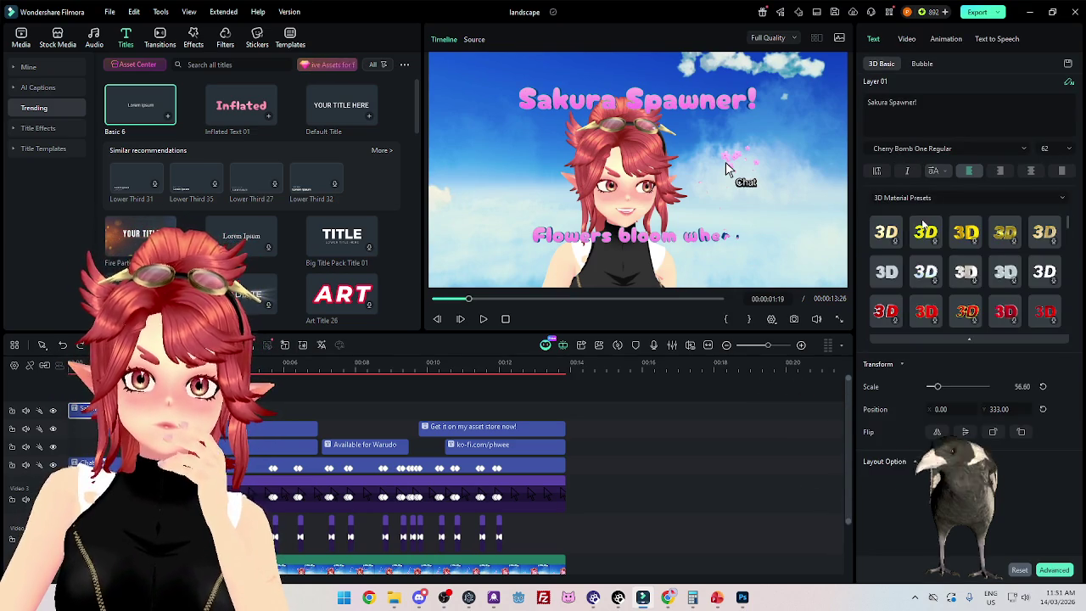
left_click(1069, 82)
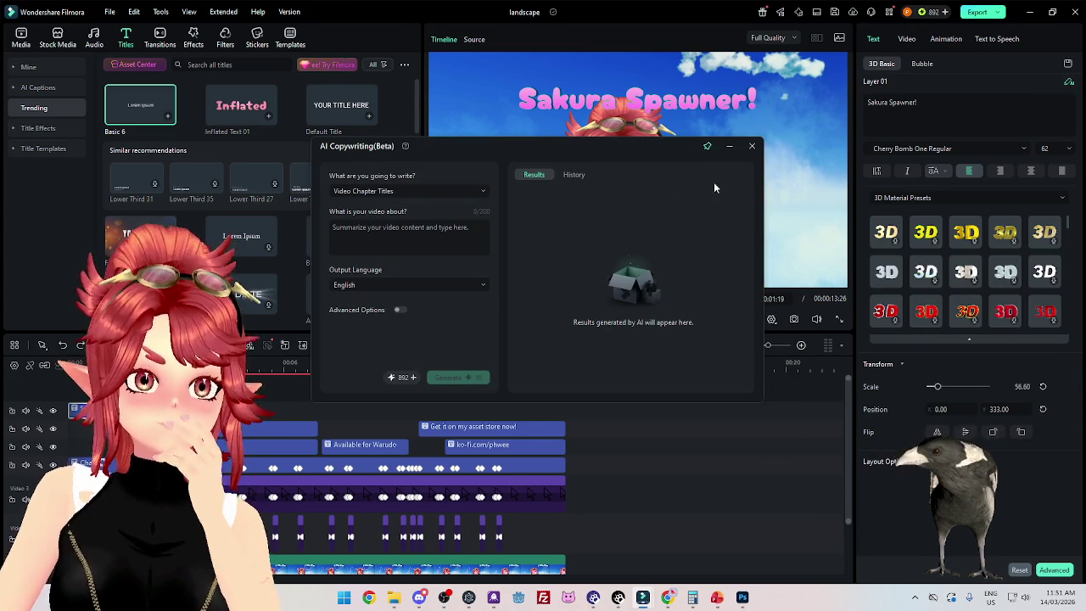
left_click(752, 148)
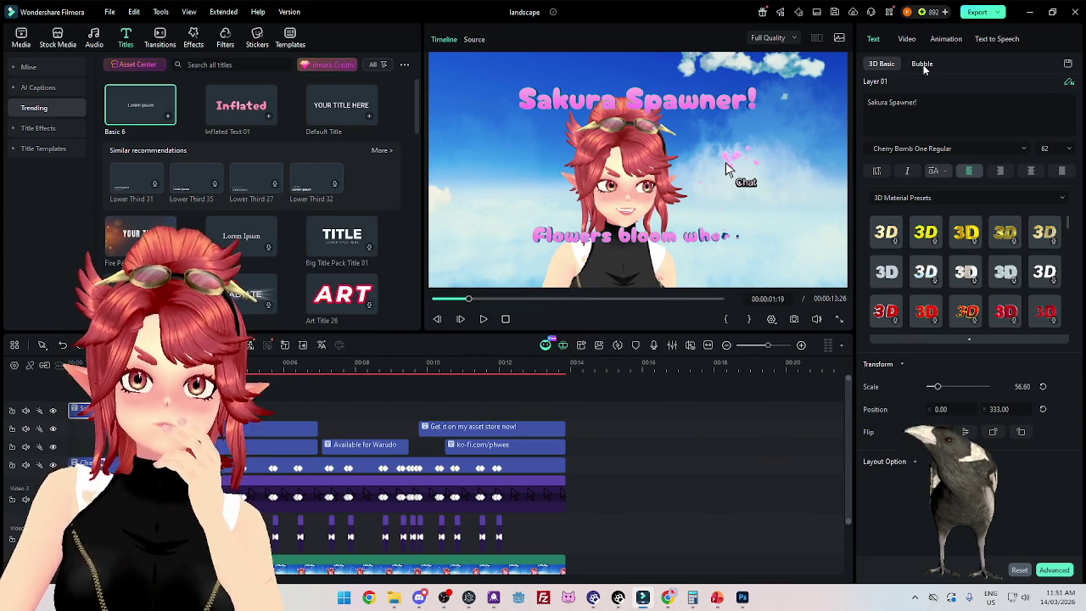
left_click(922, 64)
left_click(882, 67)
left_click(907, 39)
left_click(875, 40)
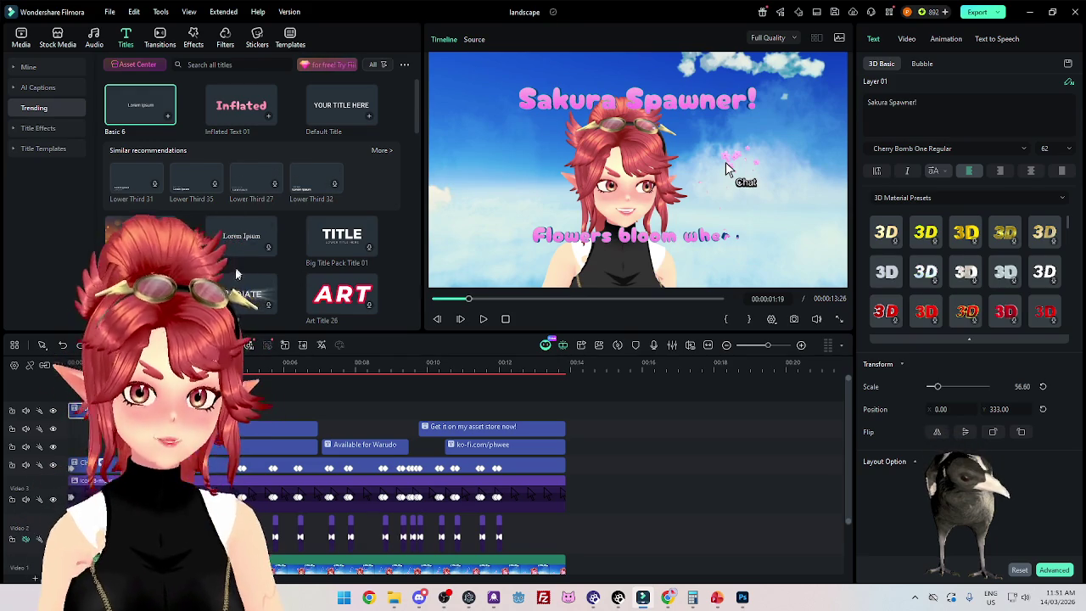
Step: Browse the Titles list and add the Basic 6 title on a new top track
scroll(235, 246, "down", 3)
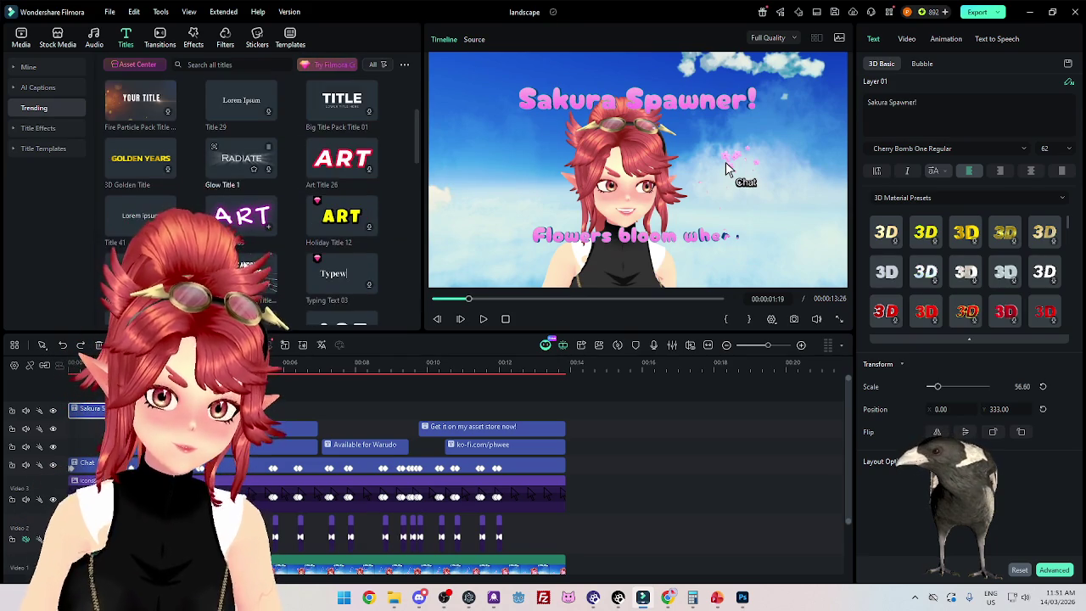
scroll(235, 246, "down", 3)
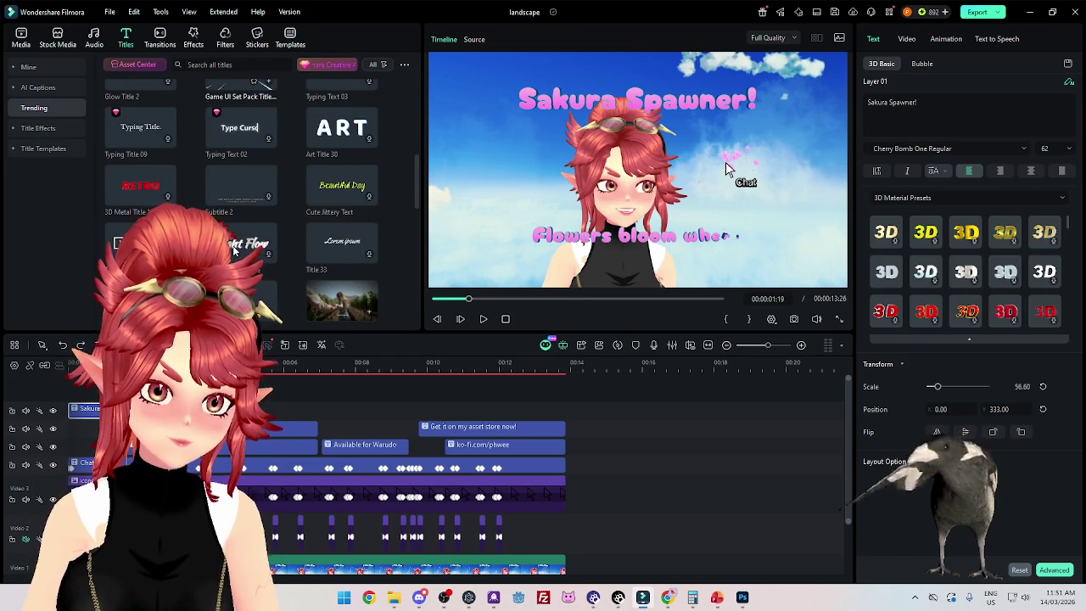
scroll(235, 248, "down", 3)
scroll(241, 212, "up", 2)
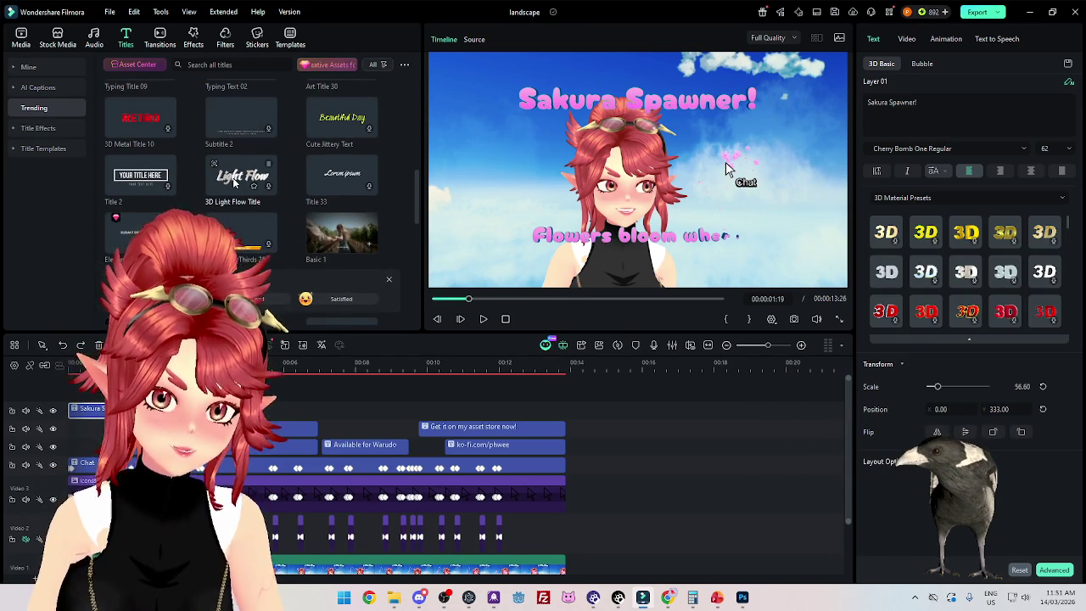
scroll(246, 185, "up", 5)
scroll(246, 185, "up", 3)
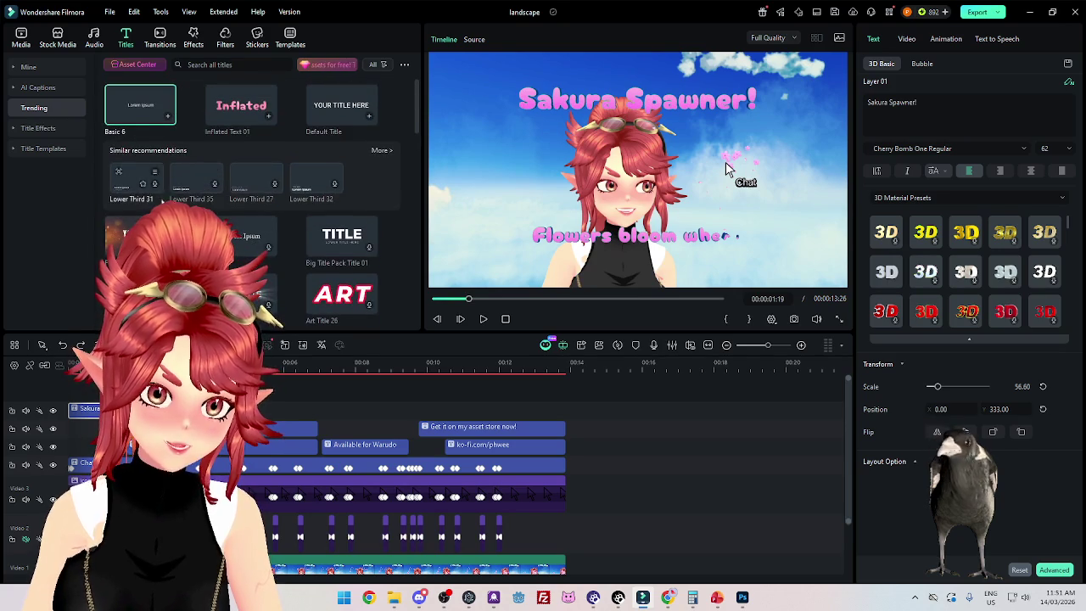
scroll(129, 108, "down", 2)
scroll(247, 229, "down", 3)
scroll(247, 229, "down", 2)
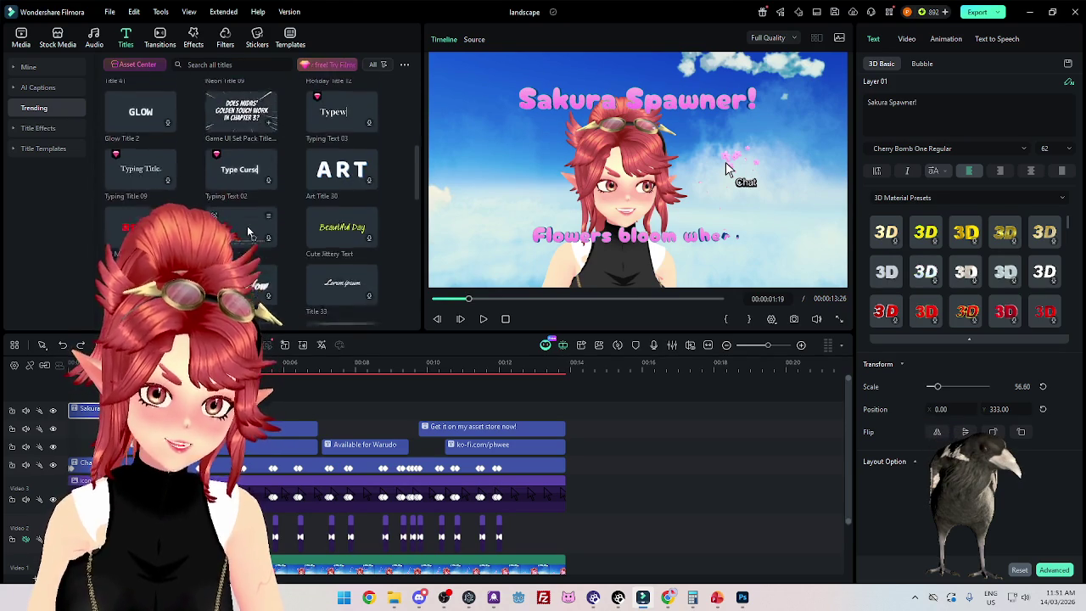
scroll(246, 229, "up", 1)
scroll(246, 229, "up", 1)
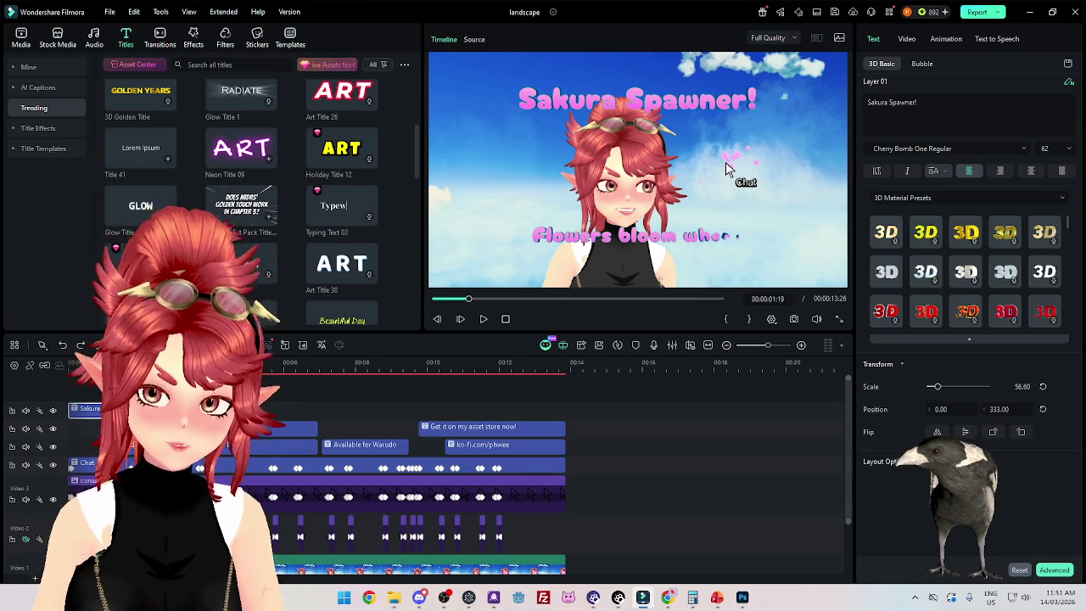
scroll(247, 230, "up", 1)
scroll(247, 204, "up", 2)
scroll(247, 204, "up", 2)
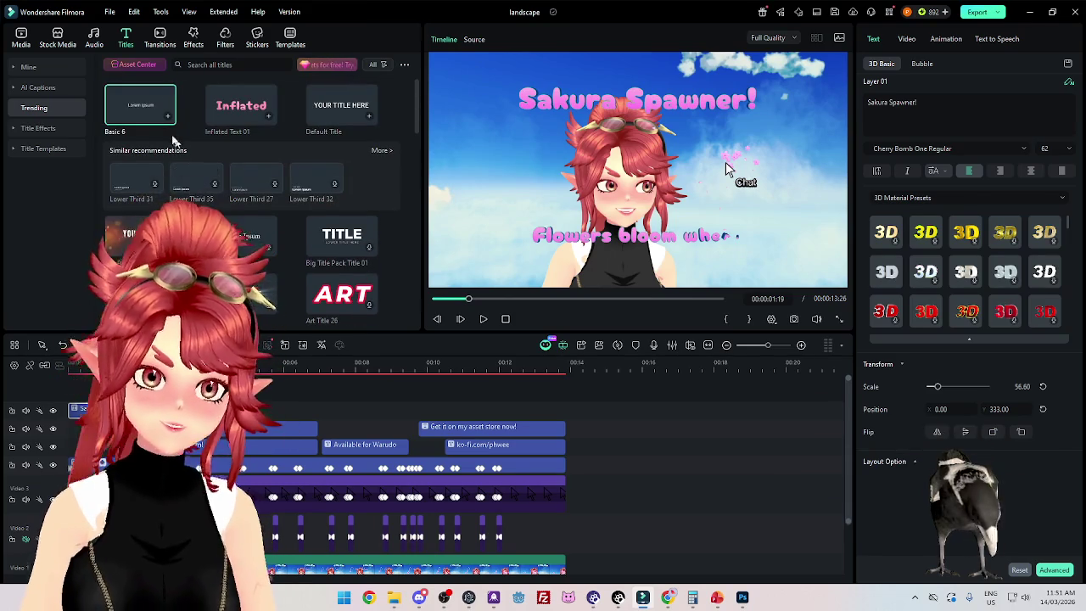
left_click(167, 116)
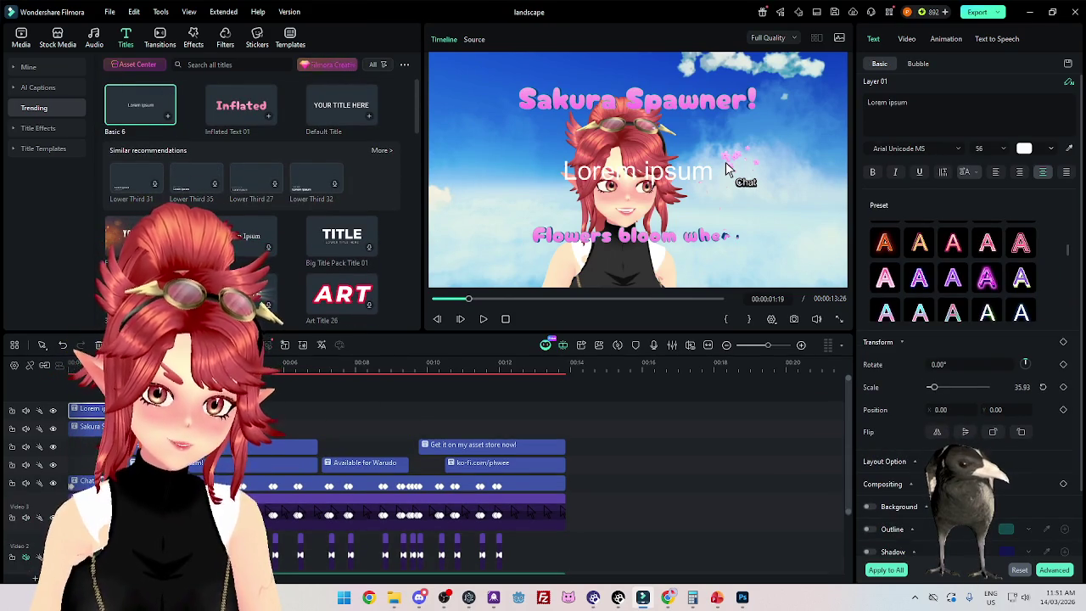
Step: Stop playback and replace the new title's Lorem ipsum text with 'Sakura Spawner!'
key("space")
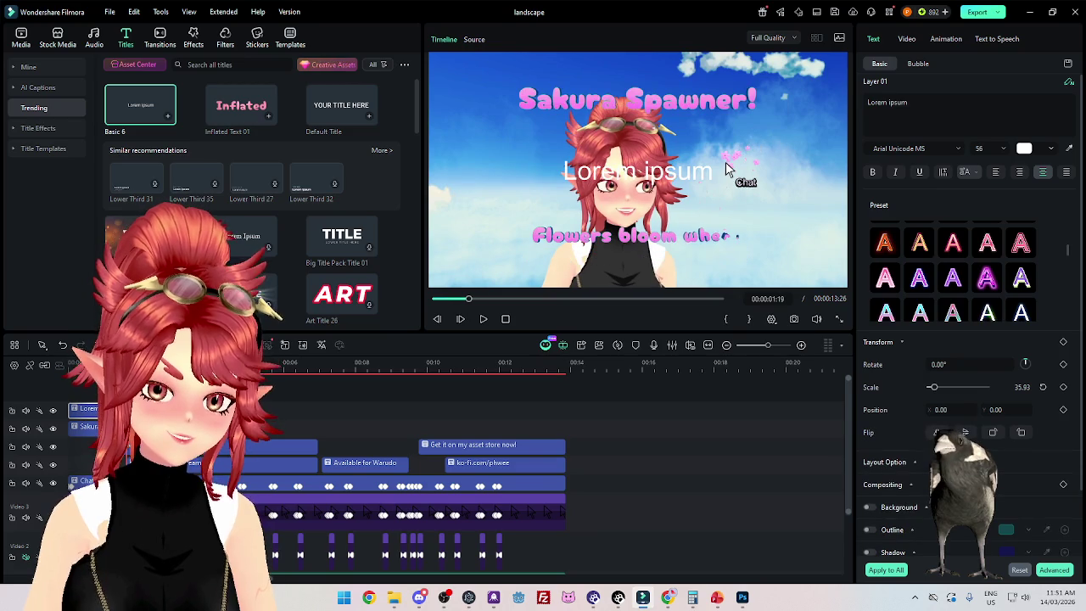
left_click(87, 426)
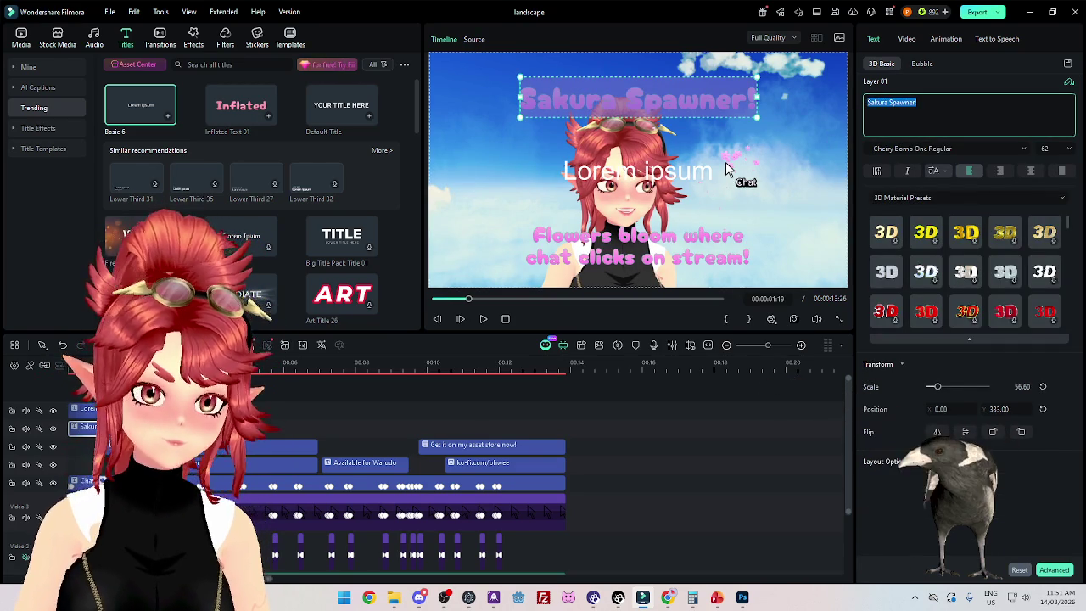
left_click(637, 171)
left_click(933, 119)
key("ctrl+a")
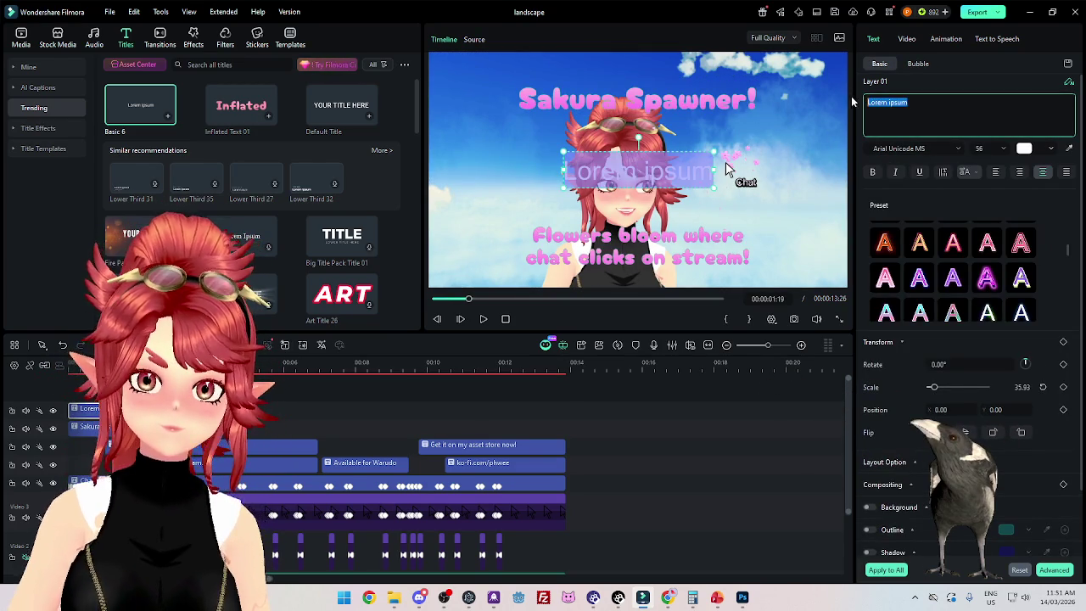
type("Sakura Spawner!")
Step: Raise the title near the frame's top and apply the purple outlined Basic preset
left_click_drag(1001, 411, 1026, 411)
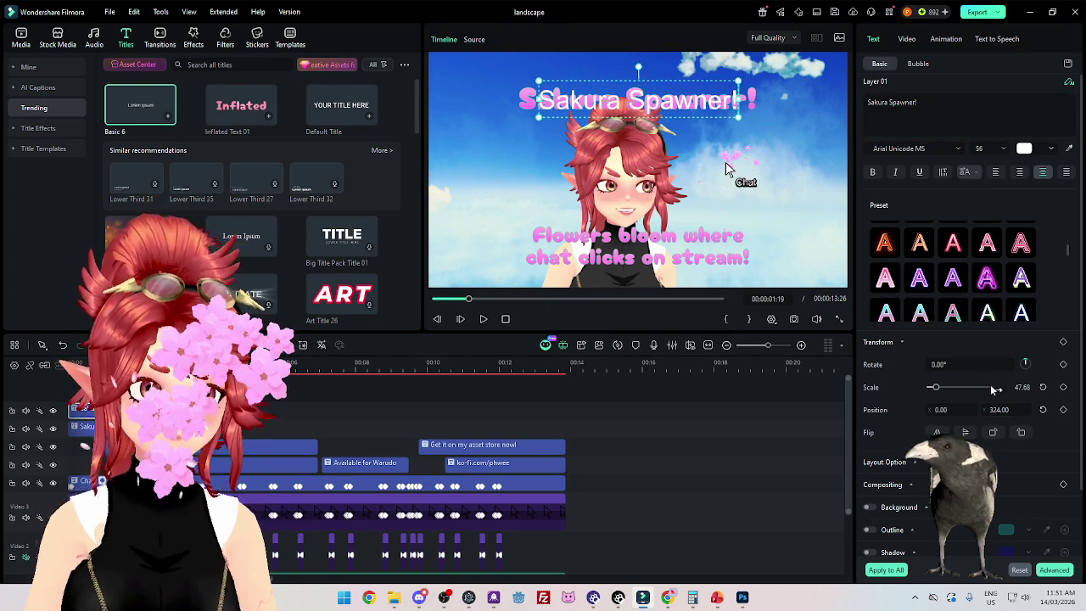
scroll(950, 280, "down", 2)
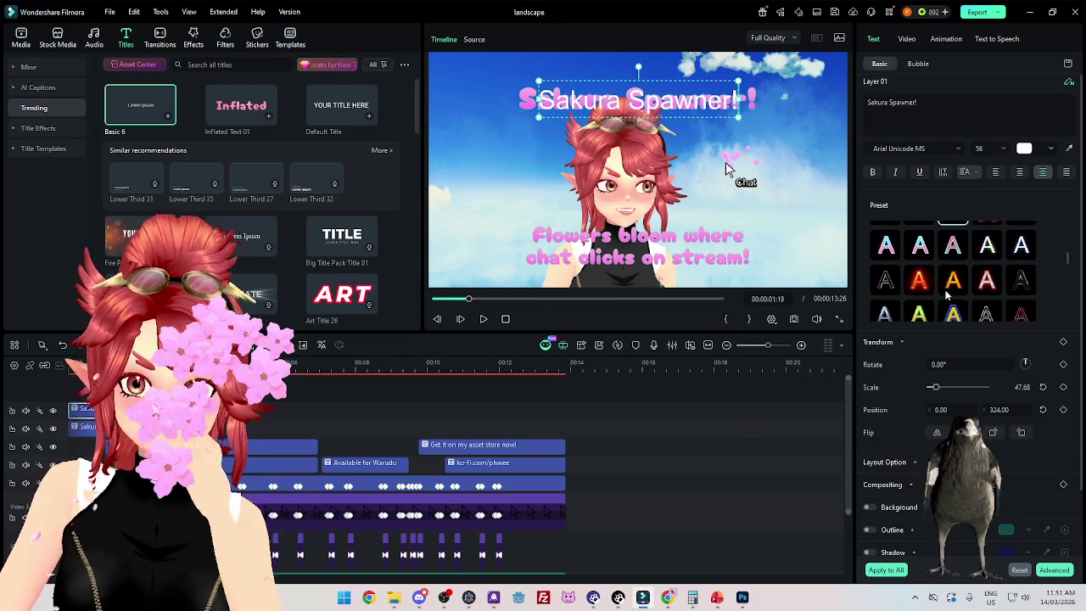
left_click(885, 244)
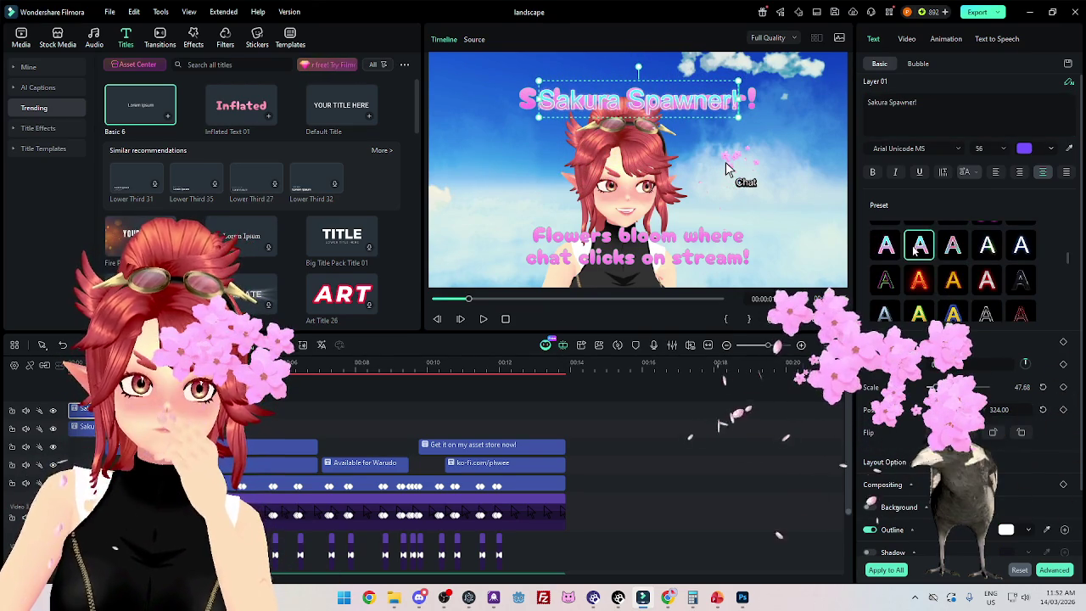
left_click(953, 245)
left_click(886, 245)
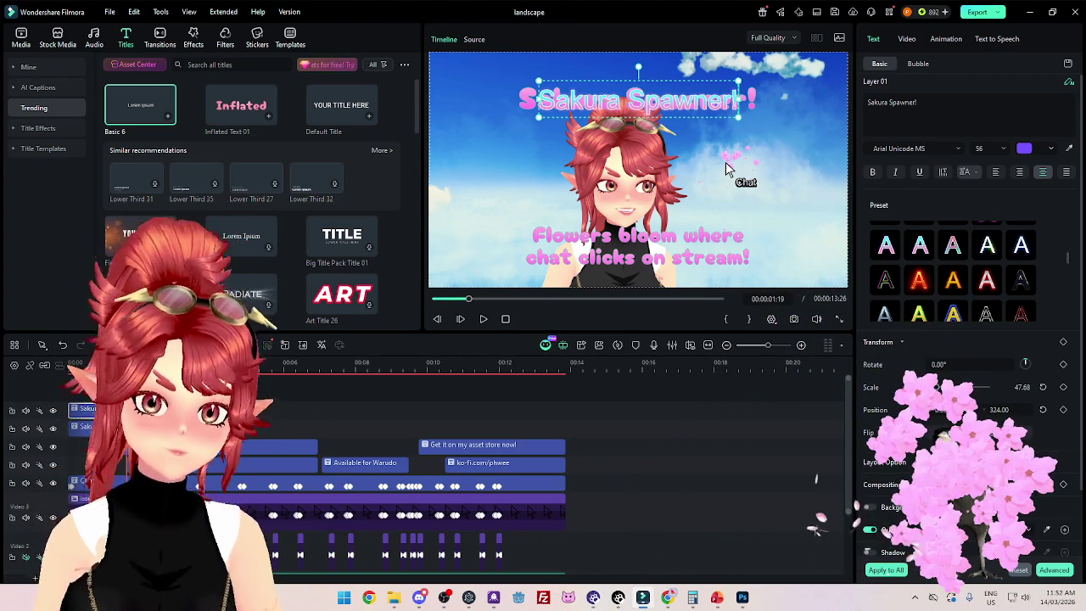
left_click(725, 169)
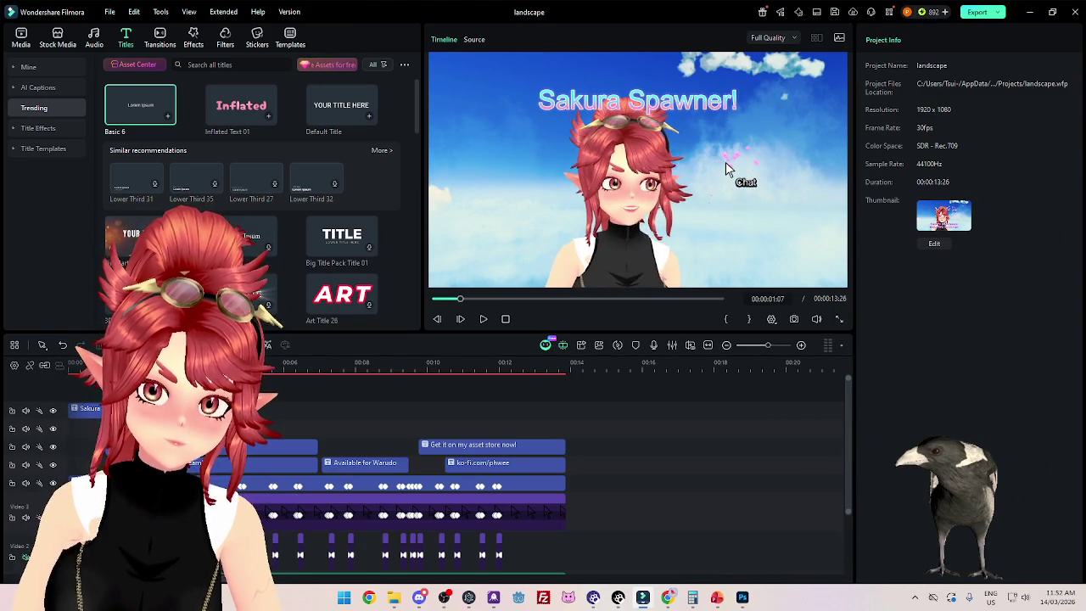
Step: On the reselected title, try yellow and white-with-outline presets and pink text
left_click(89, 408)
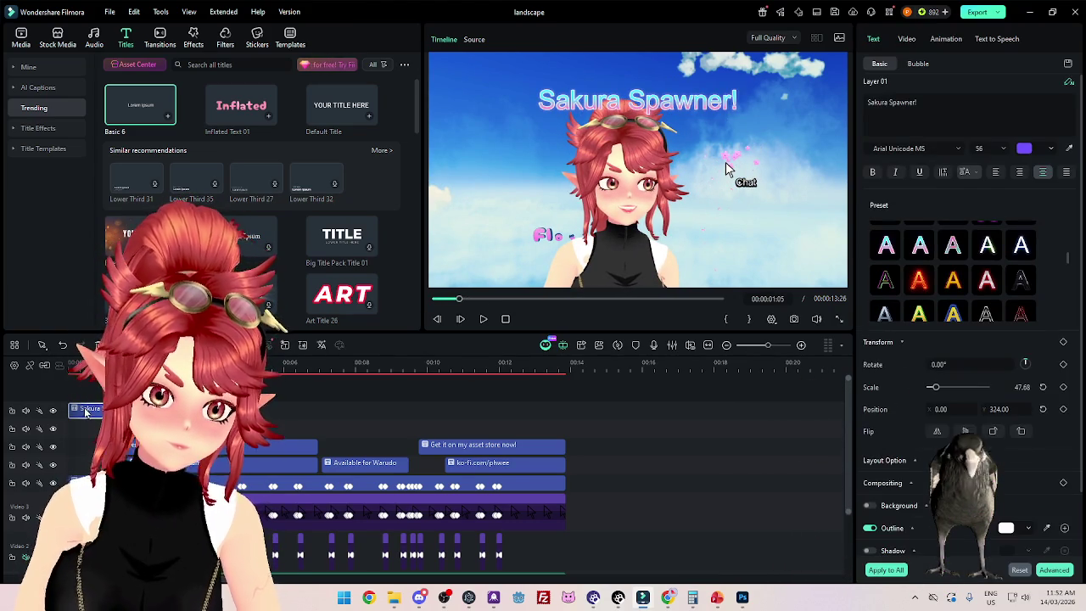
scroll(959, 297, "down", 2)
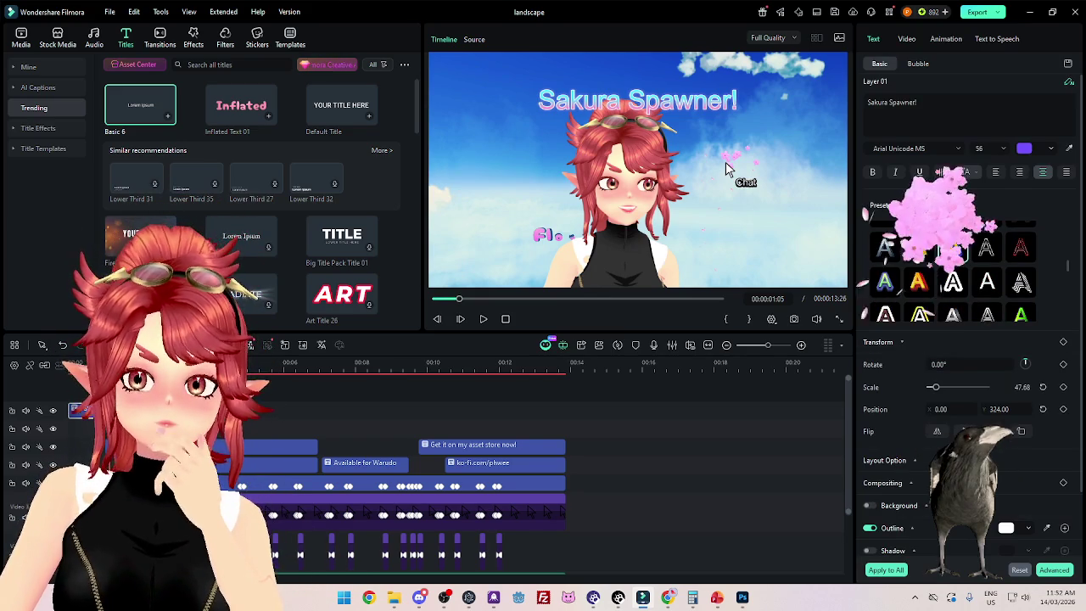
left_click(956, 255)
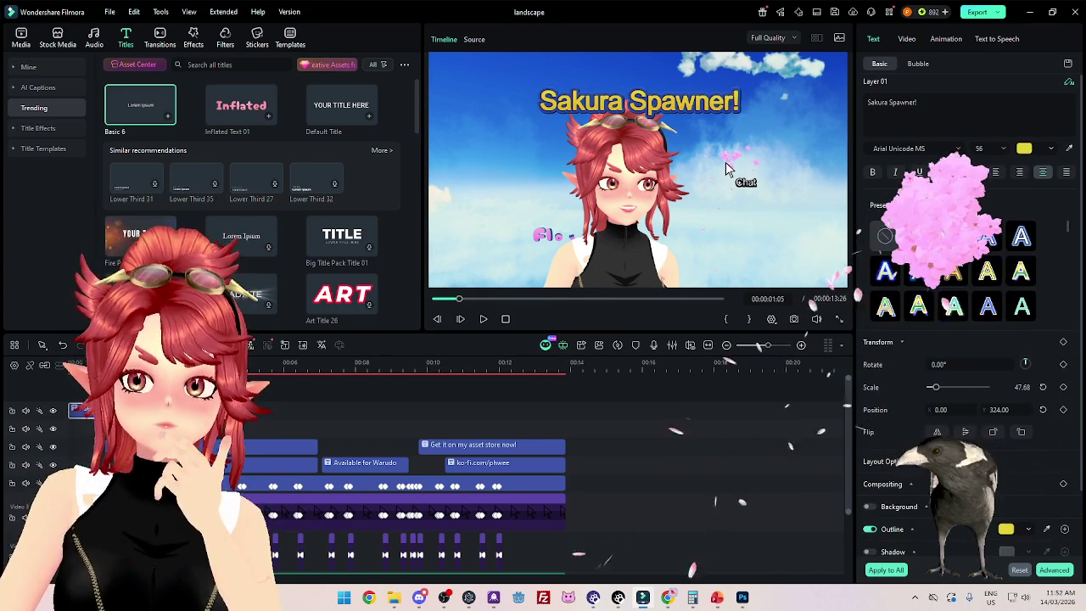
scroll(997, 280, "down", 1)
left_click(989, 280)
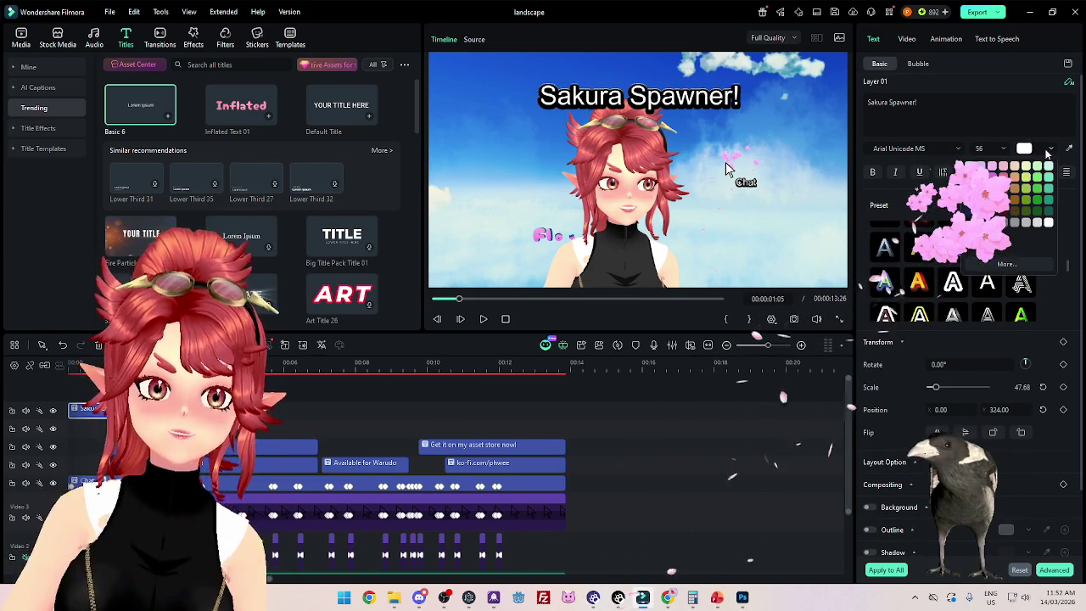
left_click(992, 199)
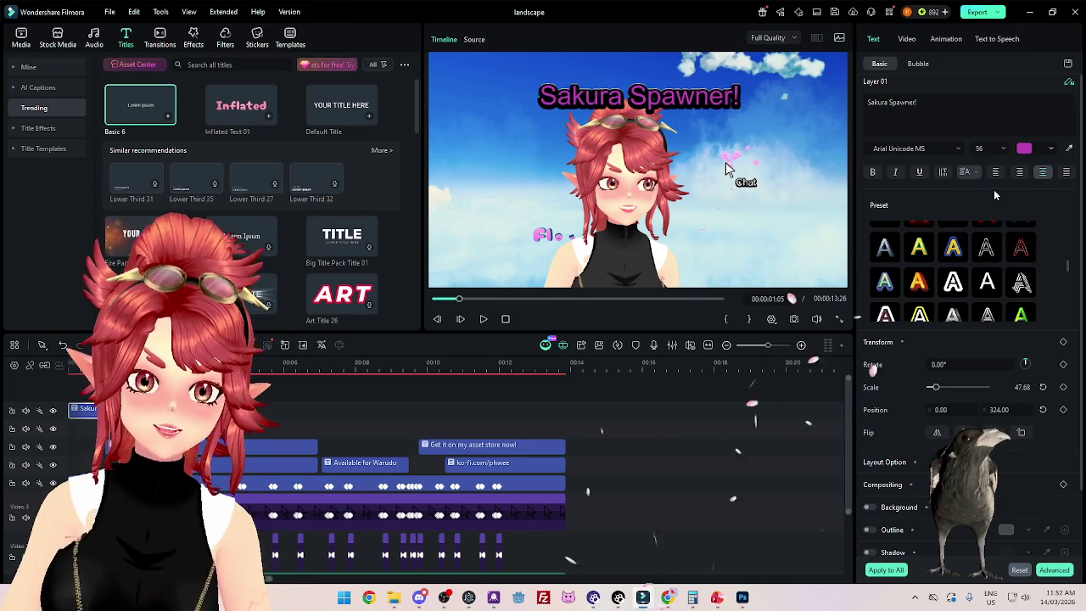
left_click(955, 277)
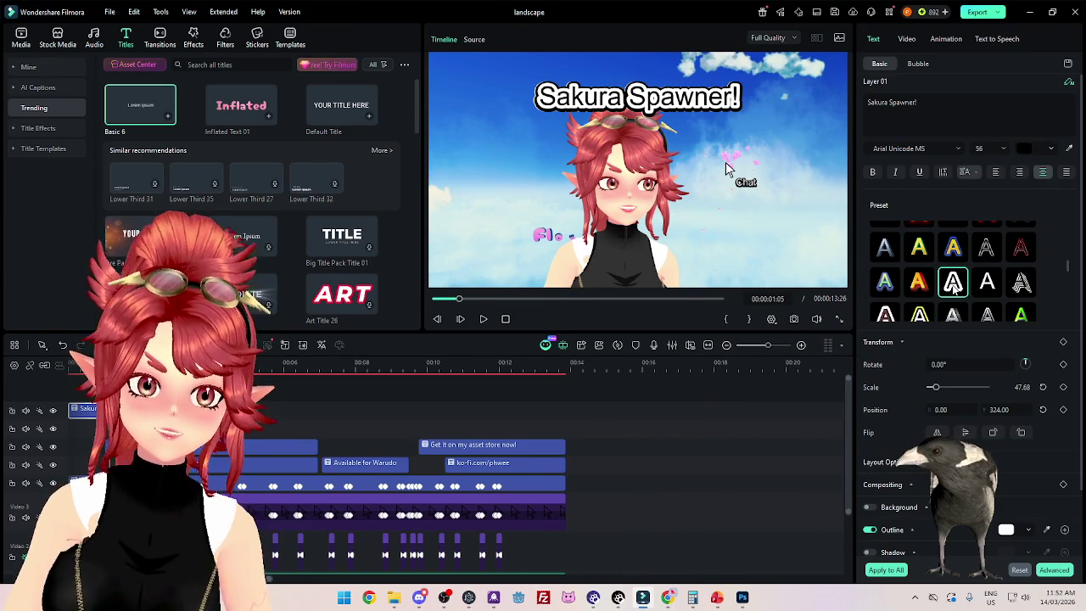
Step: Apply the light blue outlined preset and turn the title lettering pink again
scroll(987, 289, "down", 1)
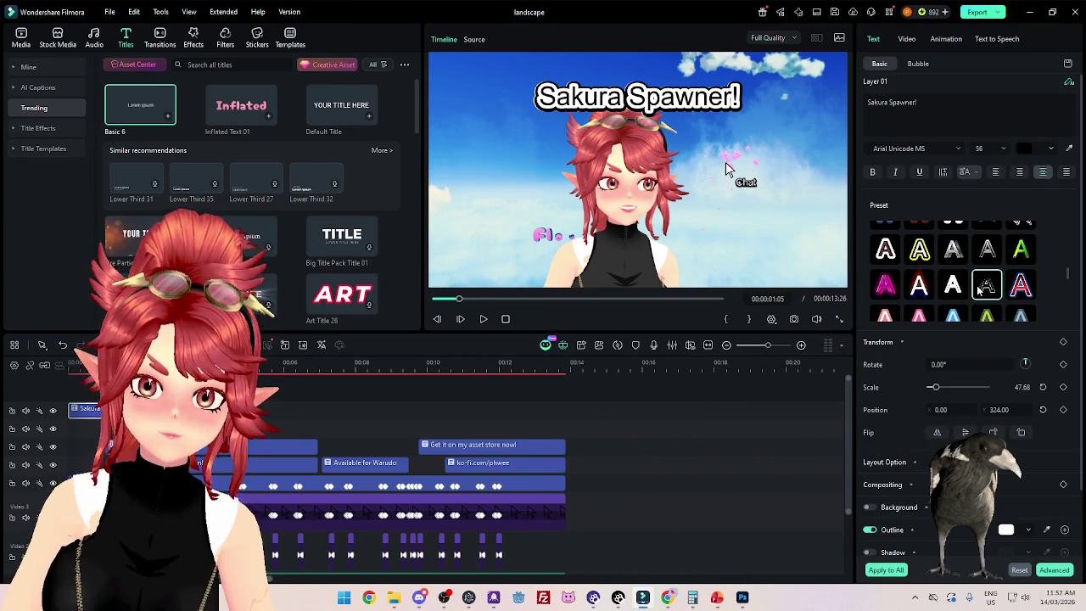
scroll(983, 292, "down", 1)
left_click(953, 253)
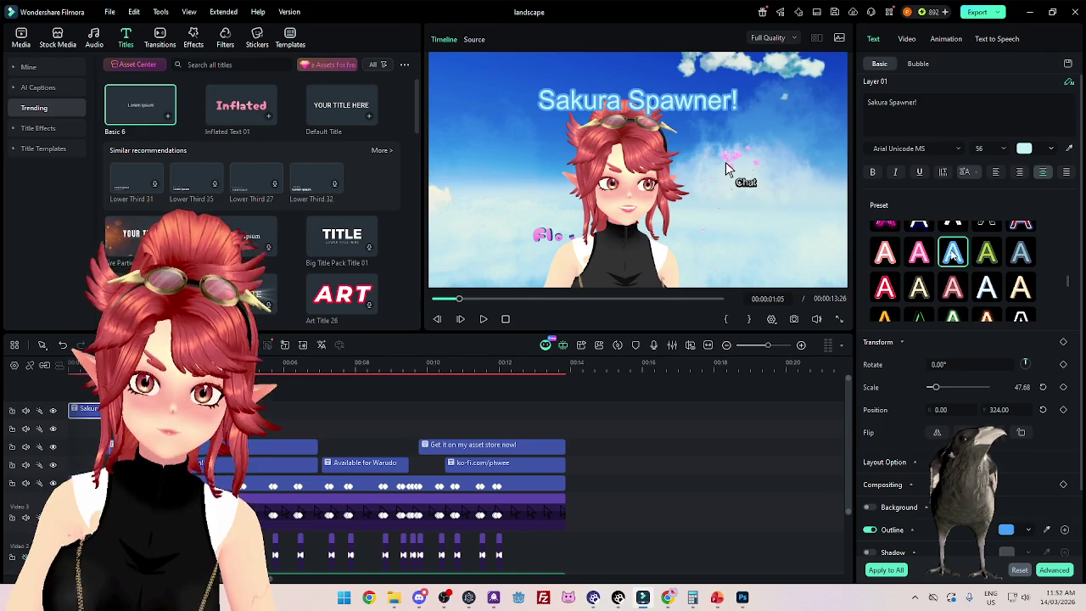
left_click(1024, 149)
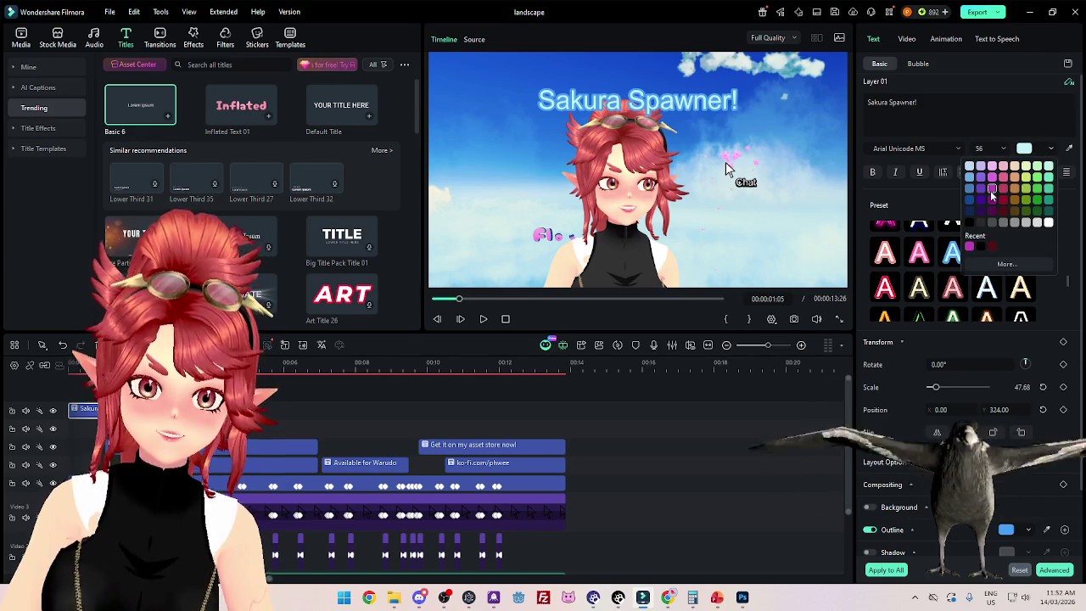
left_click(964, 265)
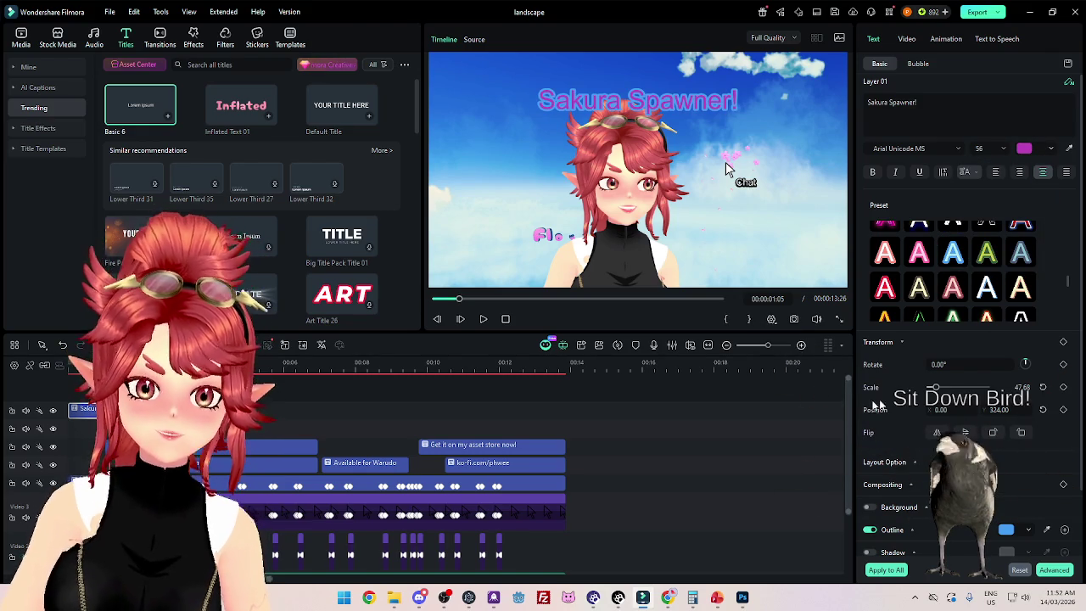
scroll(907, 414, "down", 1)
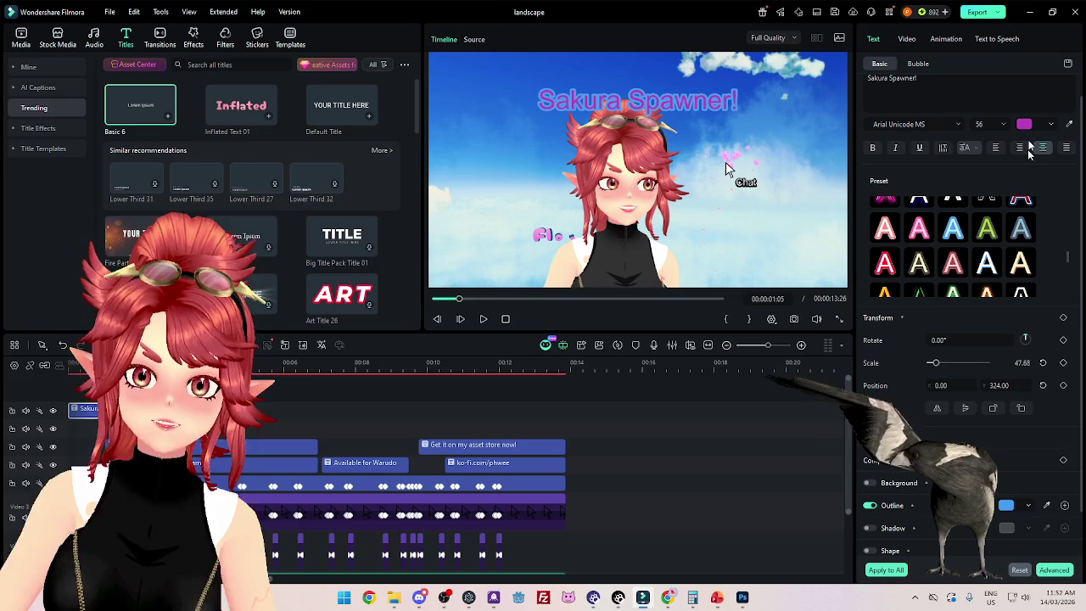
scroll(982, 292, "up", 2)
scroll(987, 252, "up", 2)
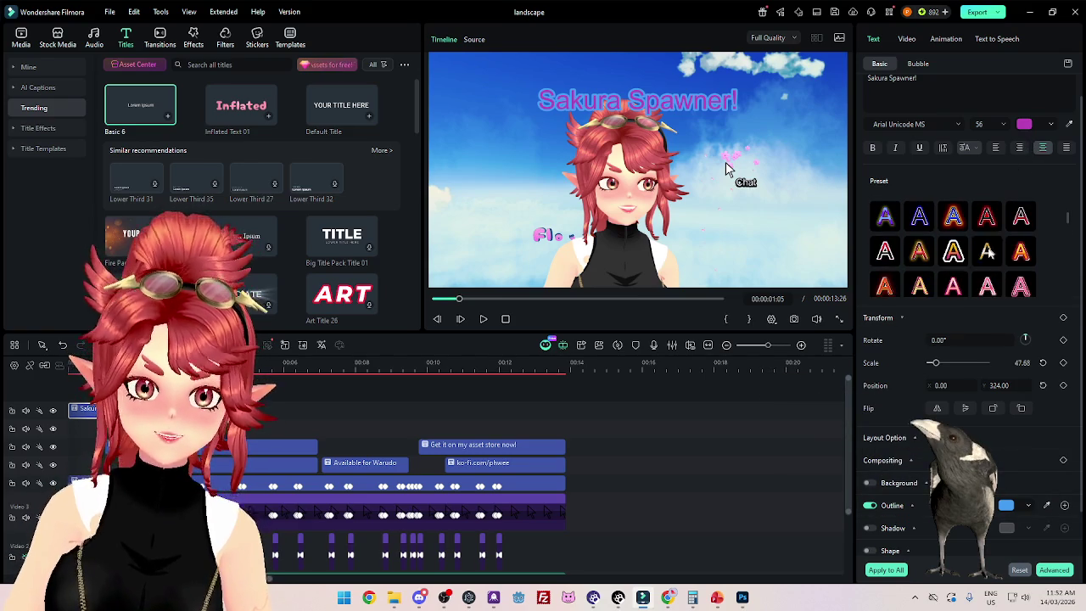
scroll(974, 263, "down", 2)
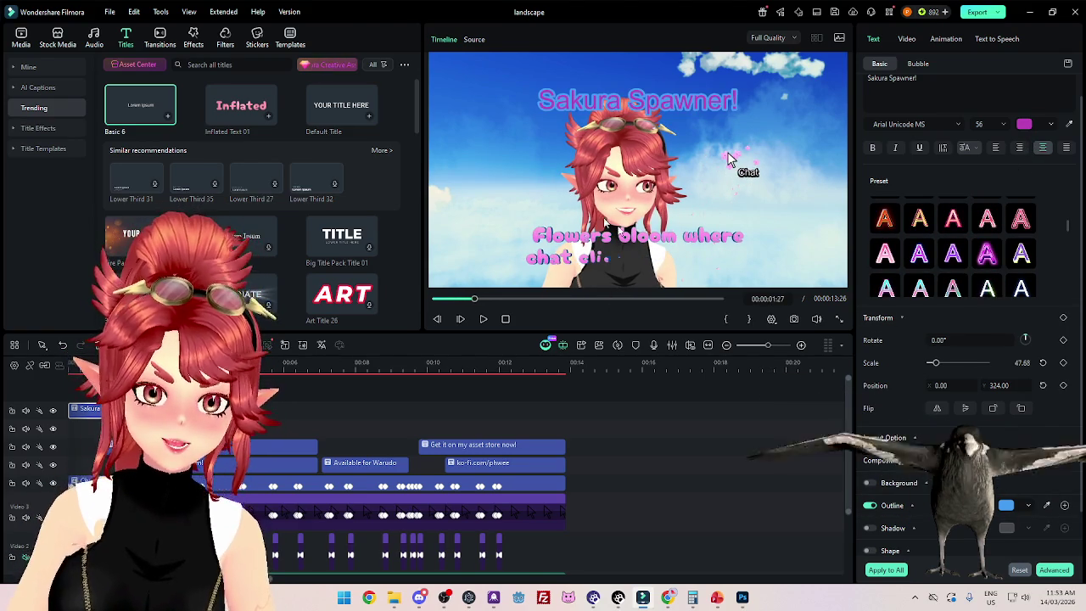
Step: Keep the title text magenta and the outline colour light blue
left_click(1051, 125)
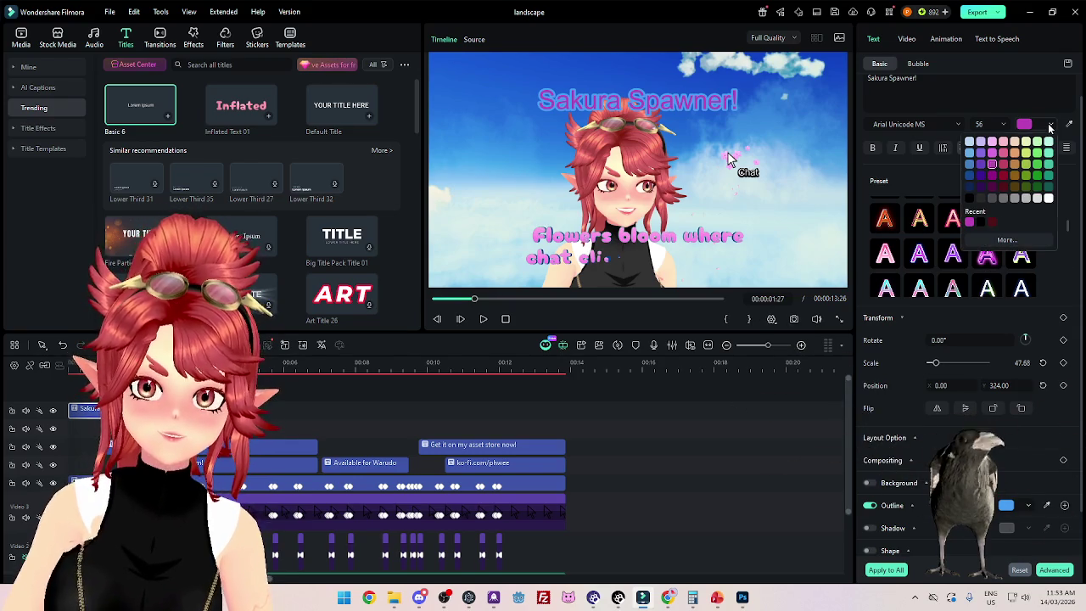
left_click(993, 157)
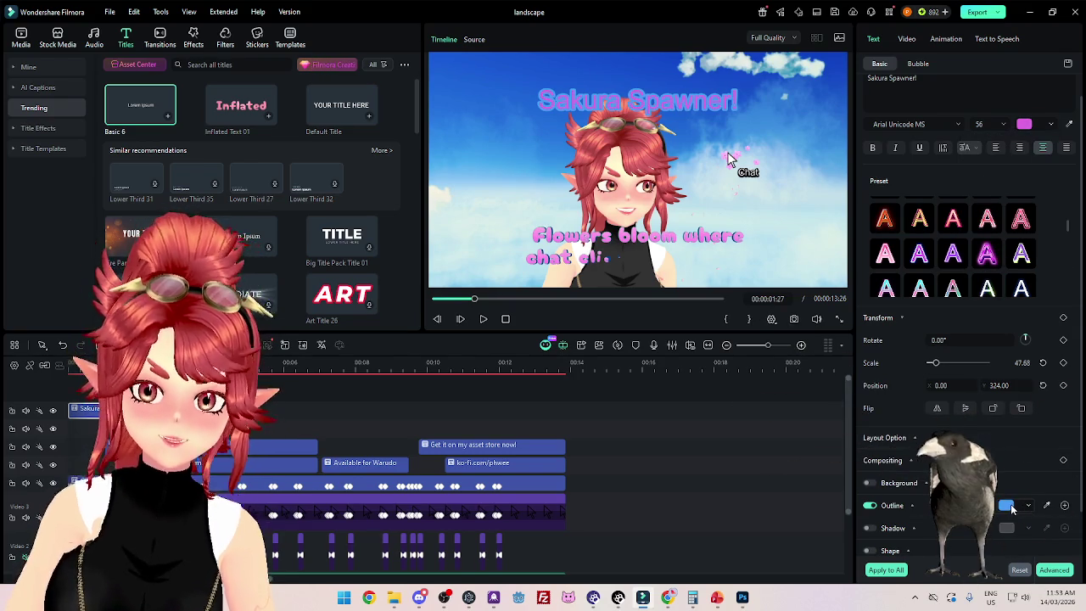
left_click(1010, 508)
left_click(948, 540)
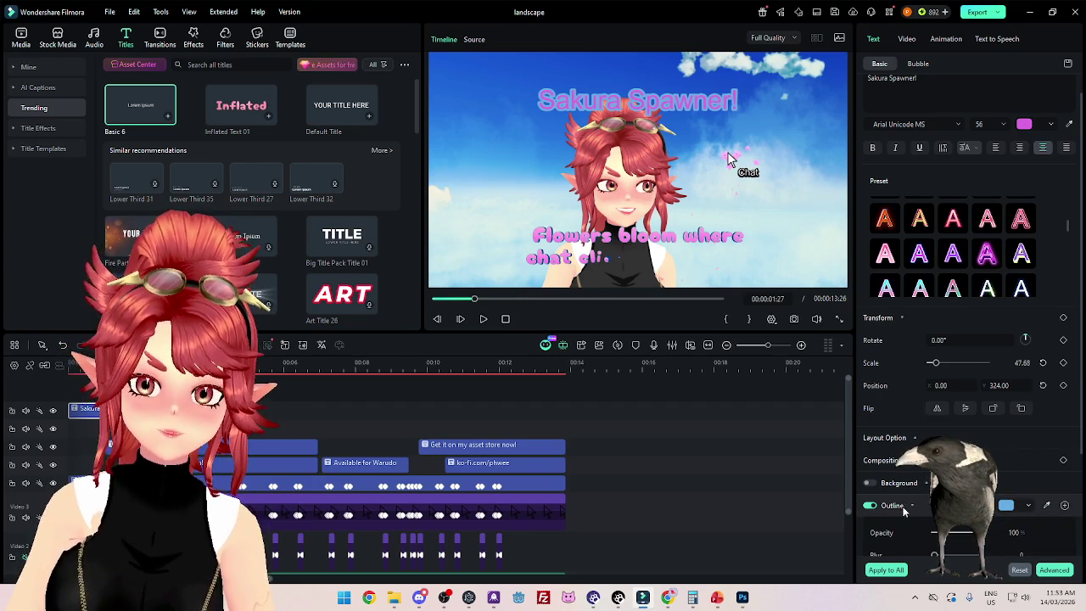
Step: Reduce the title's Outline Thickness to 4 for a thin outline
scroll(903, 509, "down", 1)
scroll(904, 509, "down", 1)
left_click_drag(955, 529, 934, 530)
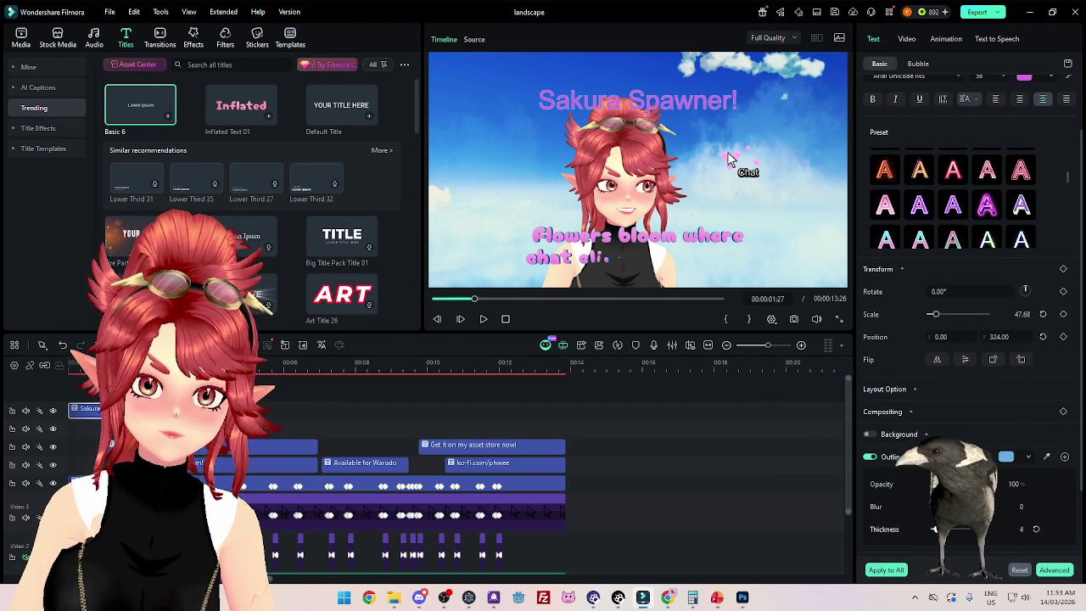
scroll(971, 323, "up", 1)
scroll(972, 323, "up", 1)
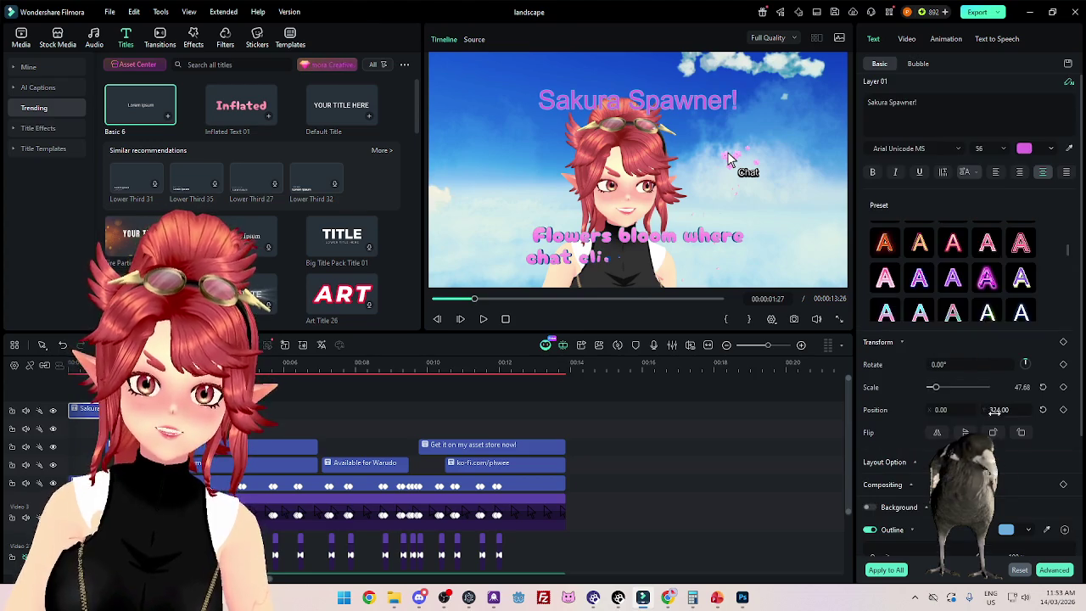
left_click(934, 150)
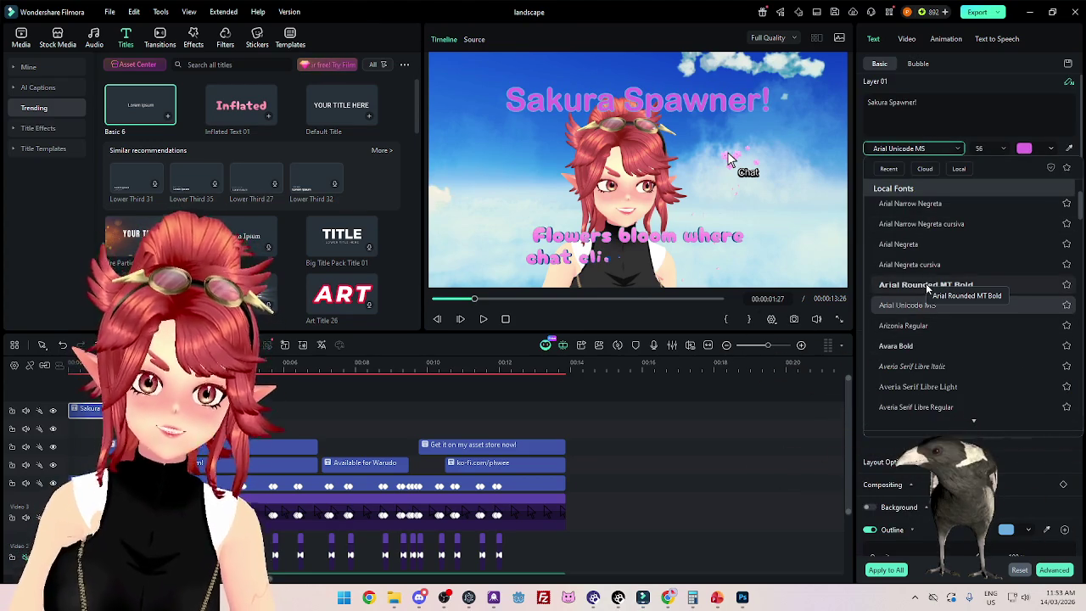
Step: Find Fugaz One in the Local Fonts list and apply it to the pink Sakura Spawner! title
scroll(927, 314, "down", 2)
scroll(921, 314, "down", 1)
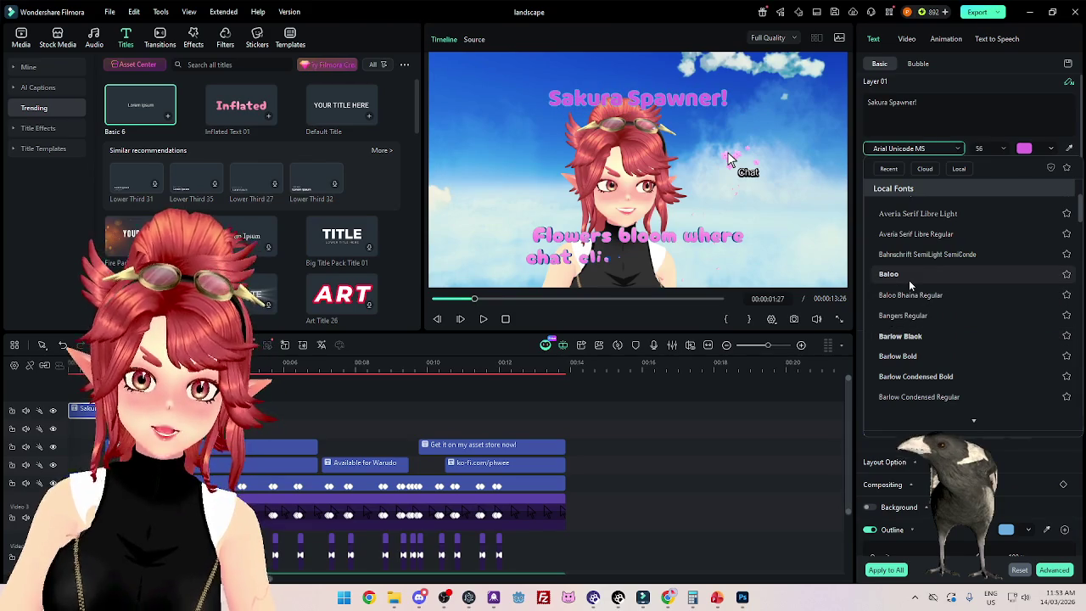
scroll(910, 323, "down", 2)
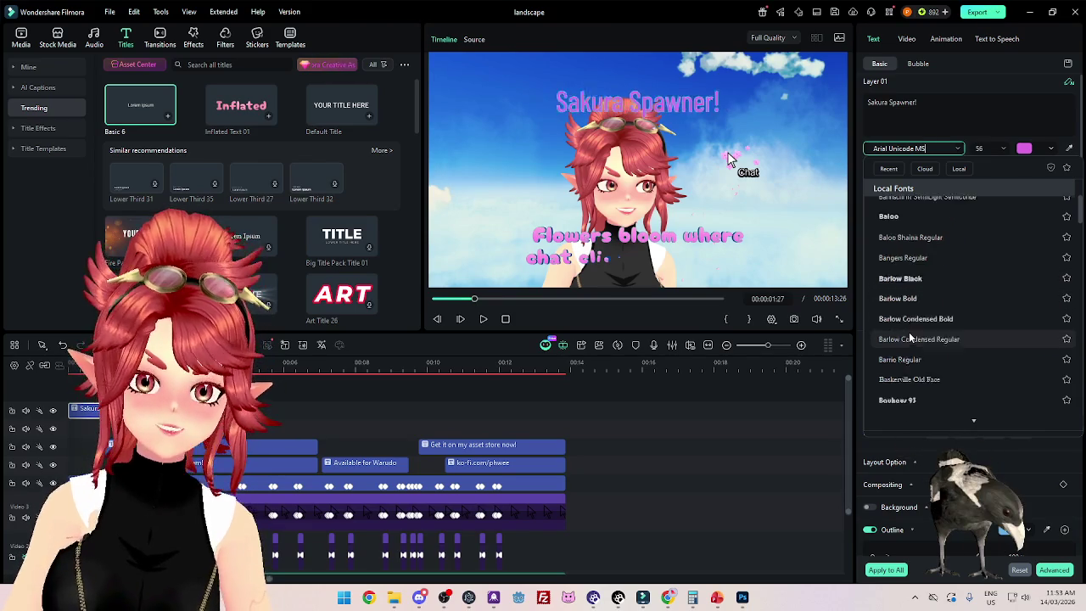
scroll(908, 338, "down", 2)
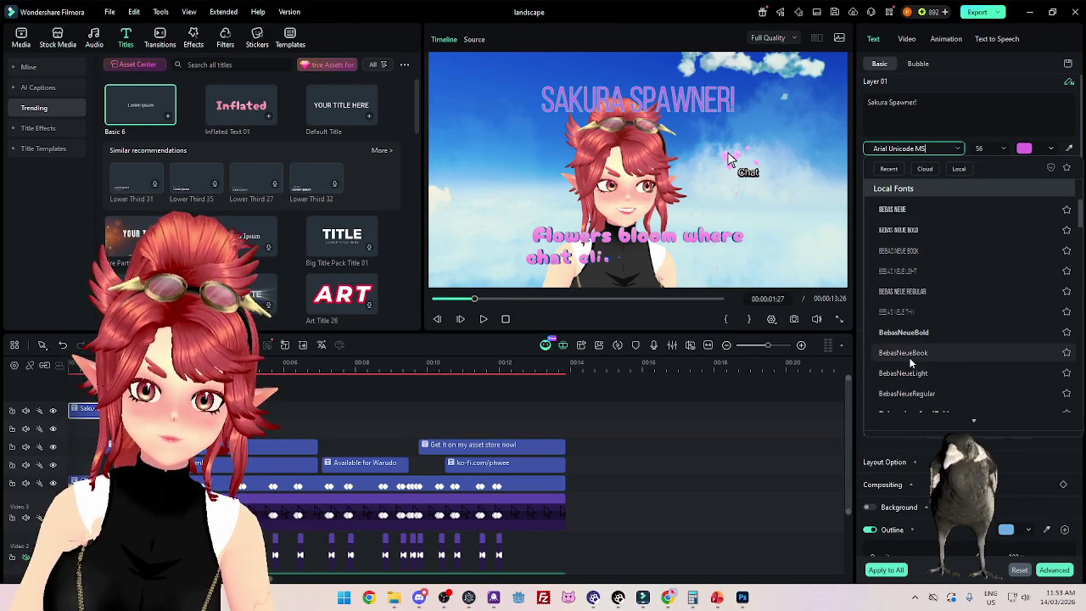
scroll(907, 330, "down", 2)
scroll(909, 332, "down", 1)
scroll(912, 335, "down", 2)
scroll(933, 346, "down", 3)
scroll(941, 349, "down", 3)
scroll(941, 353, "down", 2)
scroll(942, 350, "down", 2)
scroll(941, 351, "down", 2)
scroll(942, 350, "down", 2)
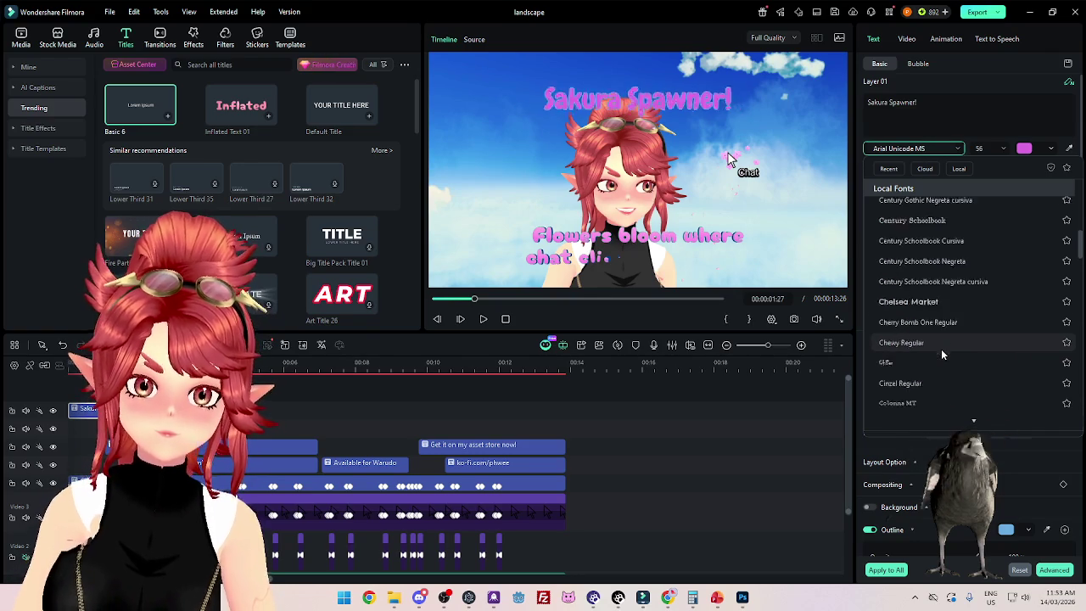
scroll(941, 350, "down", 2)
scroll(933, 365, "down", 5)
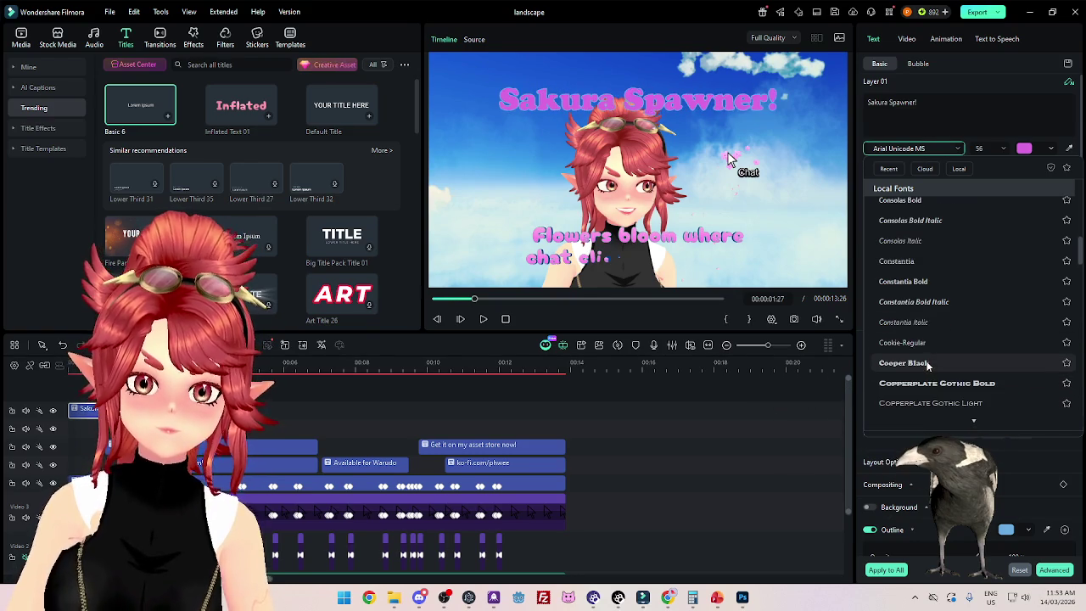
scroll(929, 382, "down", 2)
scroll(942, 357, "down", 2)
scroll(950, 346, "down", 2)
scroll(942, 322, "down", 2)
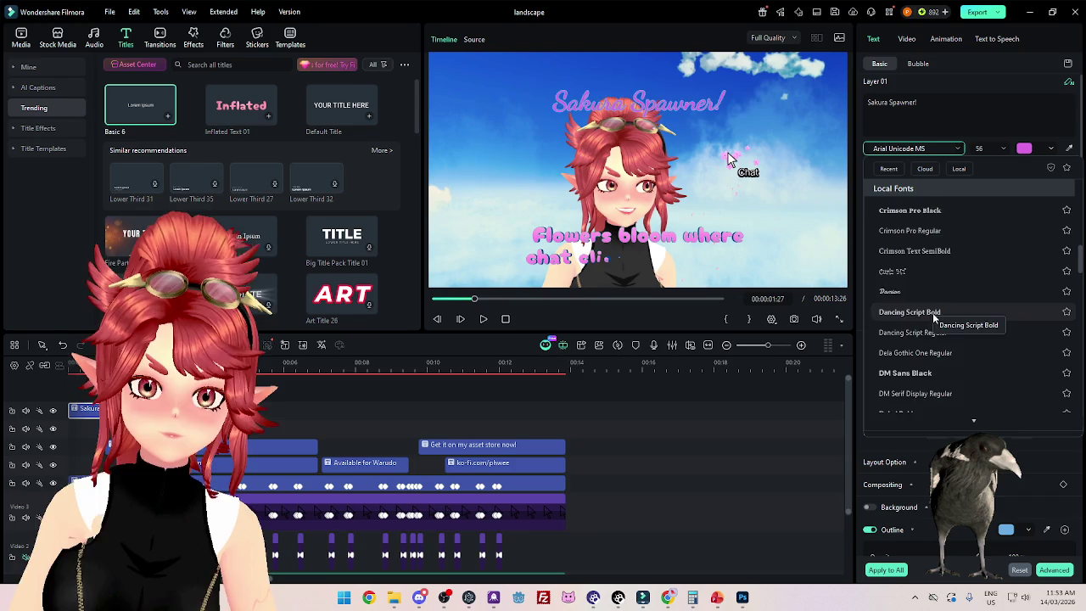
scroll(933, 312, "down", 2)
scroll(934, 314, "down", 2)
scroll(934, 339, "down", 2)
scroll(935, 347, "down", 3)
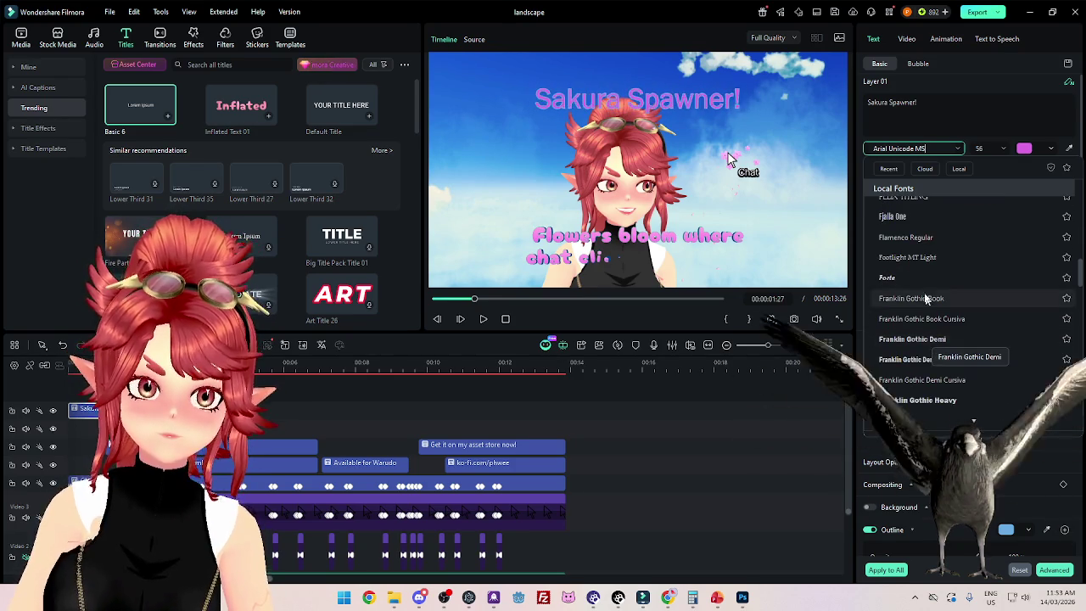
scroll(927, 298, "down", 1)
scroll(928, 299, "down", 2)
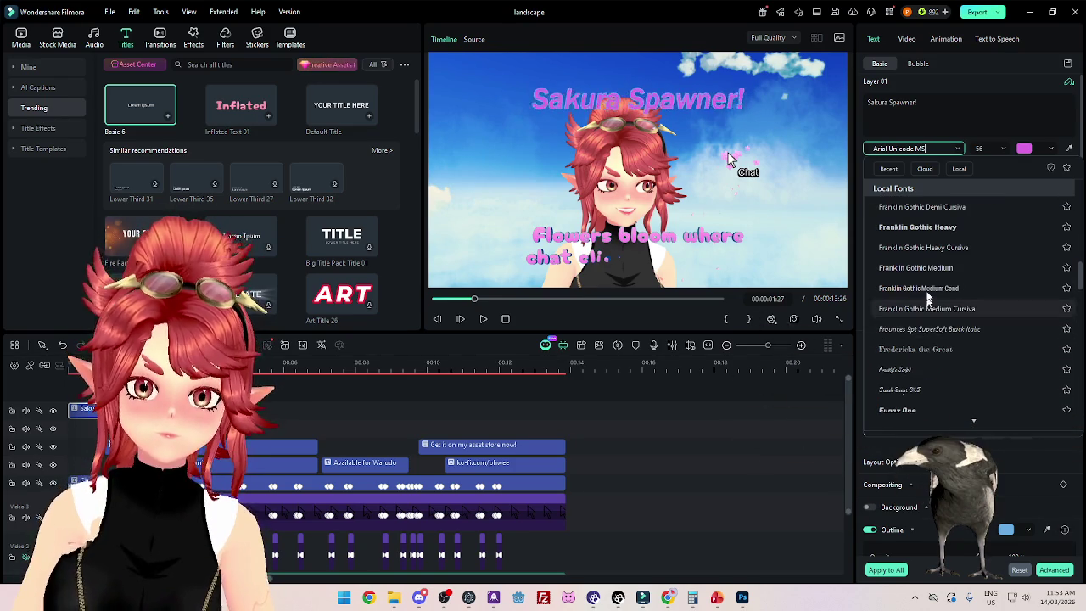
scroll(928, 301, "down", 3)
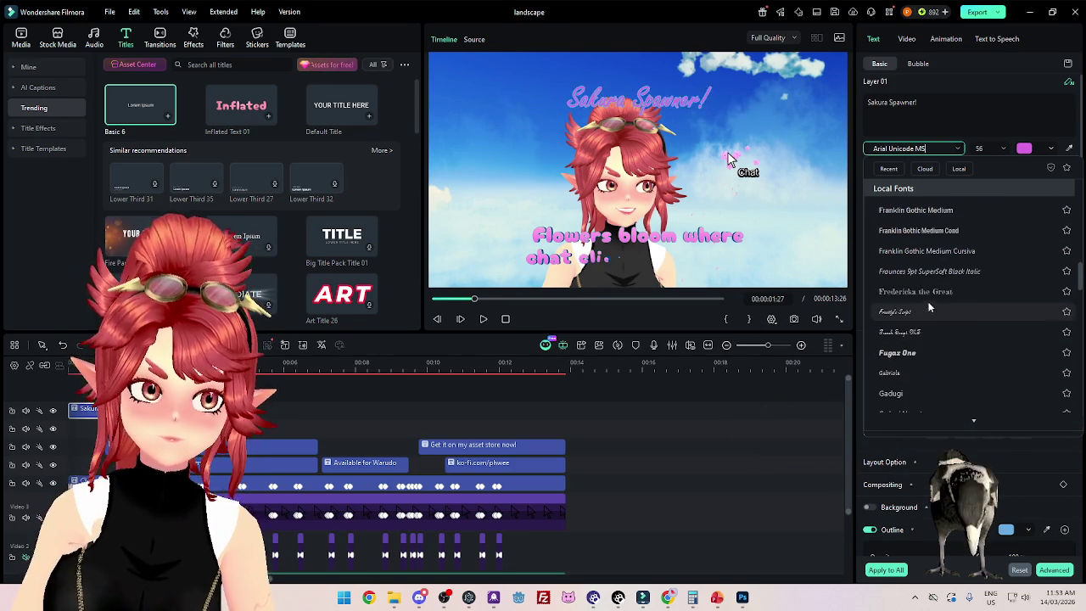
scroll(929, 308, "down", 3)
scroll(925, 305, "down", 4)
scroll(922, 314, "down", 4)
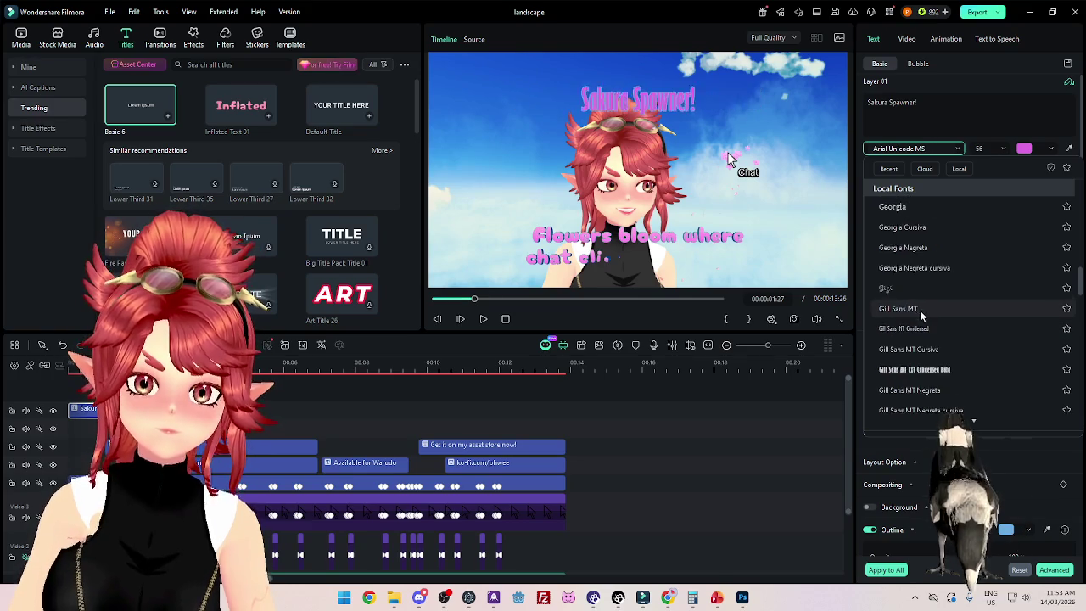
scroll(923, 315, "down", 5)
scroll(926, 318, "down", 5)
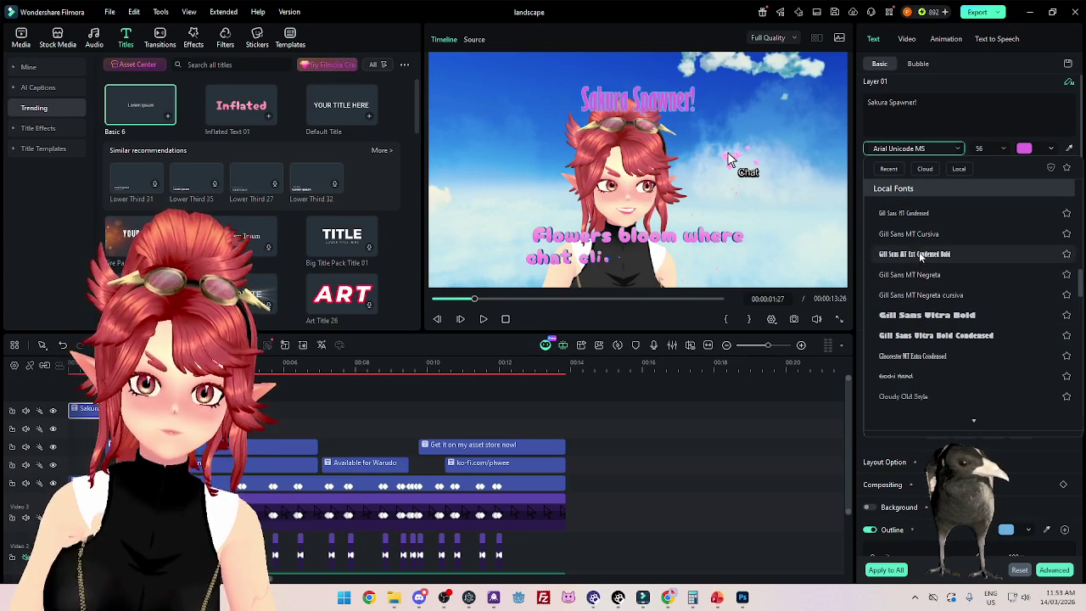
scroll(926, 314, "down", 5)
scroll(927, 311, "down", 7)
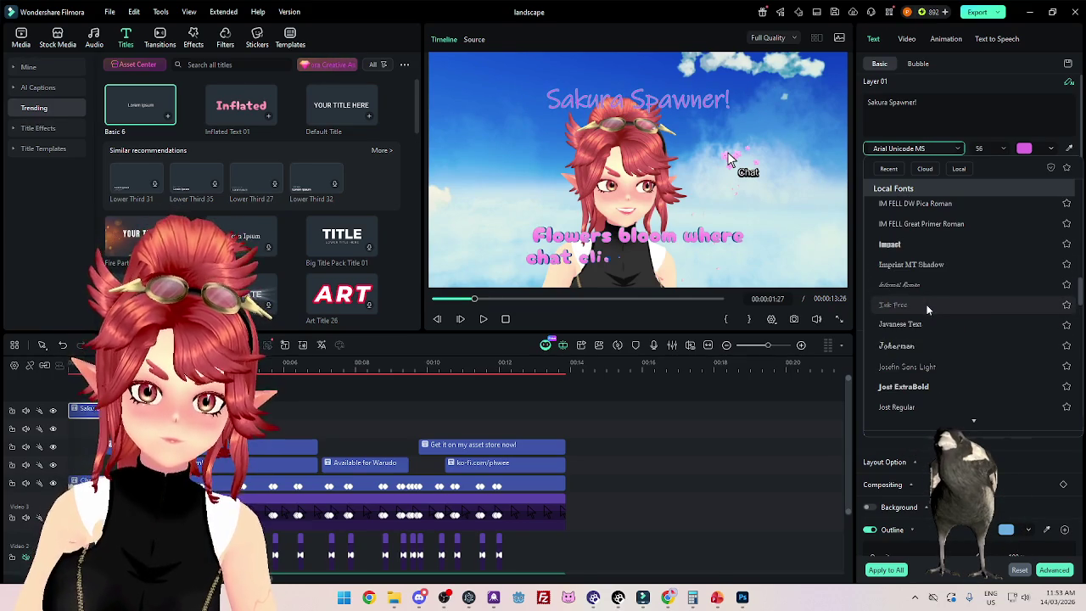
scroll(925, 387, "down", 5)
scroll(921, 356, "down", 5)
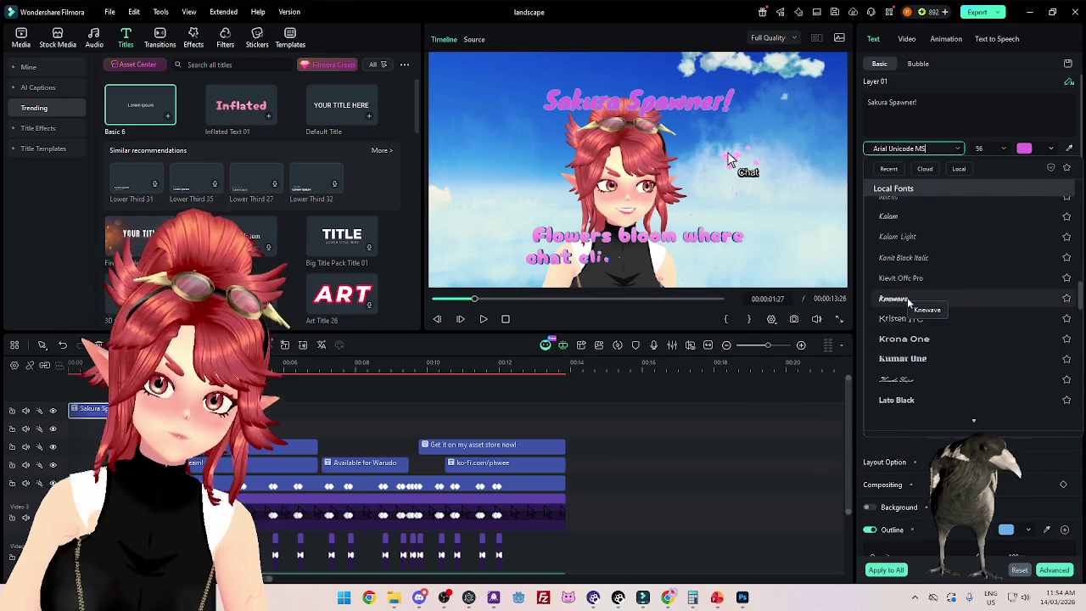
scroll(904, 280, "down", 3)
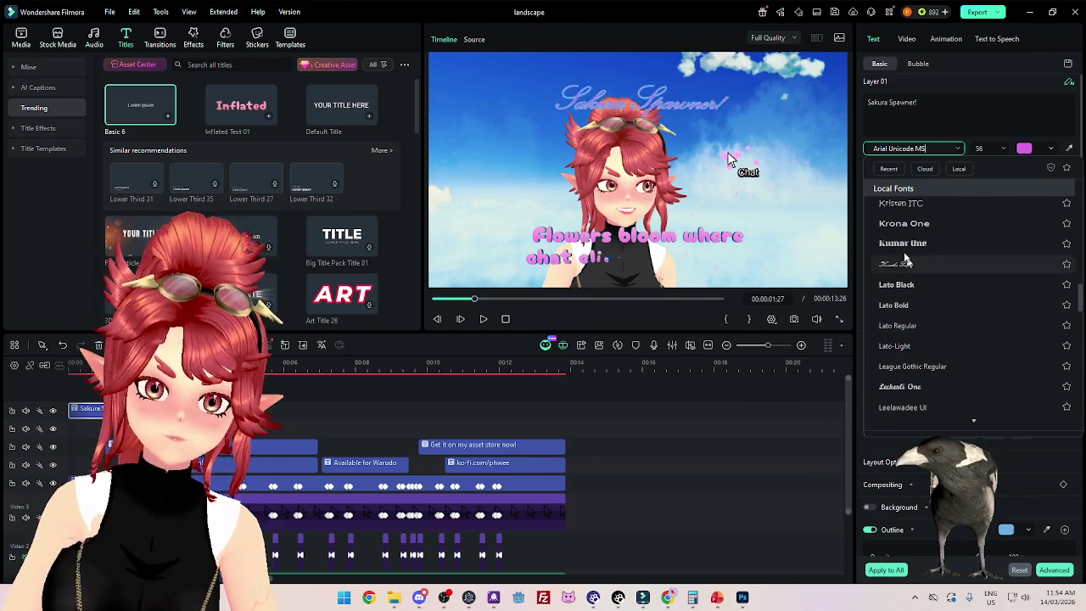
scroll(902, 271, "down", 3)
scroll(904, 318, "down", 2)
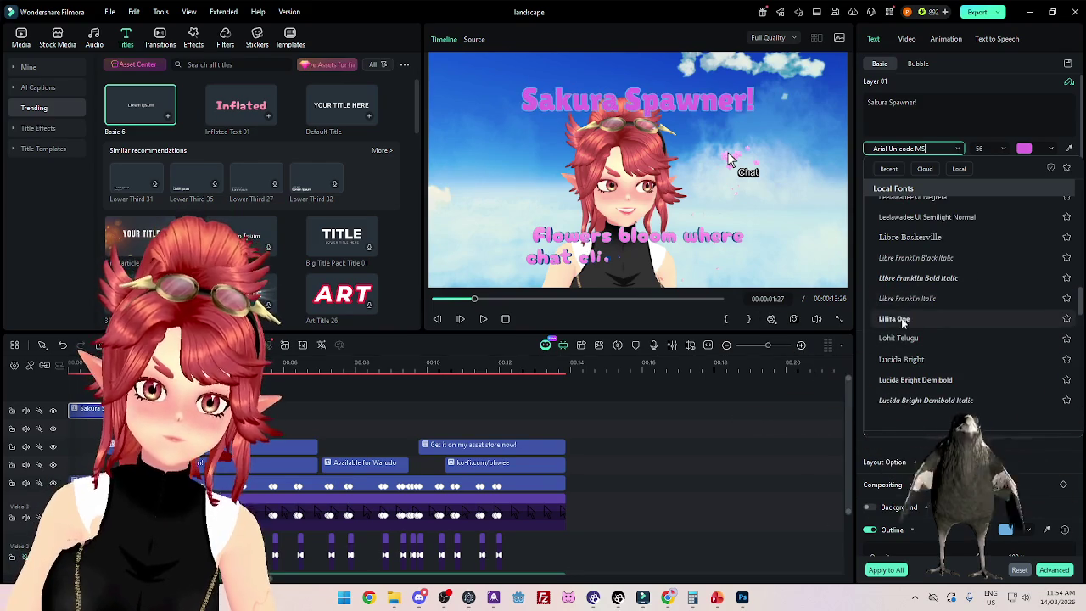
scroll(904, 322, "down", 2)
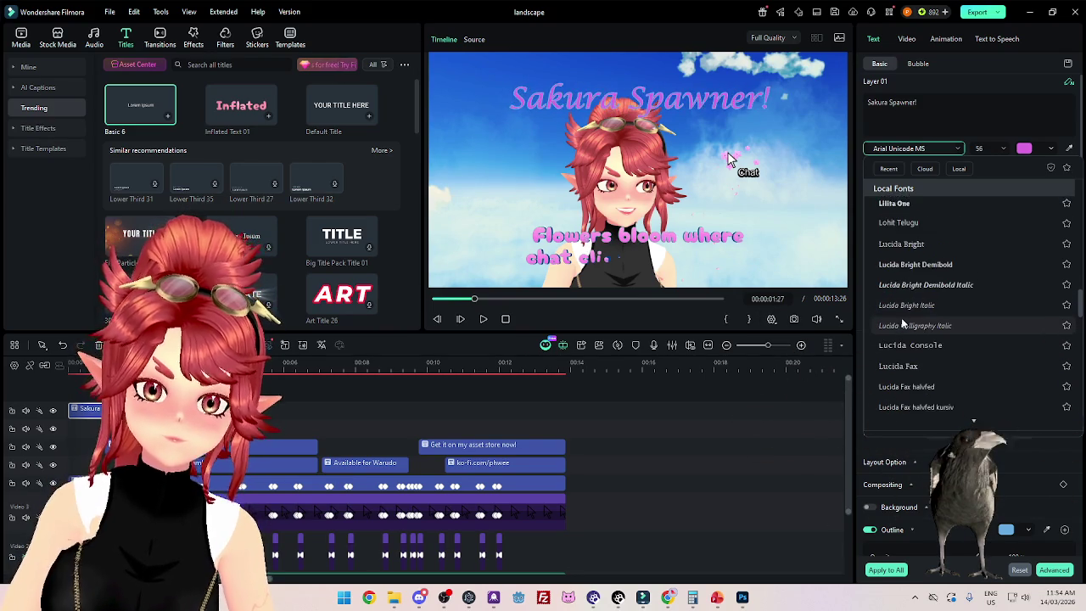
scroll(903, 322, "down", 2)
scroll(904, 322, "down", 2)
scroll(904, 322, "down", 2)
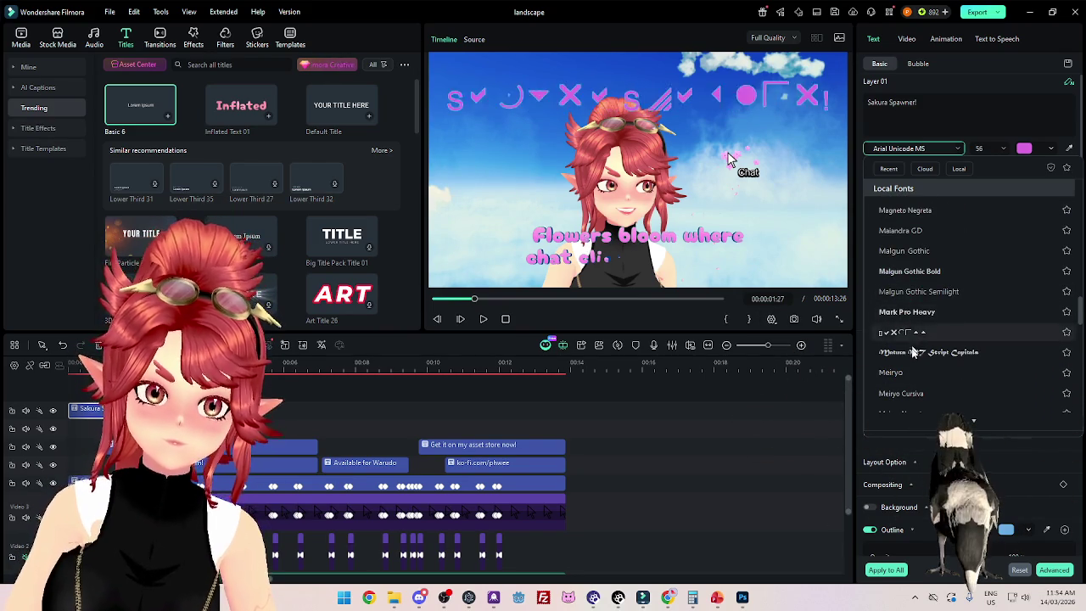
scroll(912, 339, "down", 2)
scroll(914, 358, "down", 3)
scroll(913, 359, "down", 3)
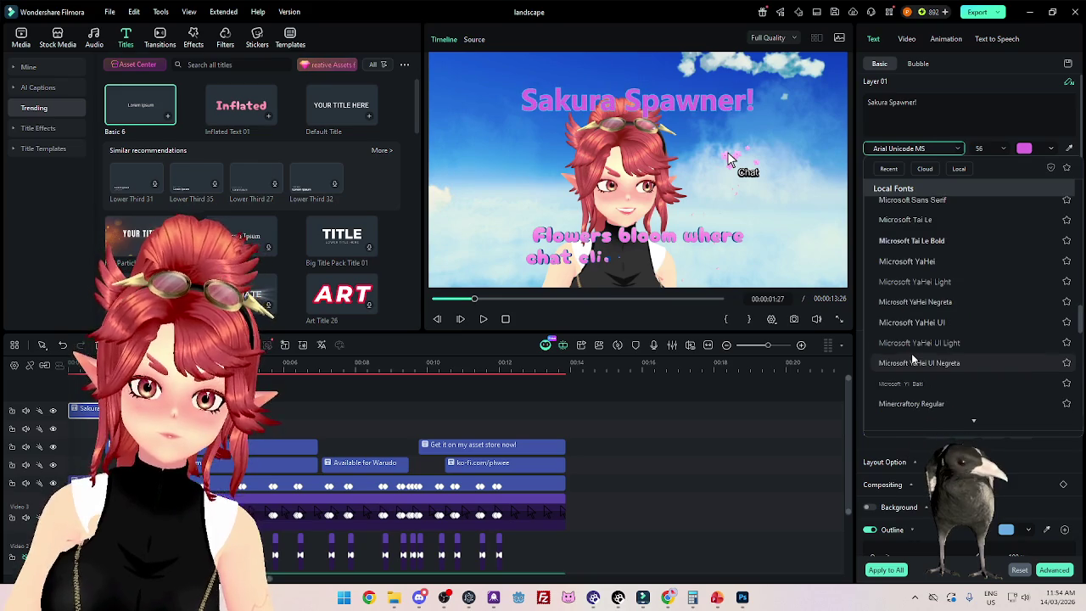
scroll(912, 359, "down", 3)
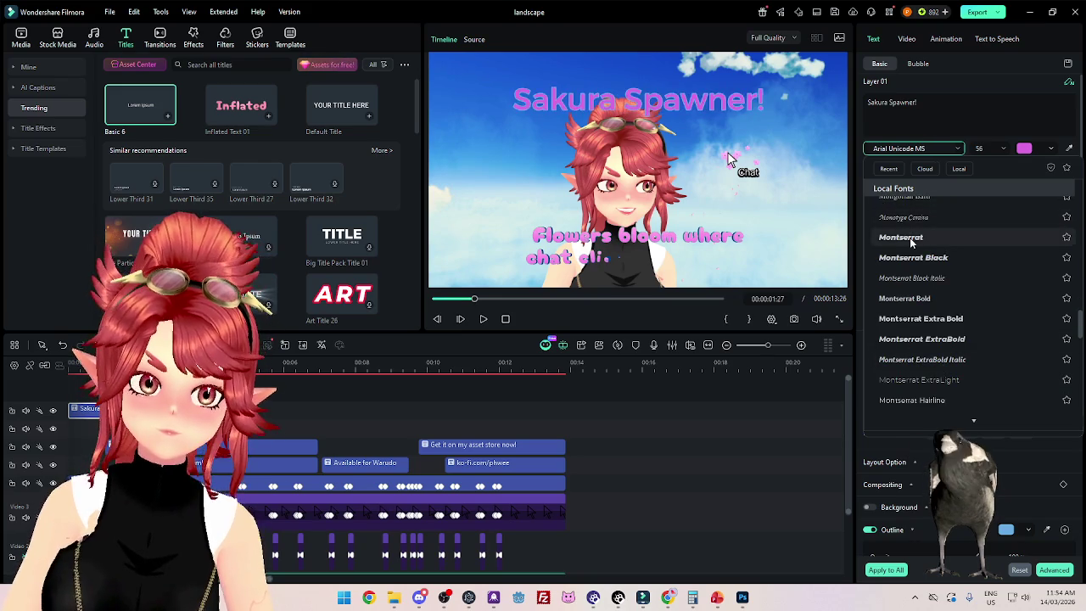
scroll(923, 340, "down", 2)
scroll(922, 365, "down", 3)
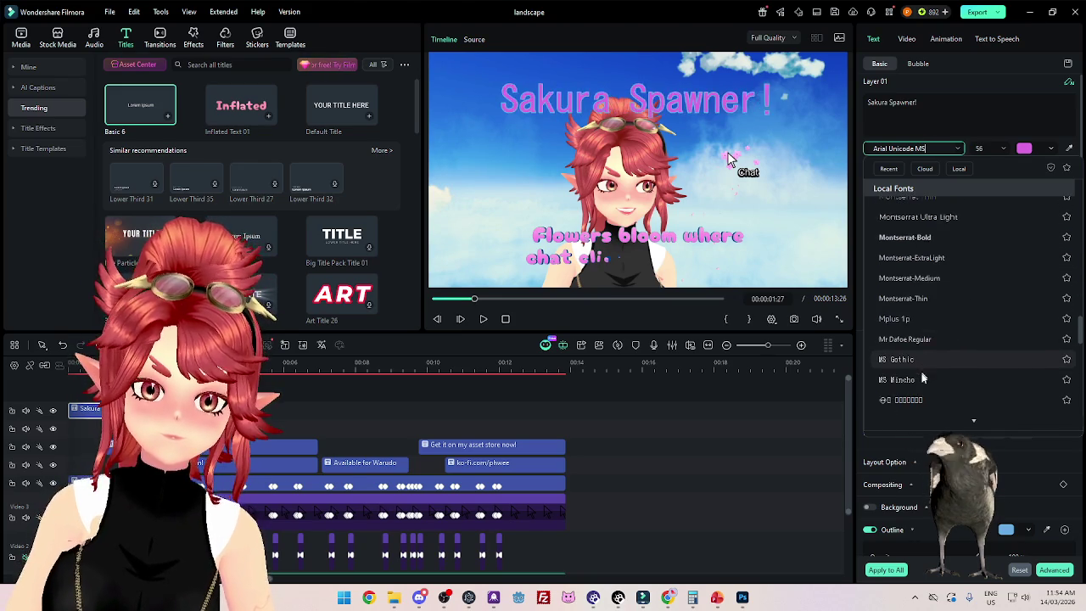
scroll(923, 381, "down", 2)
scroll(910, 314, "down", 3)
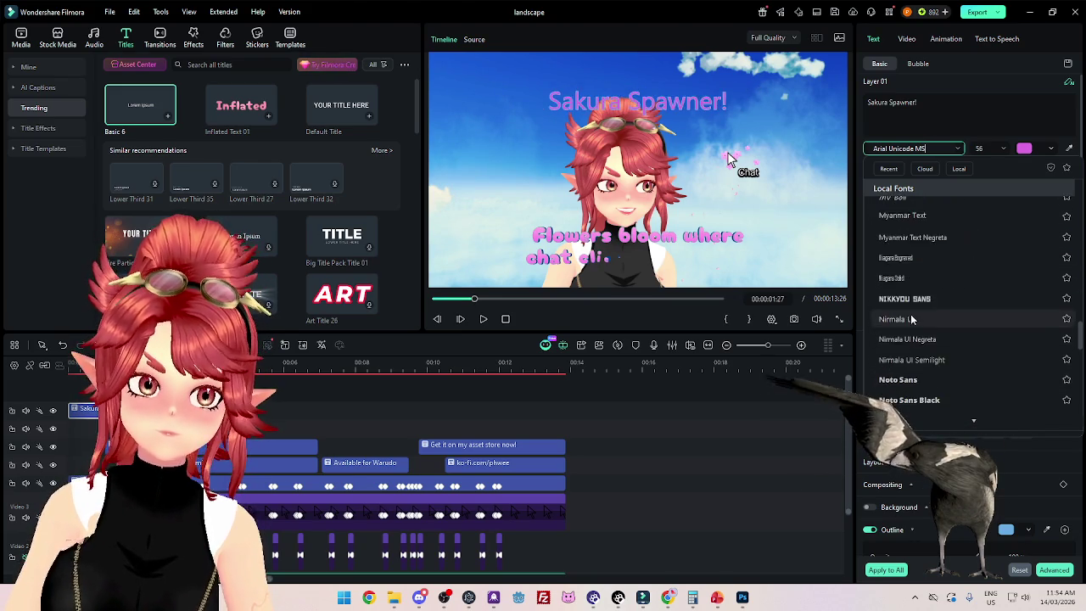
scroll(915, 339, "down", 3)
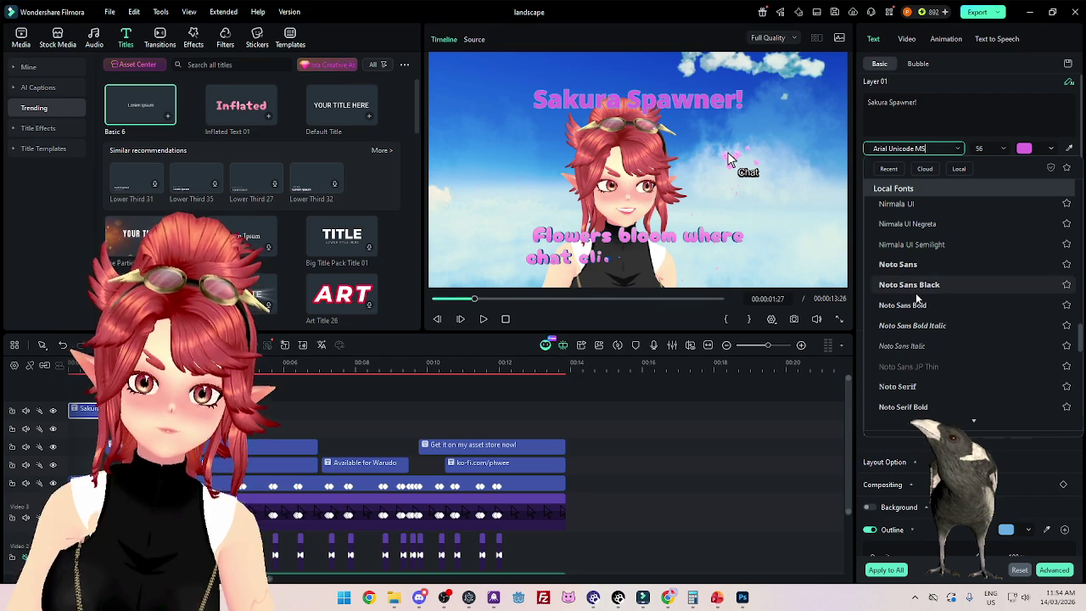
scroll(921, 382, "down", 3)
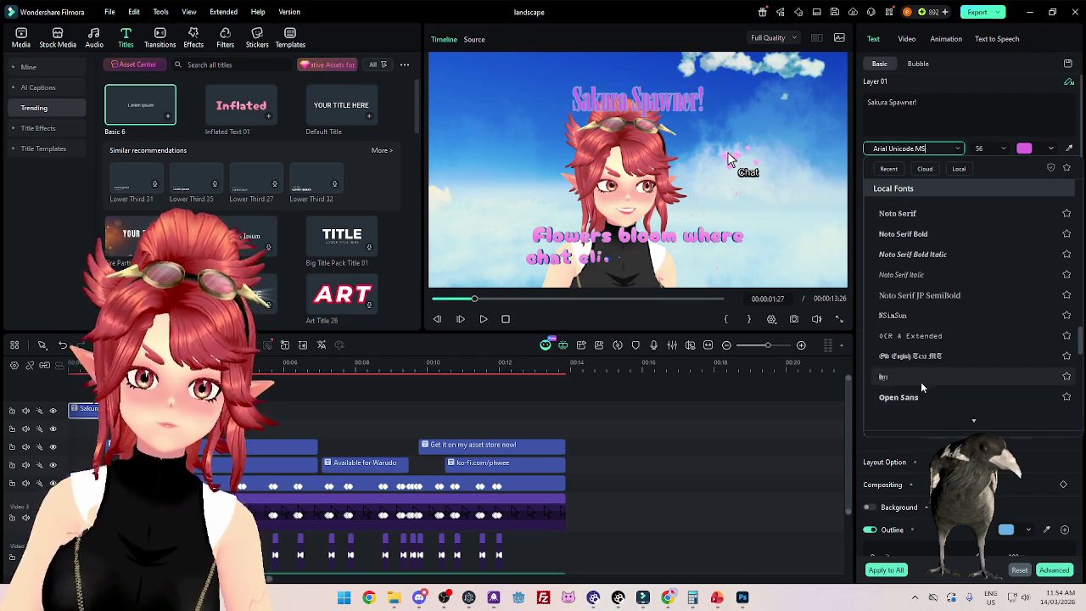
scroll(921, 399, "up", 3)
scroll(919, 390, "up", 3)
scroll(918, 382, "up", 3)
scroll(920, 365, "up", 3)
scroll(922, 351, "up", 5)
scroll(912, 330, "up", 5)
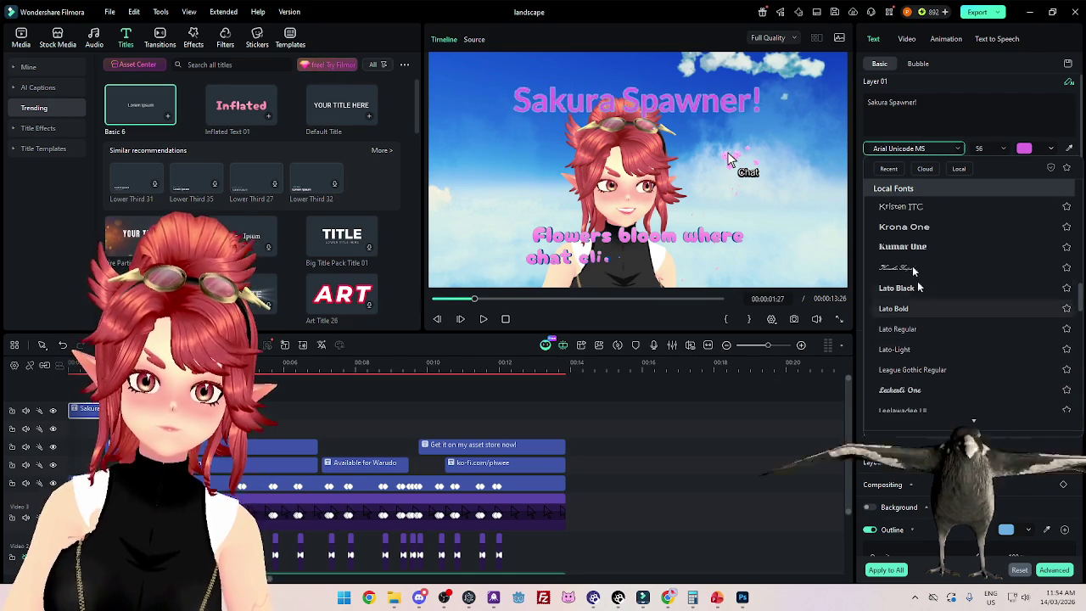
scroll(911, 227, "up", 3)
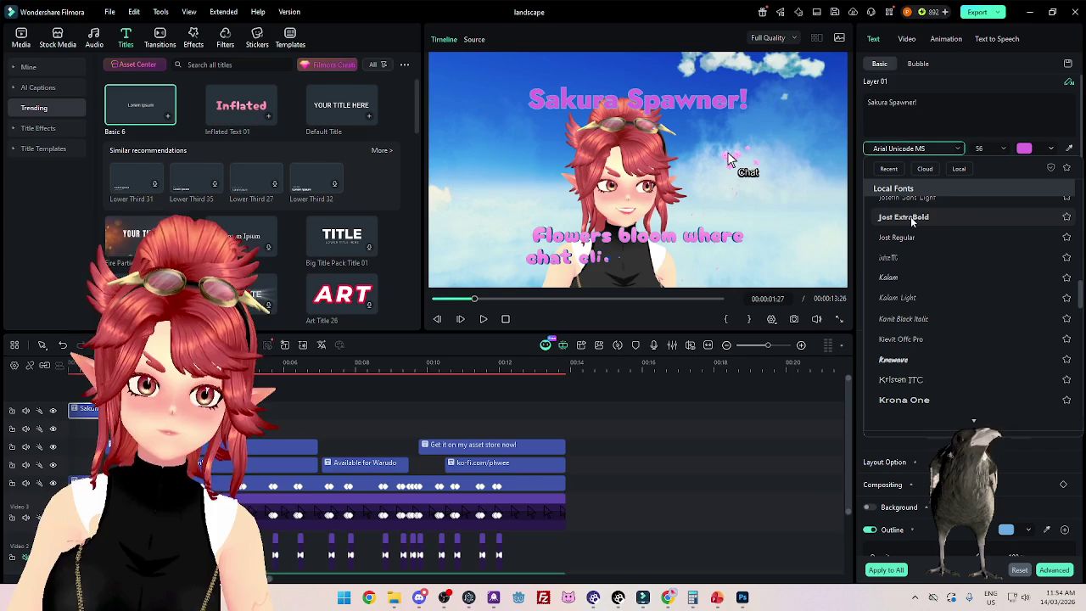
scroll(911, 222, "up", 2)
scroll(913, 242, "up", 2)
scroll(913, 263, "up", 2)
scroll(911, 276, "up", 2)
scroll(912, 272, "up", 1)
scroll(910, 277, "up", 3)
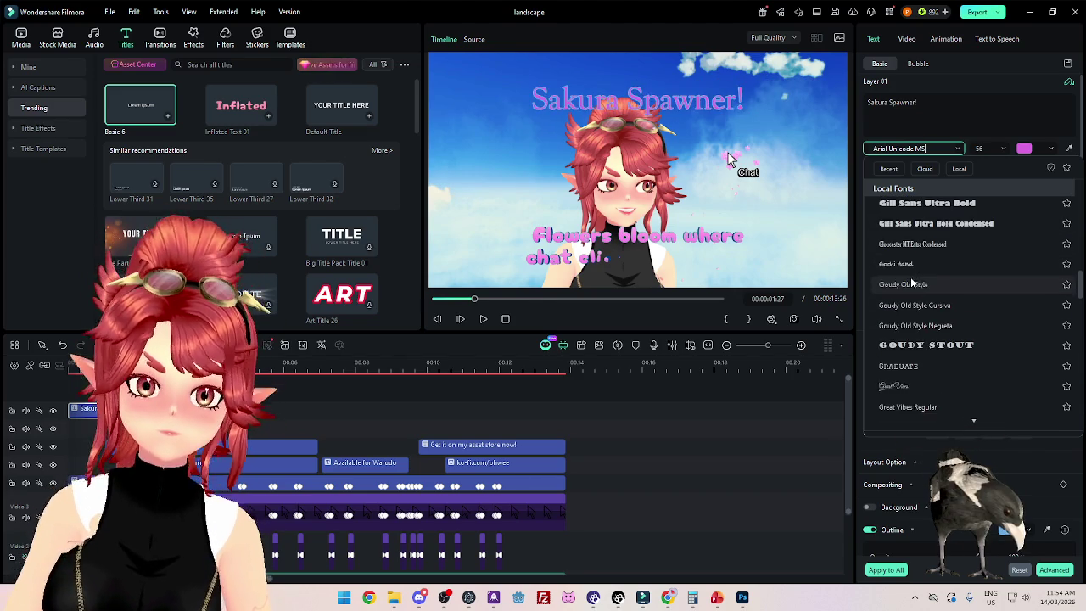
scroll(915, 306, "up", 1)
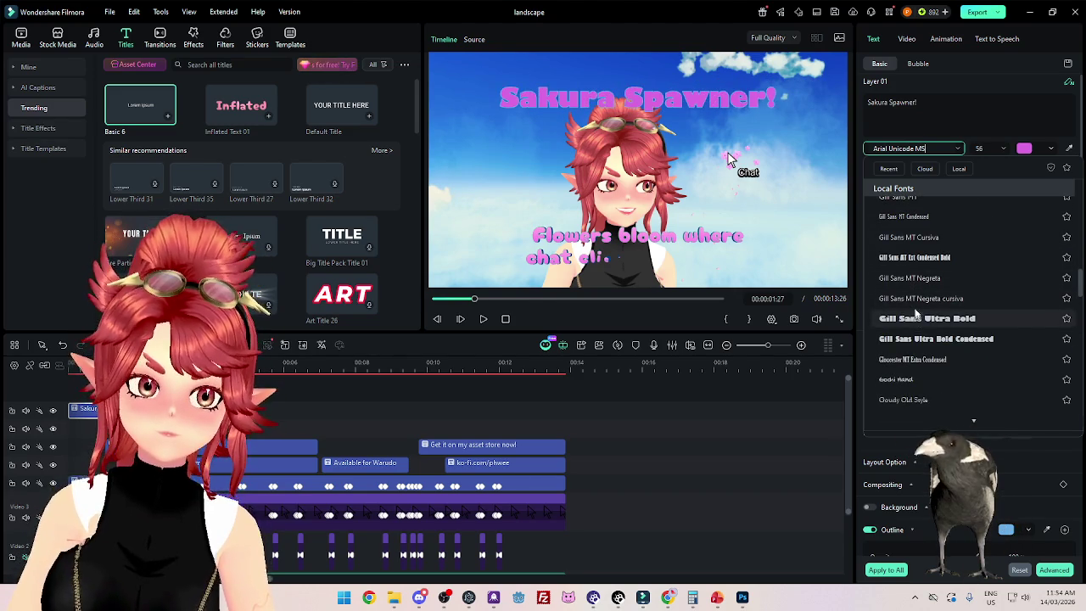
scroll(916, 310, "up", 1)
scroll(923, 284, "up", 2)
scroll(925, 279, "up", 1)
scroll(925, 273, "up", 1)
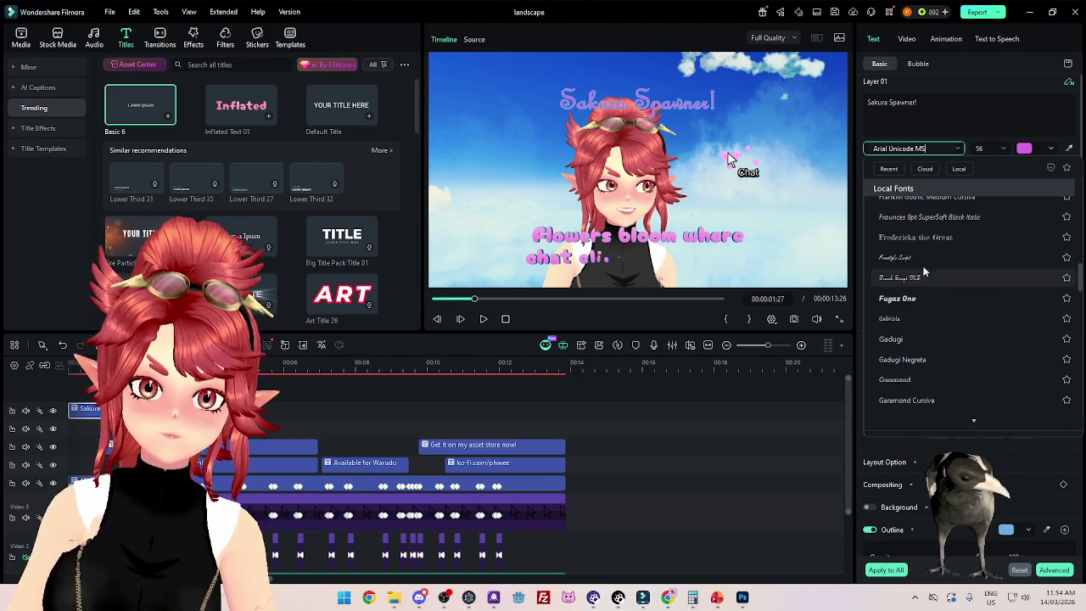
left_click(897, 299)
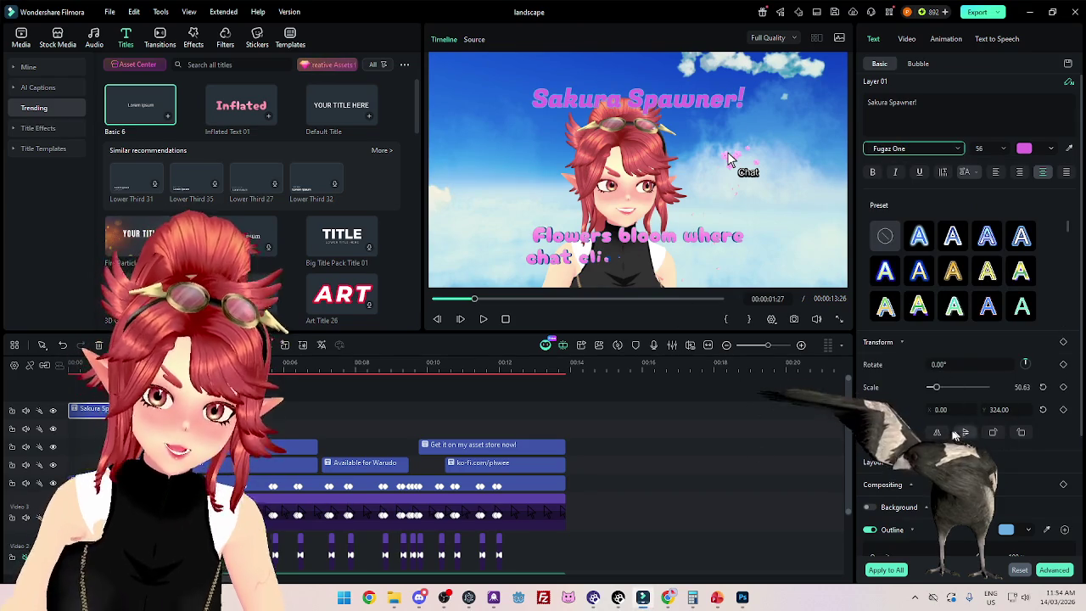
Step: Add a dark blue shadow at distance 1 to the Sakura Spawner! title and play it back
scroll(916, 297, "down", 1)
scroll(916, 382, "down", 2)
scroll(915, 429, "down", 1)
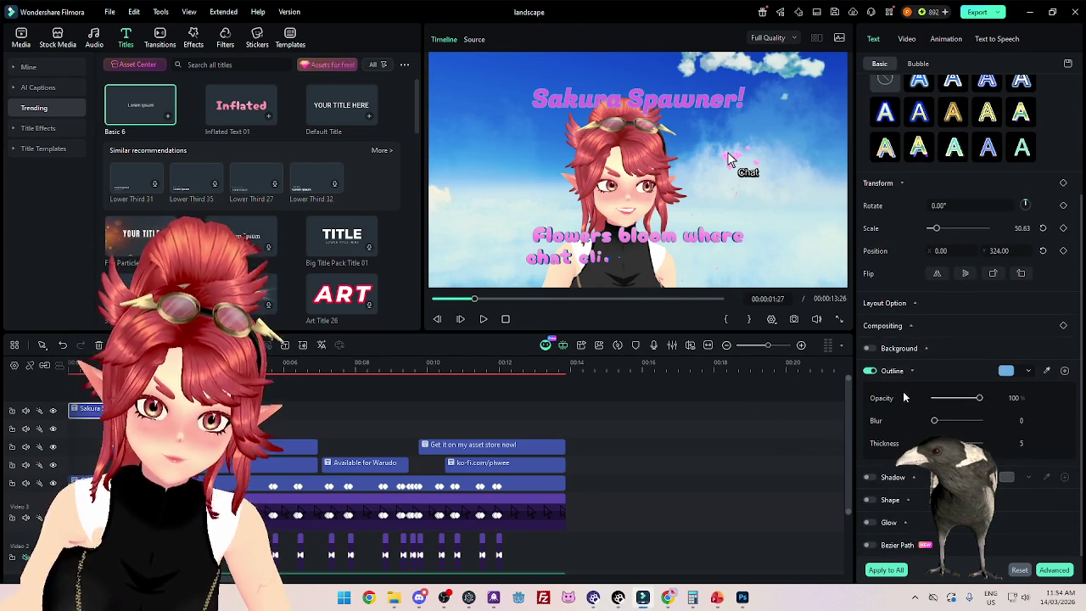
left_click(869, 478)
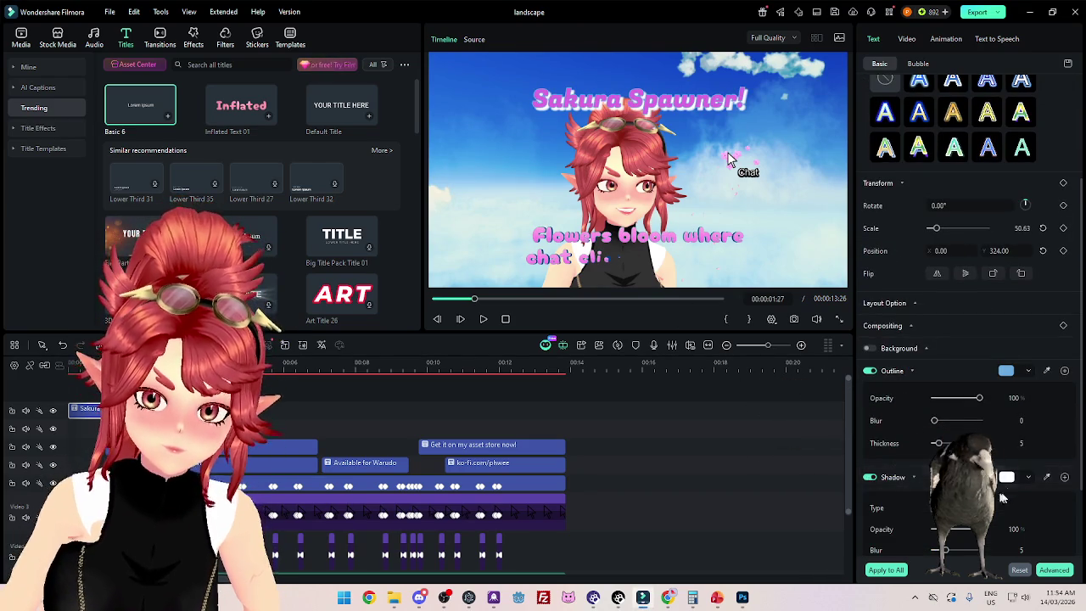
left_click(1006, 478)
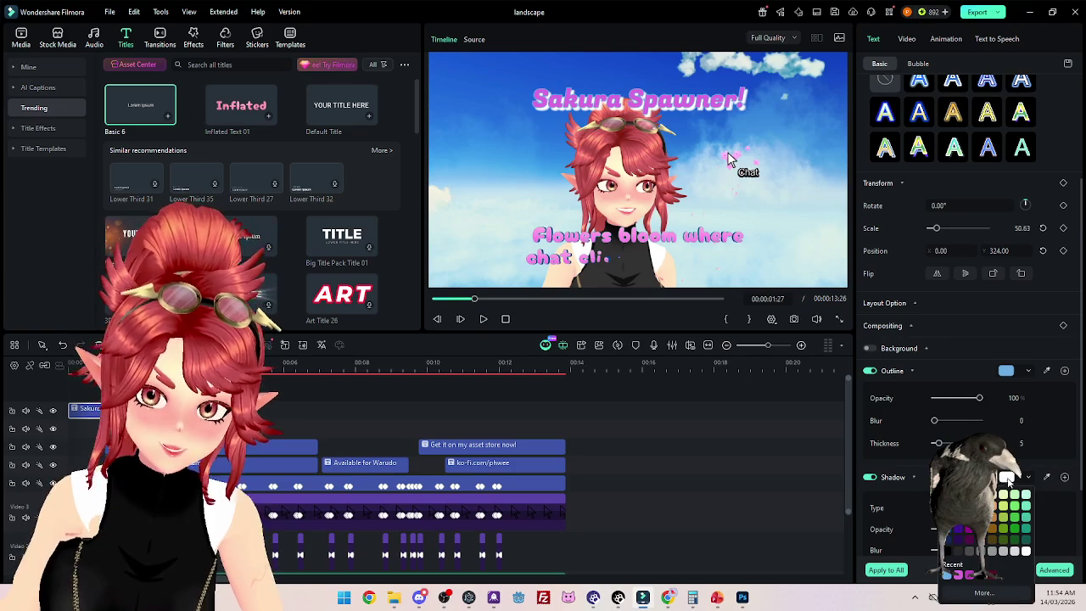
left_click(947, 540)
scroll(1037, 520, "down", 2)
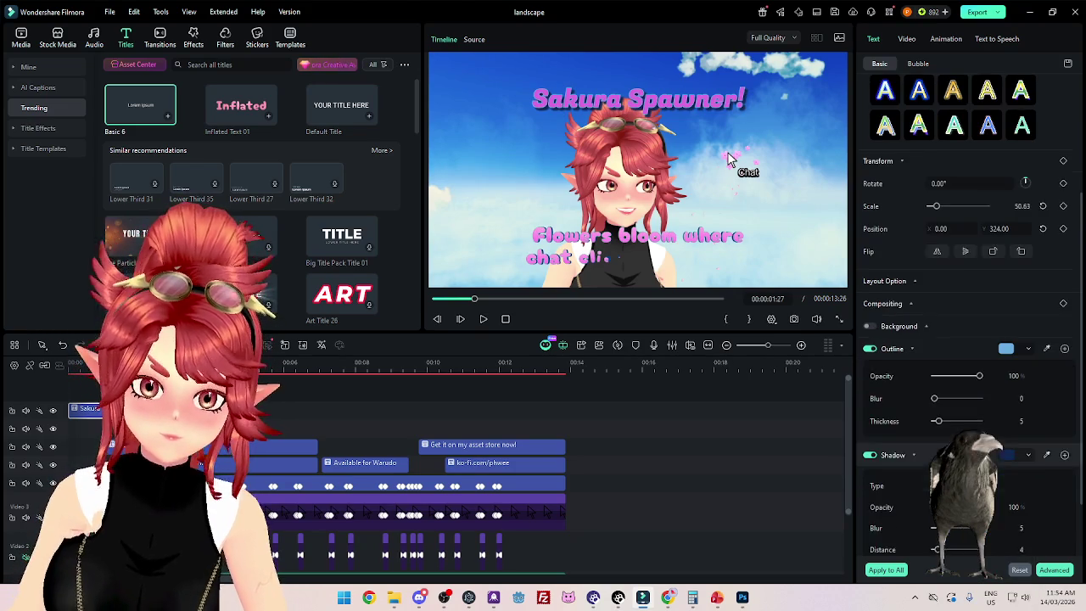
left_click_drag(942, 489, 939, 489)
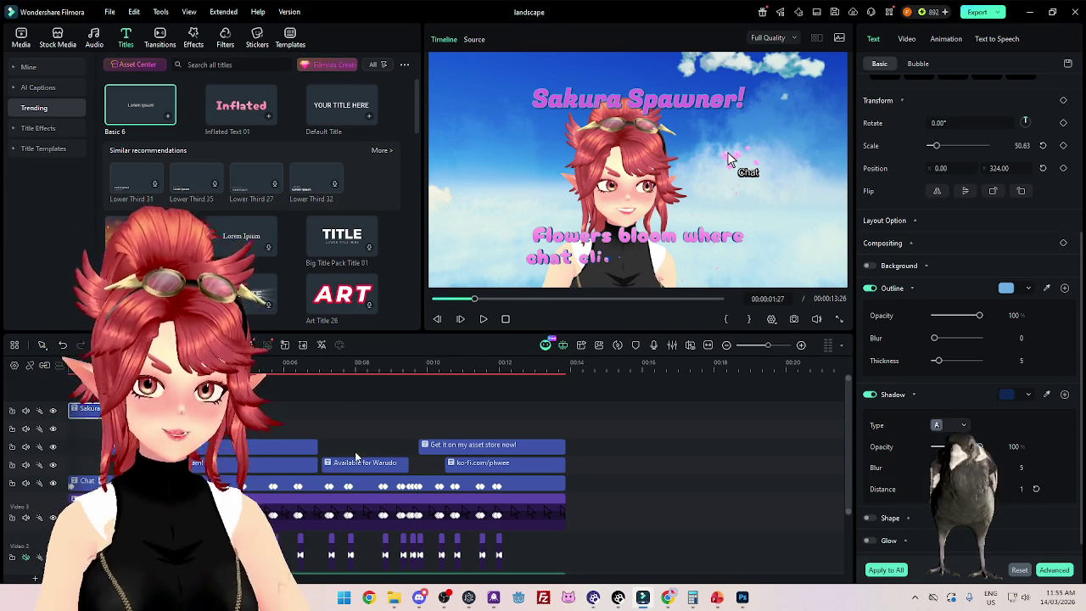
key("space")
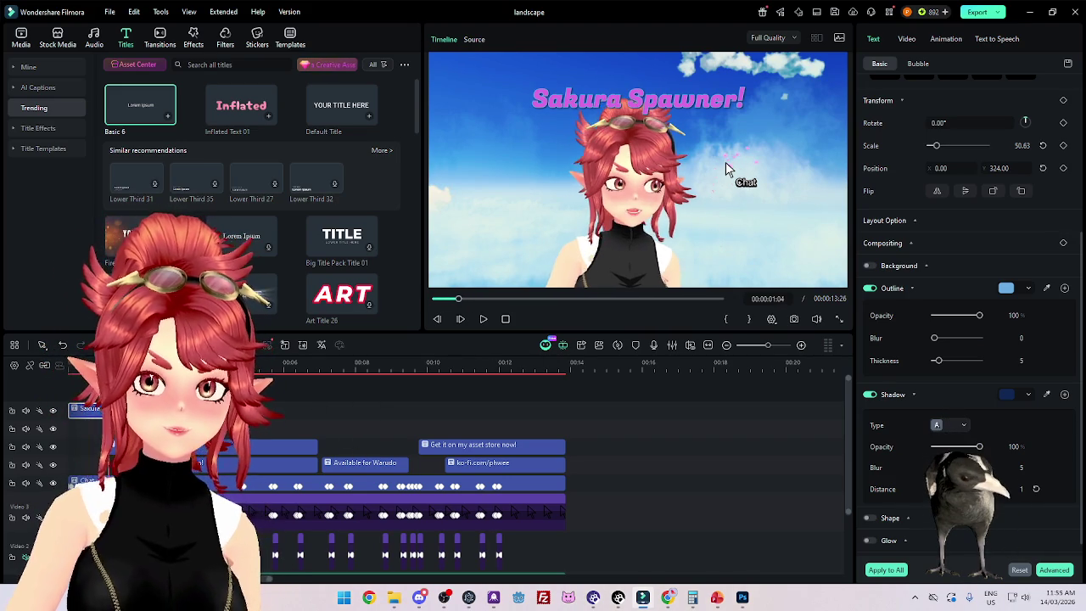
Step: Preview wavy, Typewriter and snow-drift entrance animations on the title
left_click(952, 39)
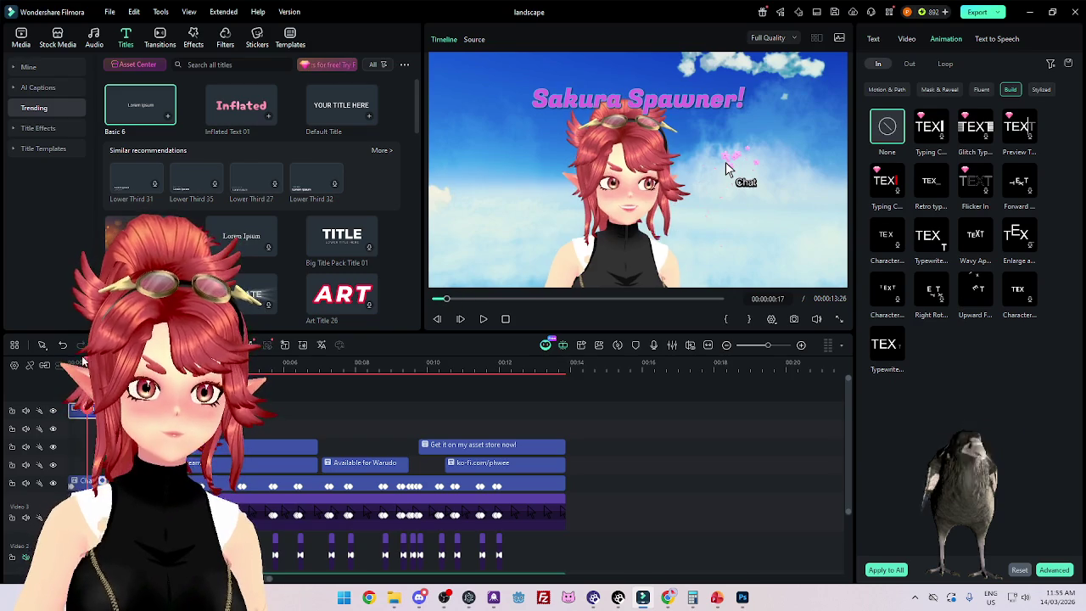
key("space")
key("space")
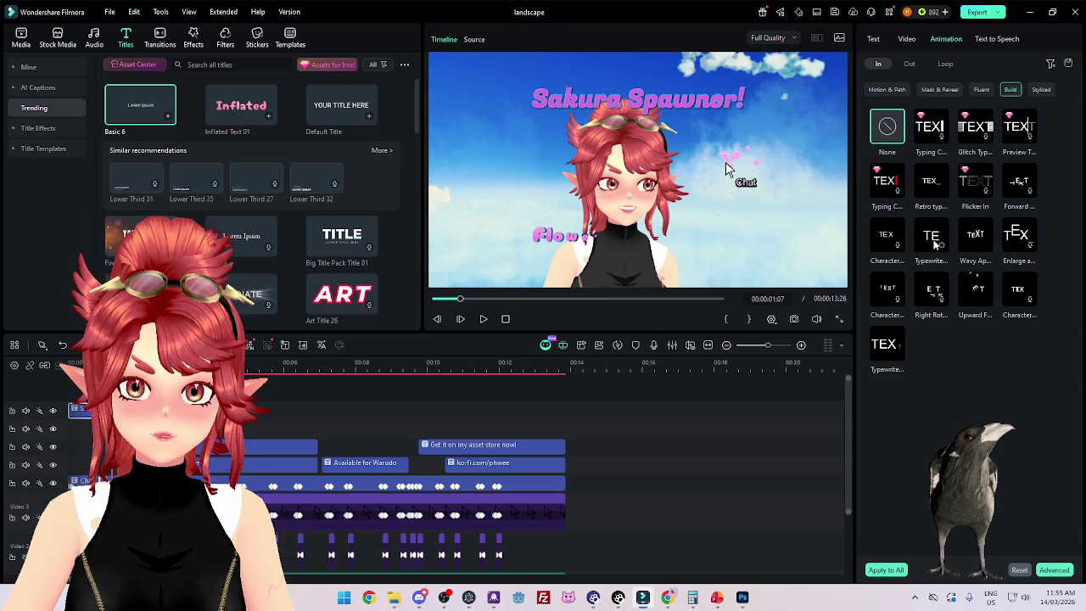
left_click(975, 244)
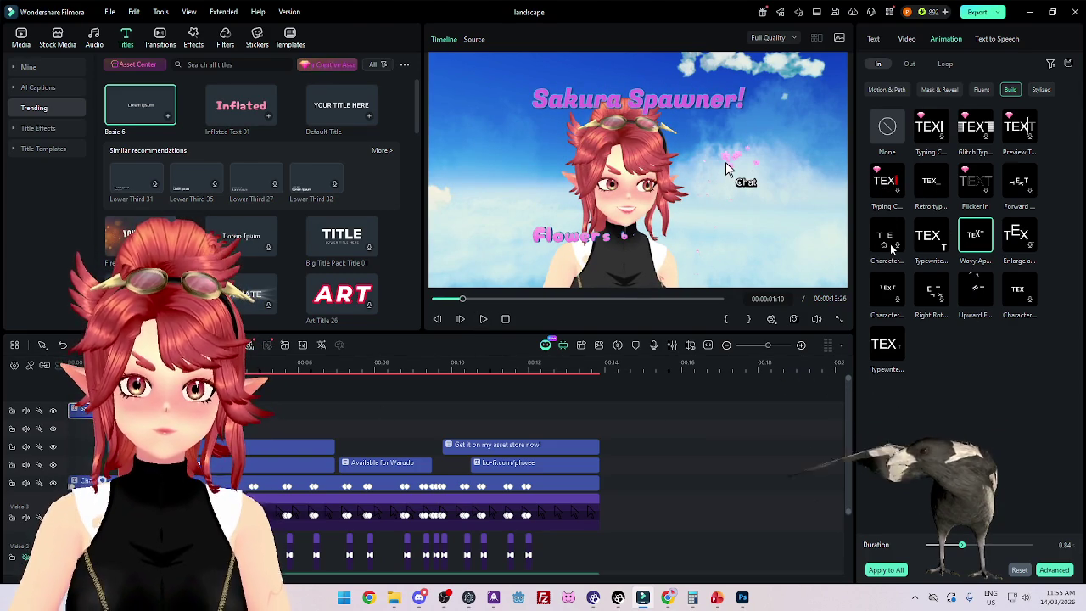
left_click(893, 352)
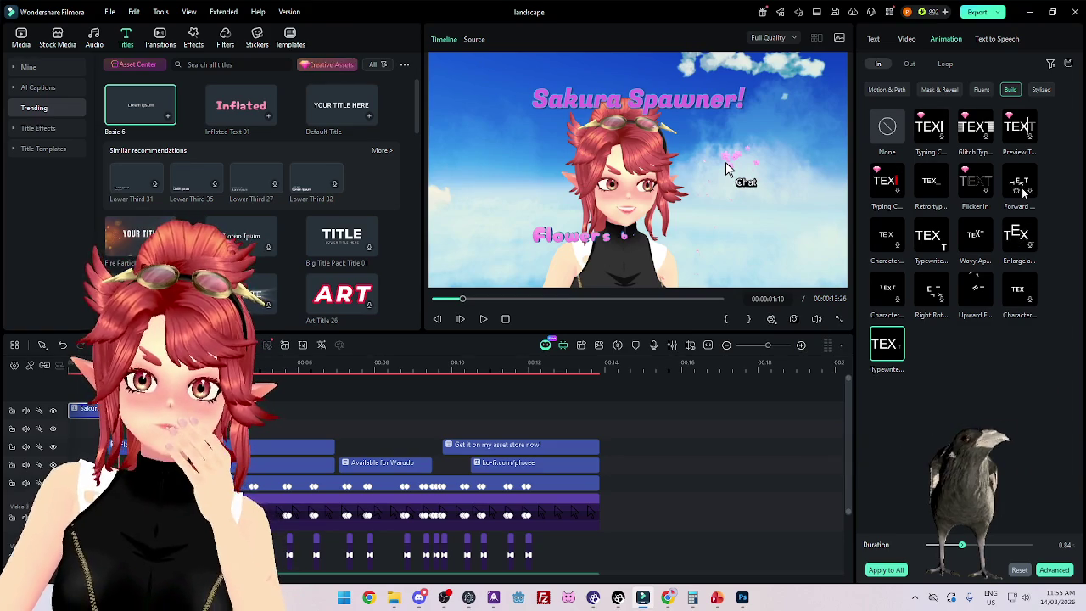
left_click(1051, 92)
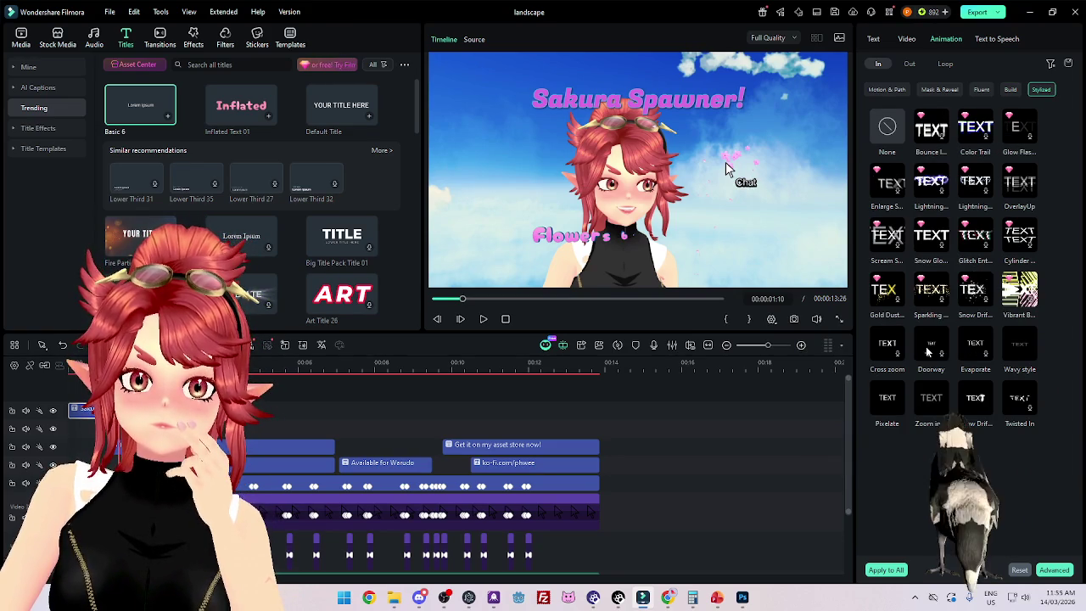
left_click(975, 399)
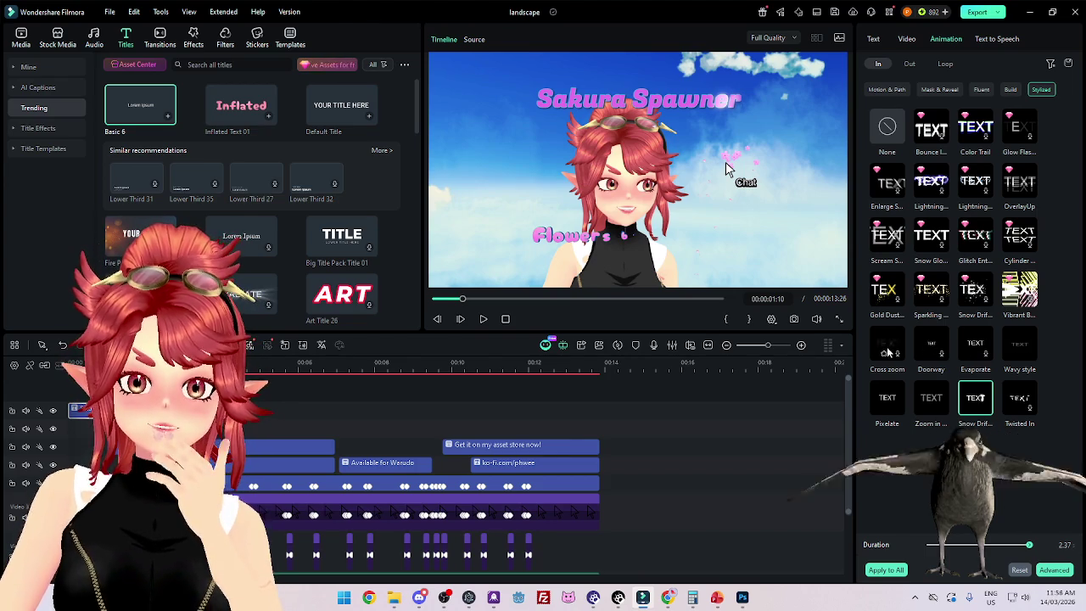
Step: Apply the build-style Enlarge entrance animation, then reselect the Sakura Spawner! title's text settings
left_click(1012, 90)
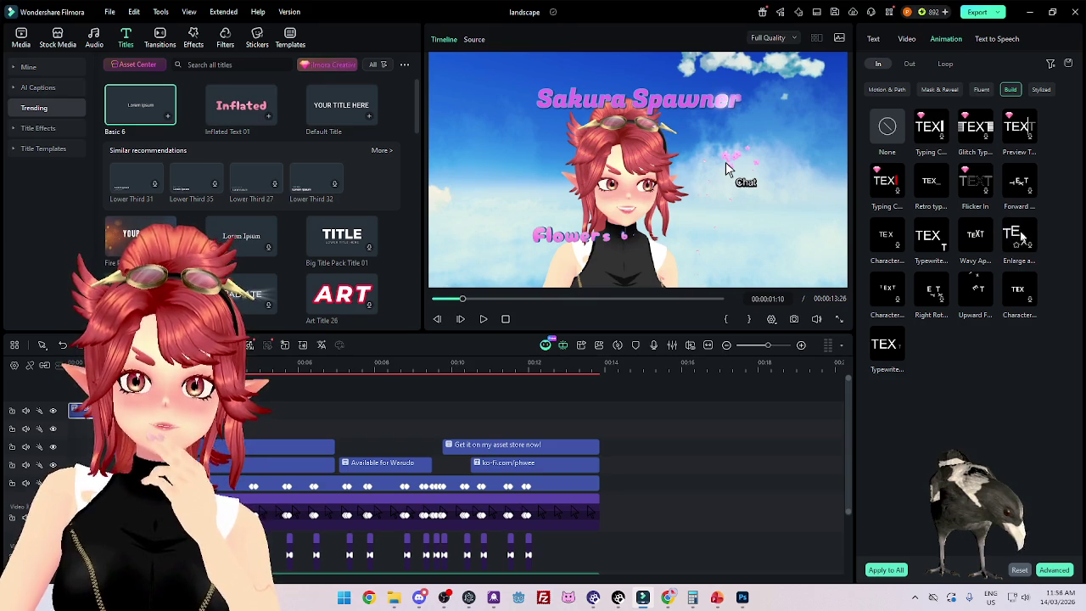
left_click(1020, 236)
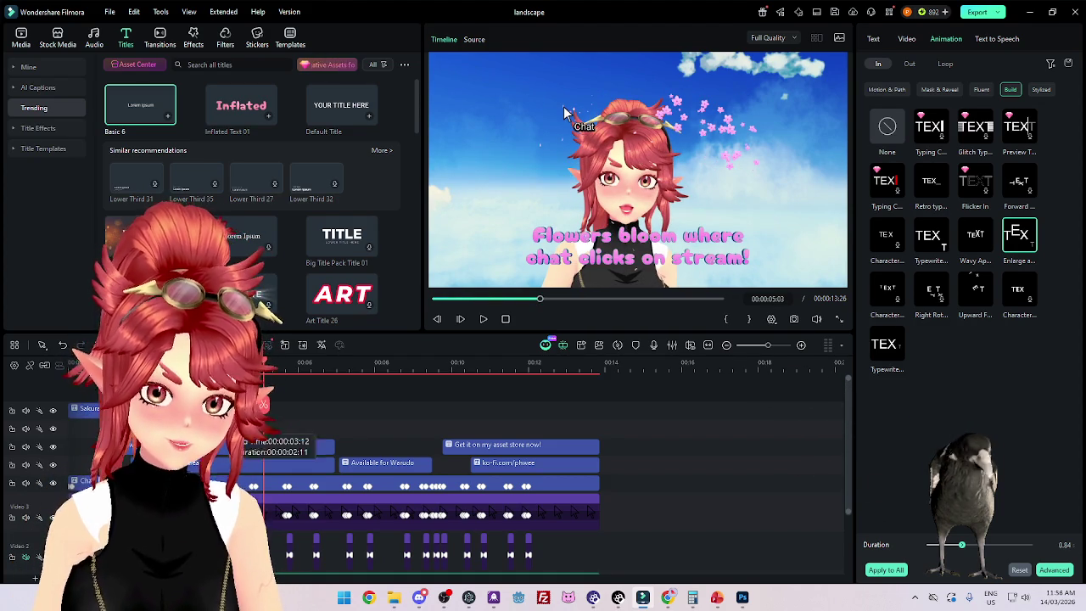
left_click(289, 446)
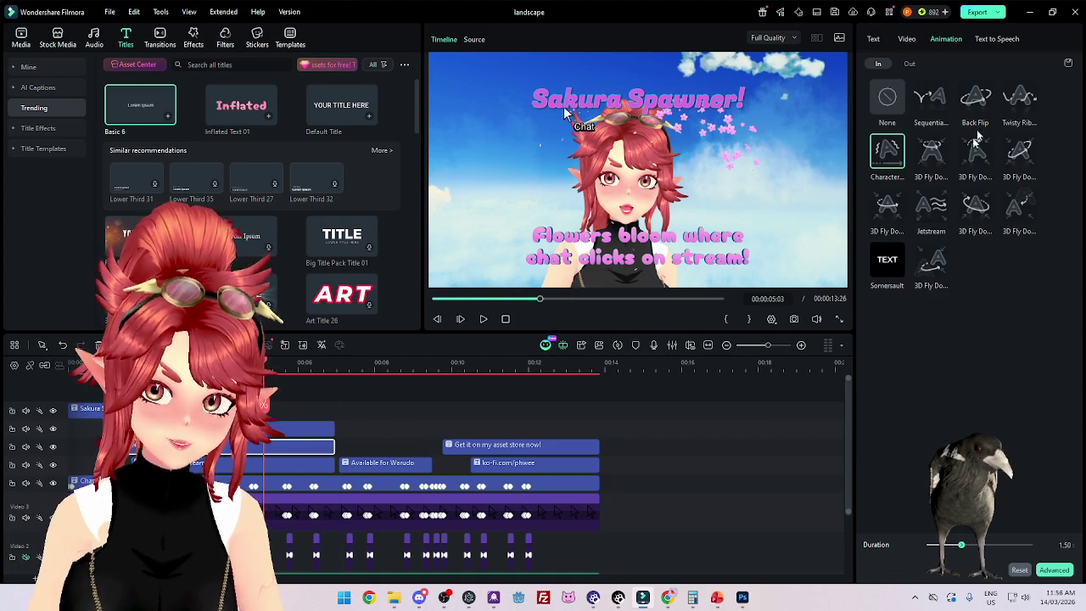
left_click(874, 39)
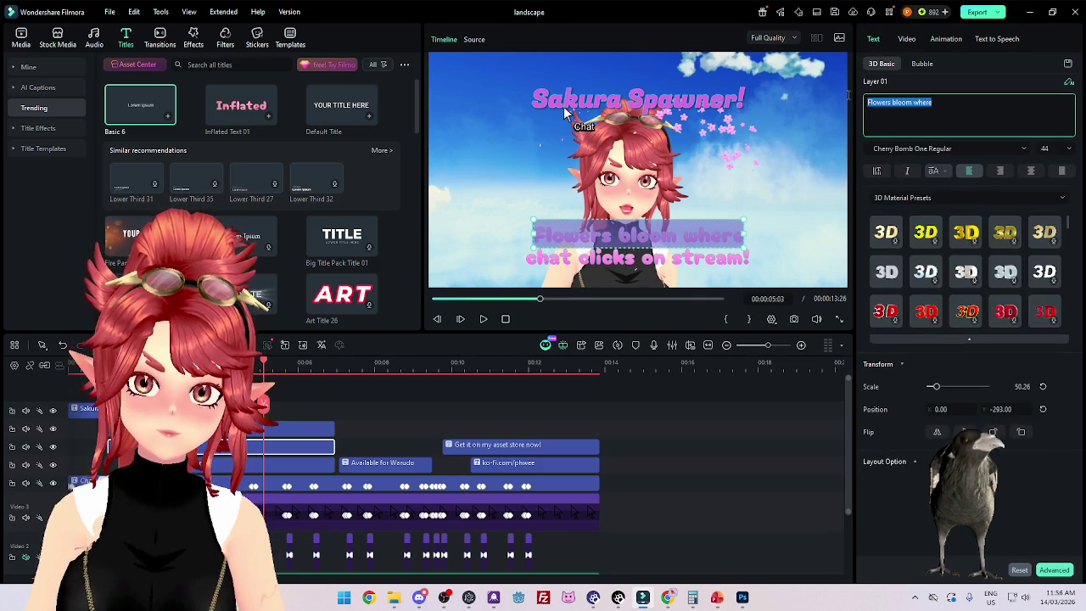
left_click(563, 106)
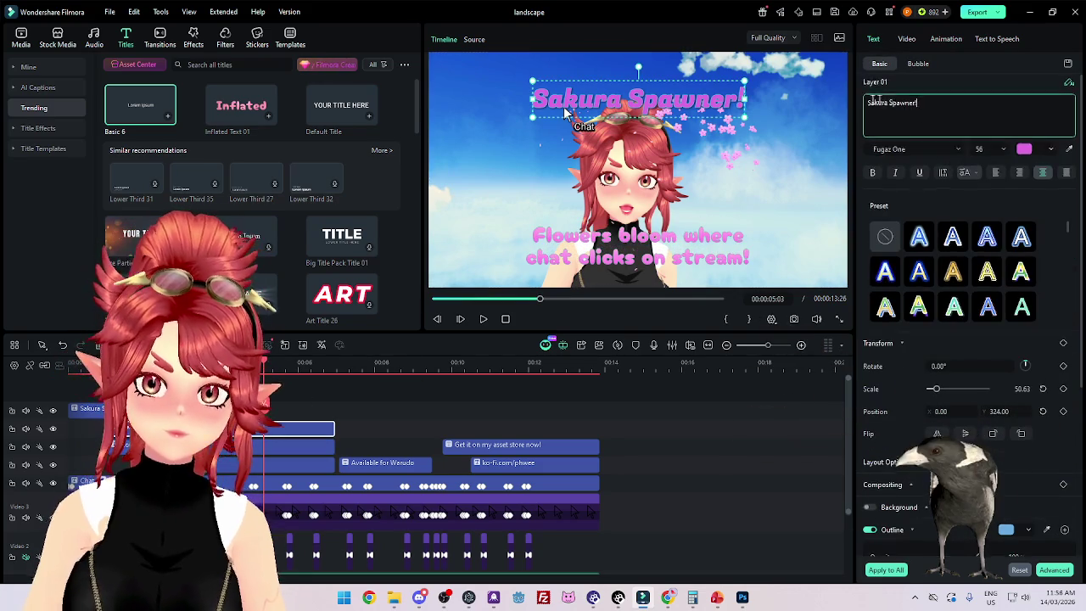
type("Flowers bloom where")
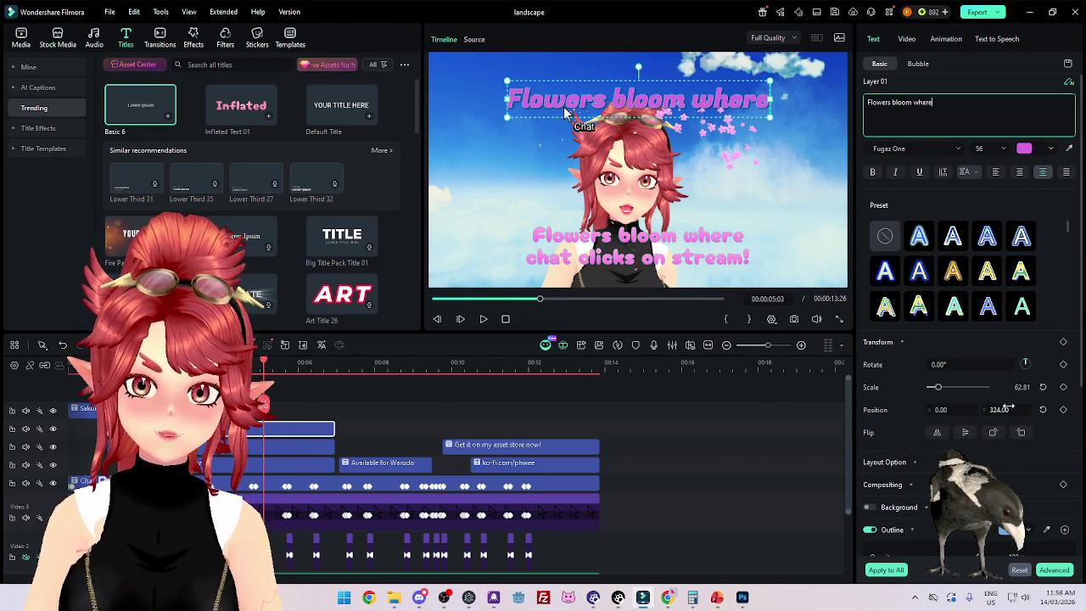
mouse_move(1000, 410)
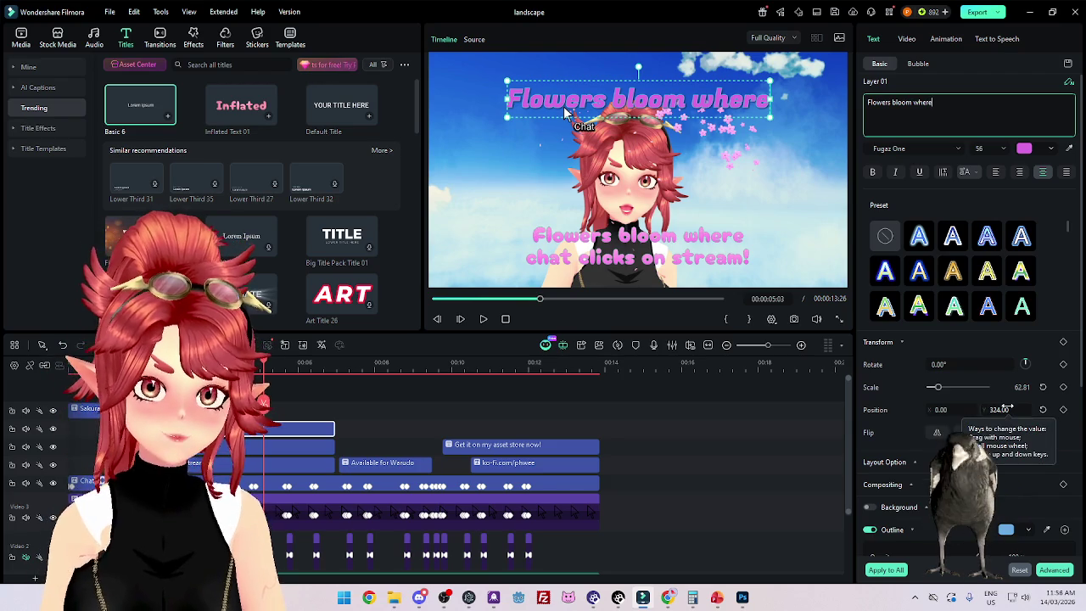
scroll(1001, 410, "down", 2)
scroll(1001, 410, "down", 3)
scroll(1001, 410, "down", 5)
scroll(1002, 410, "down", 4)
scroll(1002, 410, "down", 4)
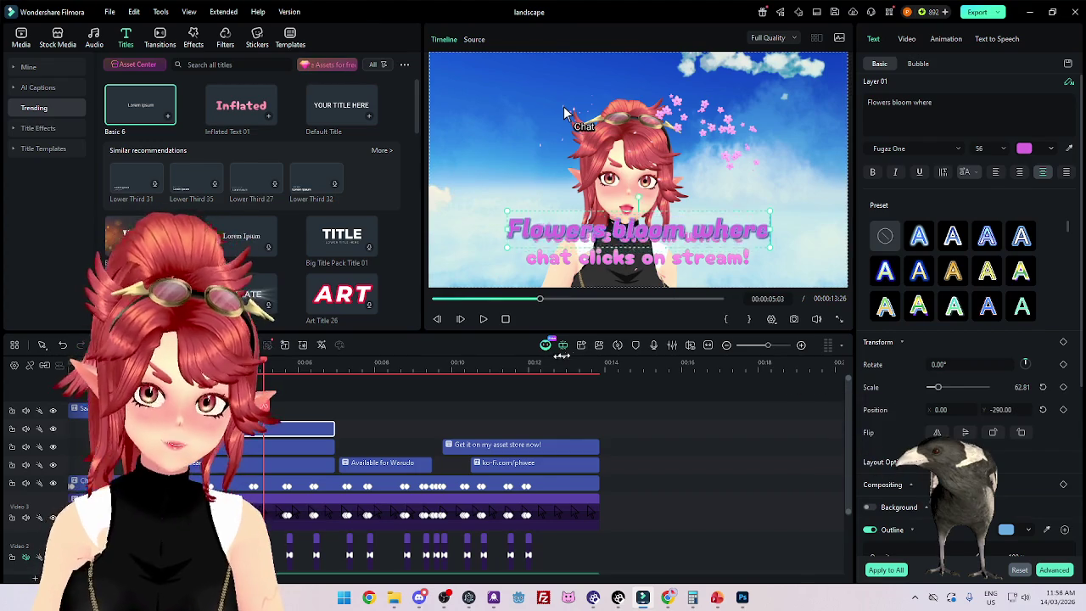
key("ctrl+z")
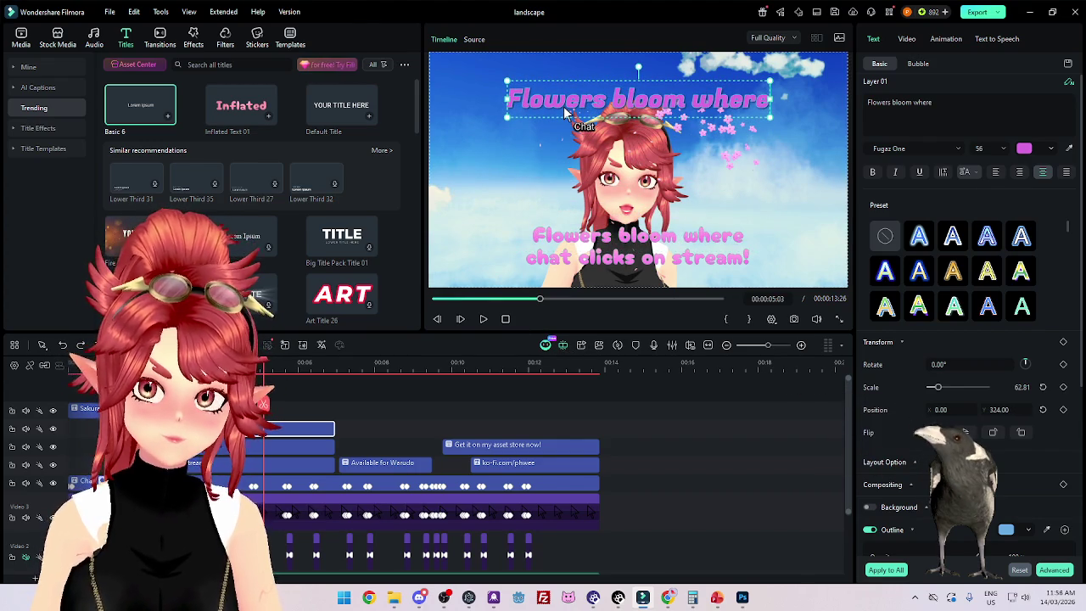
mouse_move(297, 448)
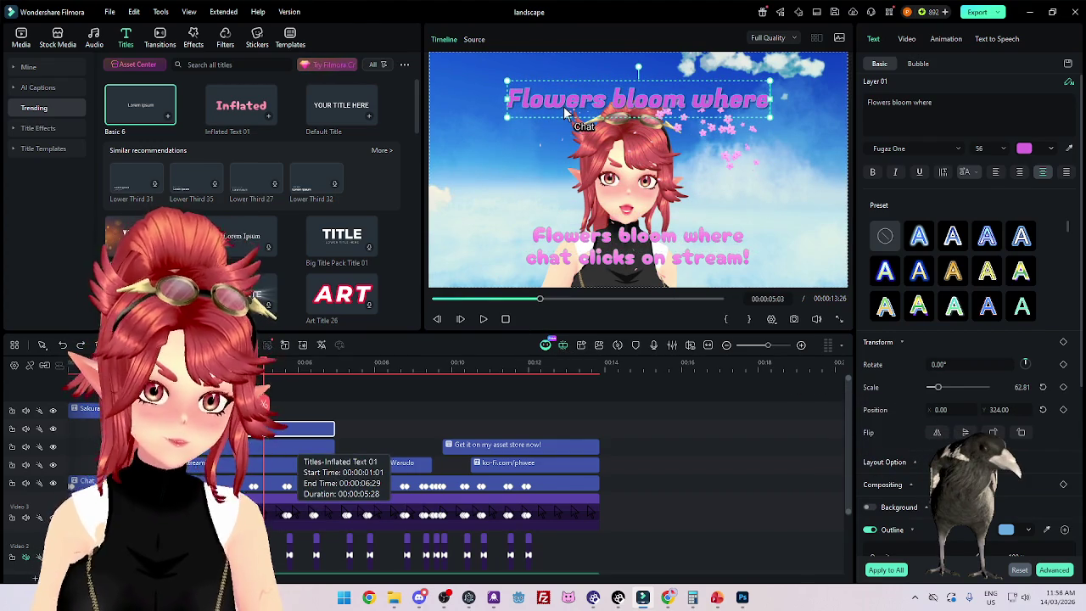
key("Delete")
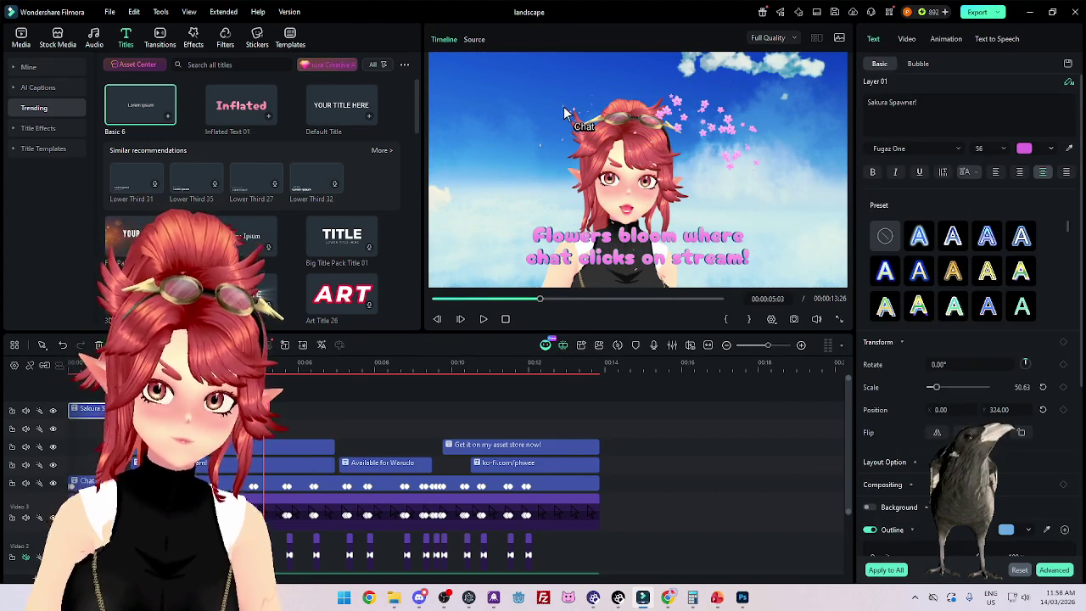
key("ctrl+z")
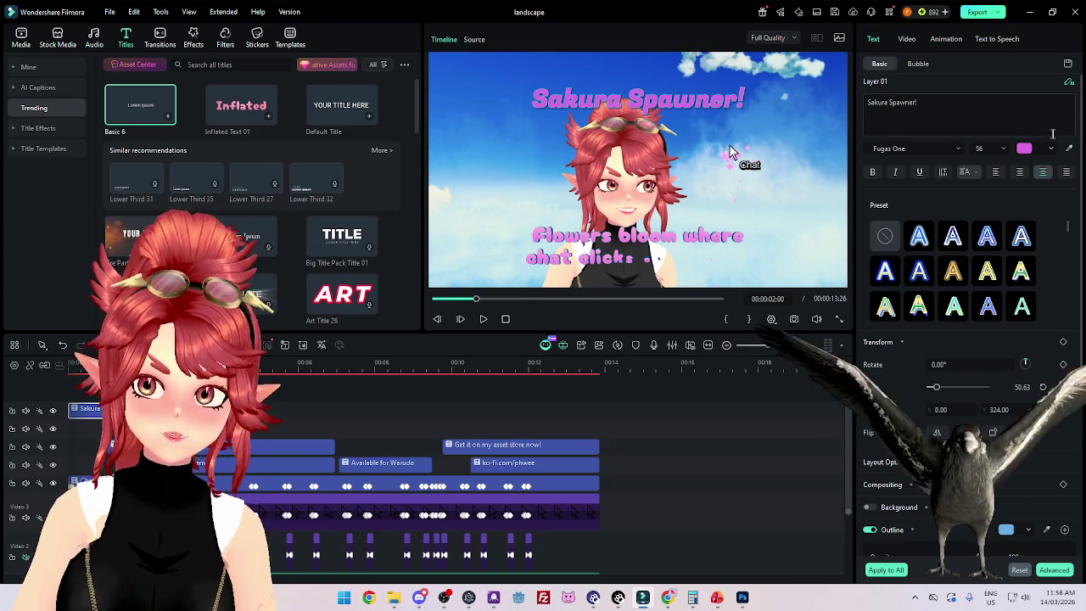
left_click(1019, 153)
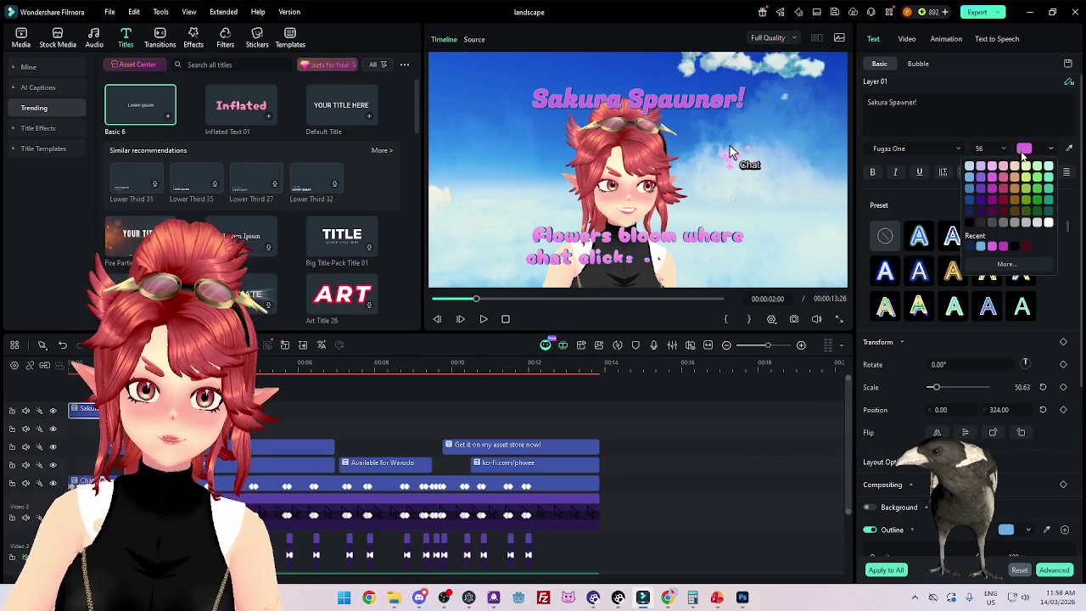
Step: Raise the pink text colour's Val to 255 in the custom colour picker and confirm
left_click(1010, 266)
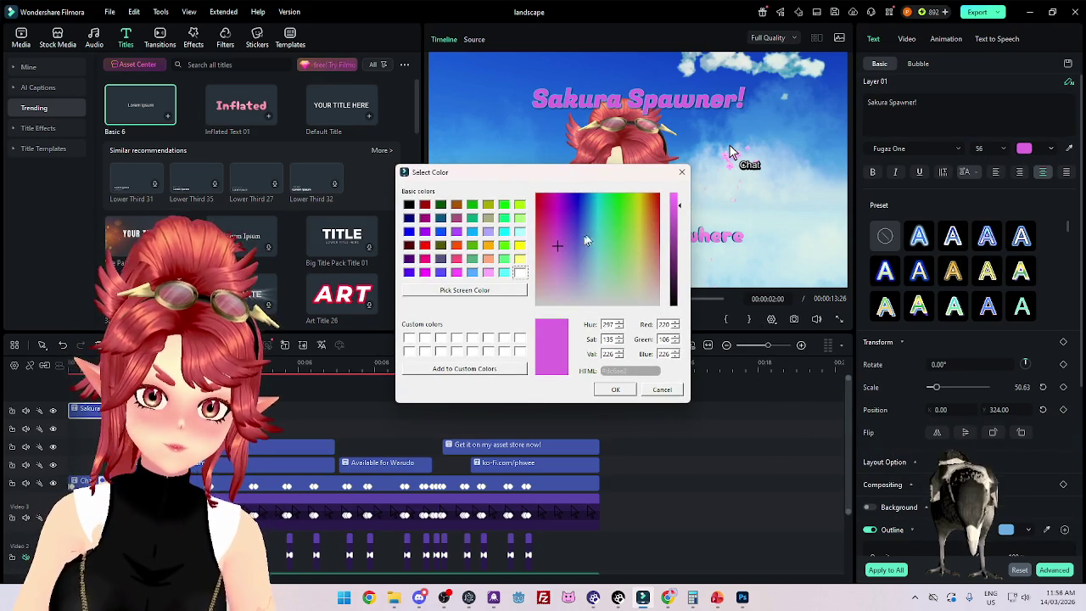
left_click_drag(680, 205, 679, 190)
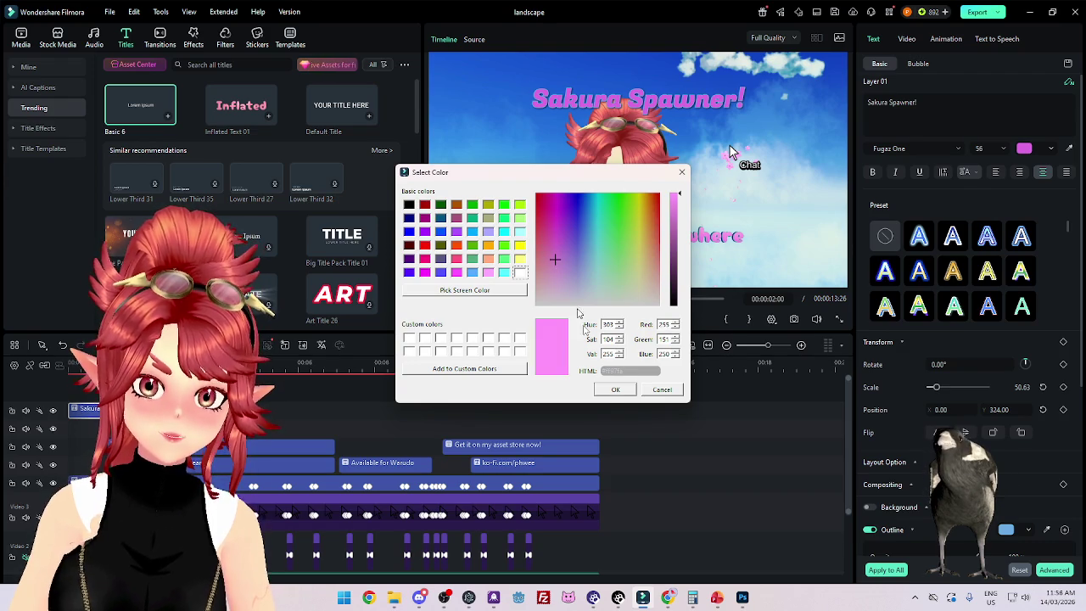
left_click(609, 389)
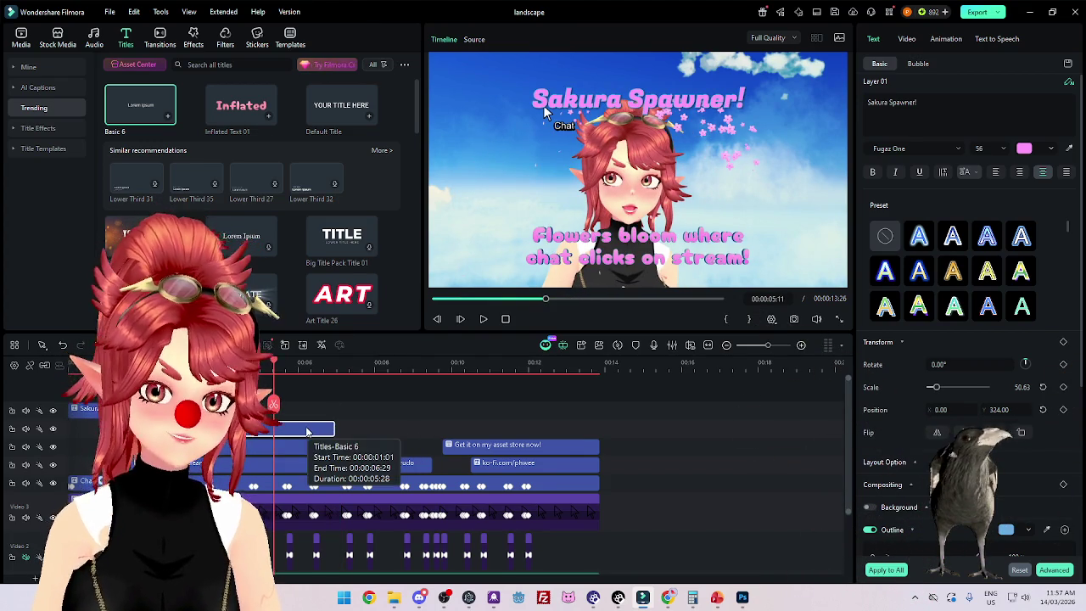
Step: Replace the pink title's text with the pasted 'Flowers bloom where' wording
left_click(314, 446)
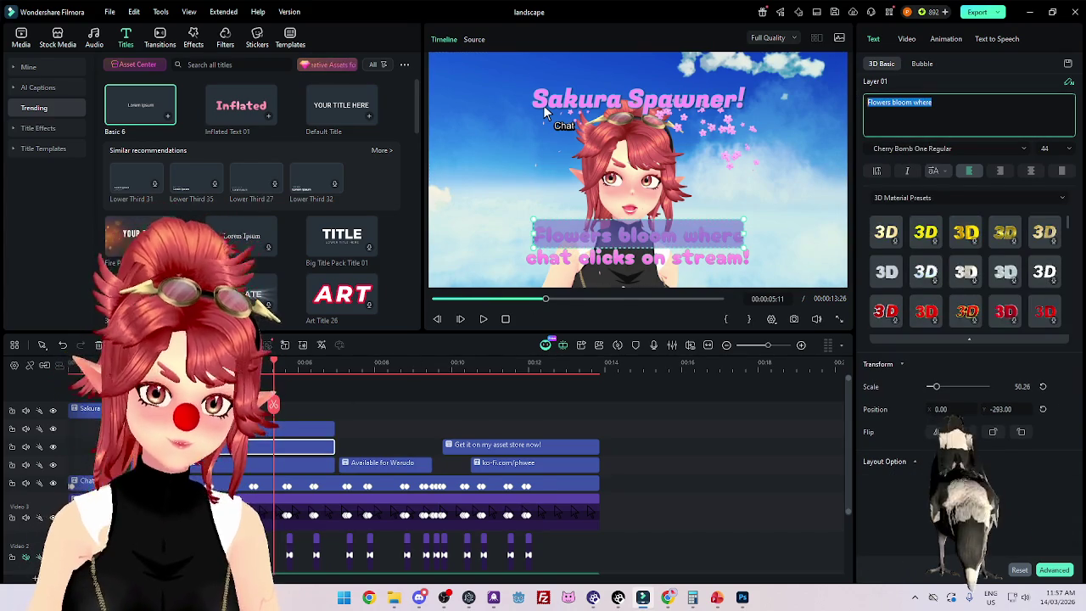
left_click(246, 429)
key("ctrl+shift+Left")
key("ctrl+shift+Left")
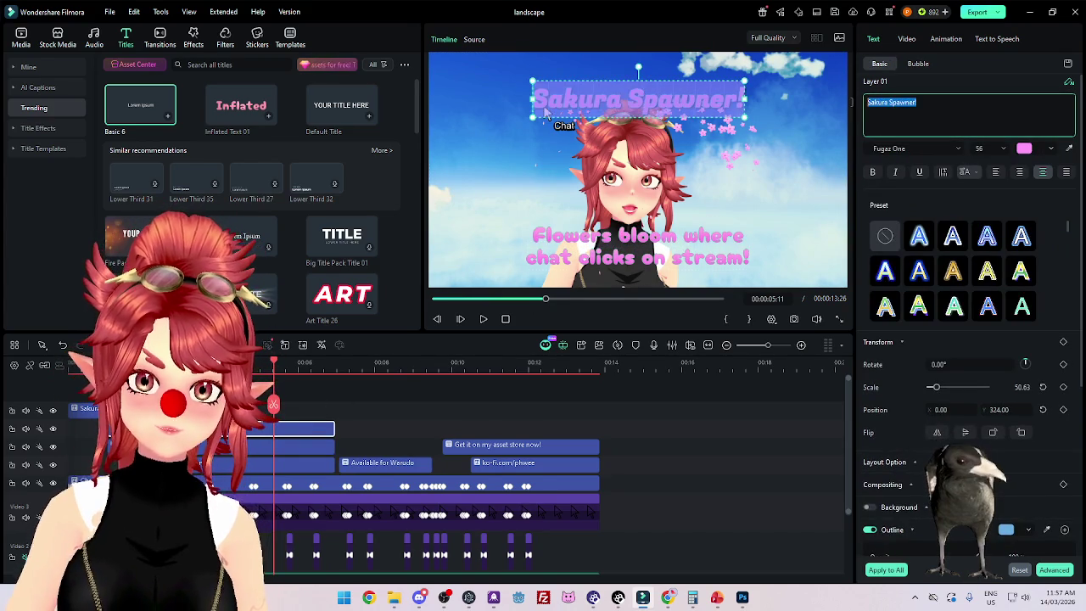
type("Flowers bloom where")
Step: Set Position Y to -271, nudge it lower, and pick font size 44
type("-271")
key("Return")
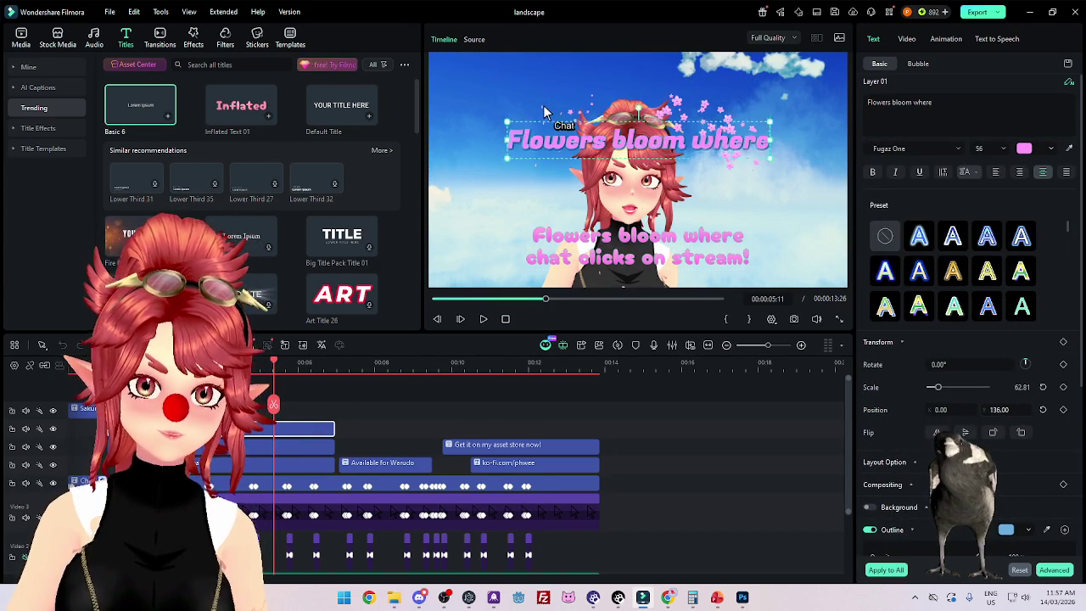
key("Down")
key("Down")
key("Down")
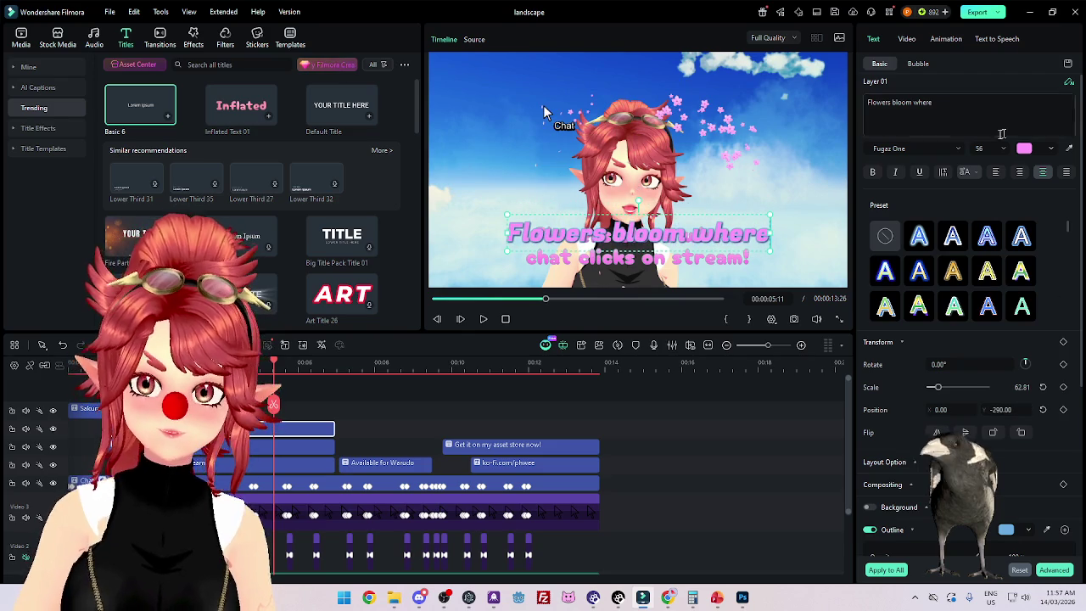
left_click(1005, 150)
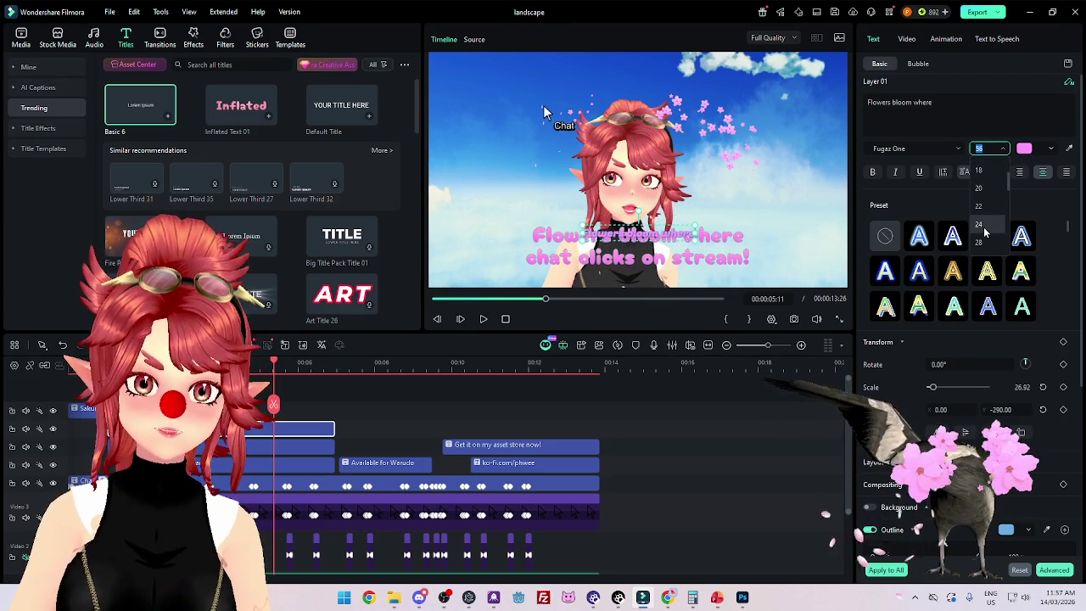
scroll(980, 204, "down", 3)
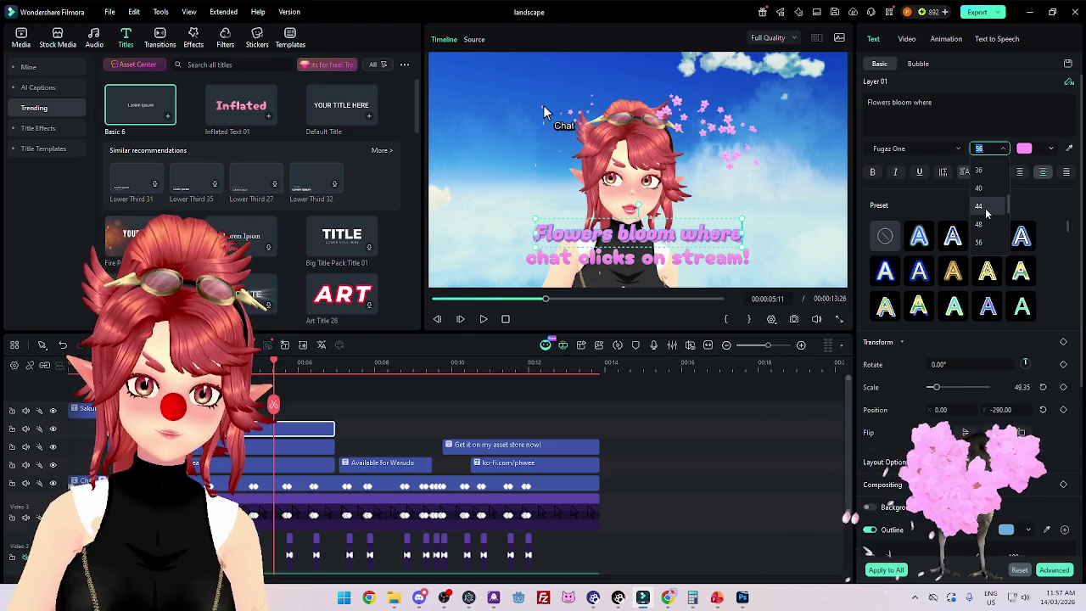
left_click(980, 205)
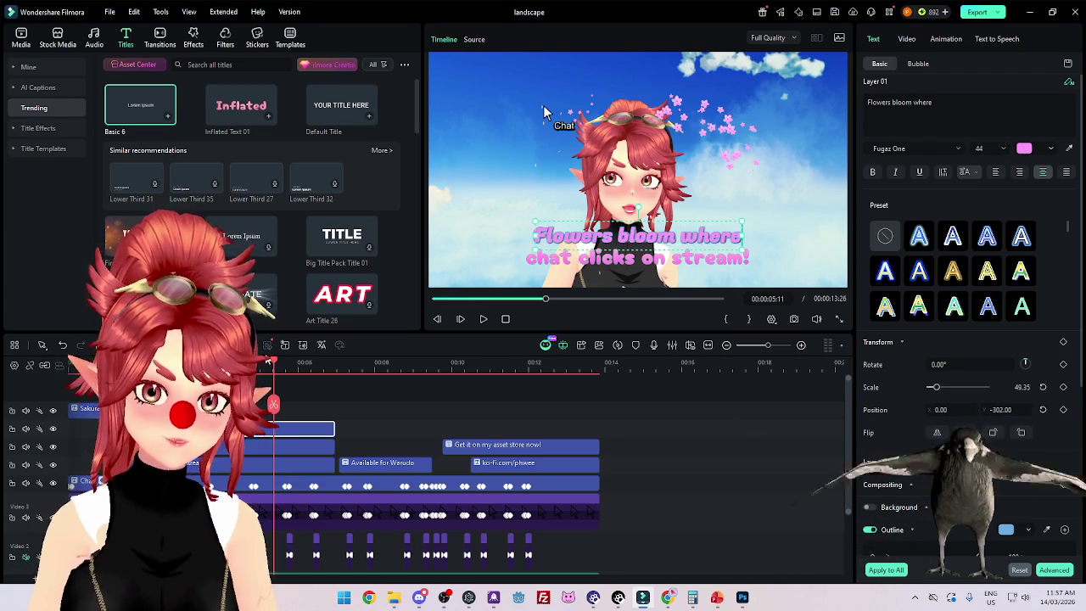
left_click_drag(273, 363, 132, 362)
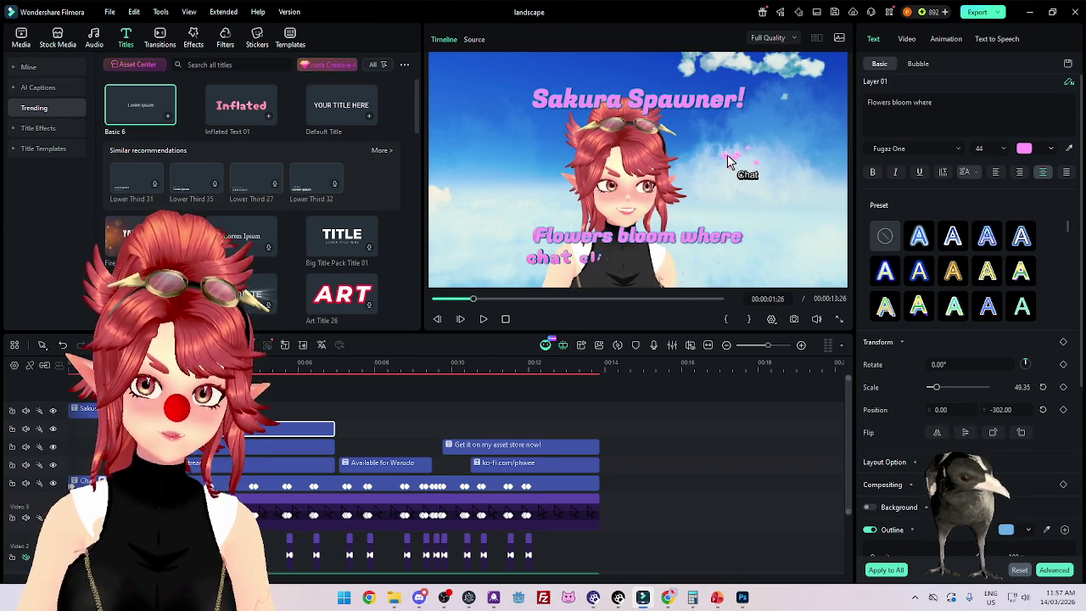
left_click(727, 126)
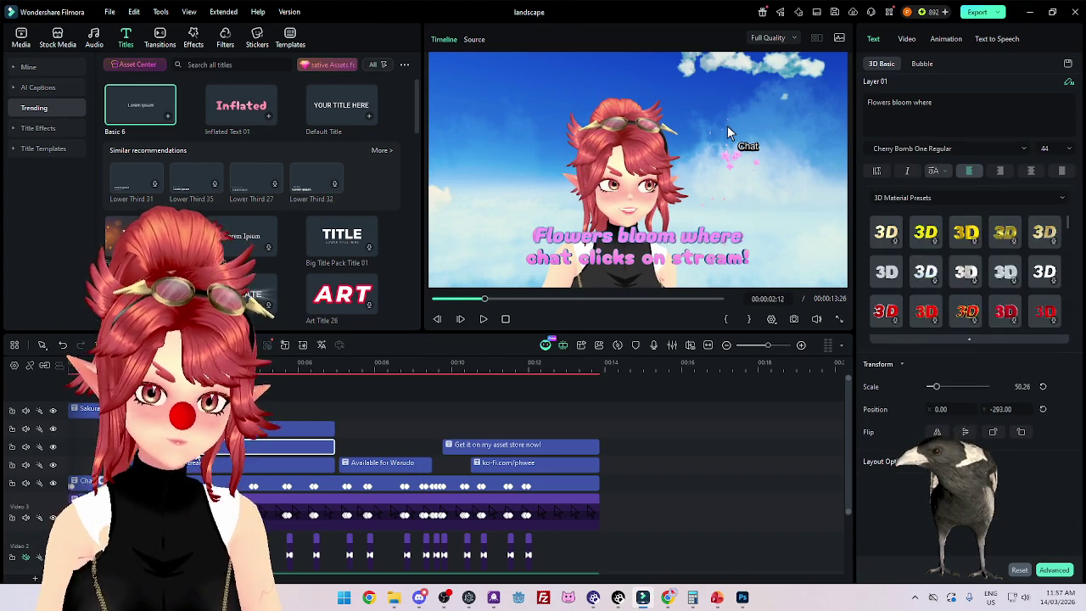
Step: Place a copy of the Flowers bloom where title and lengthen its clip
left_click(727, 126)
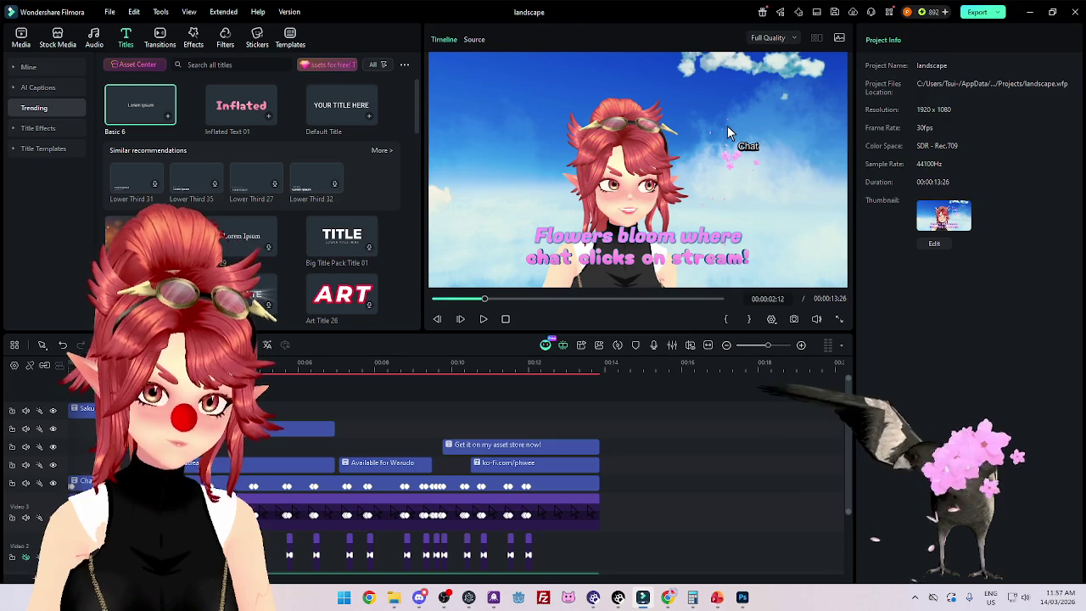
left_click(727, 127)
key("Down")
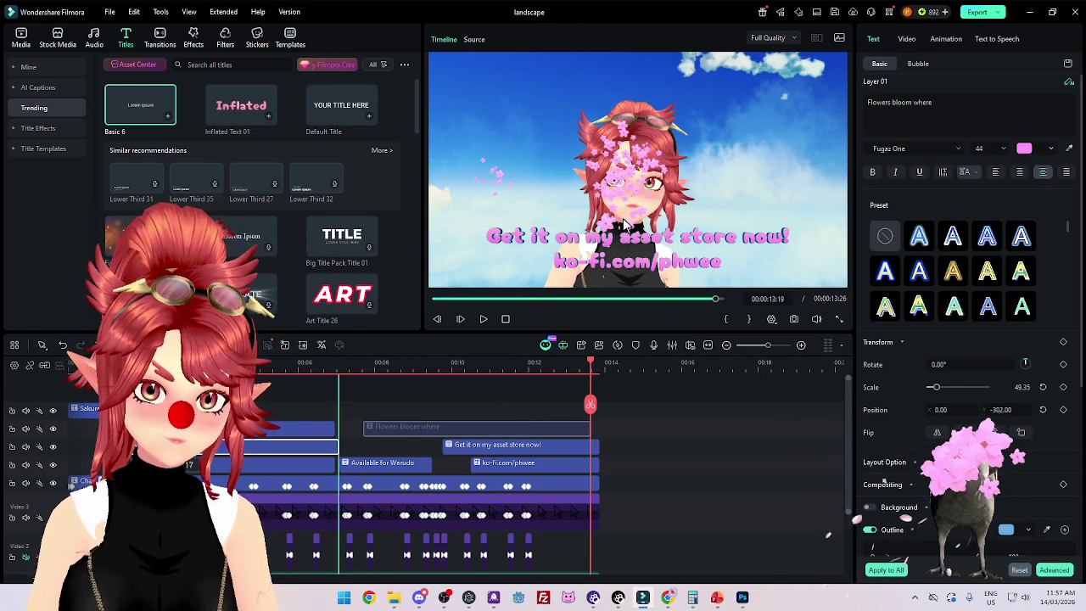
mouse_move(337, 444)
left_mouse_down()
mouse_move(358, 444)
mouse_move(335, 448)
left_mouse_up()
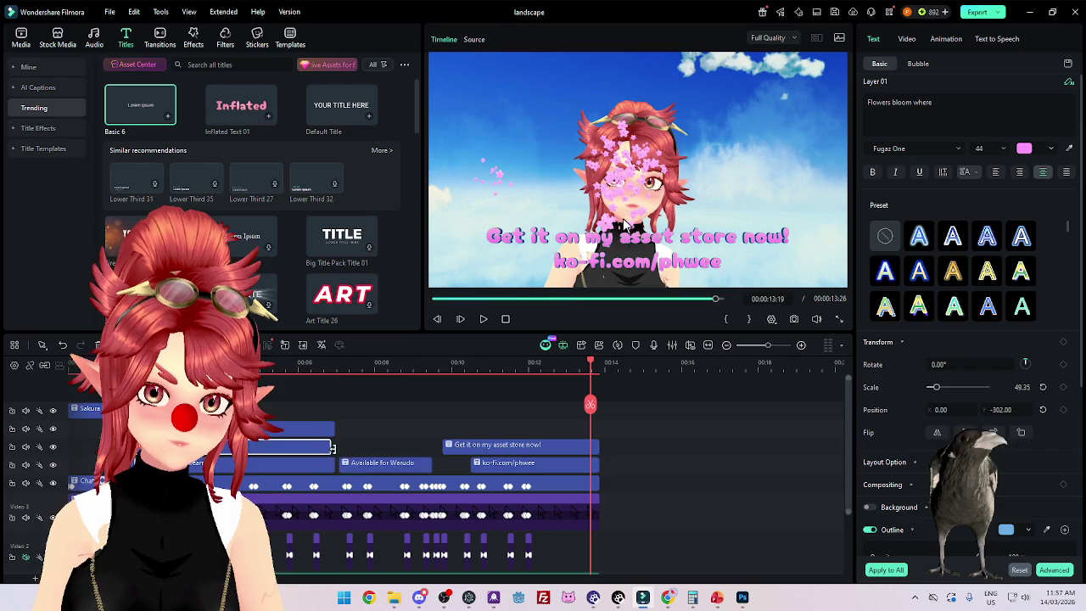
Step: Replace the copy's text with 'chat clicks on stream!'
left_click(246, 463)
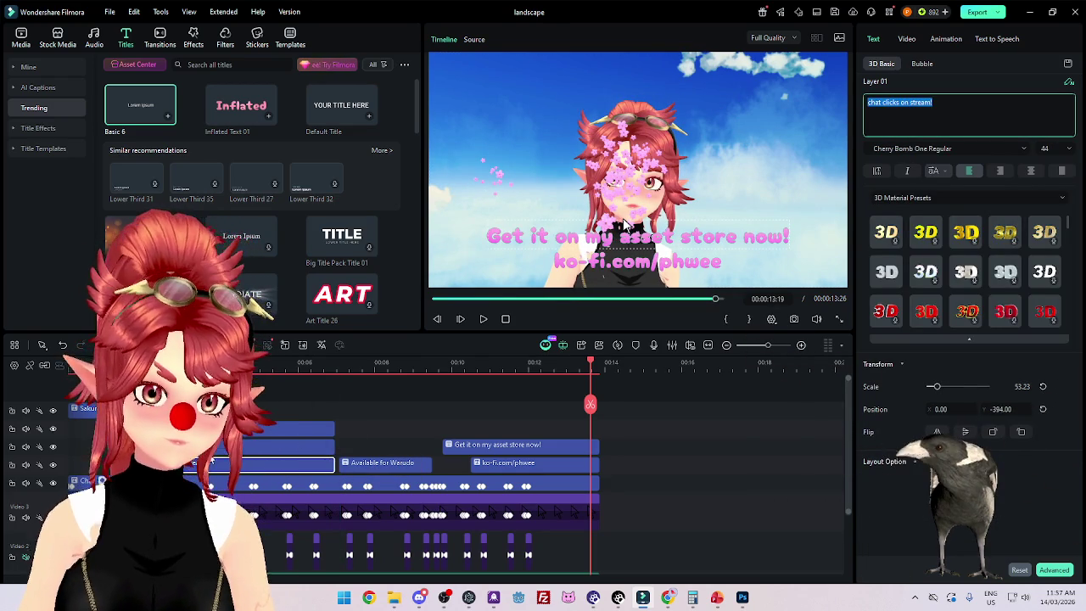
left_click(306, 447)
left_click(989, 123)
key("ctrl+a")
type("chat clicks on stream!")
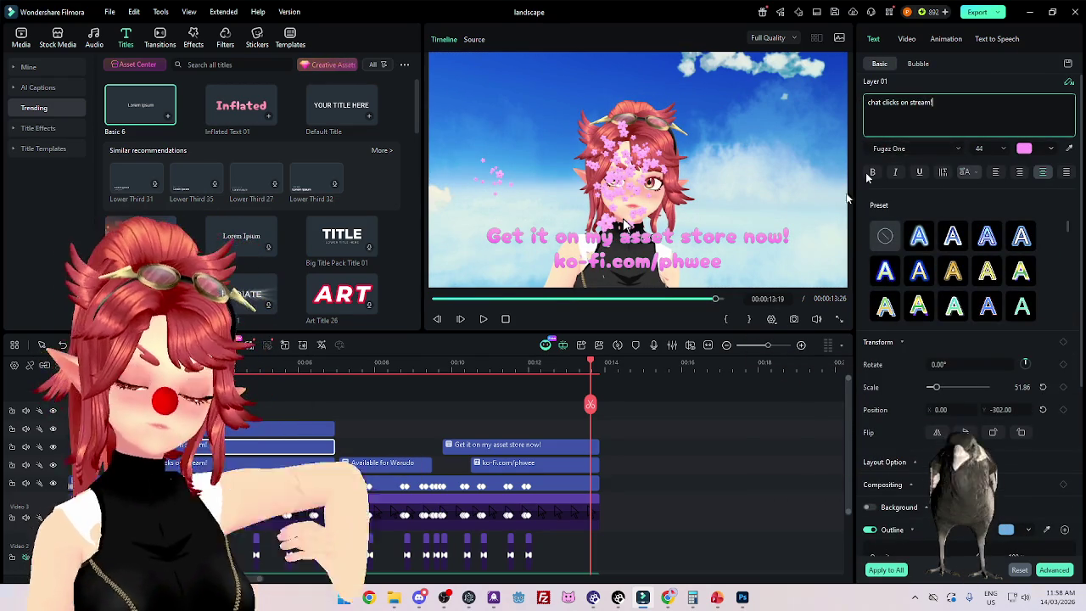
left_click(230, 465)
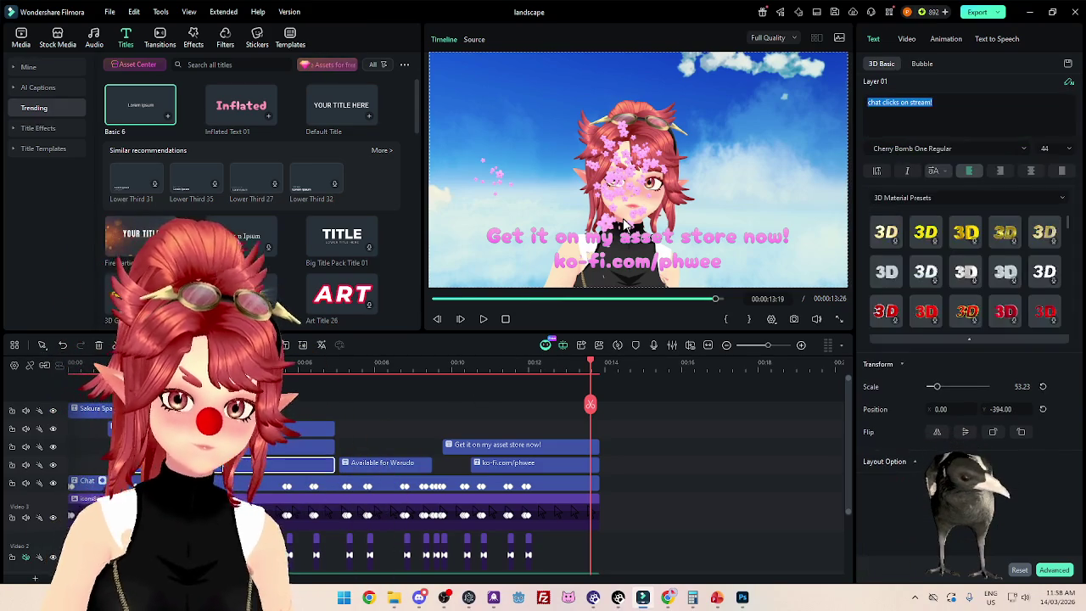
Step: Select the three caption titles and drag the caption back into place in the preview
left_click(297, 427, "ctrl")
left_click(297, 445, "ctrl")
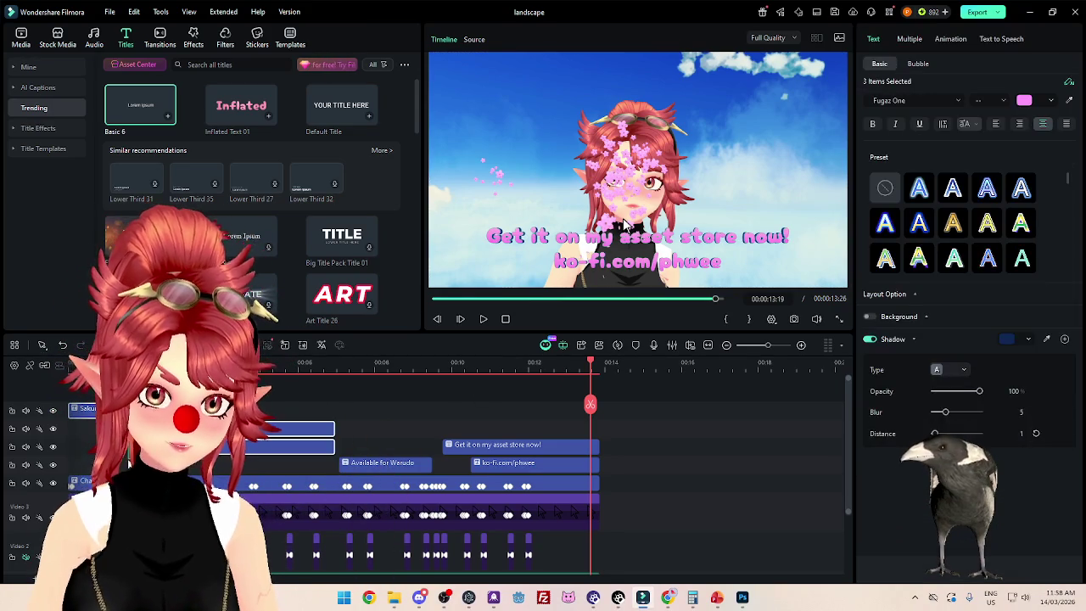
left_click(275, 363)
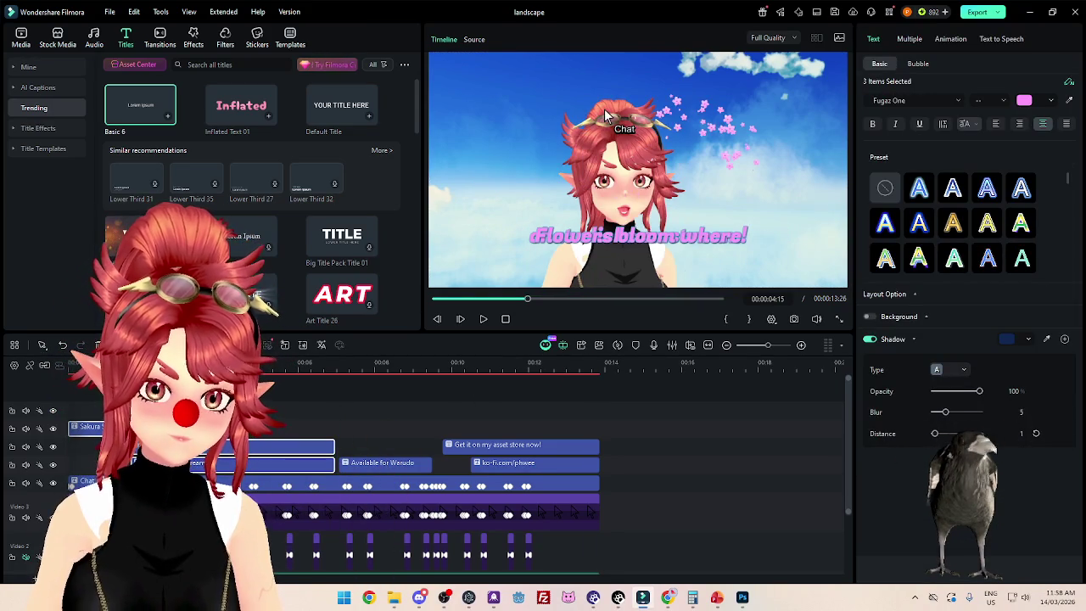
left_click_drag(574, 107, 531, 104)
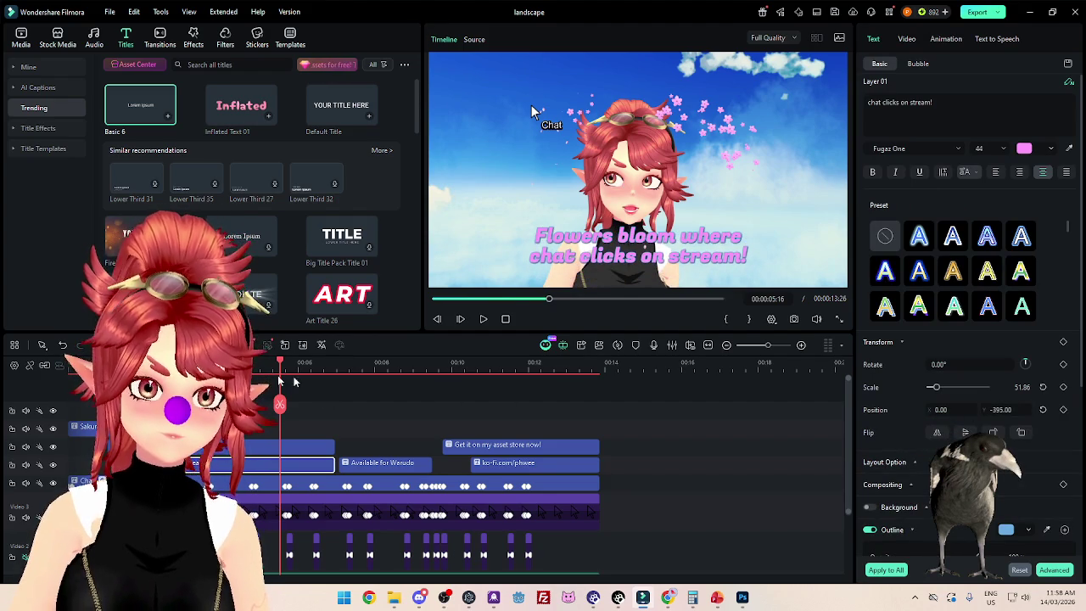
left_click_drag(532, 105, 668, 117)
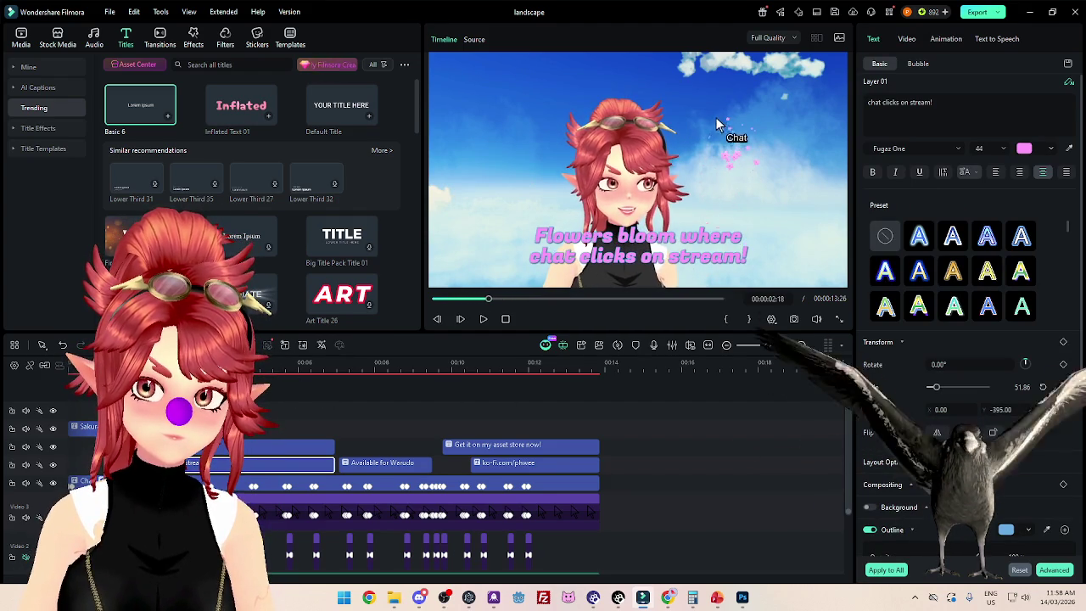
Step: Scrub through the captions to 'Available for Warudo' and paste a copy of the title
left_click_drag(233, 402, 386, 408)
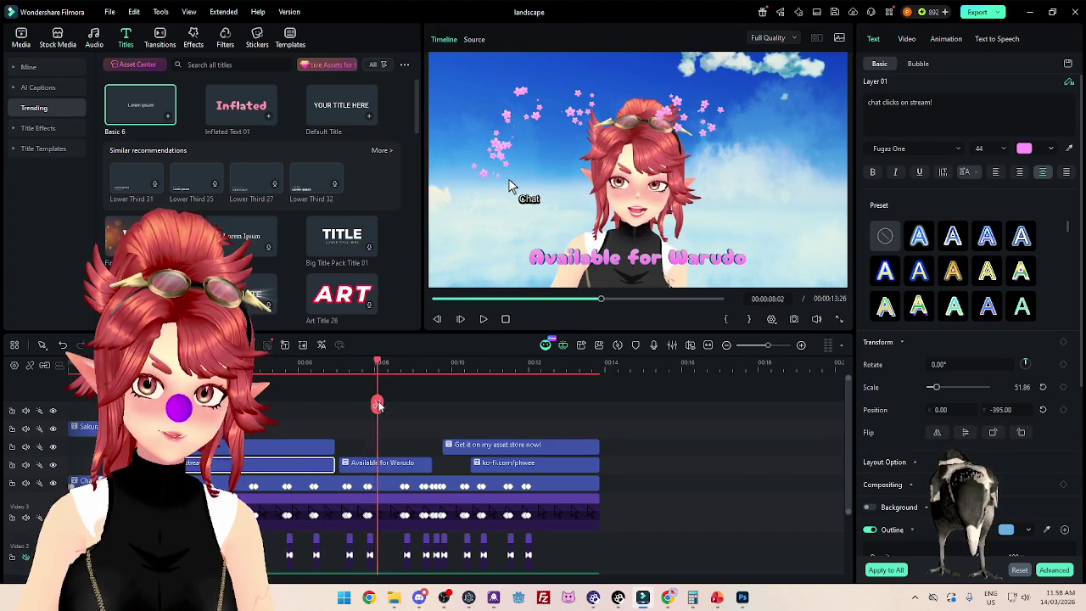
mouse_move(386, 407)
left_mouse_down()
mouse_move(204, 406)
mouse_move(389, 424)
mouse_move(305, 429)
mouse_move(364, 433)
left_mouse_up()
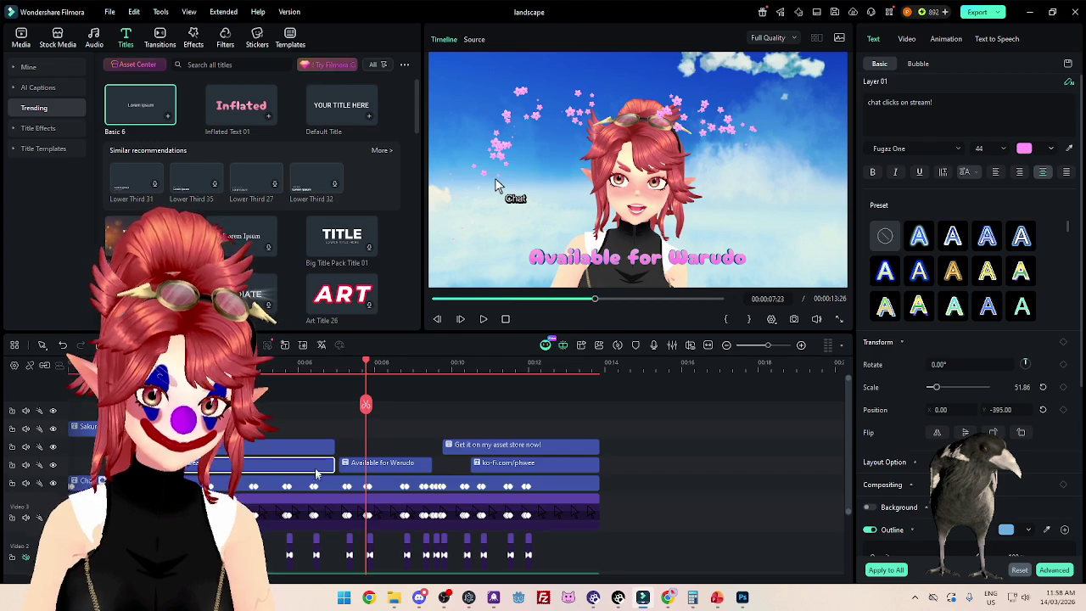
key("ctrl+v")
Step: Place the pasted title above the 3D caption and retext it 'Available for Warudo'
mouse_move(819, 462)
left_mouse_down()
mouse_move(556, 410)
mouse_move(425, 410)
left_mouse_up()
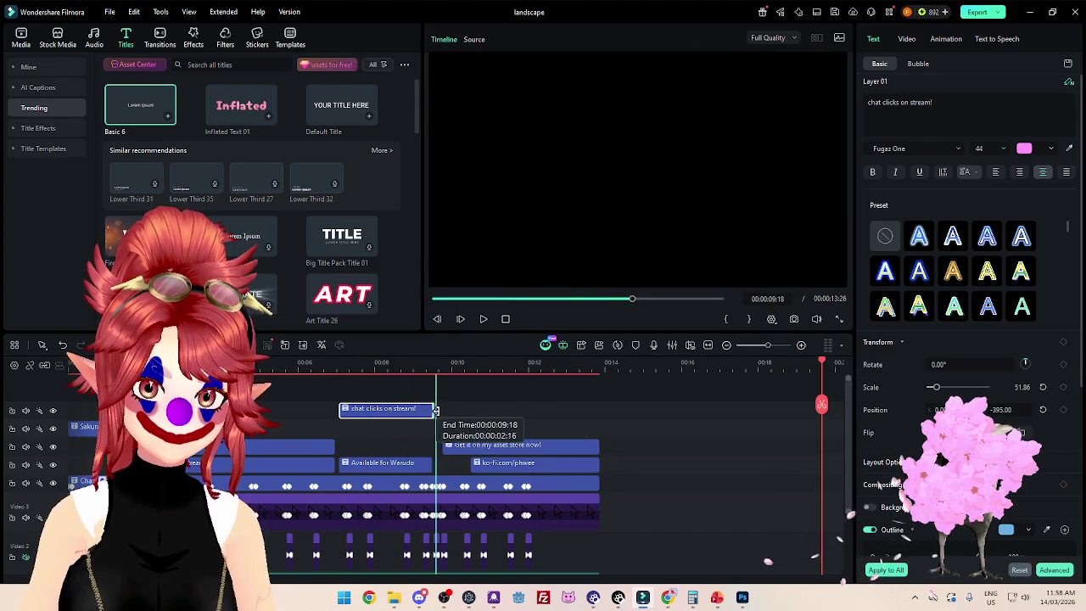
left_click(402, 465)
triple_click(925, 106)
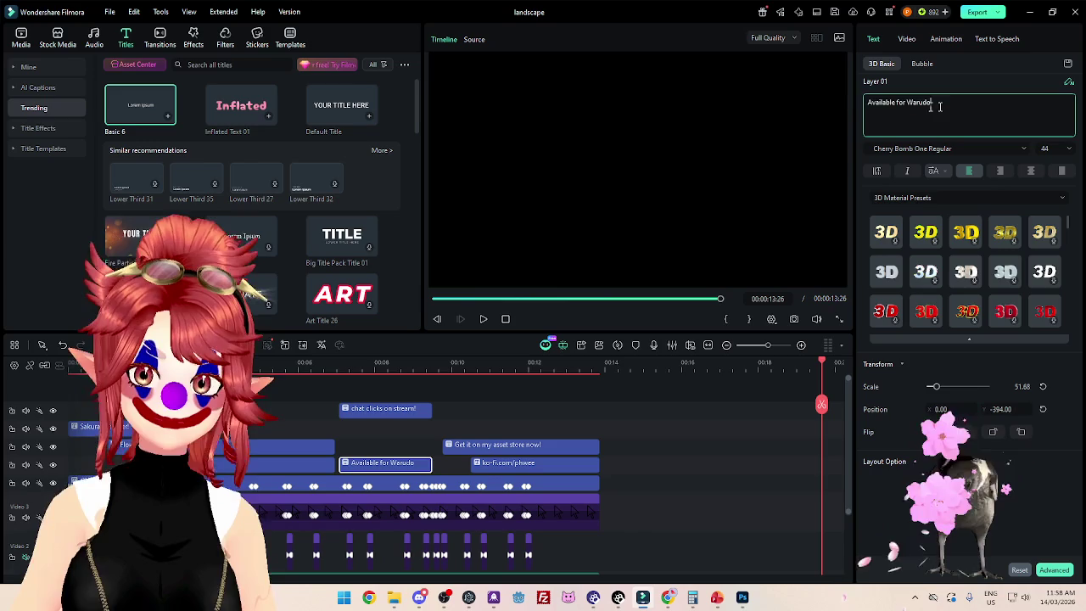
left_click(391, 416)
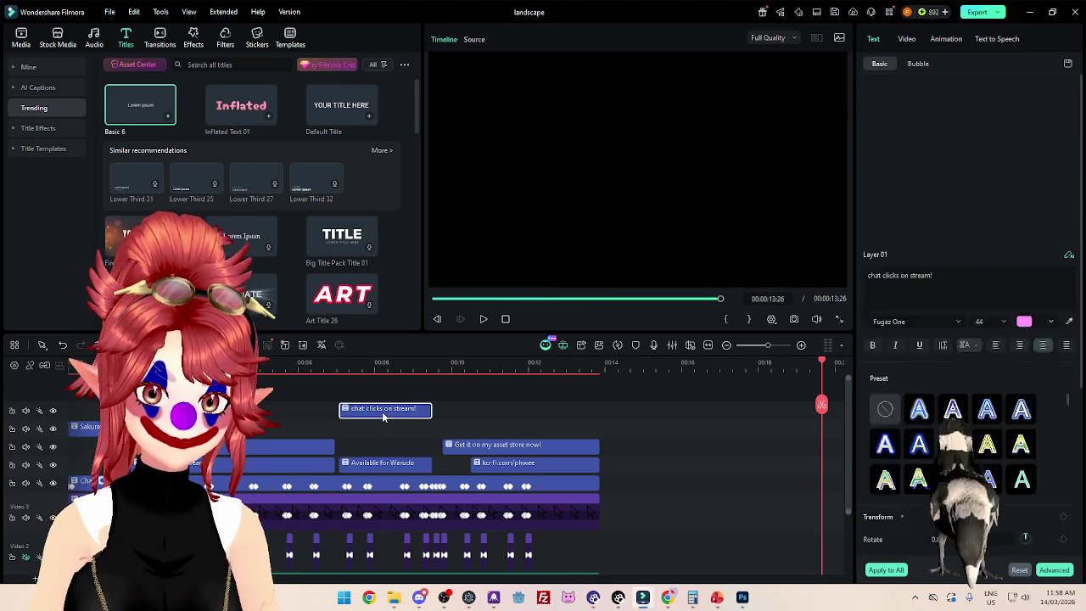
triple_click(899, 102)
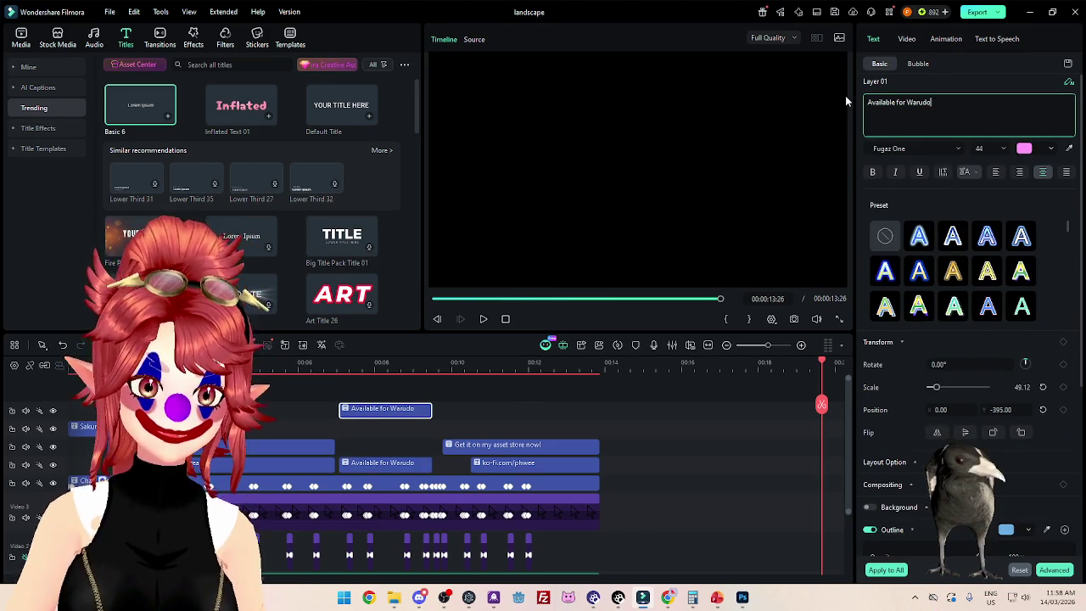
left_click(380, 389)
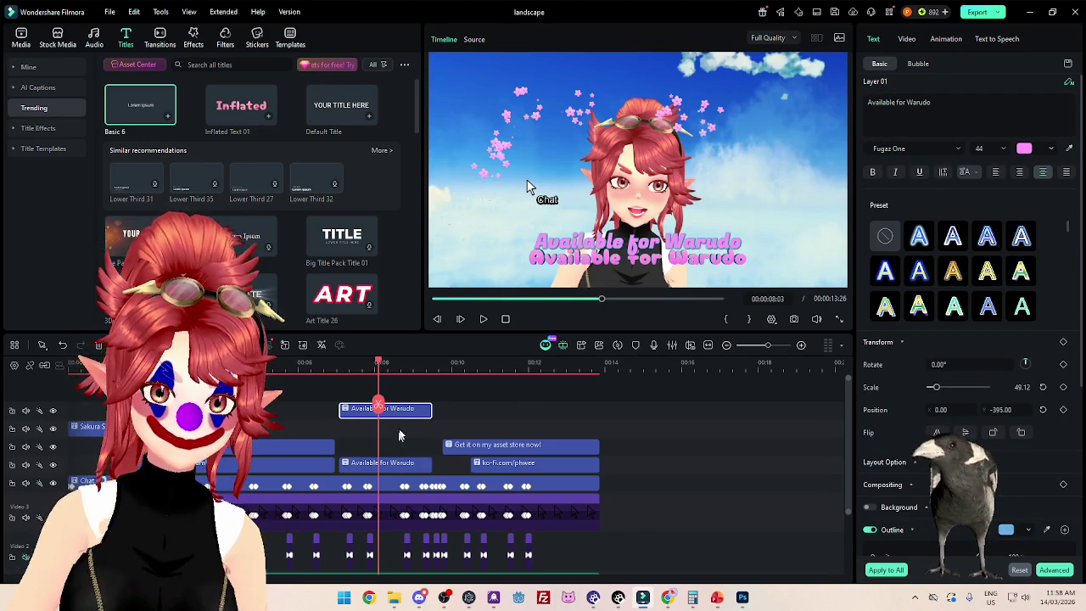
Step: Delete the 3D 'Available for Warudo' title and lower the pink replacement in frame
mouse_move(399, 411)
left_mouse_down()
mouse_move(399, 445)
mouse_move(383, 462)
left_mouse_up()
left_click(404, 465)
key("Delete")
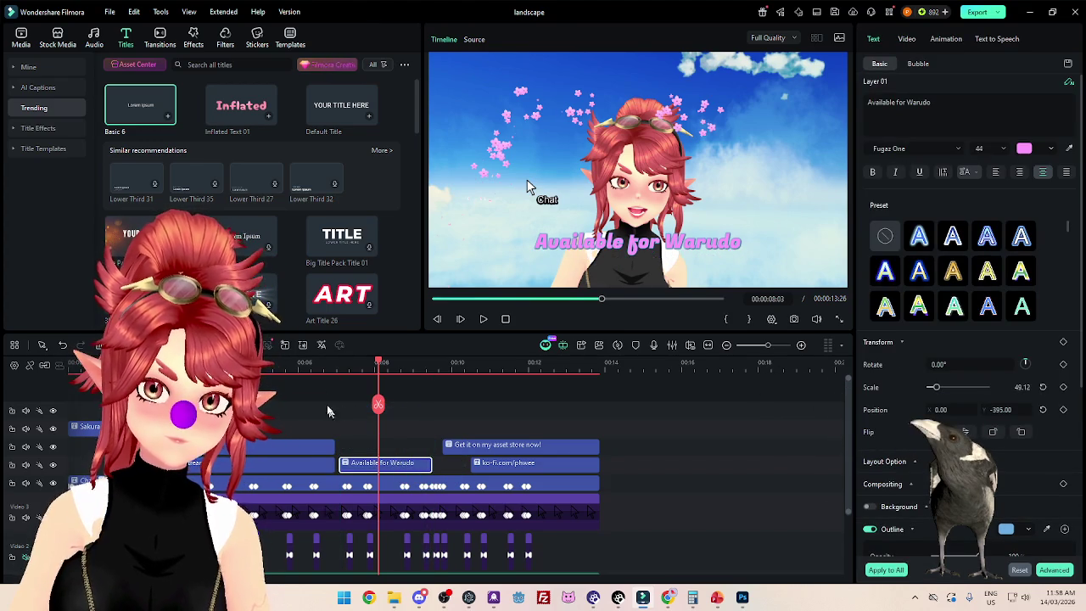
left_click_drag(312, 367, 391, 378)
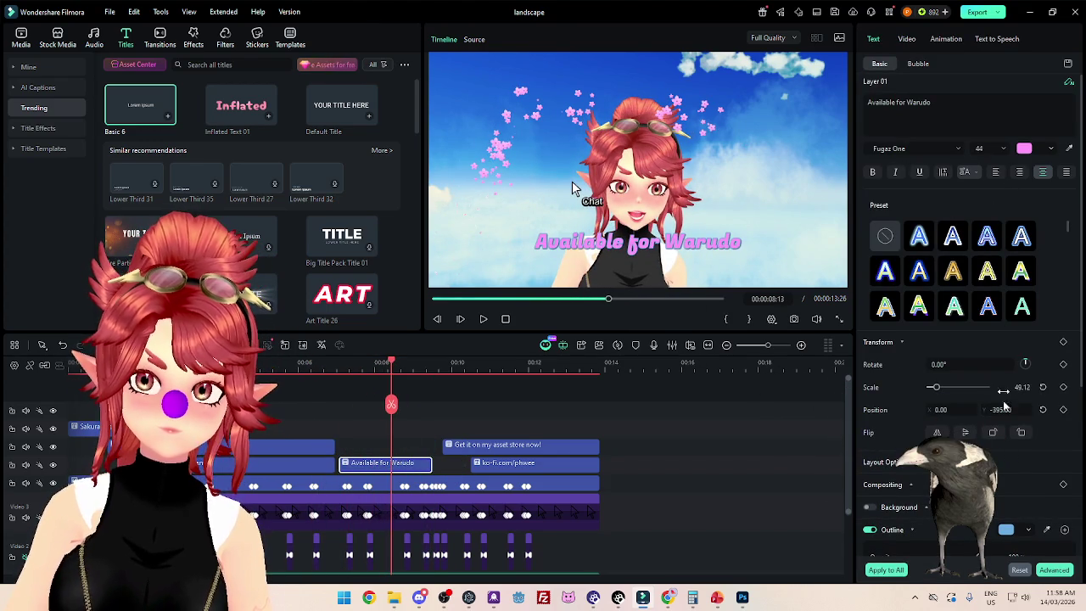
key("Down")
key("Down")
key("Down")
key("Down")
key("Down")
key("Down")
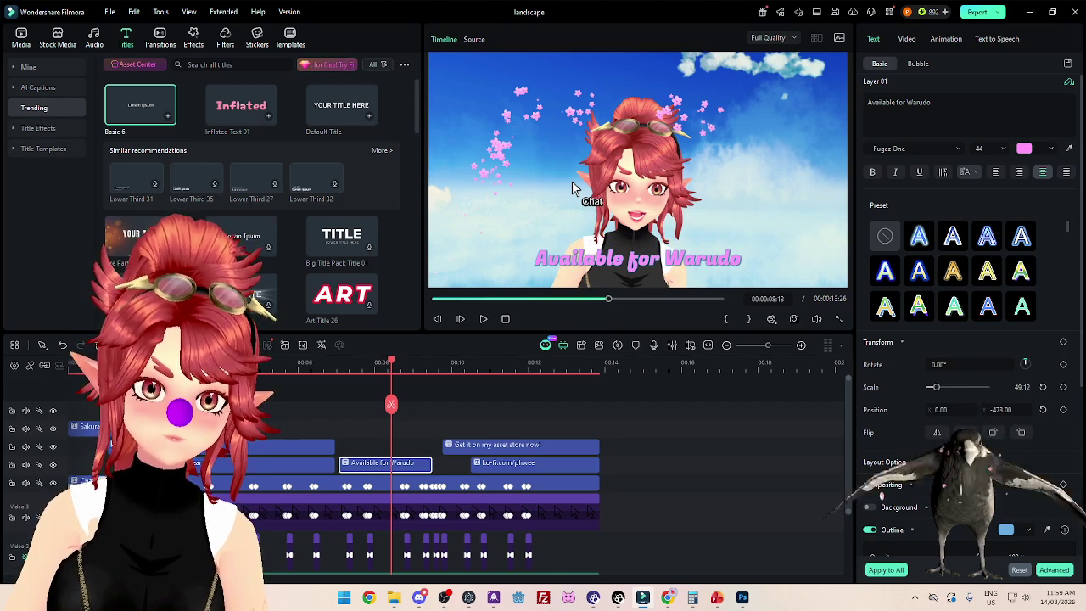
mouse_move(272, 367)
left_mouse_down()
mouse_move(327, 395)
mouse_move(487, 405)
left_mouse_up()
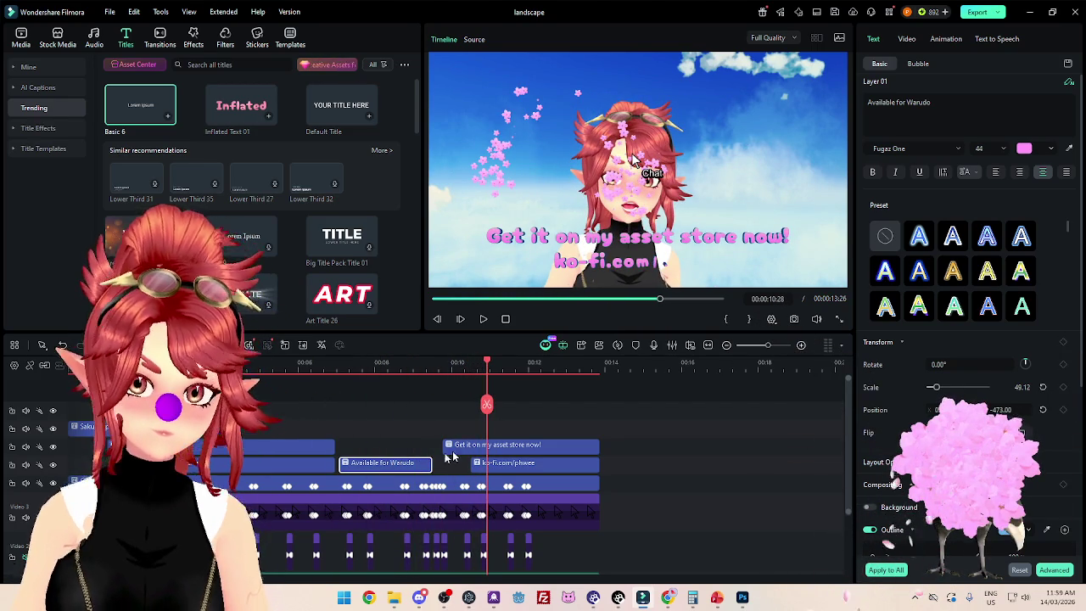
mouse_move(386, 463)
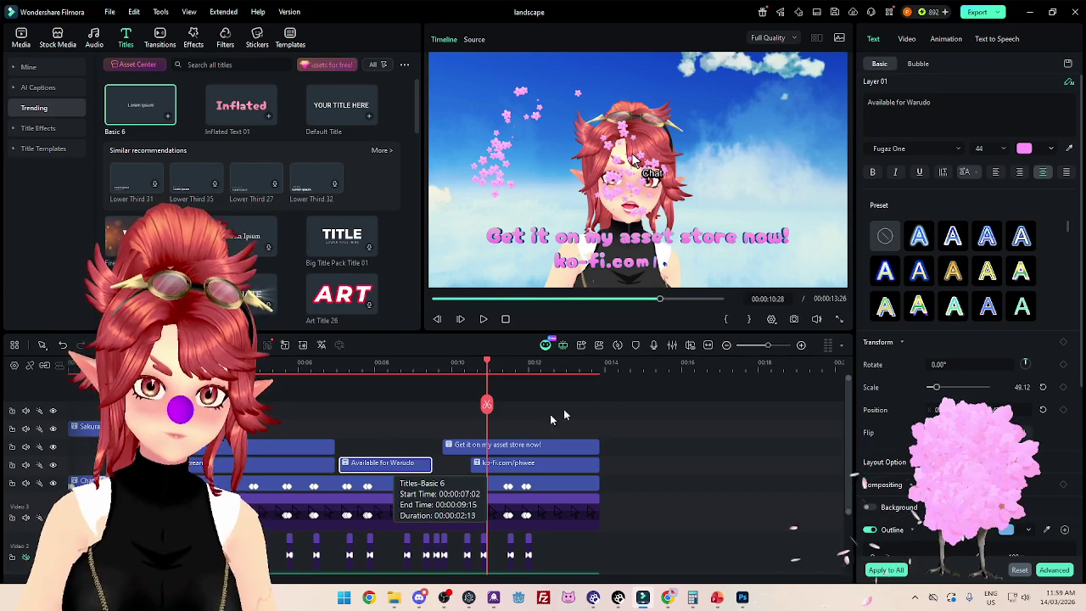
Step: Paste a spare 'Available for Warudo' copy at the timeline end, one track up
left_click(626, 364)
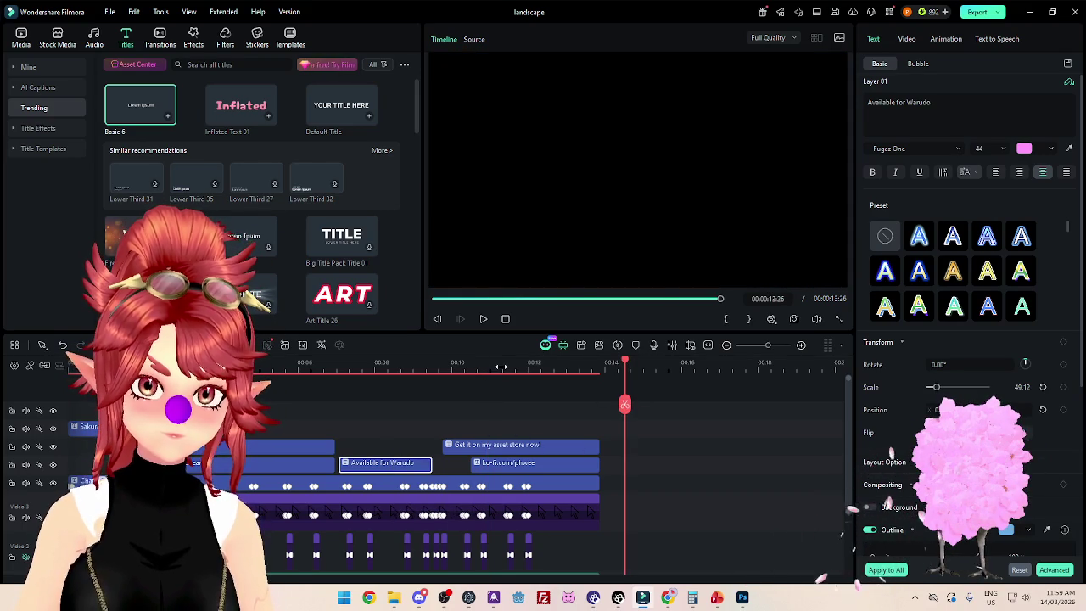
left_click(502, 365)
left_click(617, 367)
key("ctrl+v")
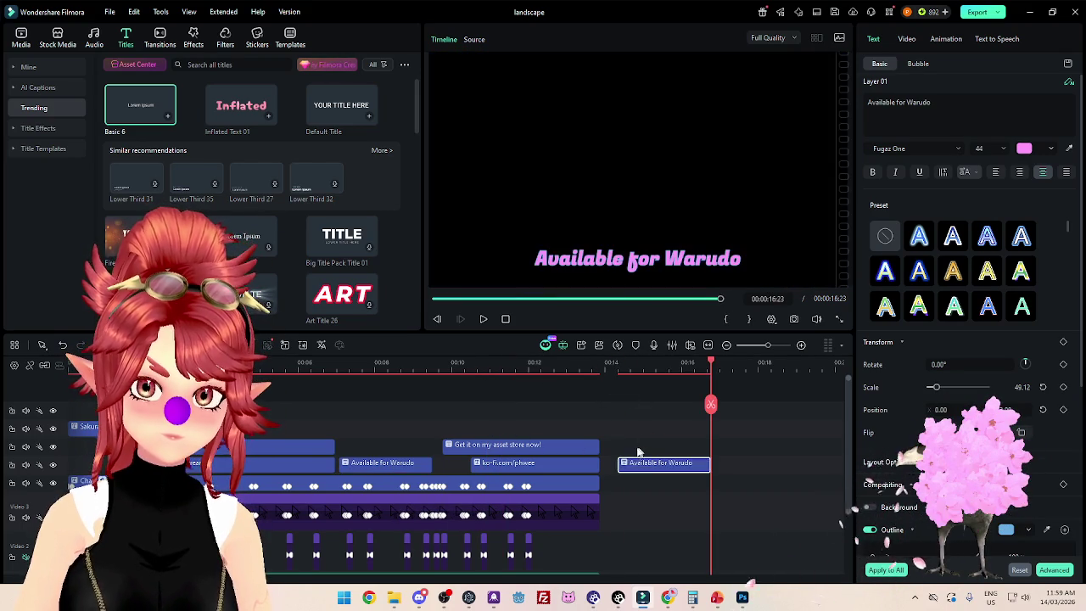
left_click_drag(648, 470, 643, 452)
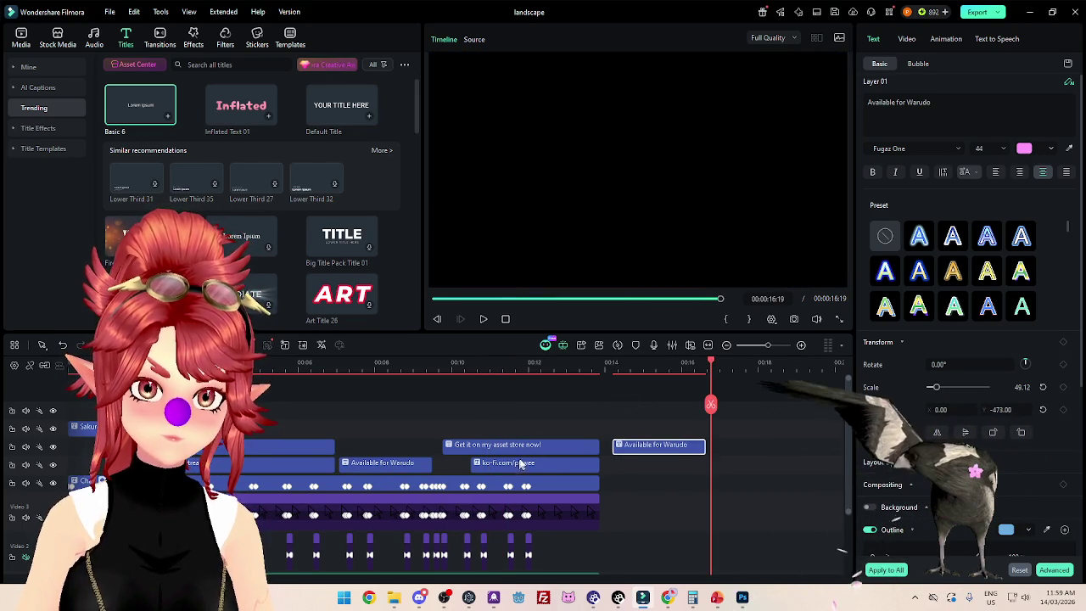
left_click(558, 446)
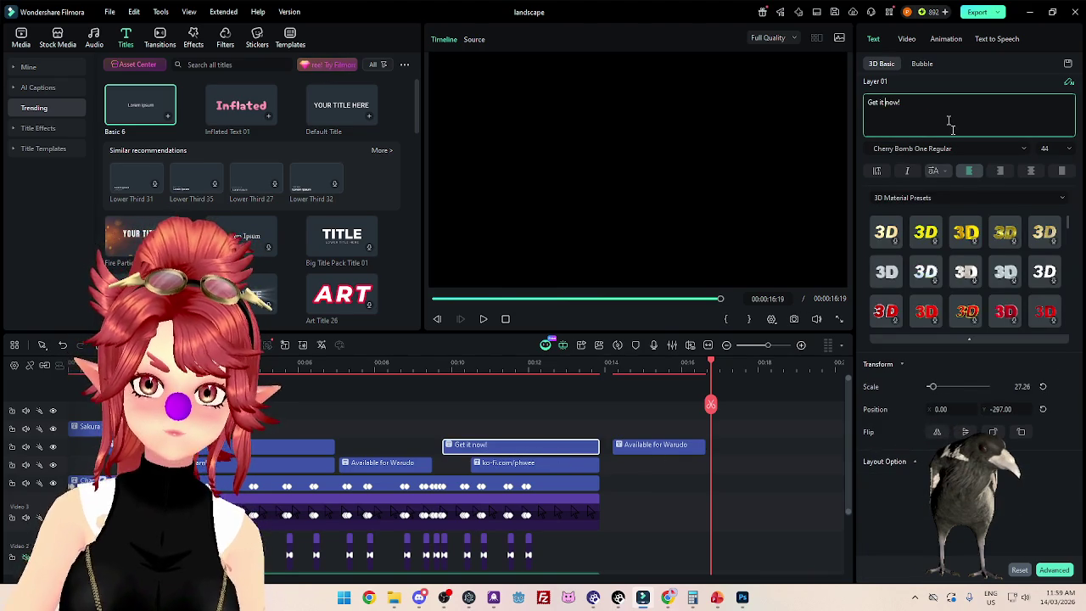
Step: Retitle the spare copy 'Get it now!' and place it above the 3D version, matching length
left_click(541, 363)
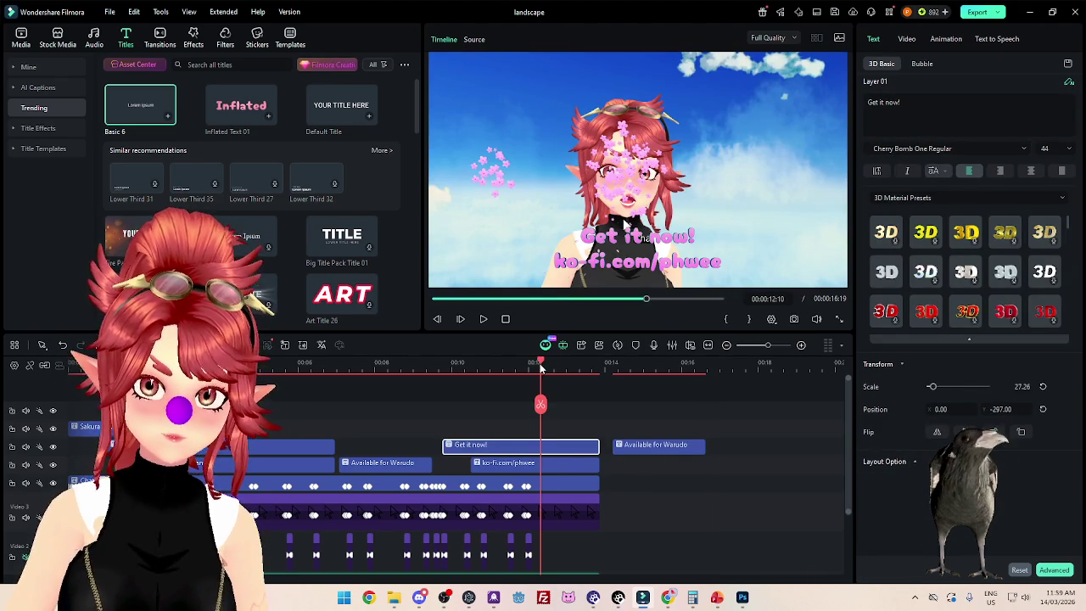
left_click(659, 445)
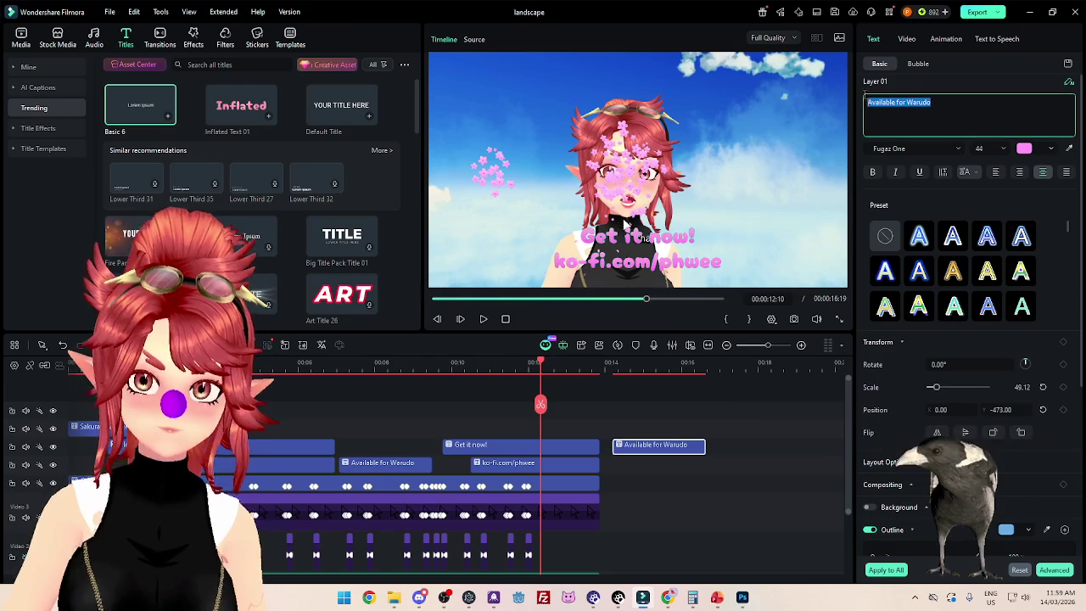
type("Get it now!")
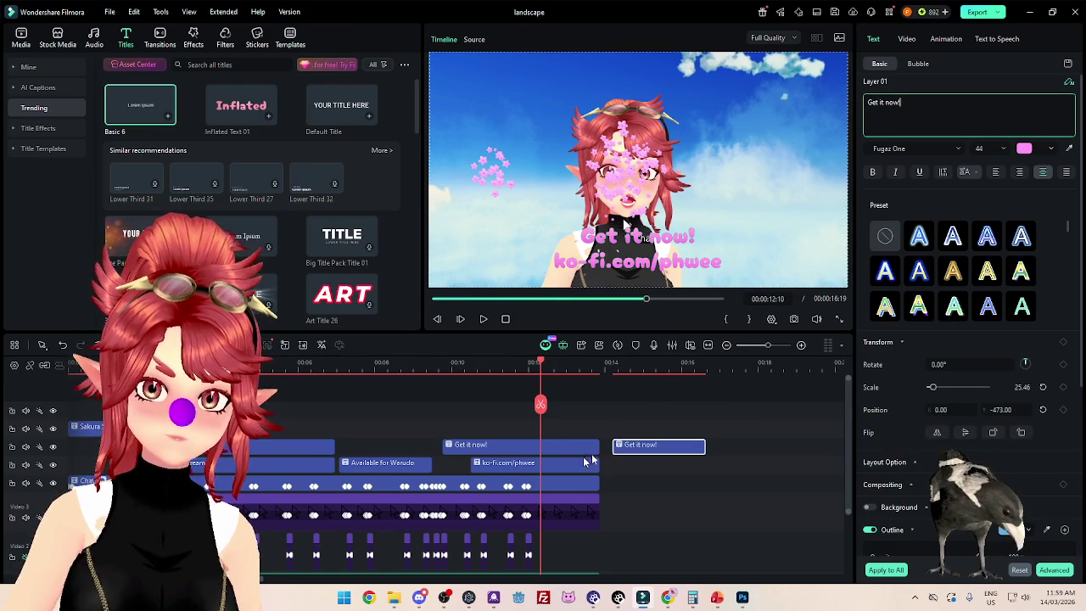
left_click_drag(637, 450, 468, 430)
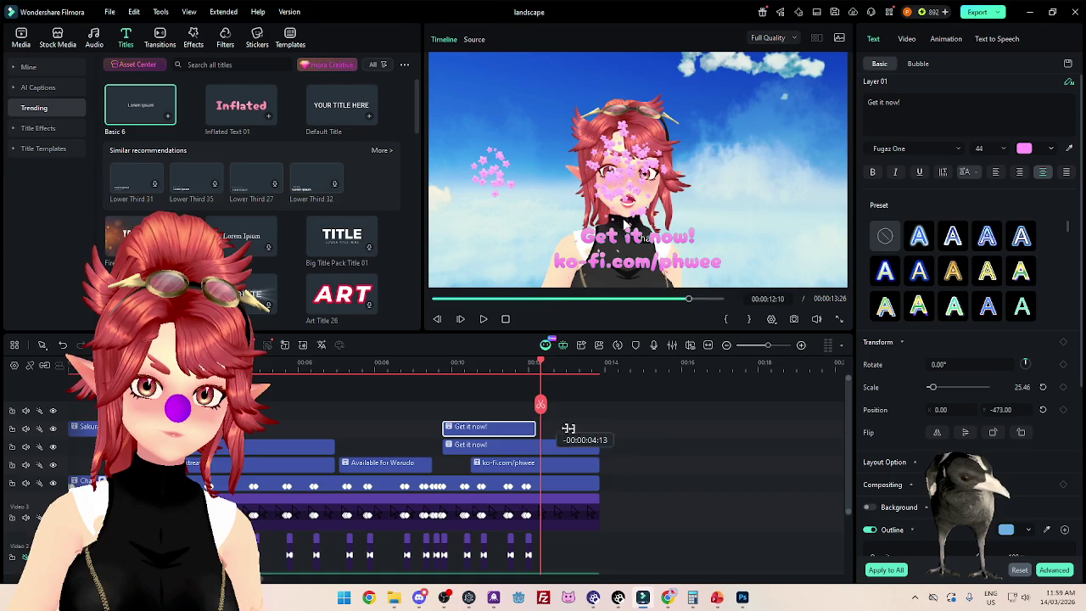
left_click_drag(568, 428, 599, 428)
Step: Delete the 3D 'Get it now!', raise the pink one above ko-fi, then open a Chrome tab
left_click(566, 452)
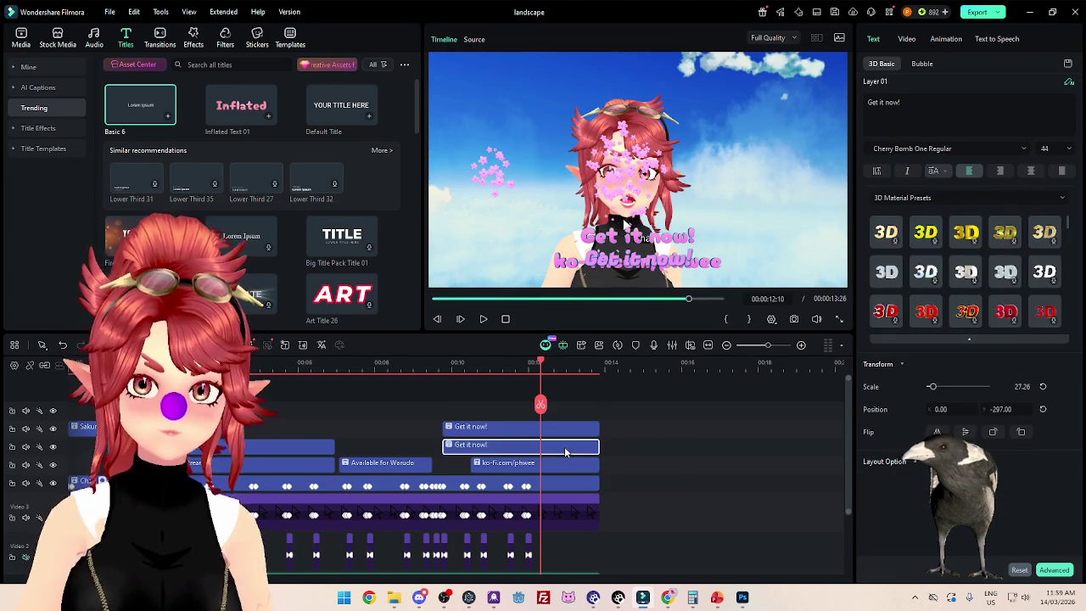
key("Delete")
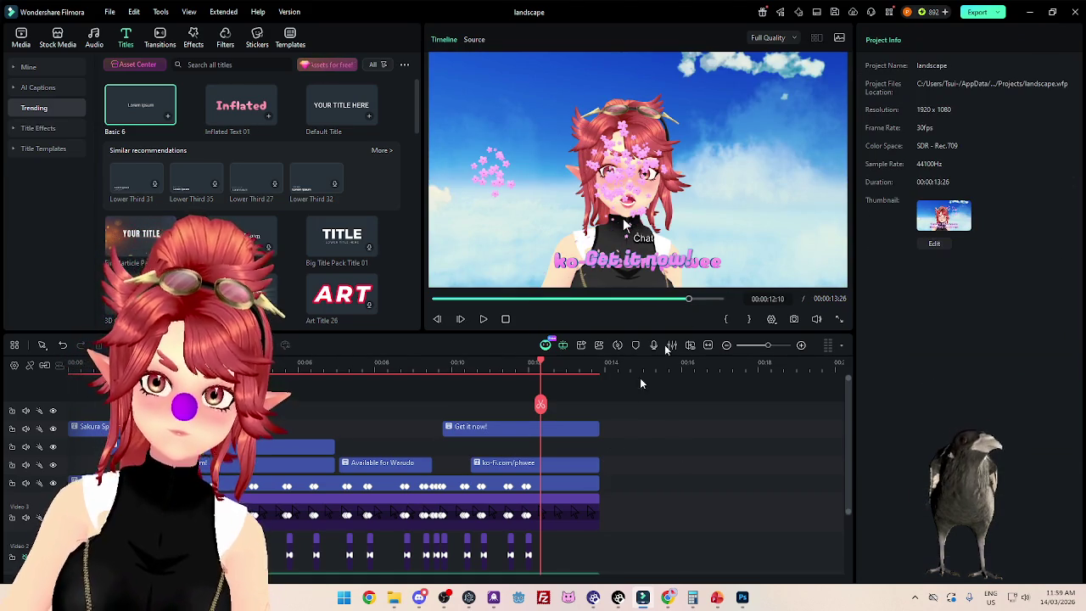
left_click(518, 429)
mouse_move(625, 225)
left_mouse_down()
mouse_move(625, 193)
mouse_move(625, 215)
left_mouse_up()
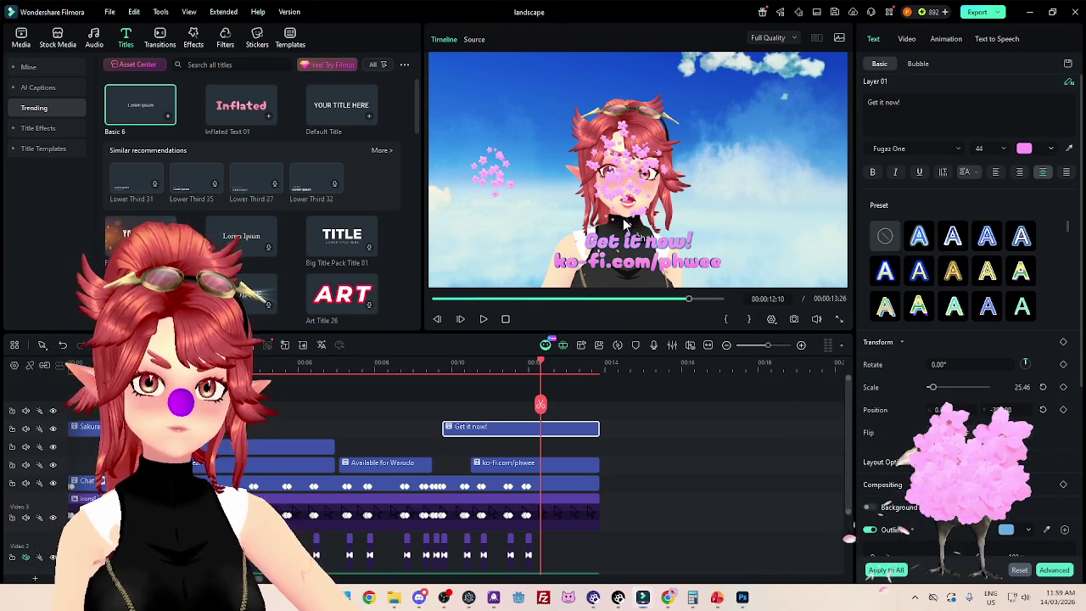
key("alt+Tab")
left_click(969, 11)
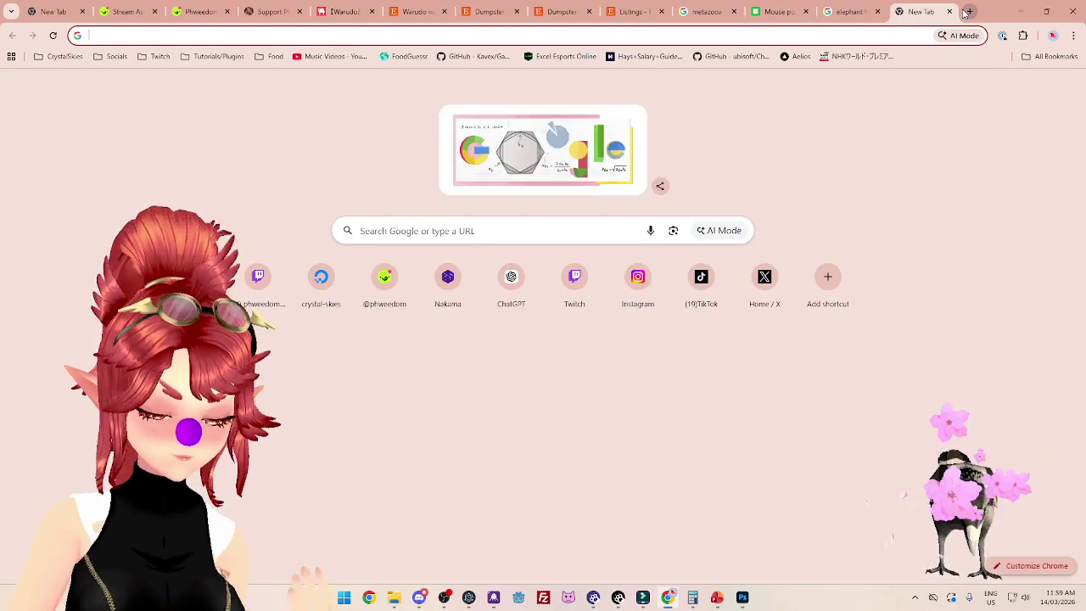
Step: Search Google for 'groucho classes', then close that tab and minimise Chrome
type("groucho ")
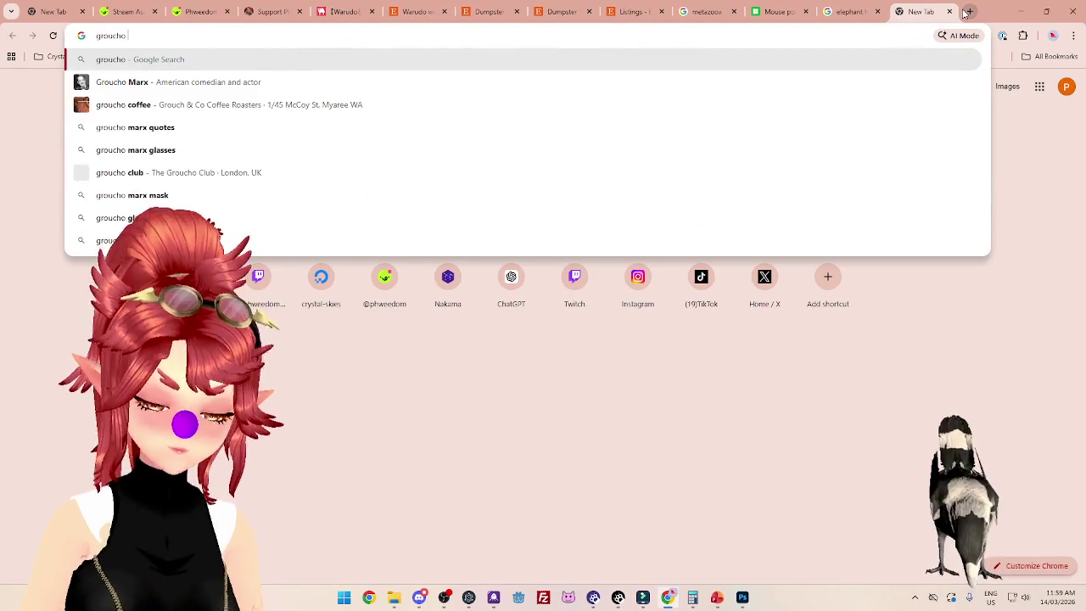
type("classes")
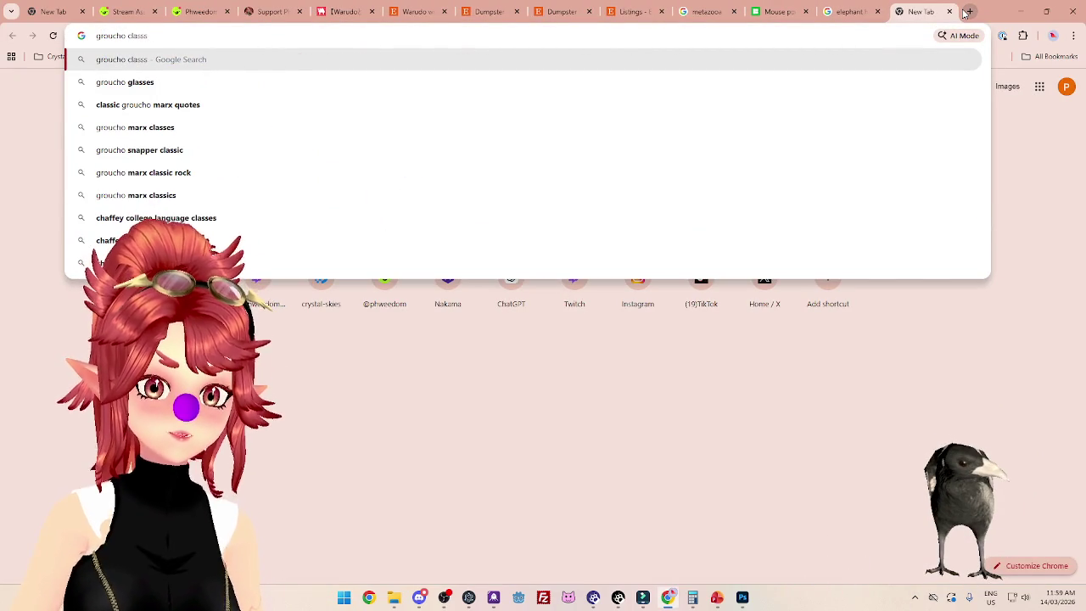
key("Return")
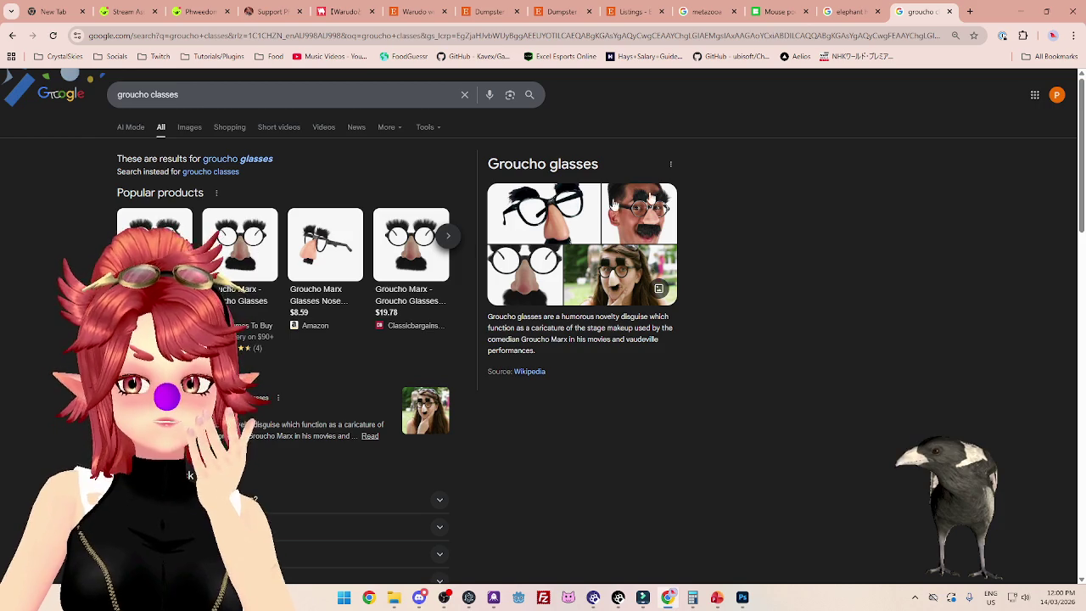
left_click(955, 11)
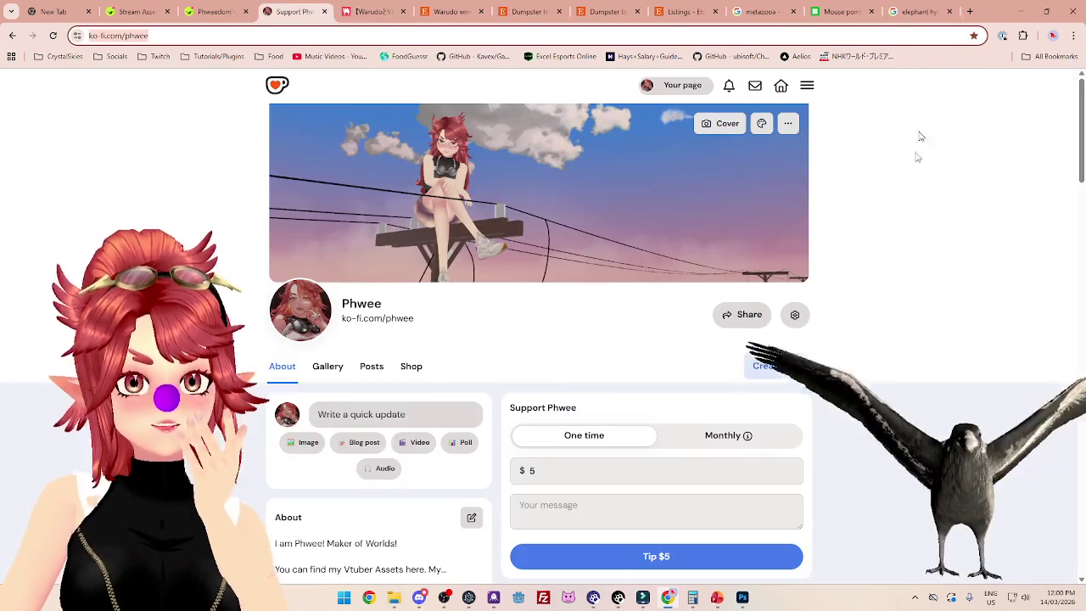
left_click(1020, 13)
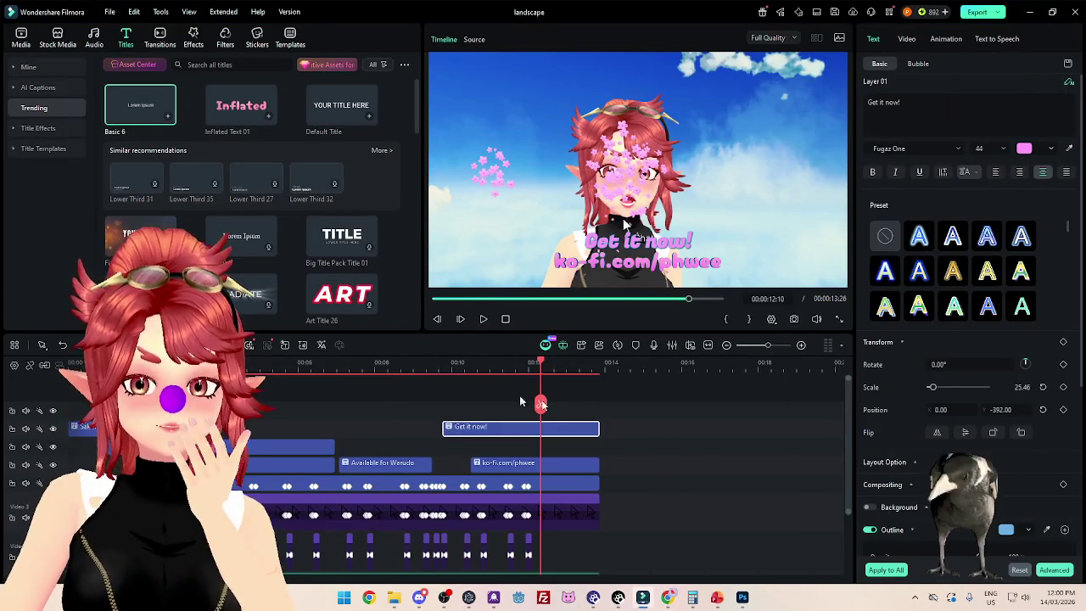
Step: Scrub to where 'Get it now!' appears and select the old ko-fi.com/phwee text
left_click(458, 366)
left_click_drag(451, 363, 471, 373)
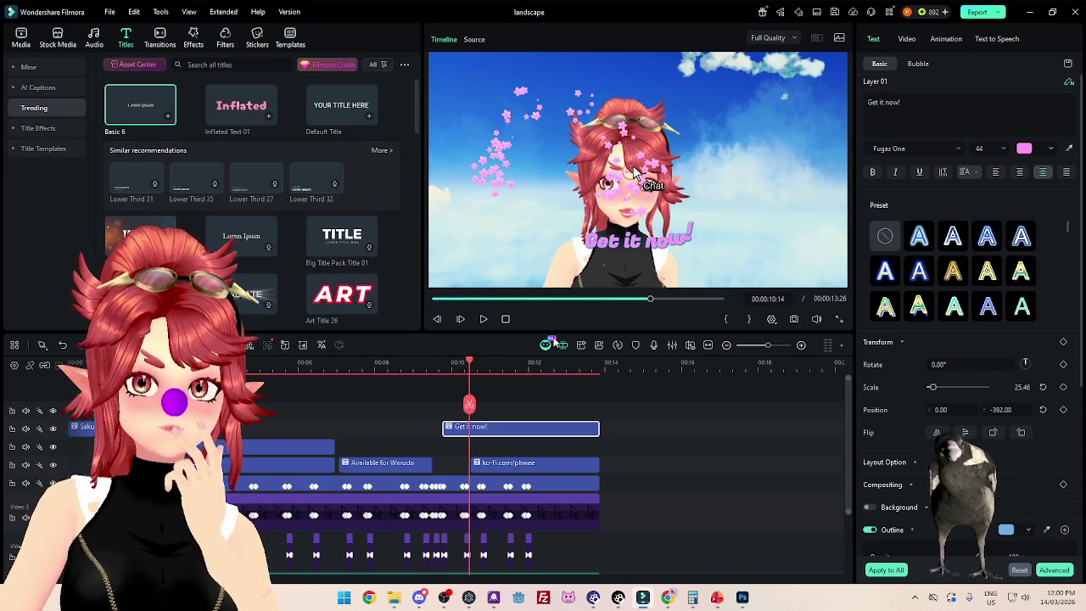
left_click_drag(438, 367, 512, 371)
left_click(456, 364)
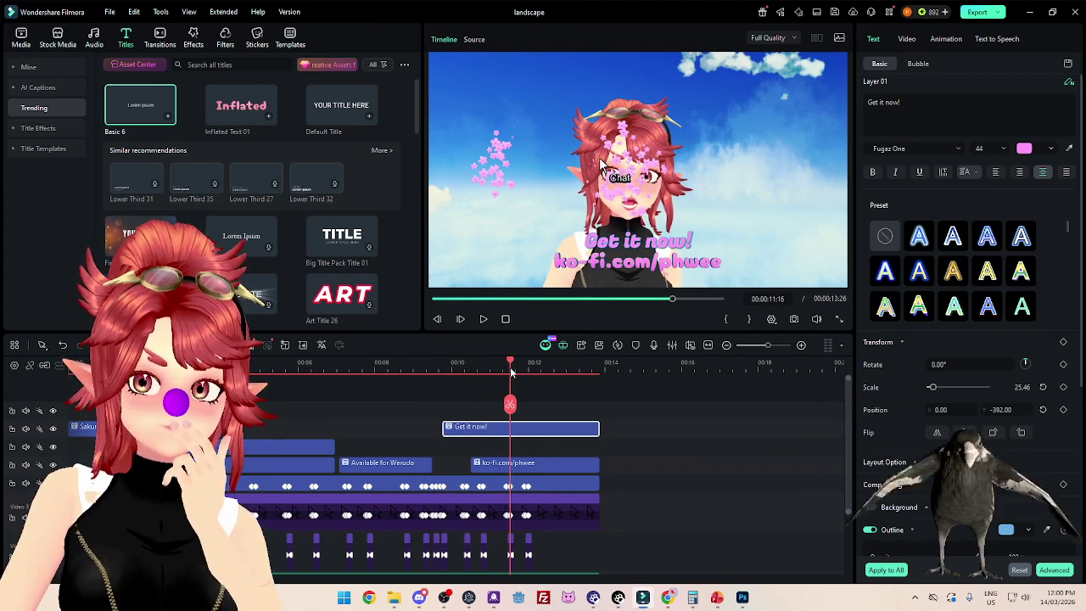
left_click(535, 464)
left_click(917, 104)
left_click_drag(919, 103, 866, 103)
key("ctrl+c")
Step: Paste a copy of 'Get it now!' on the track below, trimmed to end with the others
left_click(598, 426)
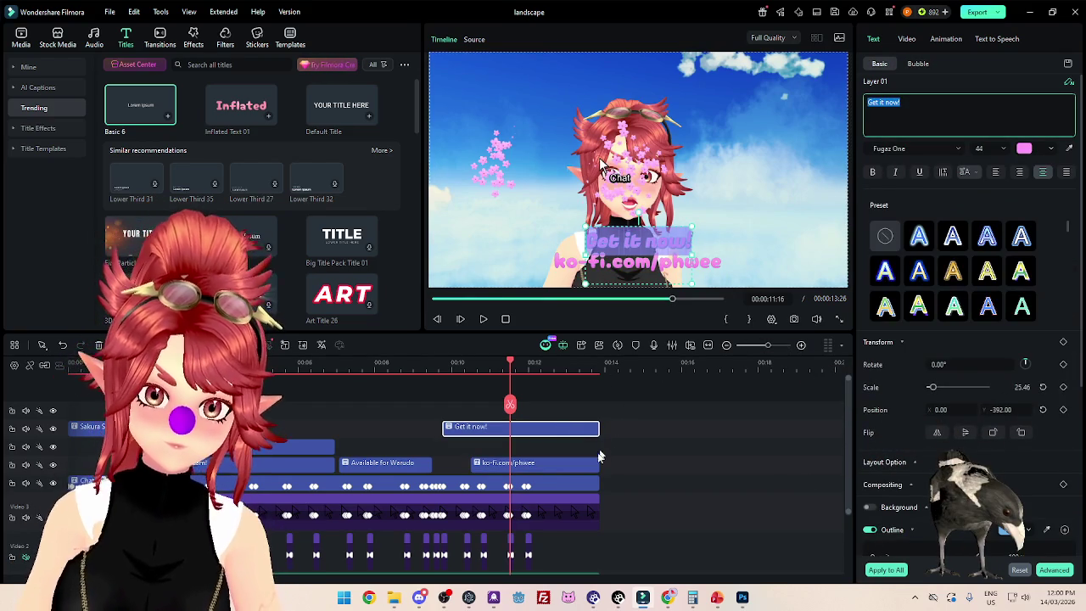
left_click(583, 434)
left_click(618, 395)
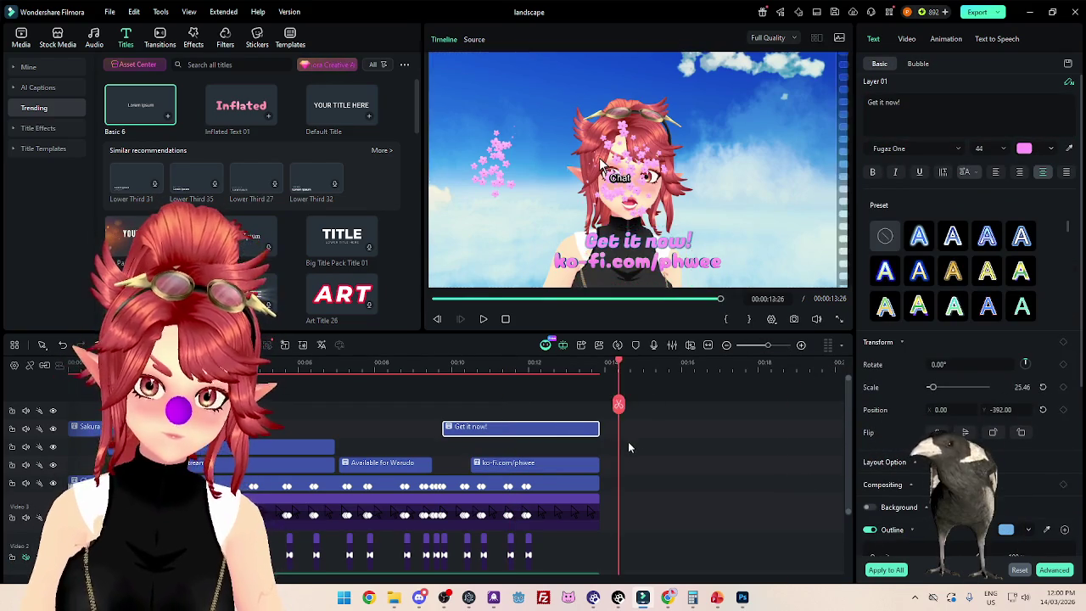
key("ctrl+v")
mouse_move(652, 427)
left_mouse_down()
mouse_move(506, 464)
mouse_move(502, 454)
left_mouse_up()
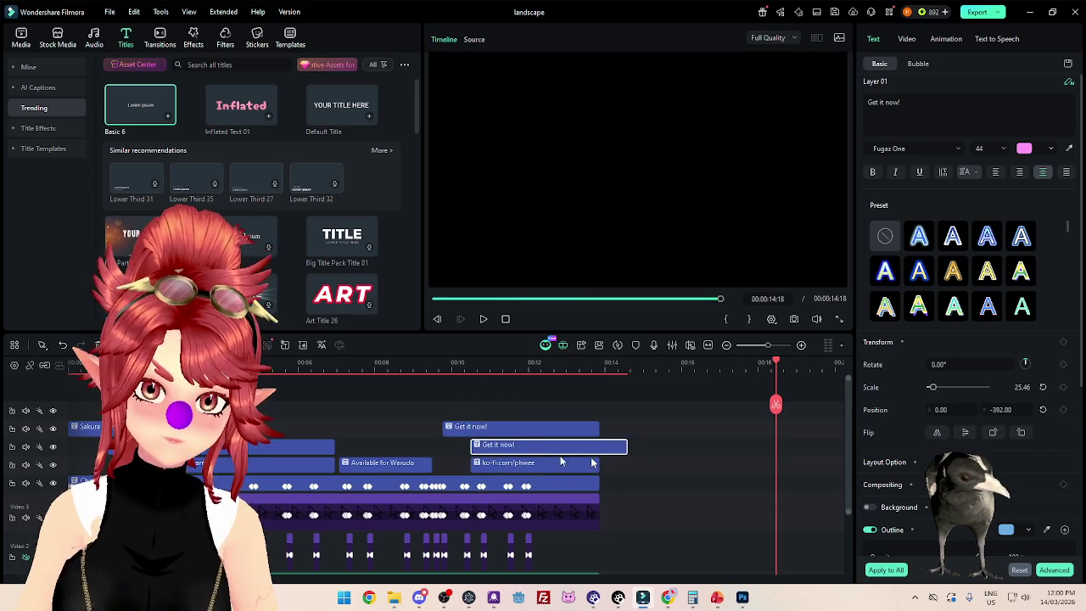
left_click_drag(623, 454, 599, 446)
Step: Change the copy's text to ko-fi.com/phwee and delete the old 3D ko-fi clip
left_click(535, 383)
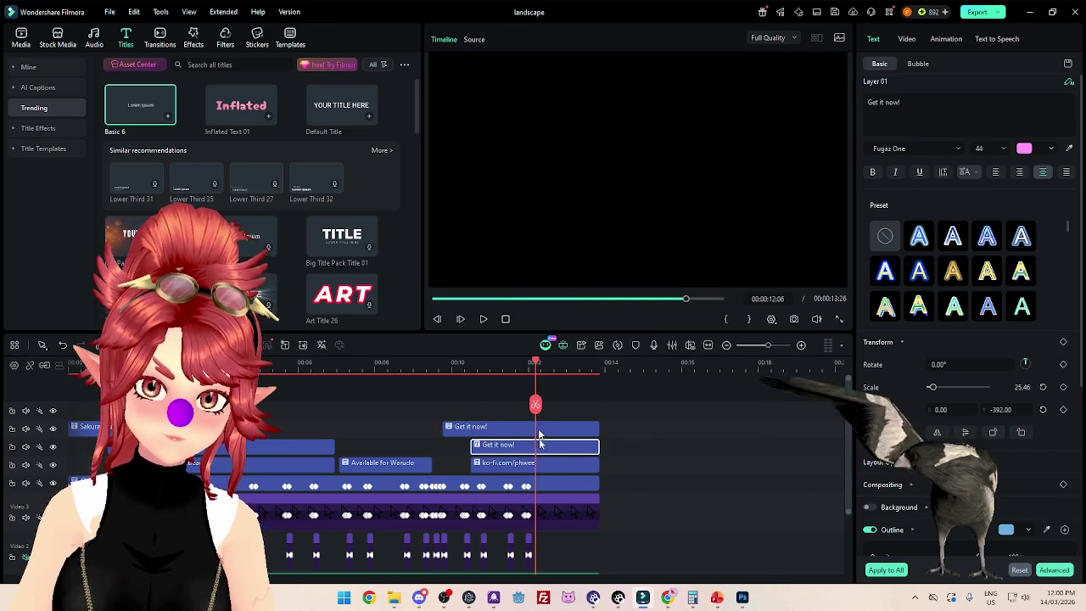
left_click(543, 462)
left_click(933, 101)
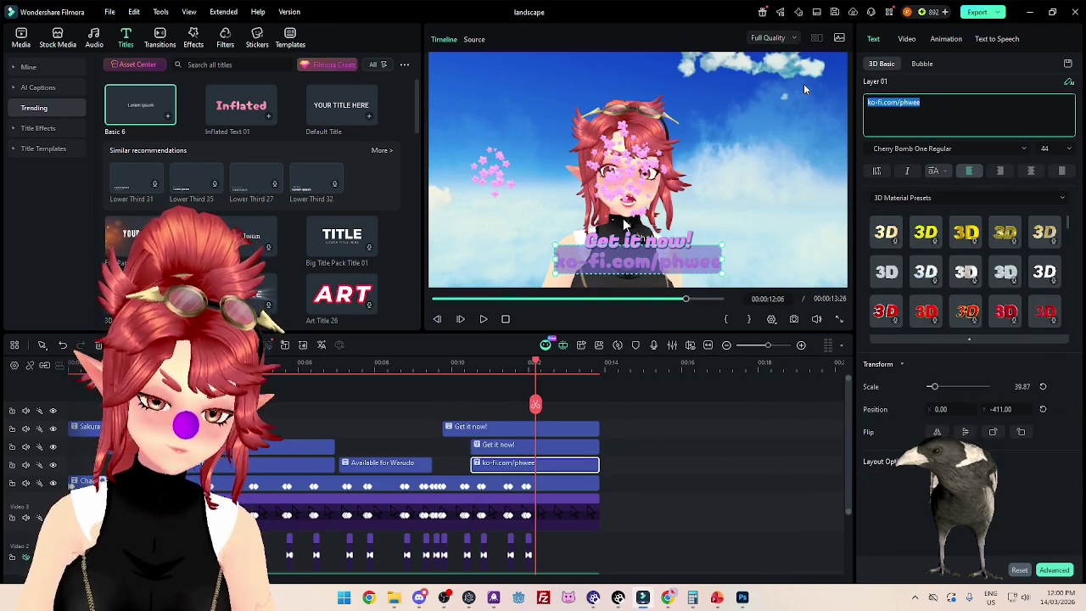
left_click(586, 444)
left_click(949, 113)
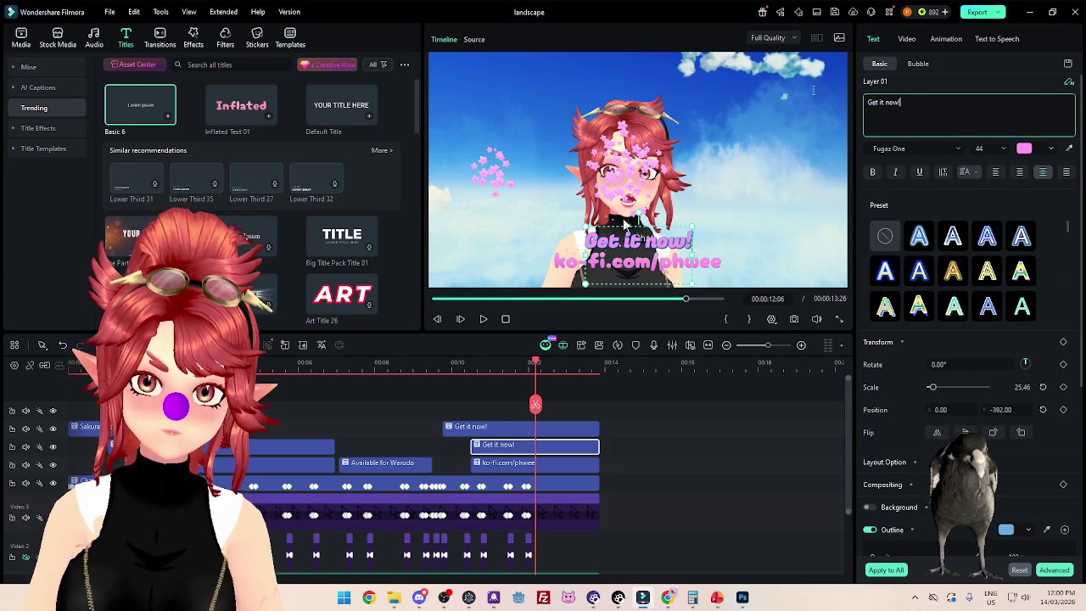
key("ctrl+v")
left_click(625, 224)
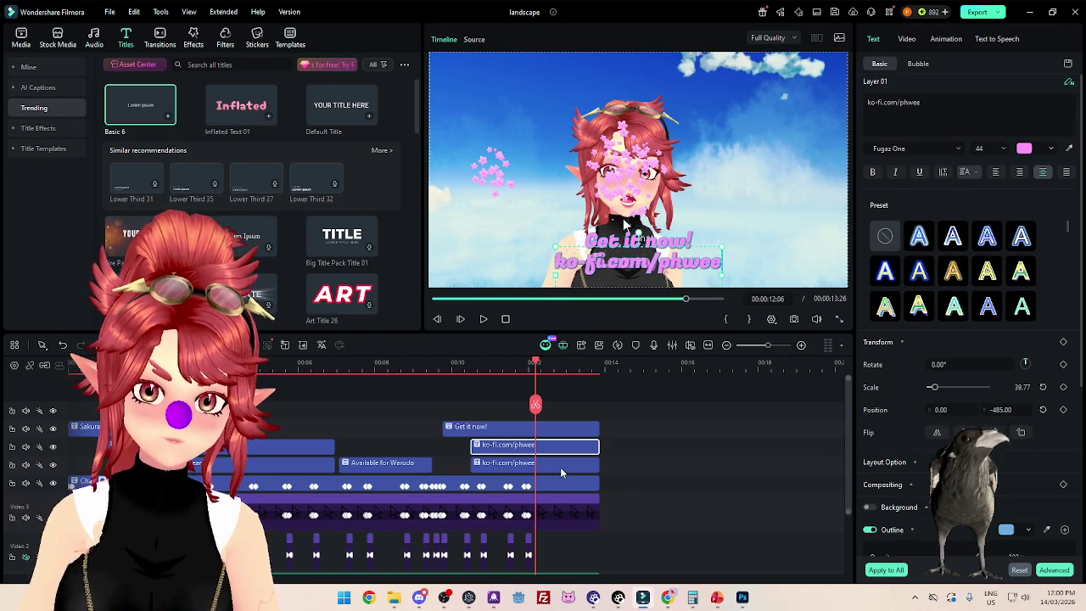
left_click(560, 467)
key("Delete")
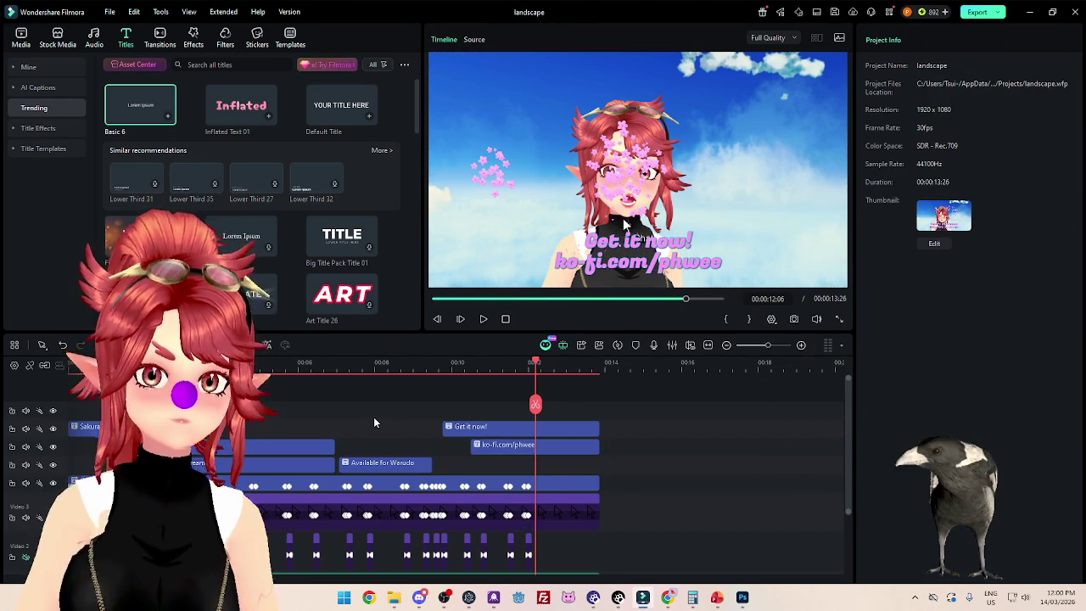
left_click(289, 372)
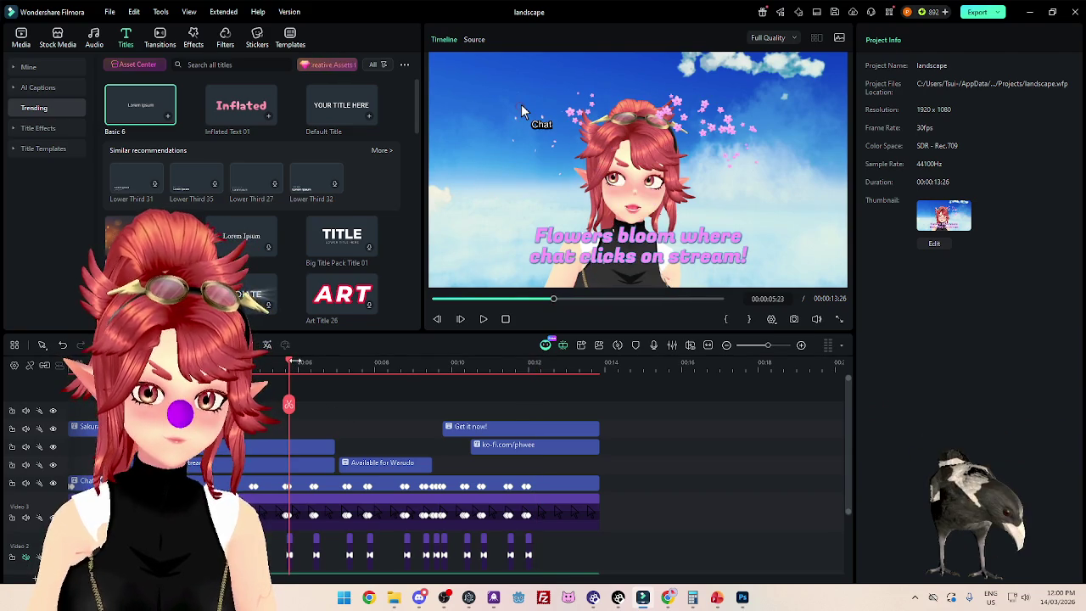
key("Home")
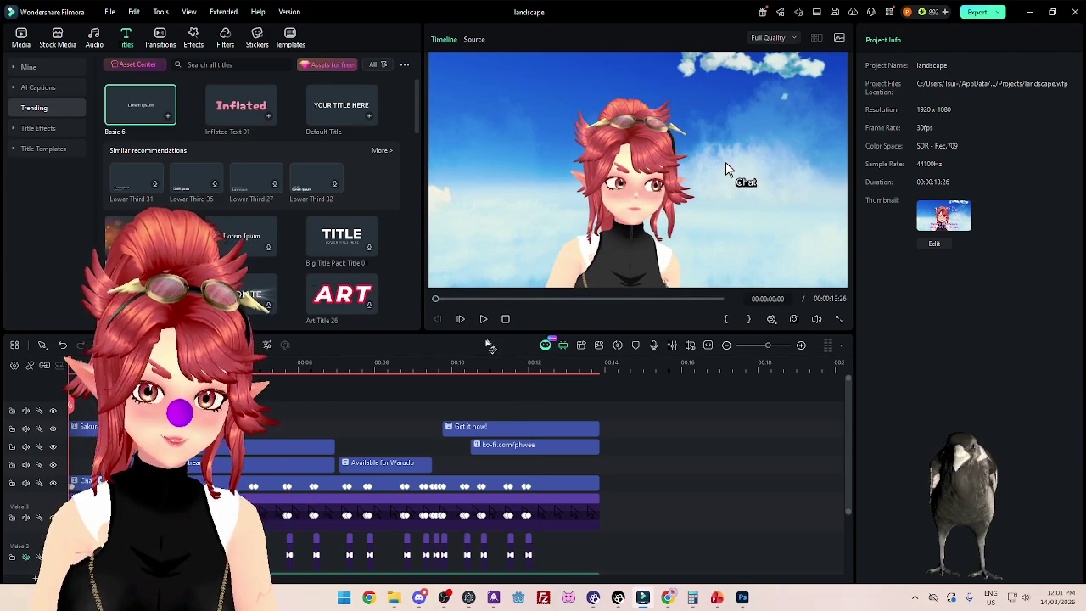
left_click(482, 319)
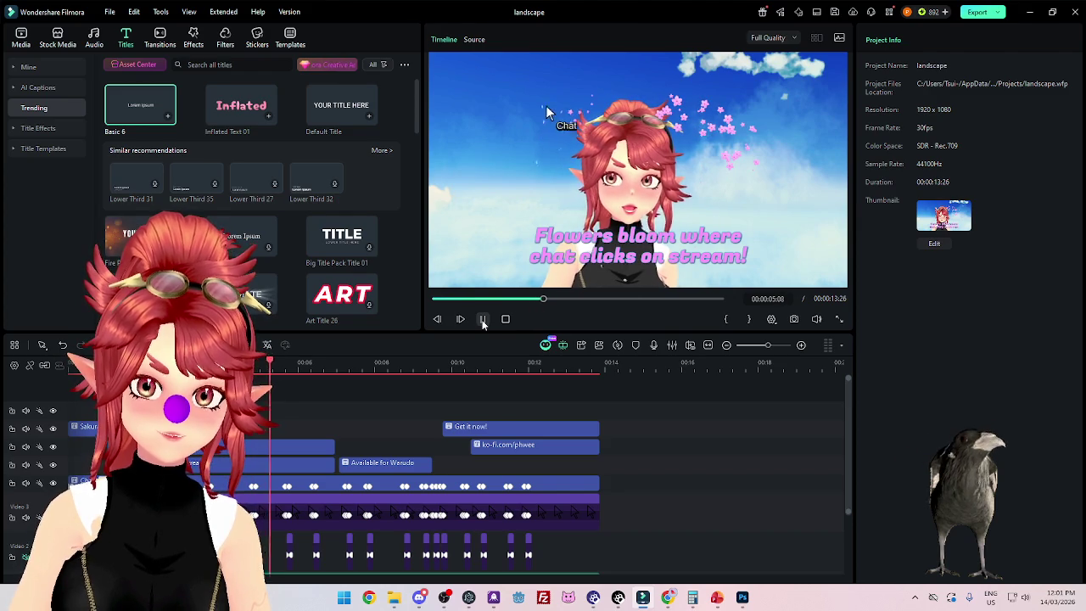
left_click(483, 320)
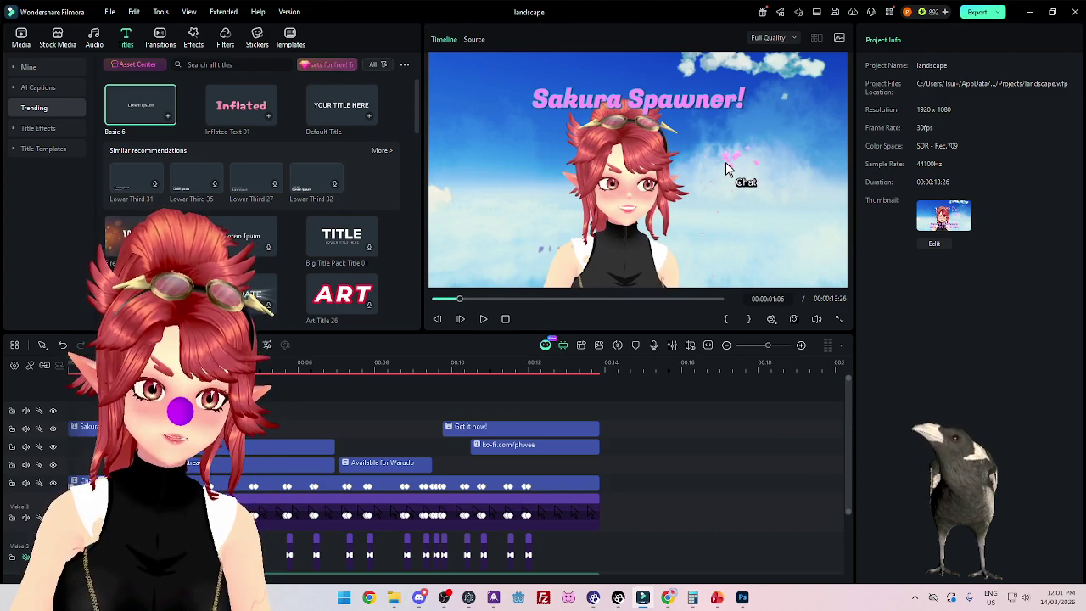
left_click(947, 39)
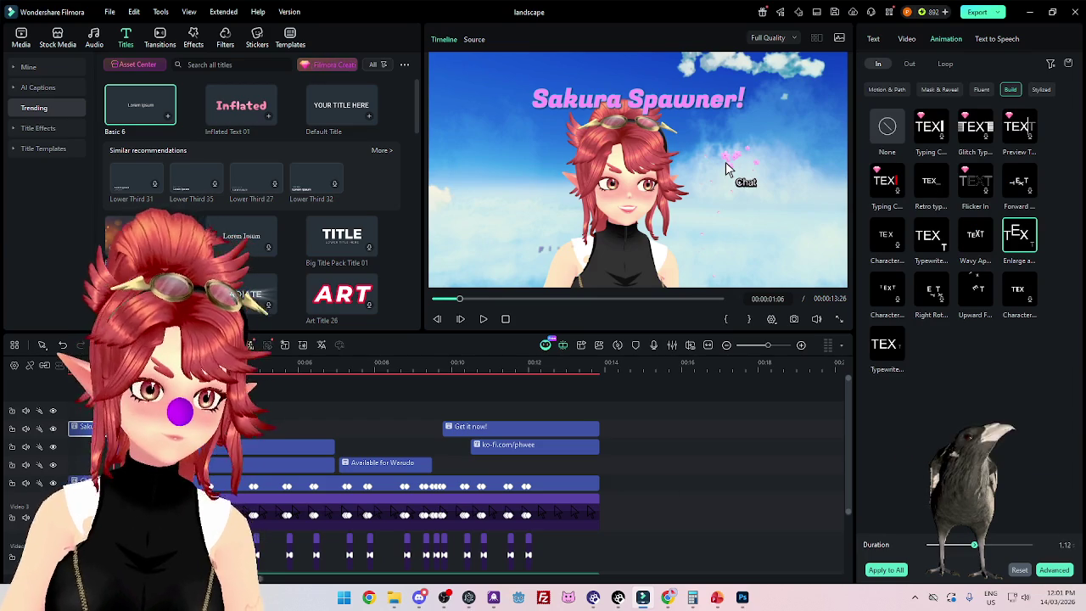
Step: Replay the opening titles from the start and frame-step through the caption's entrance
key("Home")
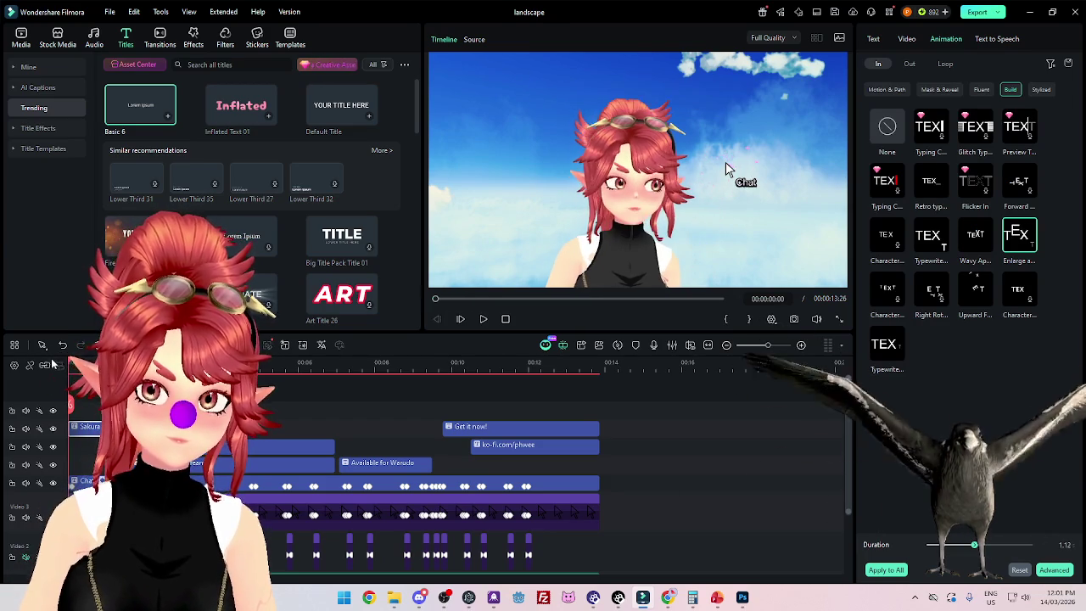
left_click(485, 320)
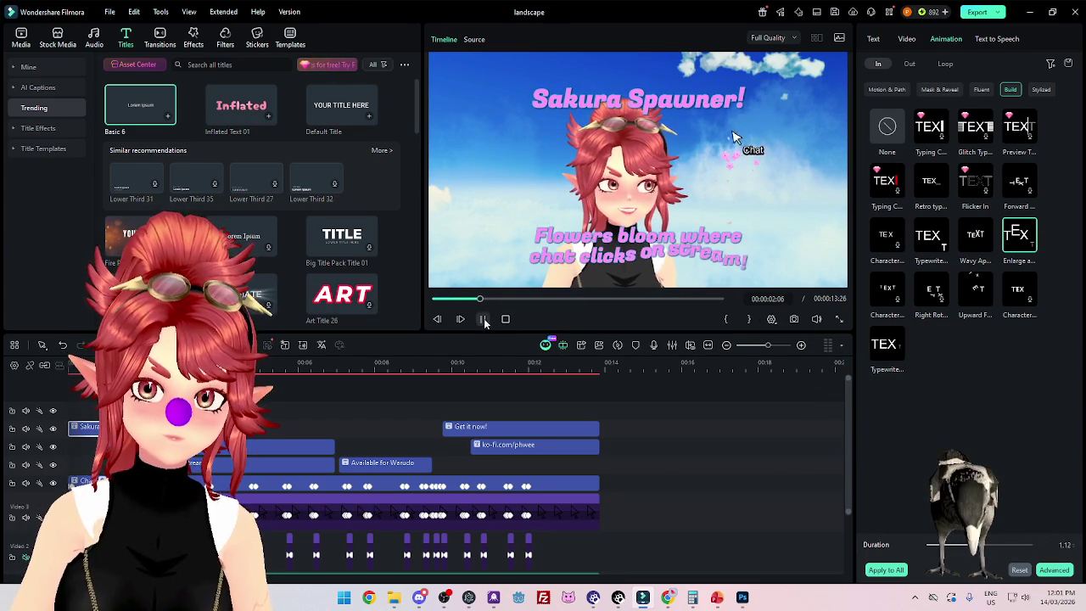
left_click(478, 321)
left_click(710, 113)
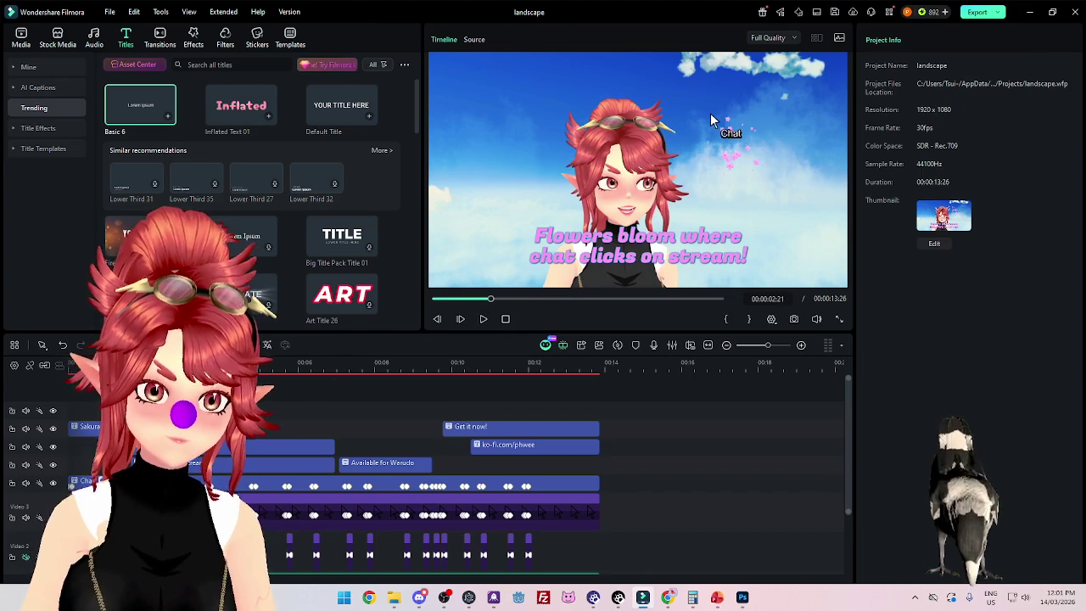
key("Left")
key("Left")
key("Left")
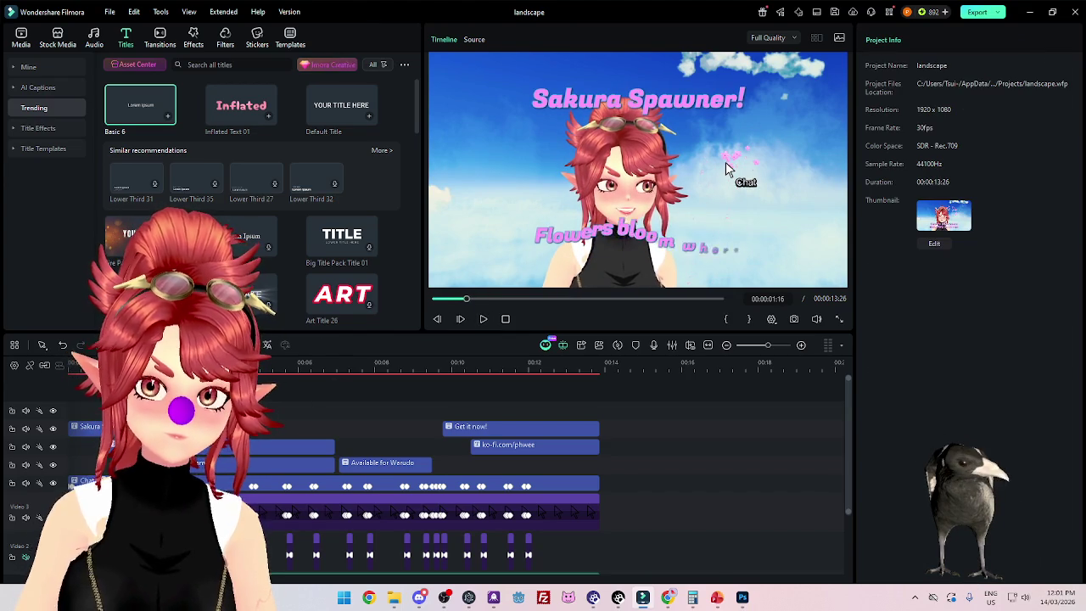
key("Right")
key("Right")
key("Right")
key("Right")
key("Right")
key("Right")
key("Right")
key("Right")
key("Right")
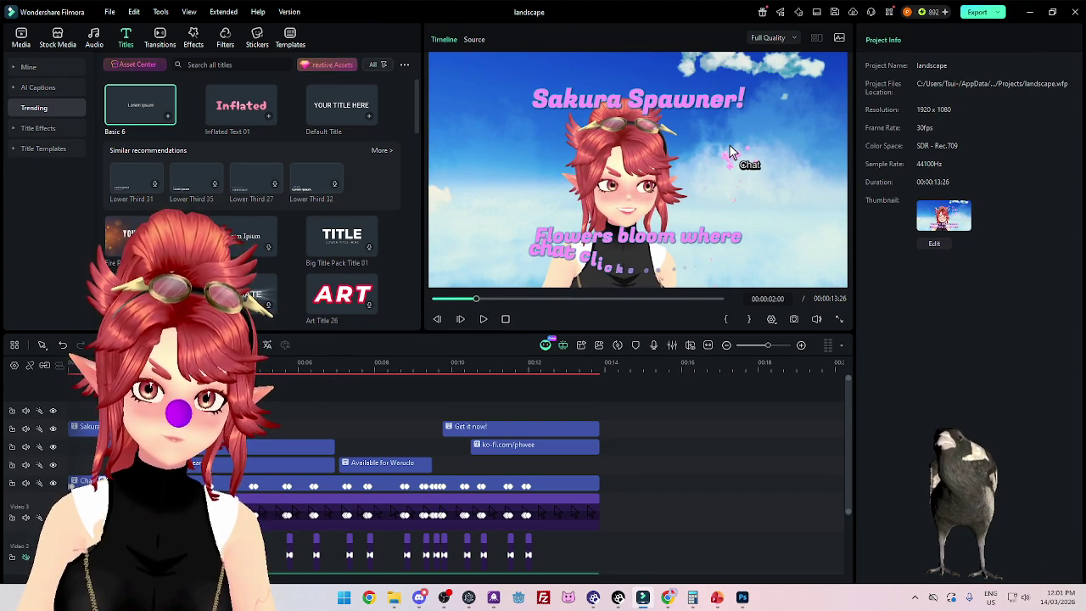
Step: Select the 'Flowers bloom where' caption title and briefly play its Enlarge entrance animation
left_click(301, 446)
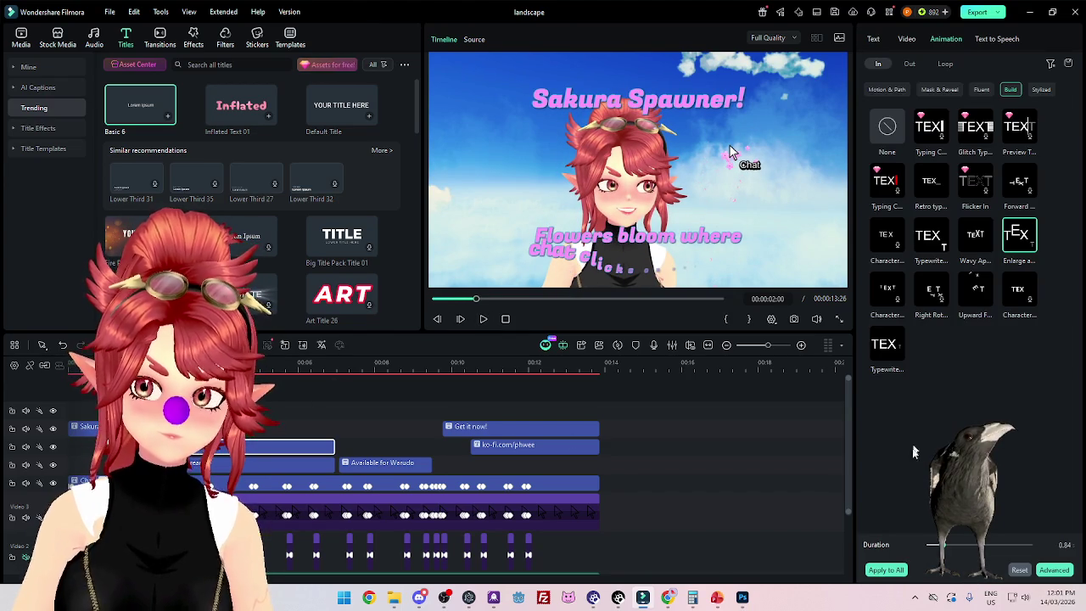
key("space")
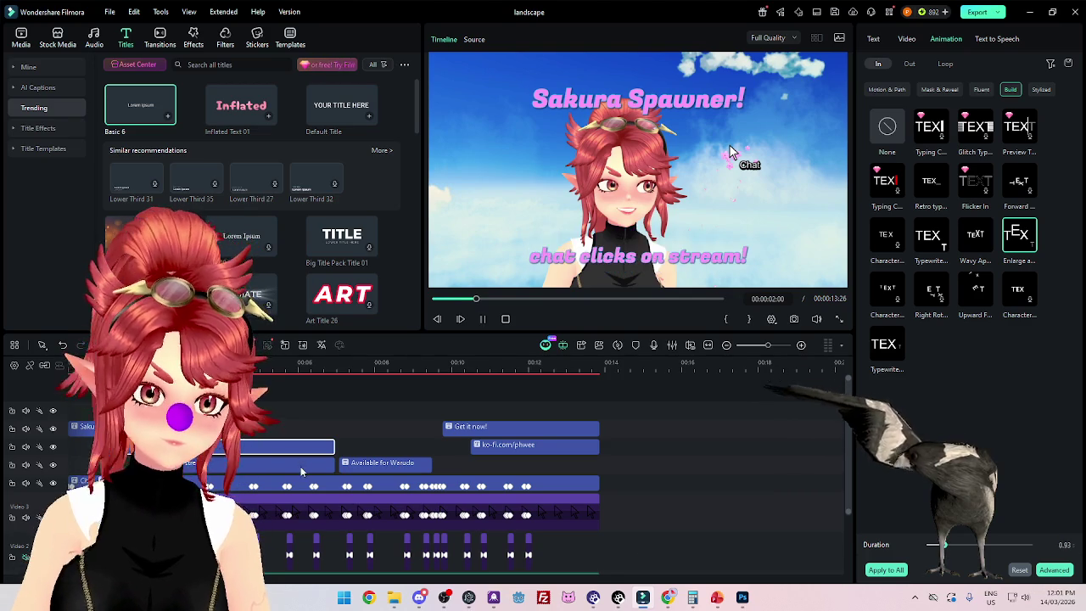
key("space")
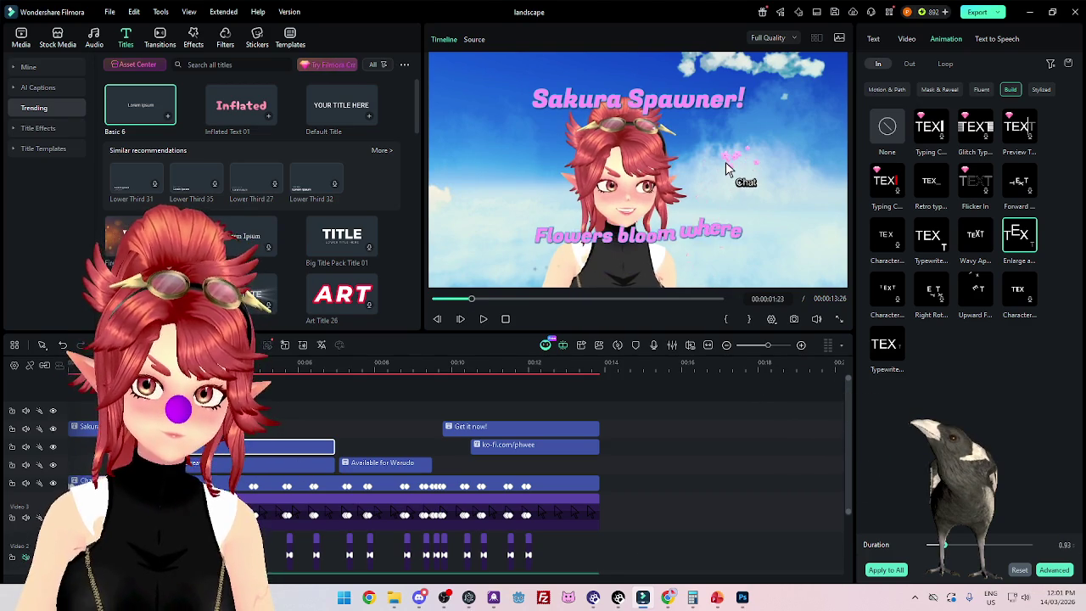